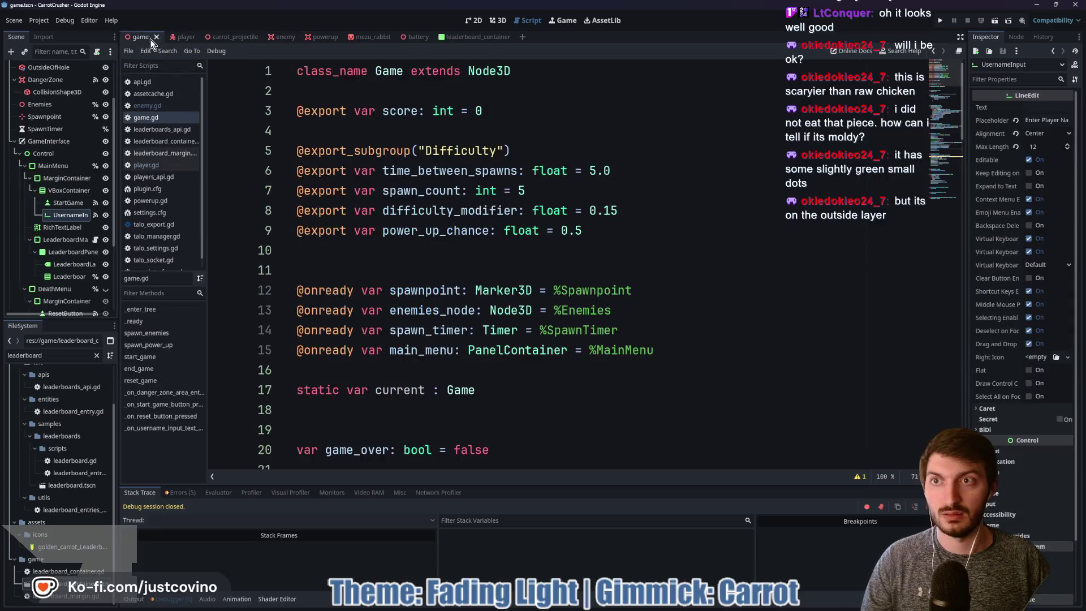
- Run Bunny Blaster, enter a test player name and start a round
left_click(441, 250)
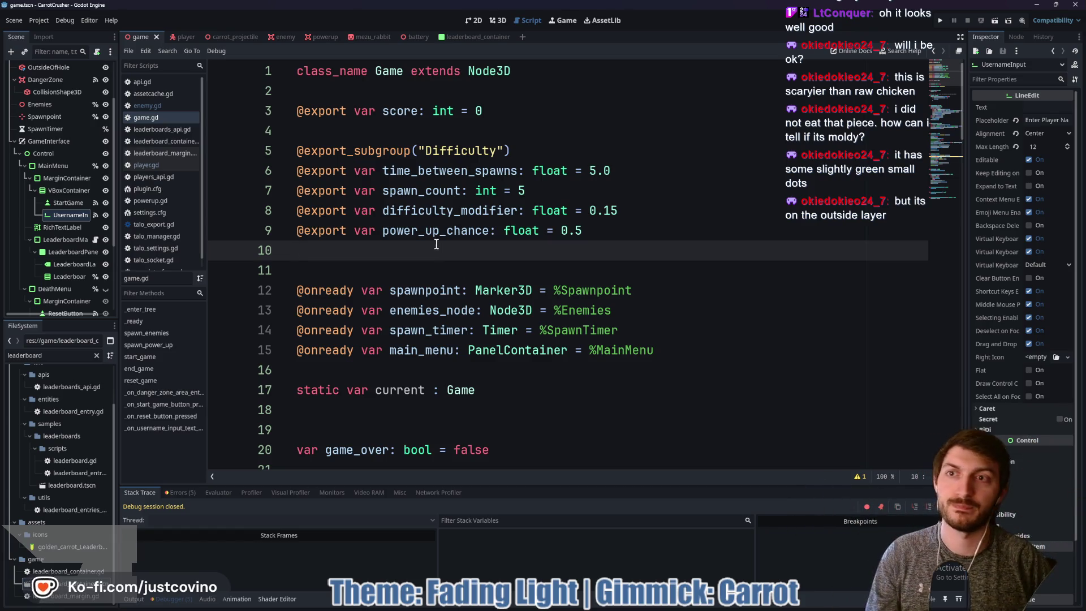
key("F5")
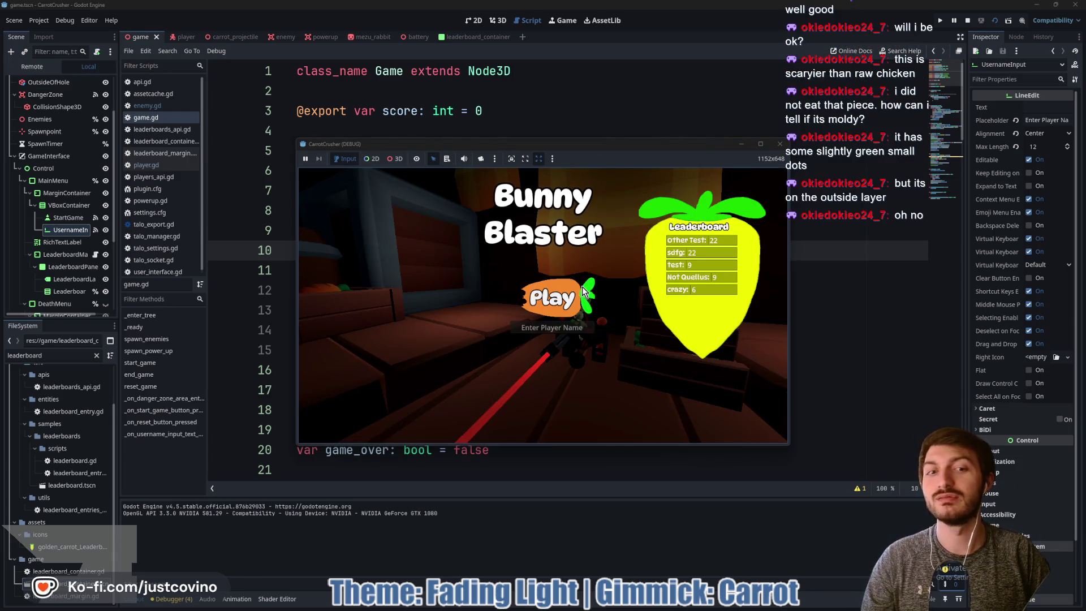
left_click(545, 330)
type("asdasd")
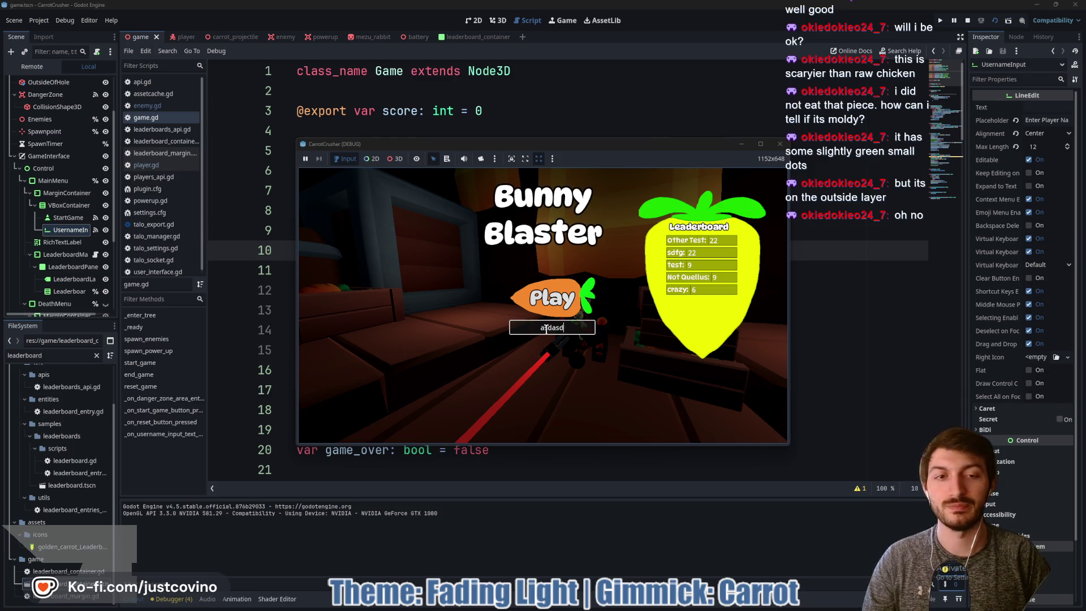
left_click(542, 302)
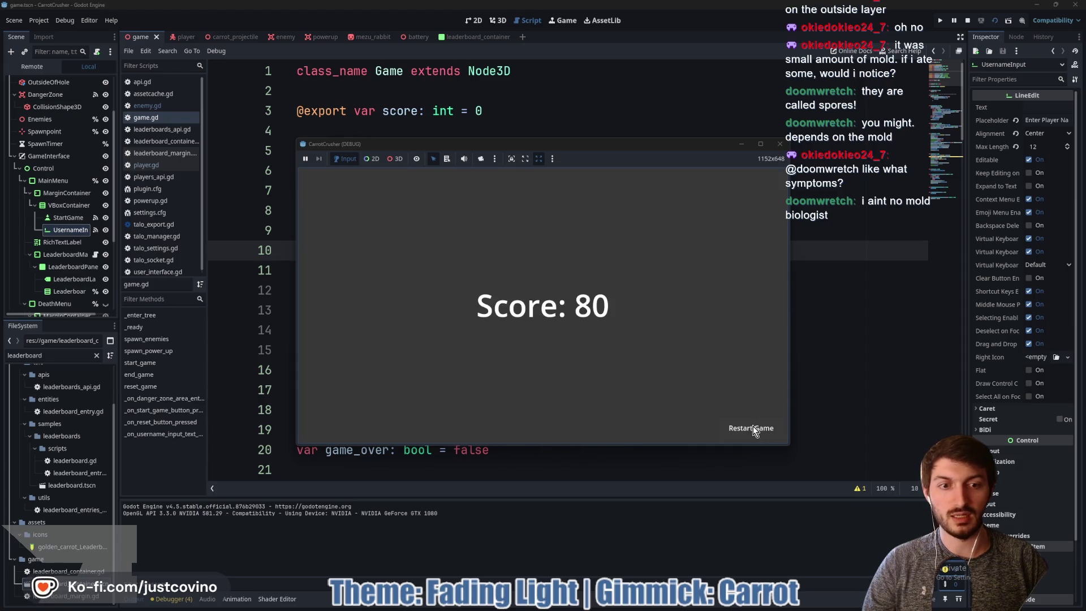
- After the game ends with a score of 80, restart it and close the game window
left_click(741, 426)
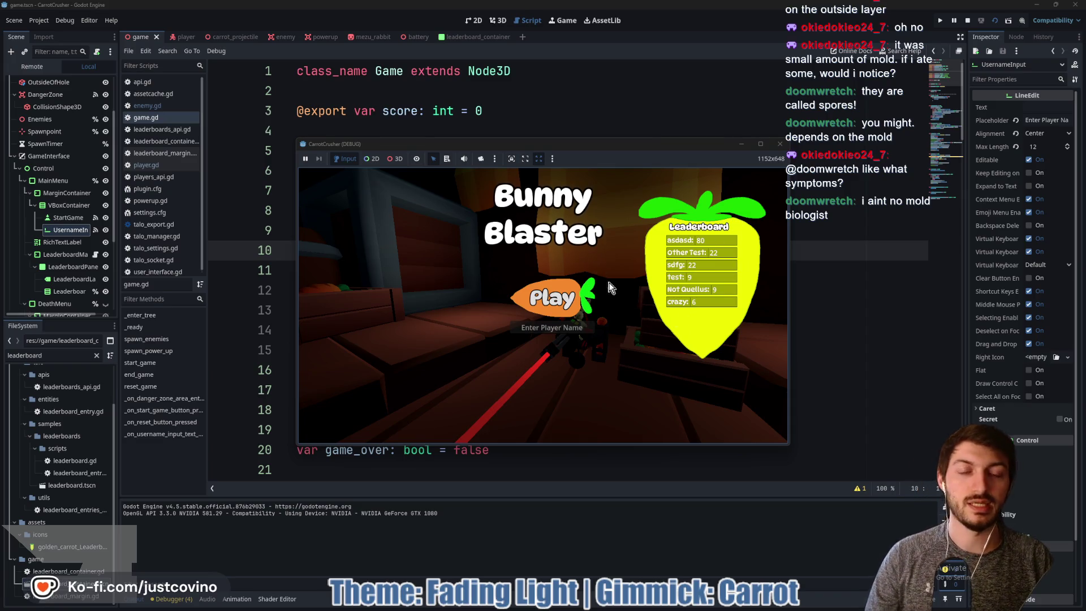
left_click(780, 143)
left_click(580, 290)
- Find where power_up_chance is used in spawn_enemies
left_click(487, 270)
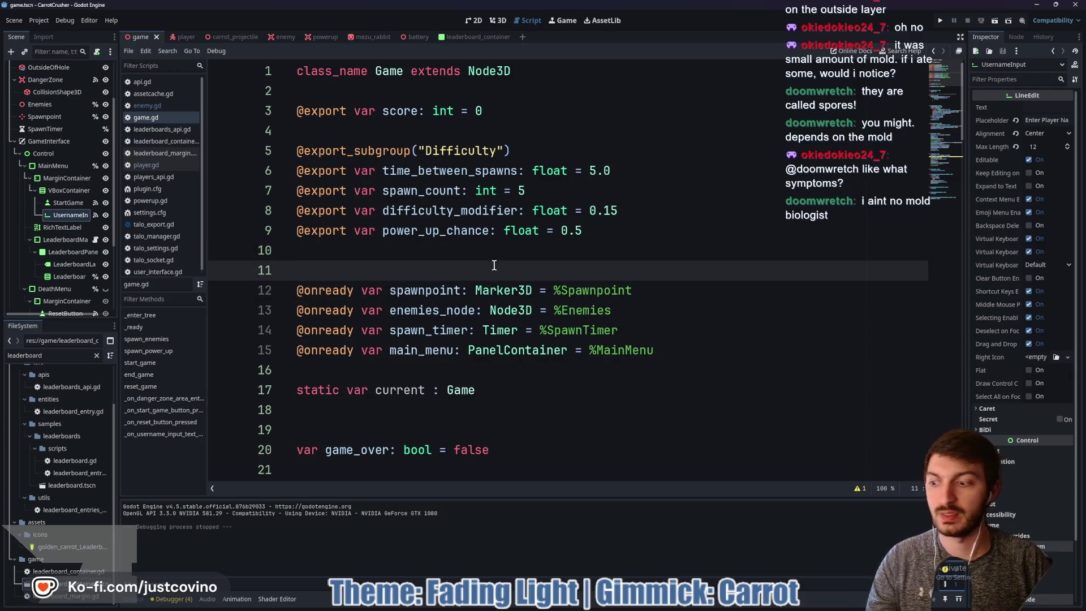
scroll(424, 215, "down", 5)
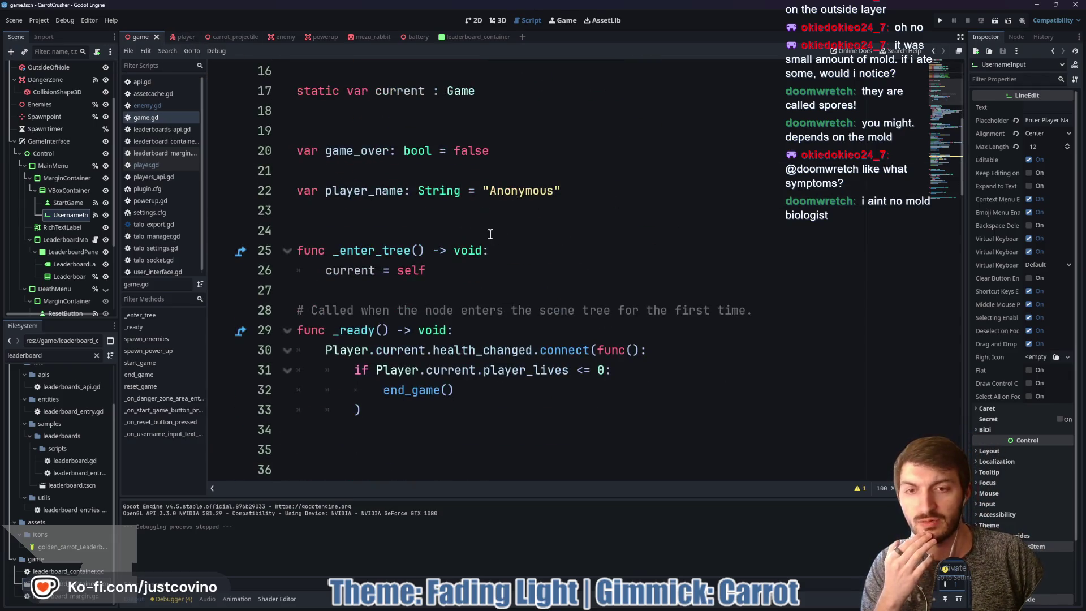
scroll(73, 135, "up", 3)
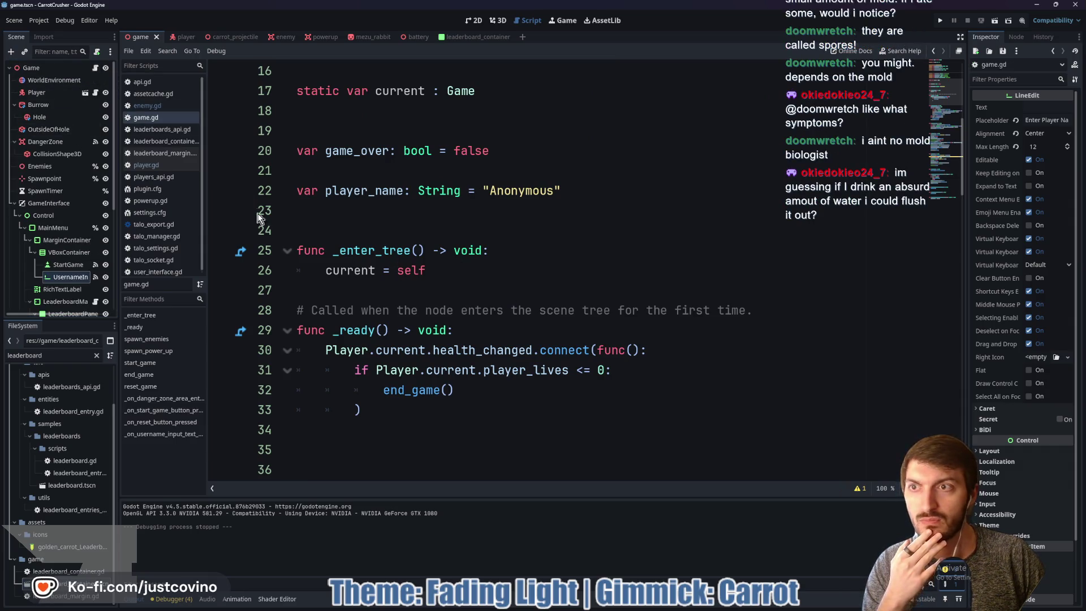
scroll(487, 271, "down", 7)
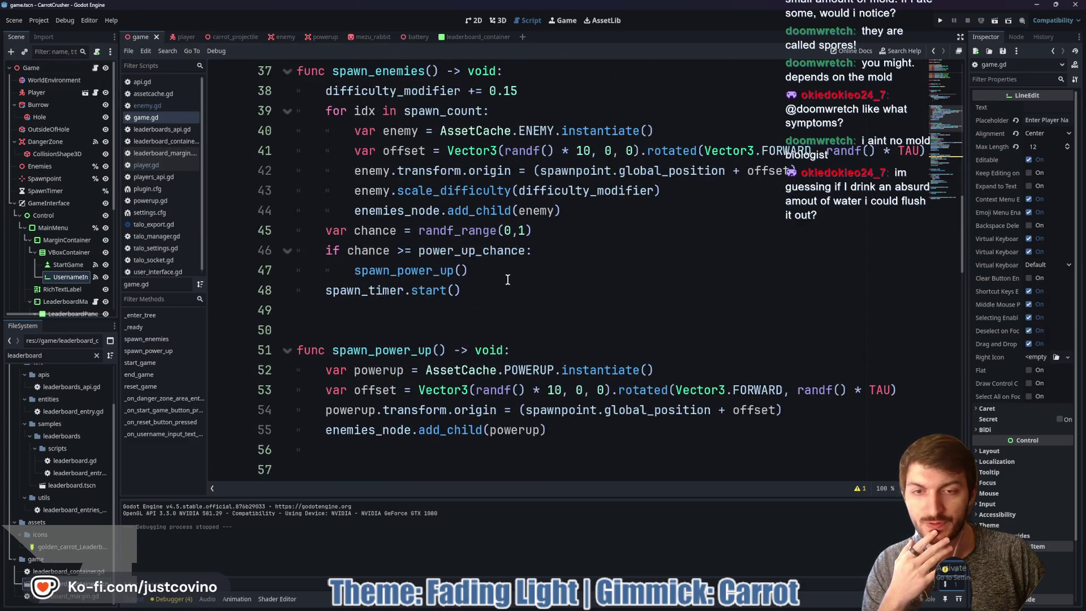
double_click(503, 251)
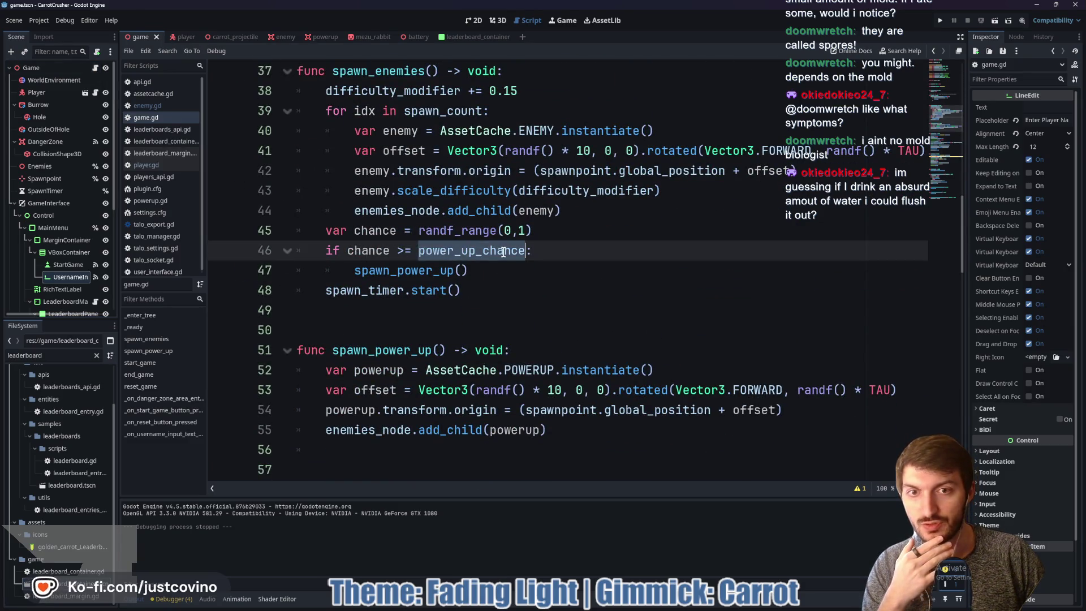
scroll(462, 229, "up", 8)
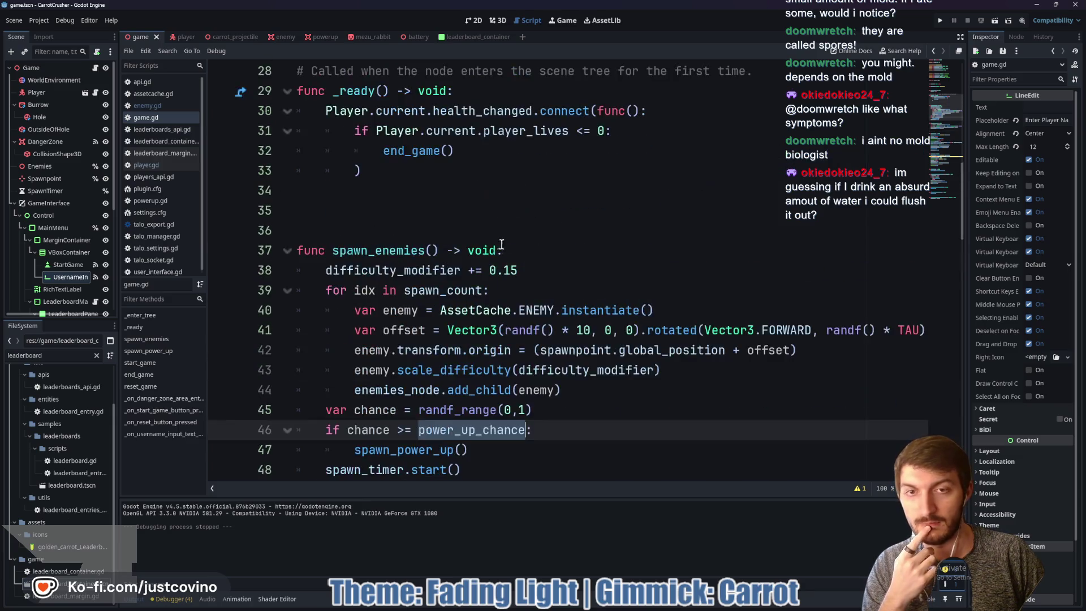
scroll(522, 244, "up", 4)
- Edit the power_up_chance default on line 9 from 0.5 to 0.35
left_click(586, 231)
key("BackSpace")
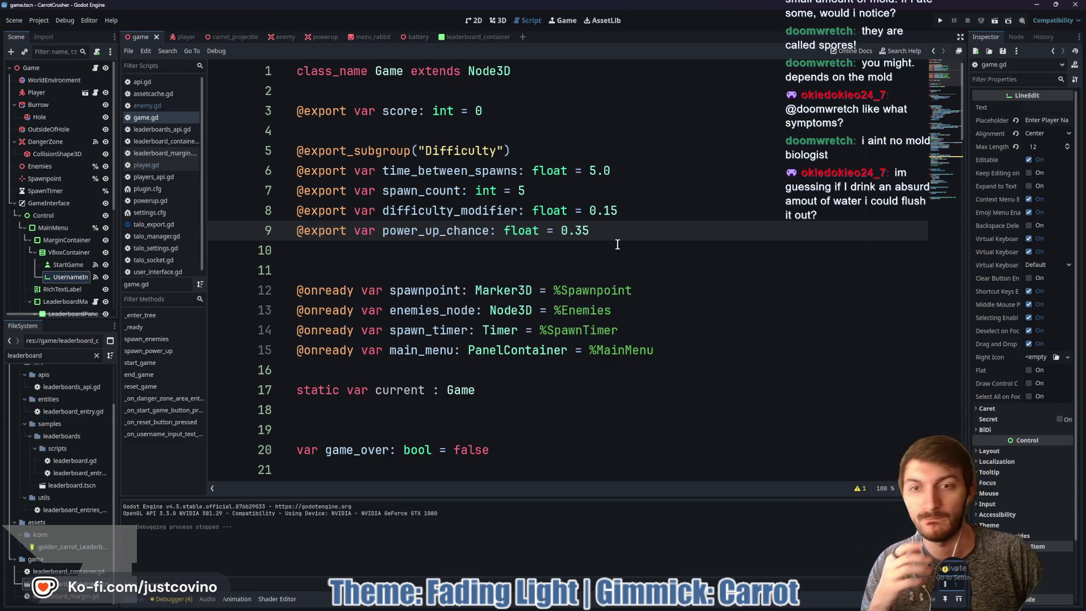
scroll(610, 249, "down", 5)
scroll(609, 250, "down", 6)
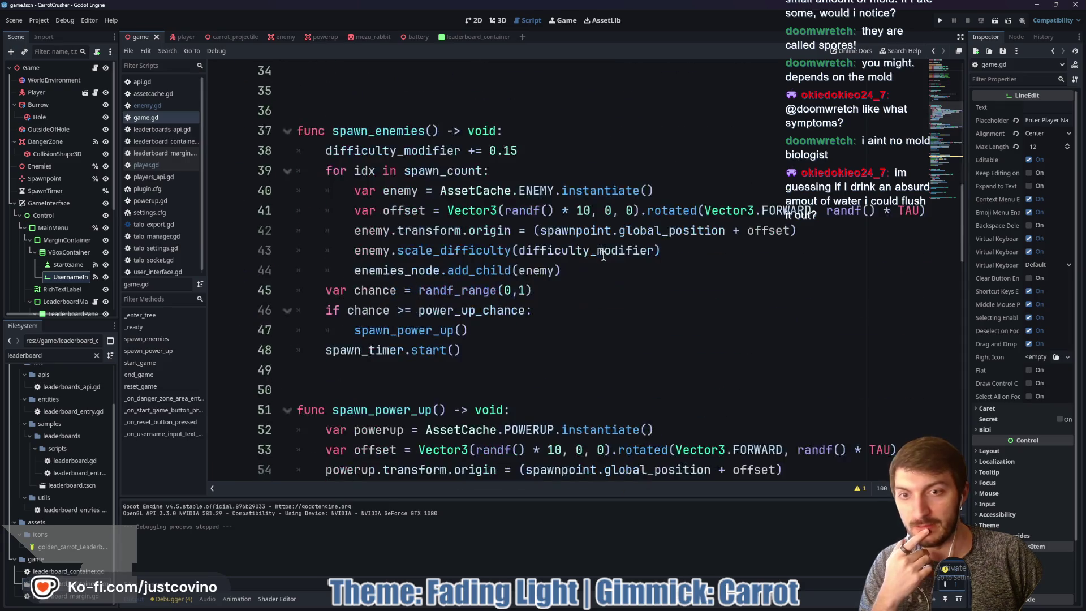
scroll(610, 250, "up", 6)
type("35")
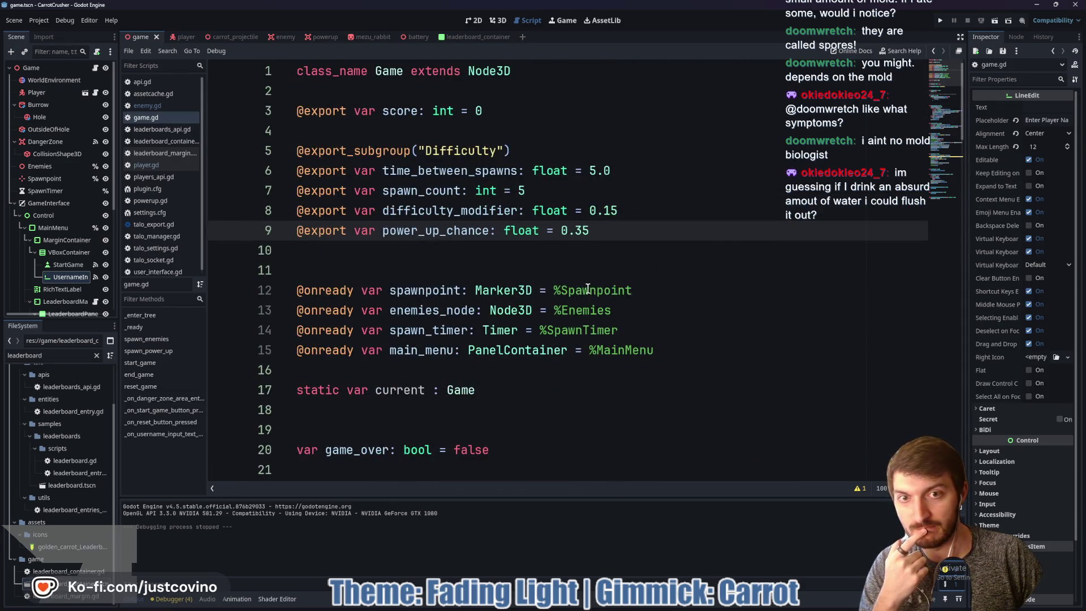
scroll(582, 284, "down", 9)
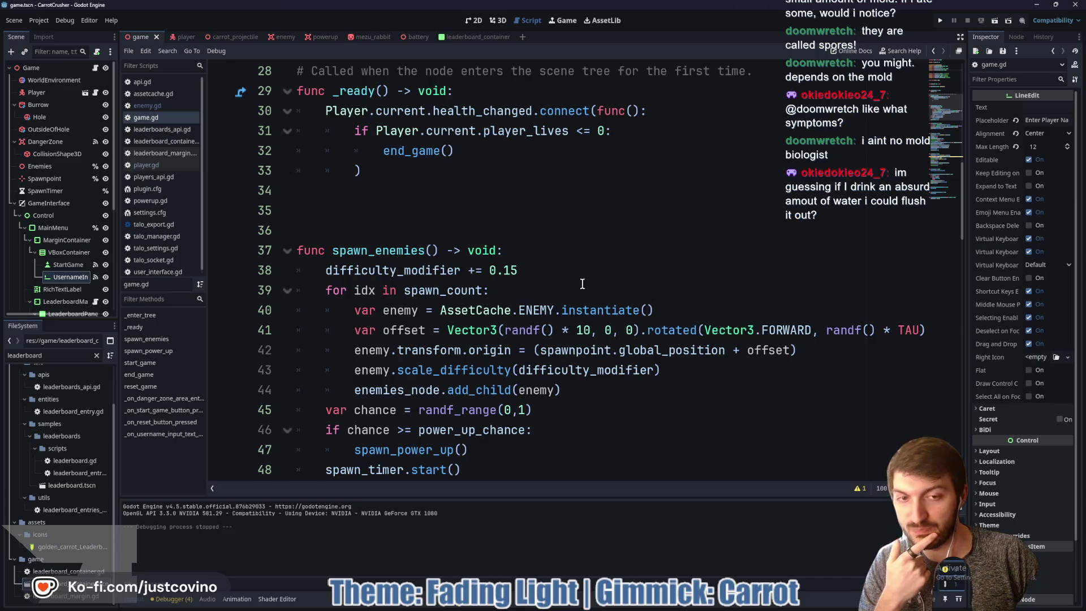
scroll(582, 283, "down", 2)
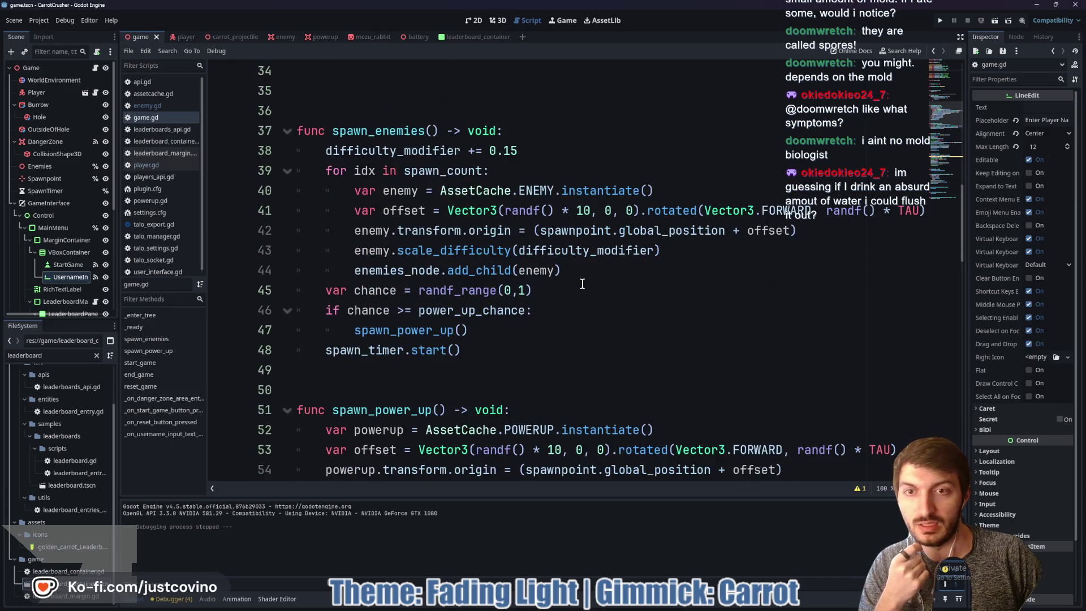
double_click(437, 150)
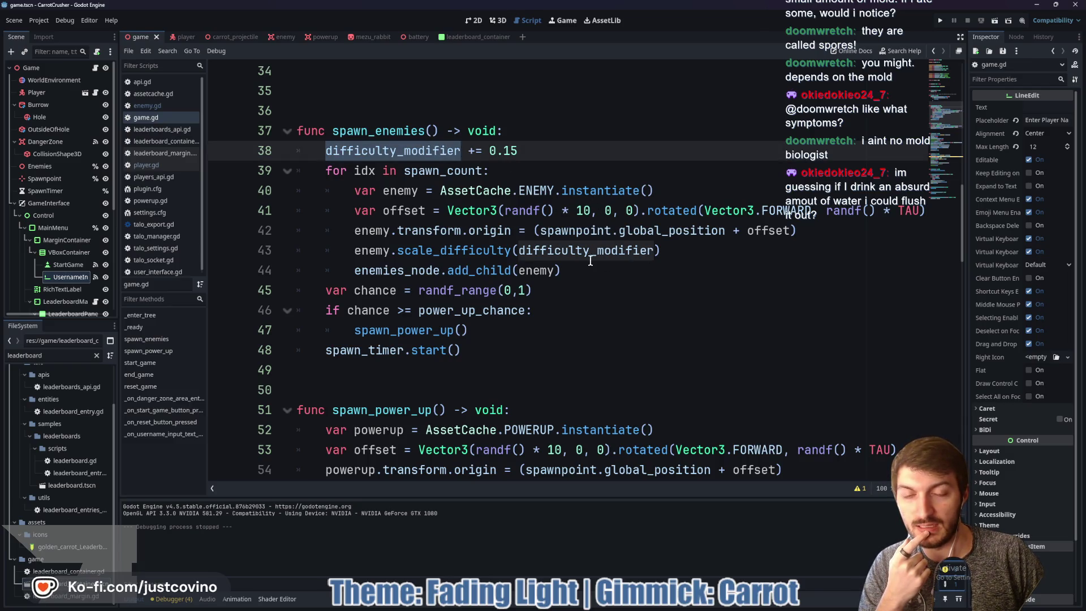
scroll(547, 278, "down", 4)
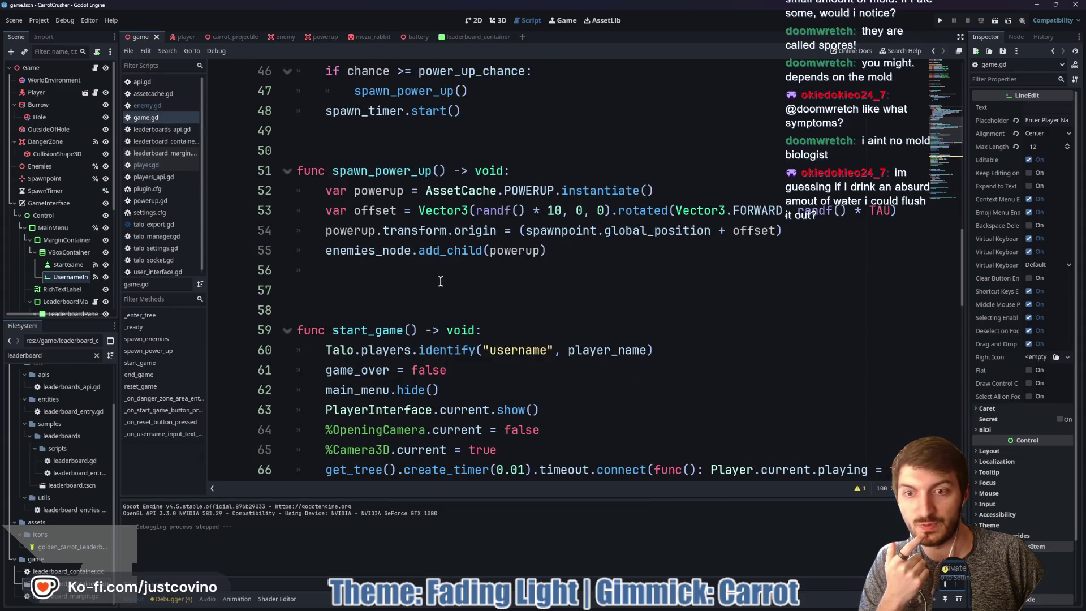
scroll(440, 282, "down", 5)
scroll(440, 281, "up", 16)
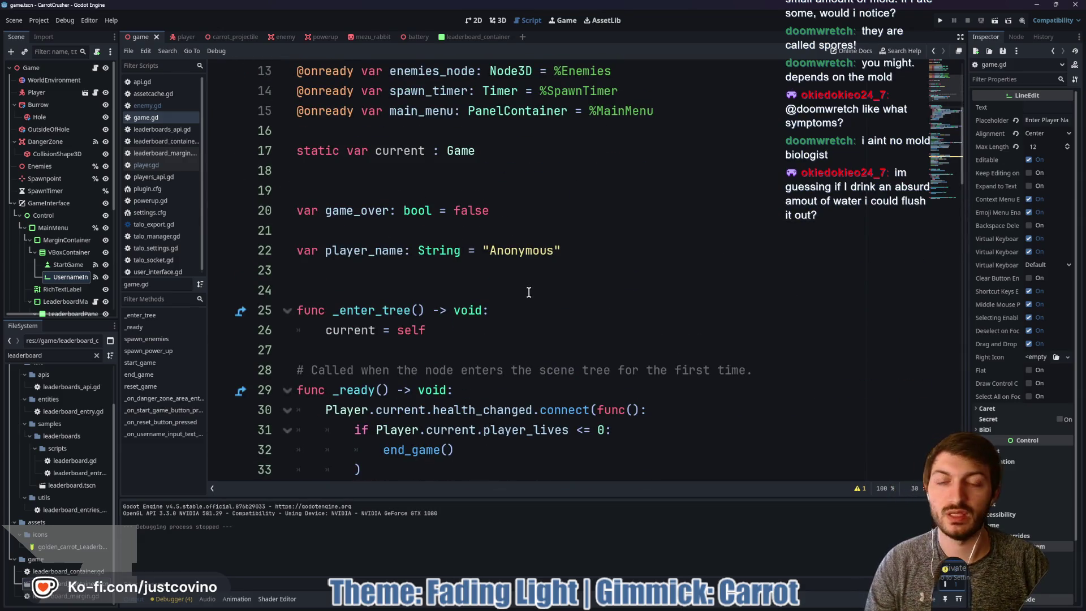
scroll(521, 289, "down", 3)
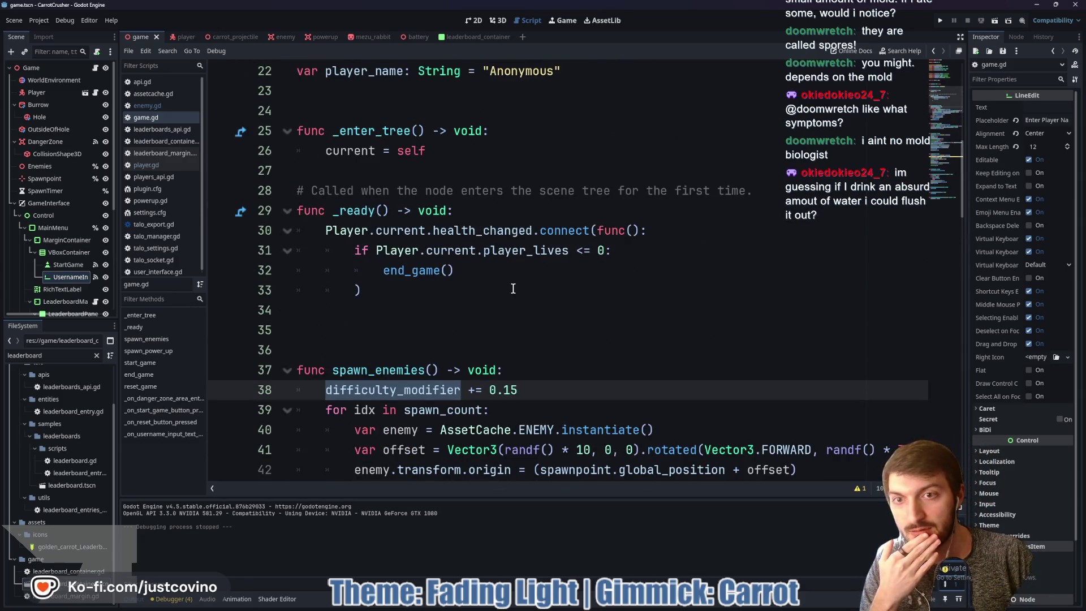
scroll(450, 221, "up", 2)
left_click(358, 291)
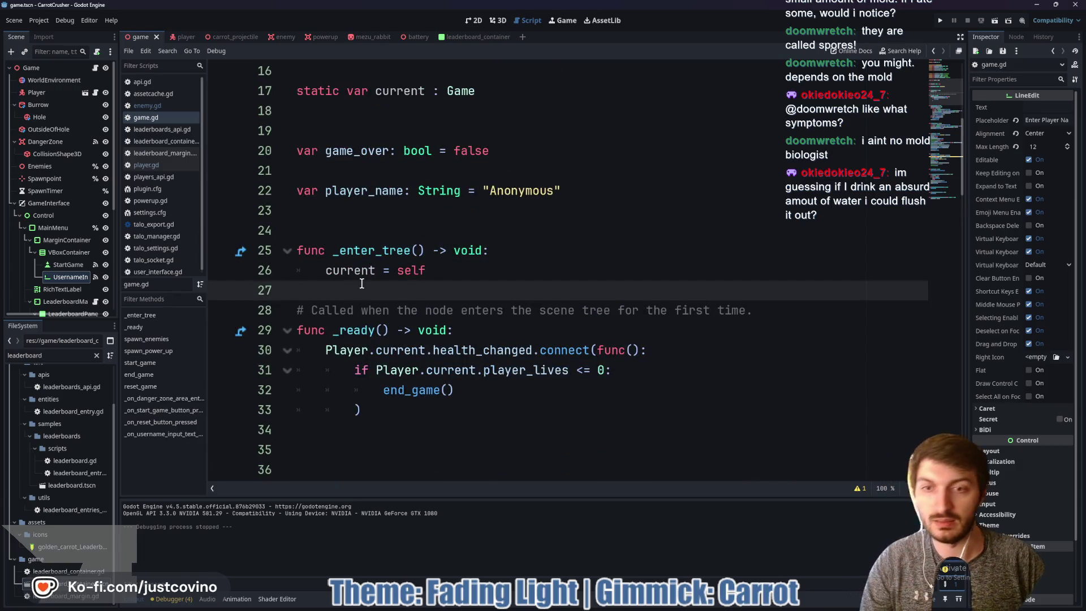
- Start a 'var times_' declaration on a new line 19, then back it out
key("Return")
scroll(431, 267, "up", 4)
left_click(514, 328)
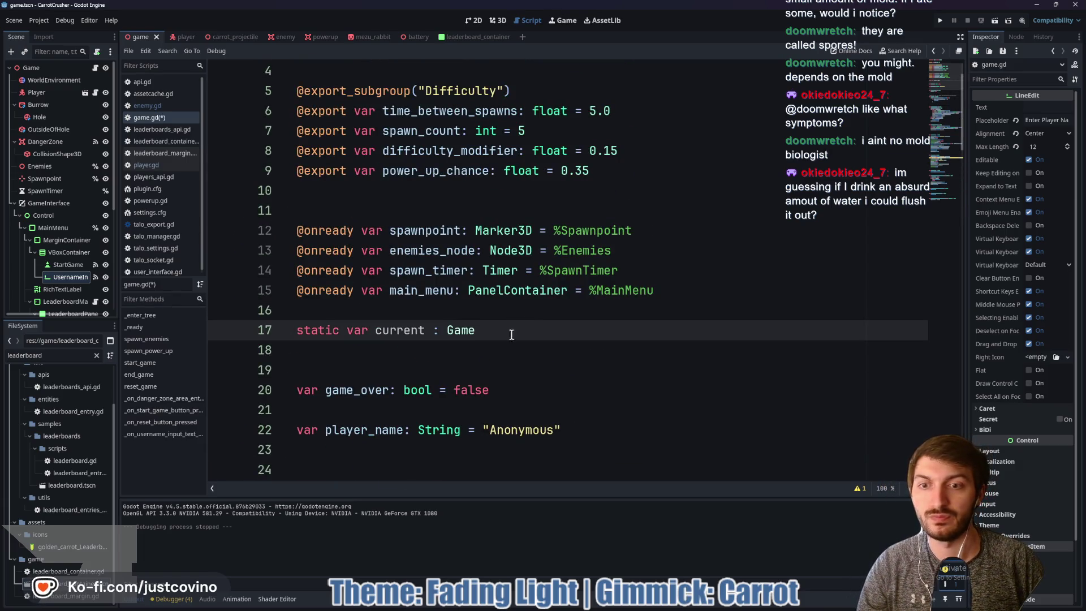
left_click(436, 369)
key("Return")
key("Up")
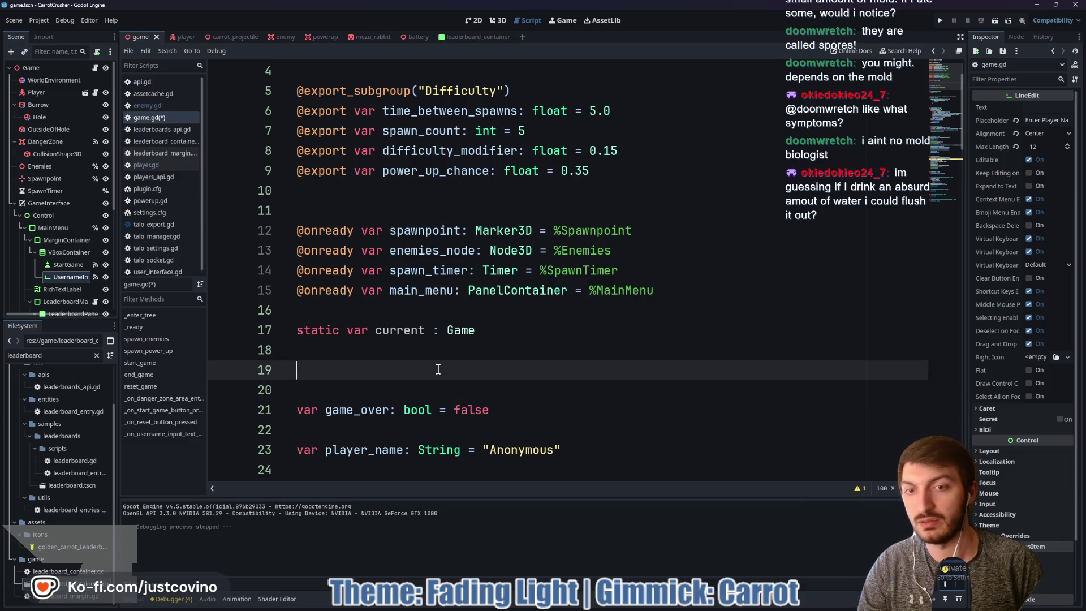
type("var times")
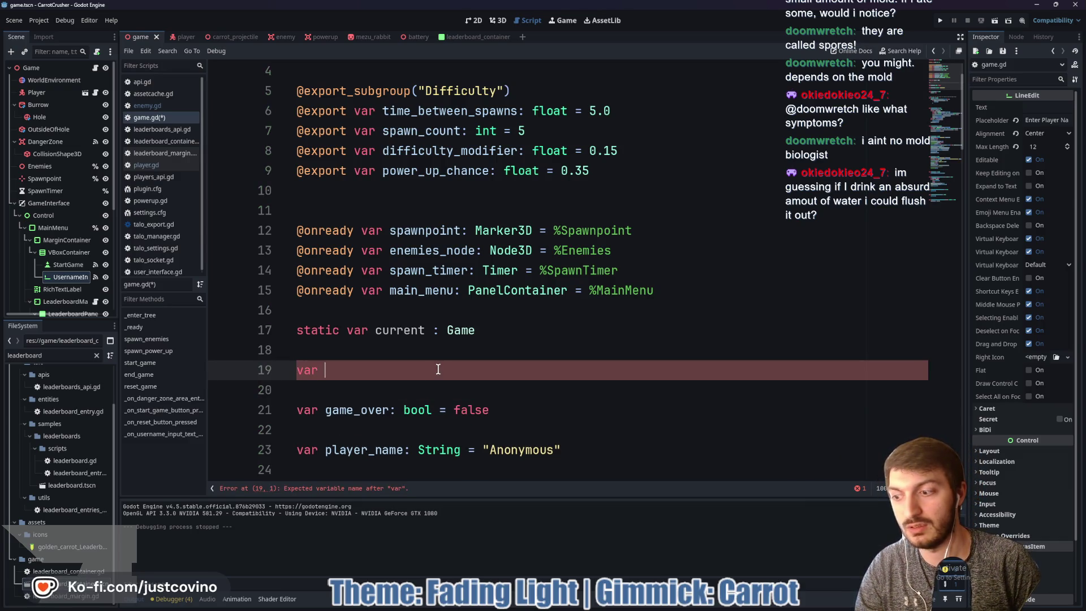
type("_t")
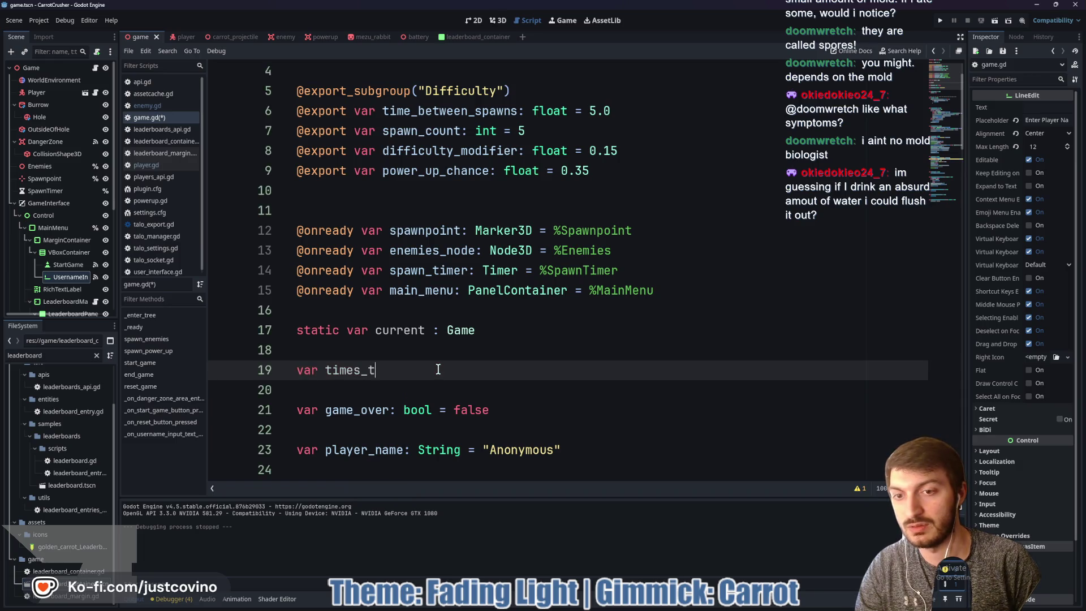
key("BackSpace")
key("BackSpace")
key("BackSpace")
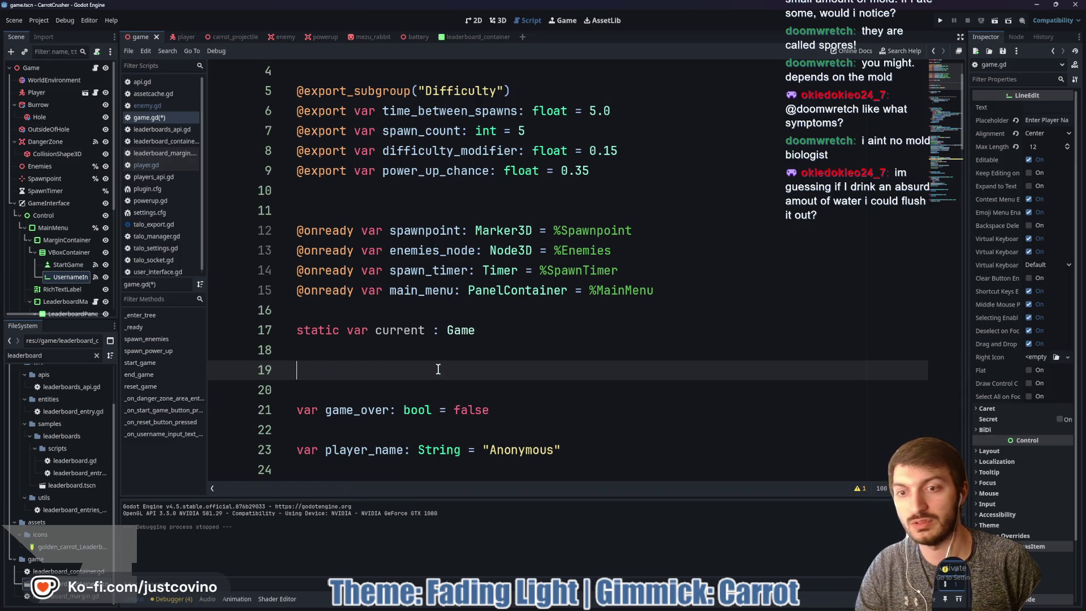
left_click(656, 172)
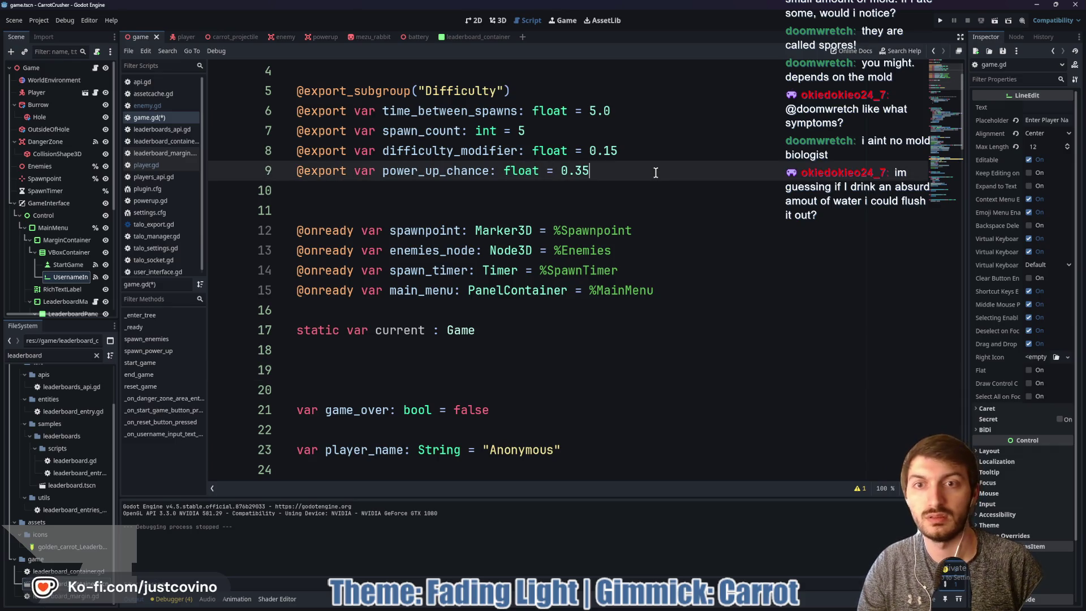
key("Return")
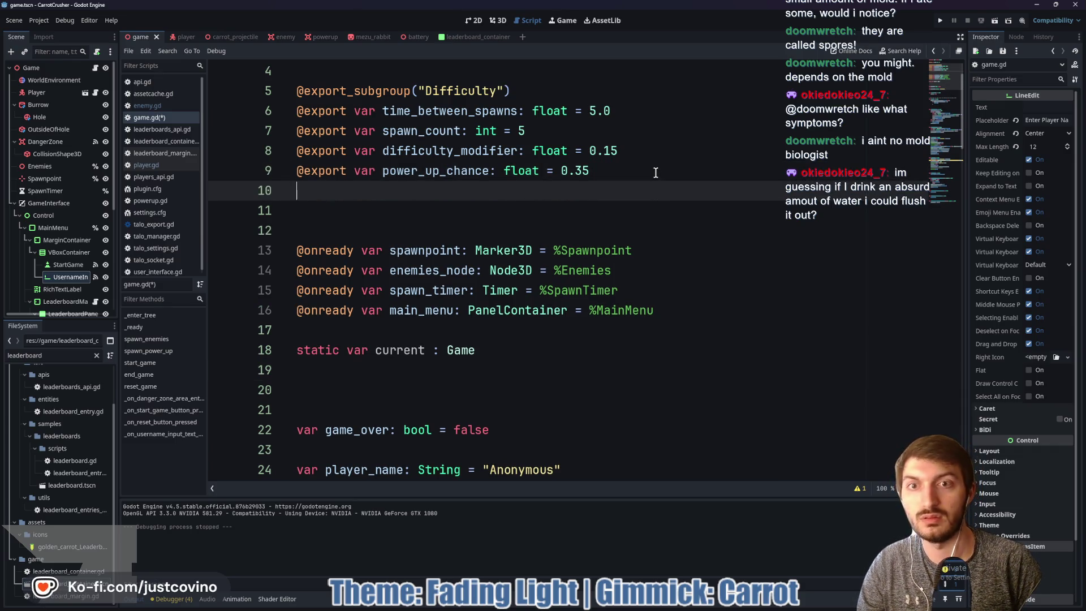
type("@export var times_until_spawn_")
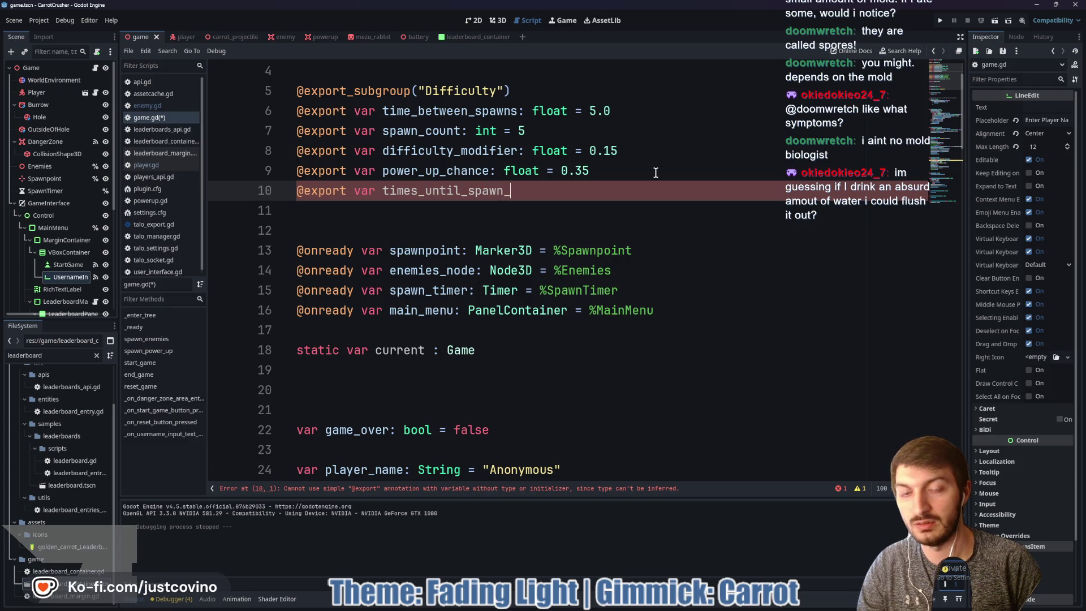
type("difficulty: in")
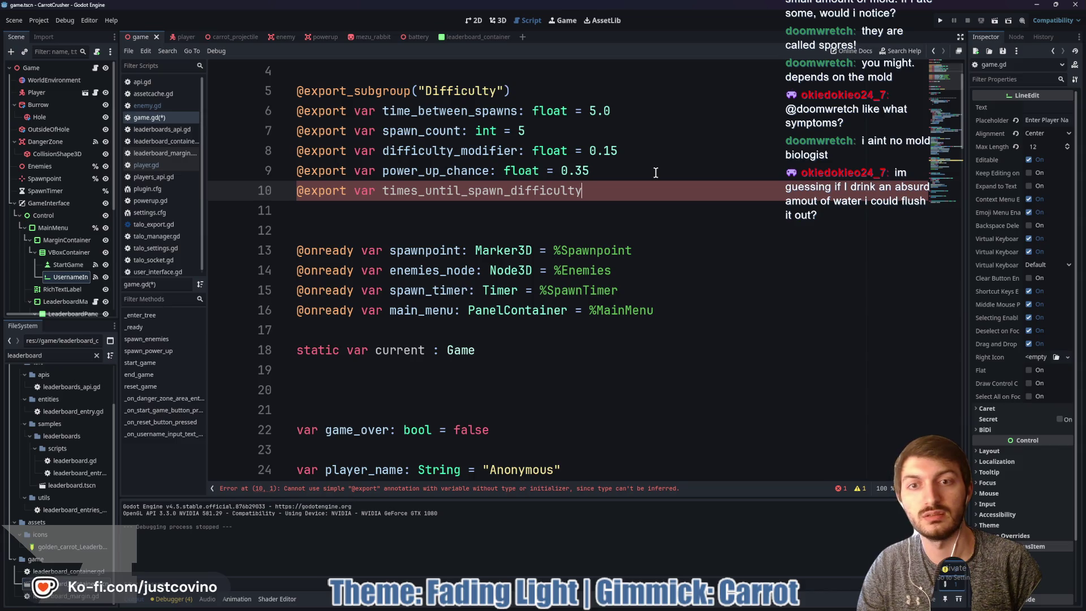
type("t = 5")
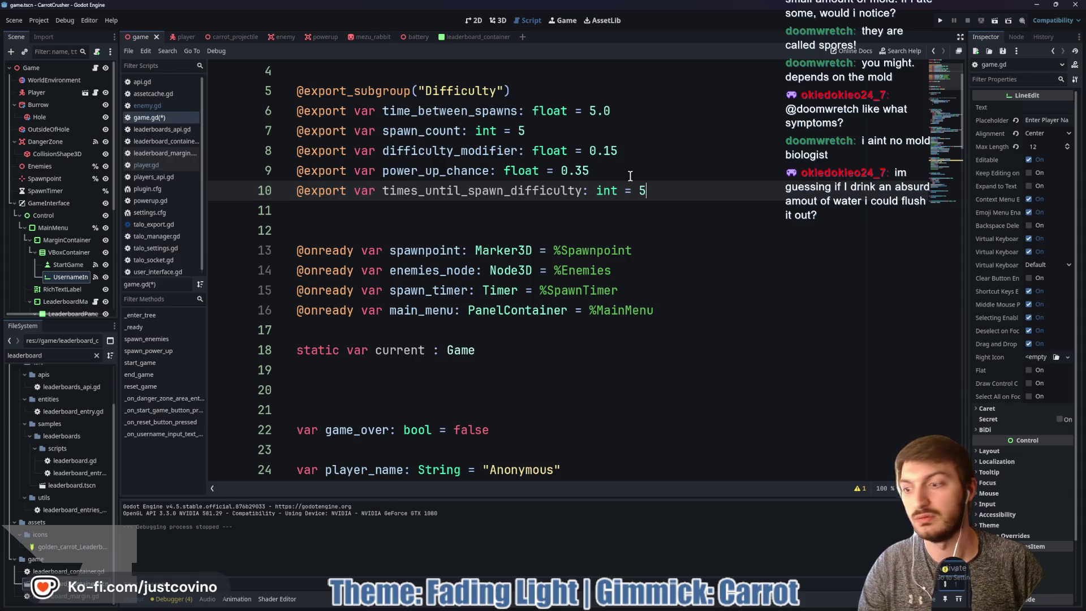
left_click(646, 210)
key("ctrl+s")
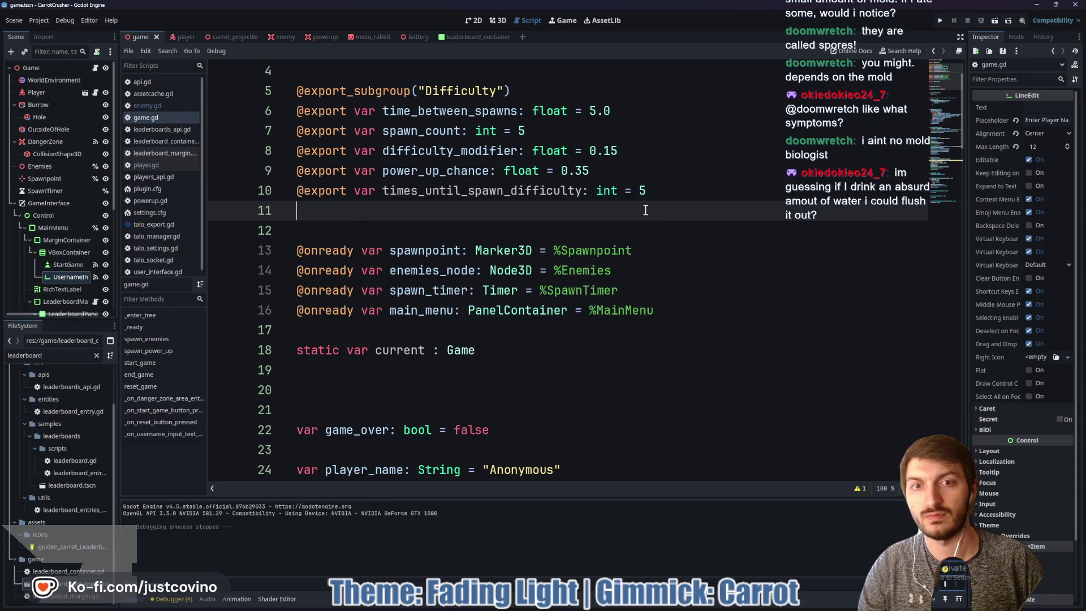
scroll(626, 235, "down", 10)
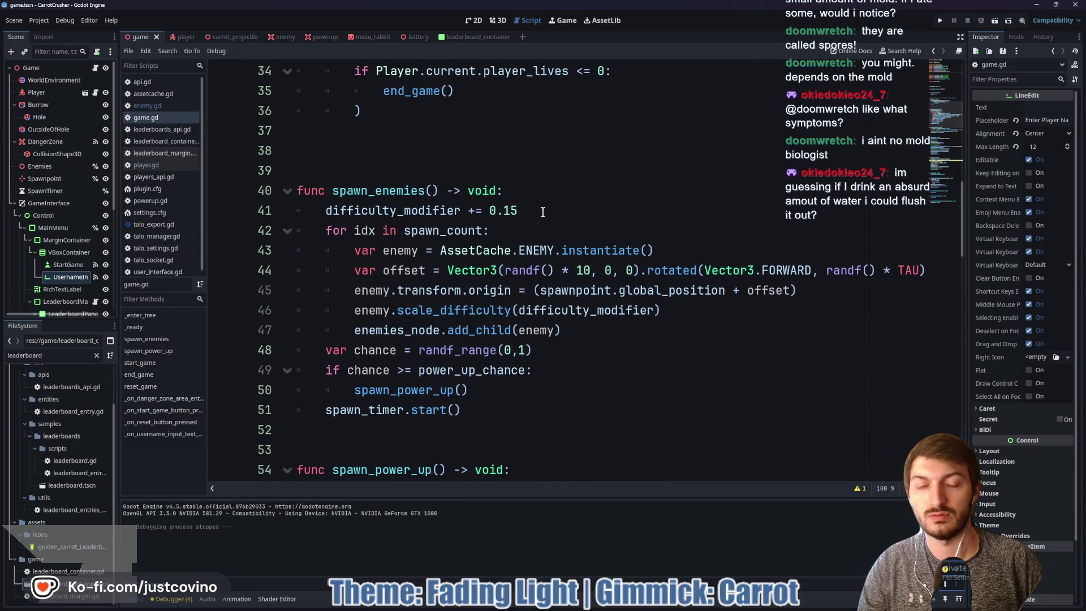
- Below difficulty_modifier, add 'times_until_spawn_difficulty -= 1' and 'if times_until_spawn_difficulty == 0:'
left_click(543, 212)
key("Return")
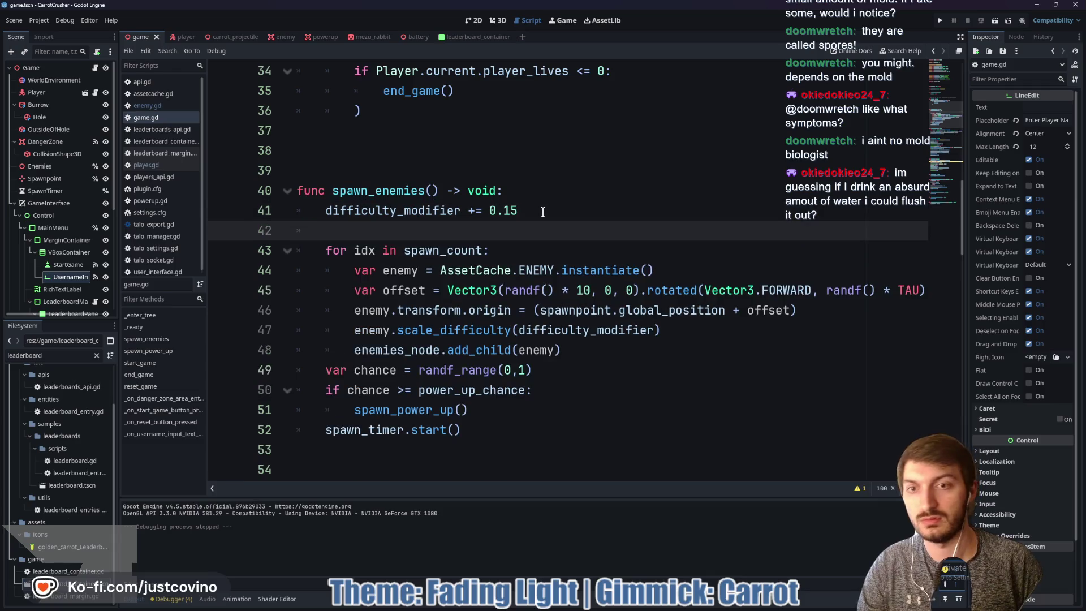
type("ime")
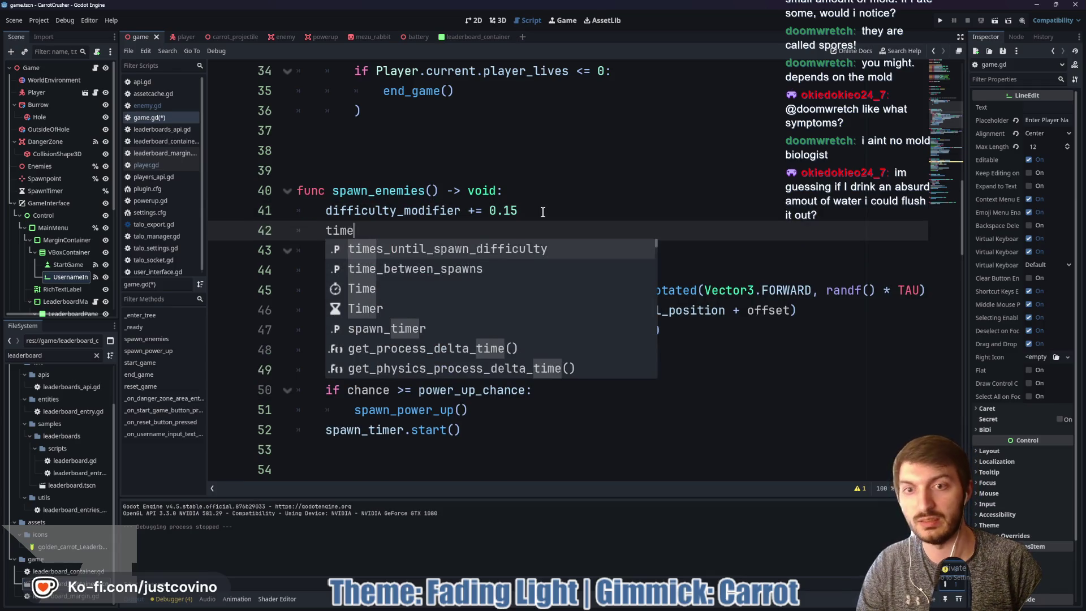
key("Return")
type("-= 1")
key("Return")
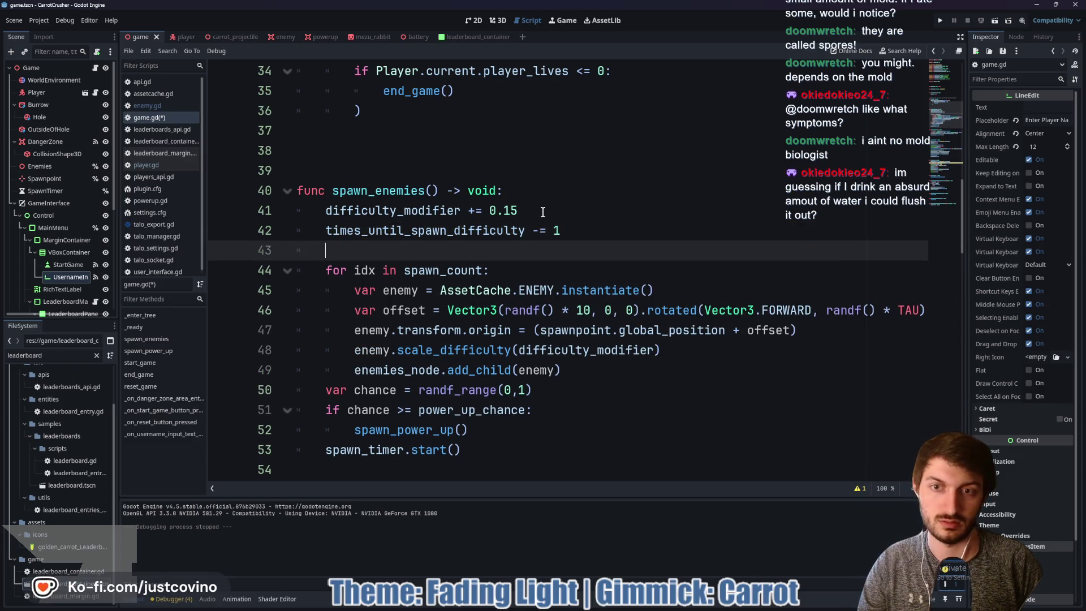
type("if time")
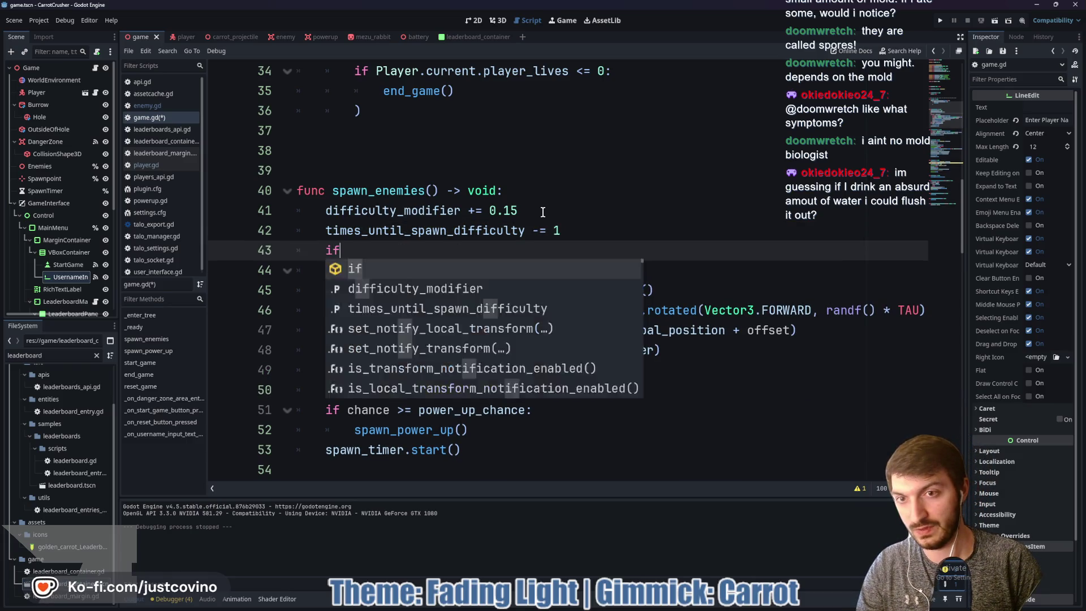
key("Return")
type("== 0:")
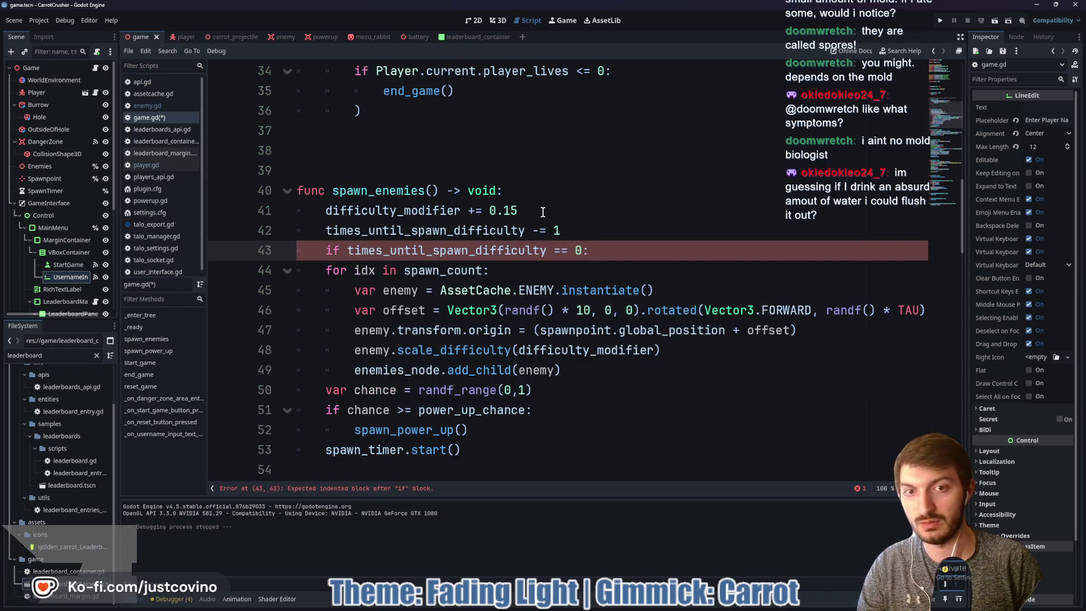
key("Return")
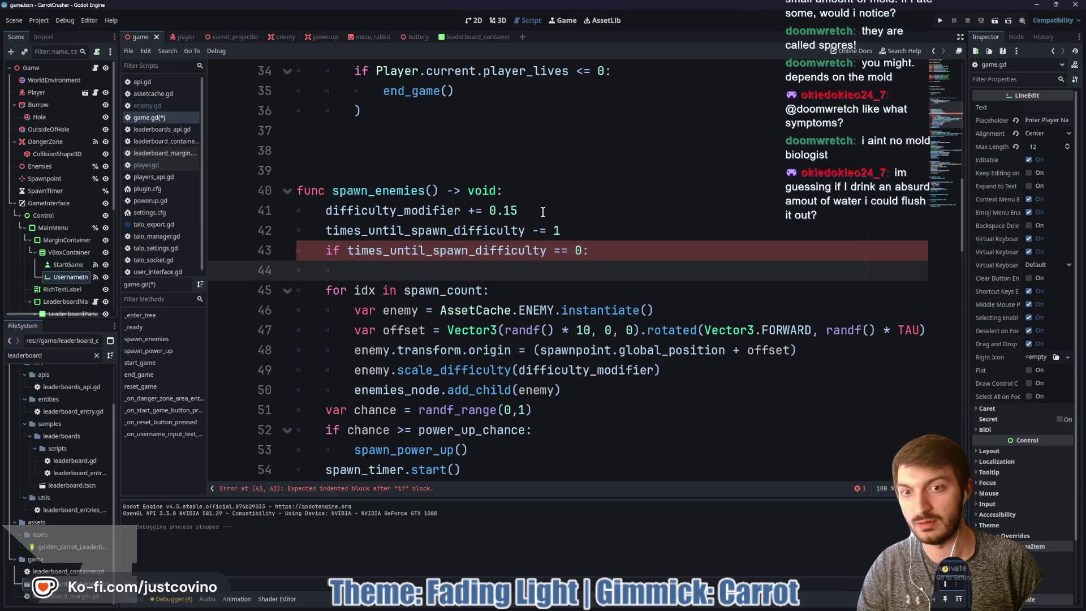
- Inside the if block add 'spawn_count += 1' and 'time_between_spawns -= 0.25', then save
type("pawn")
key("Down")
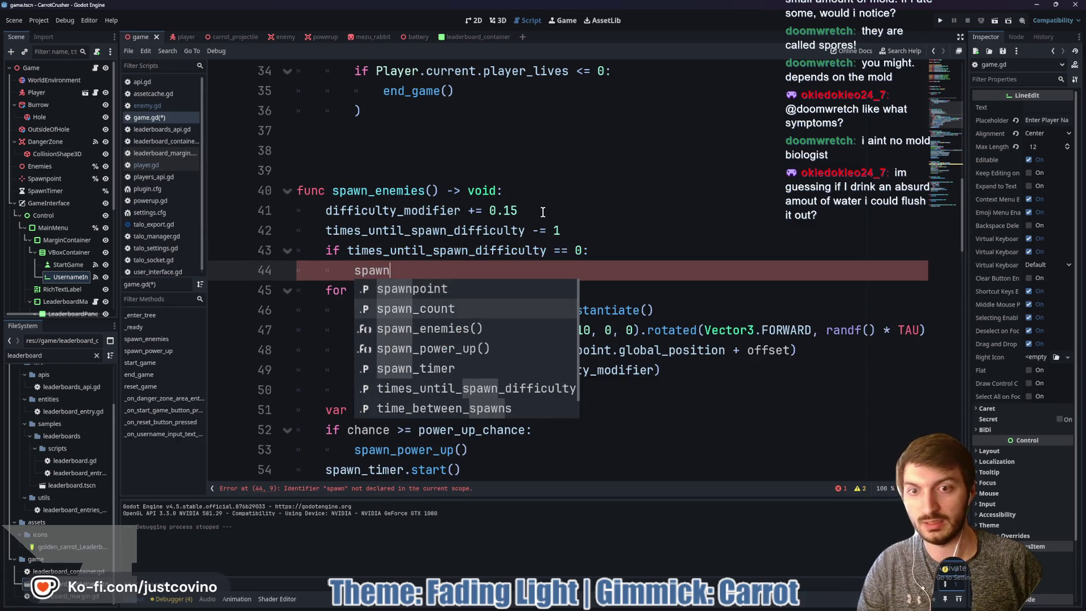
key("Return")
type("+= 1")
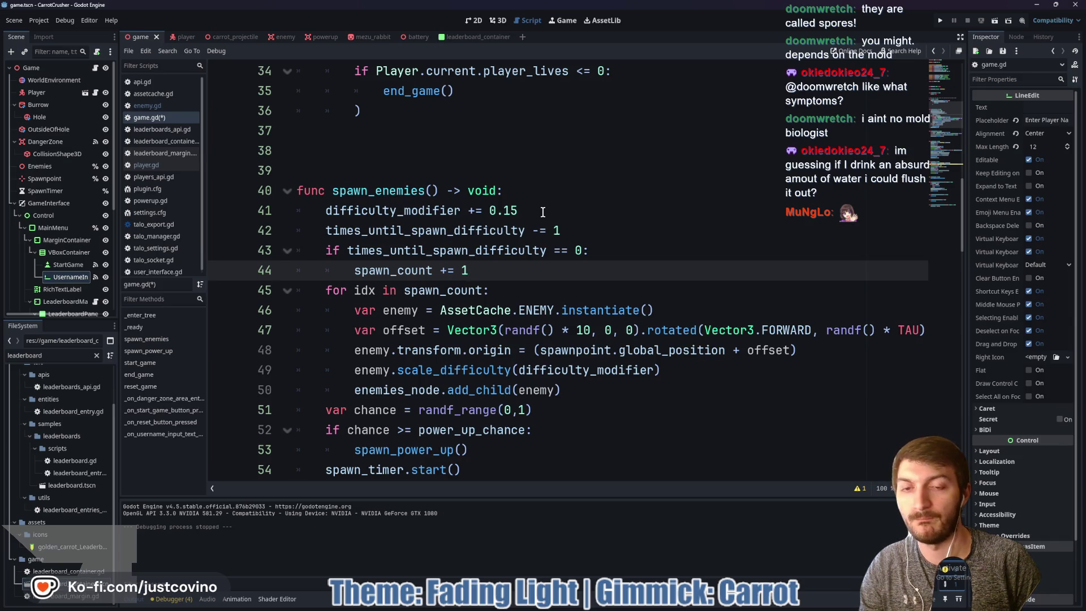
scroll(560, 243, "up", 10)
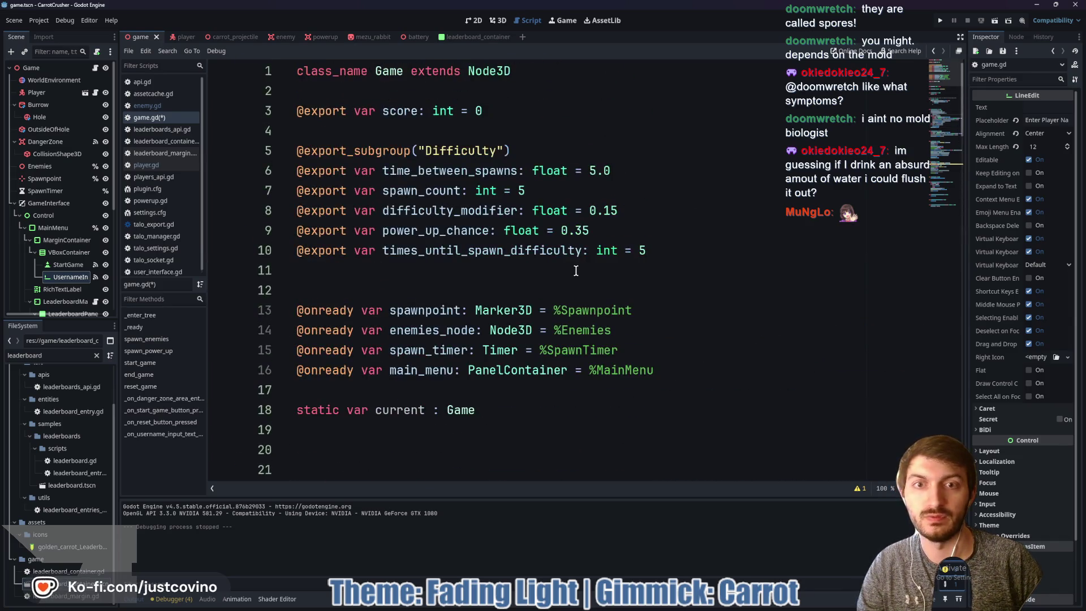
scroll(572, 268, "down", 10)
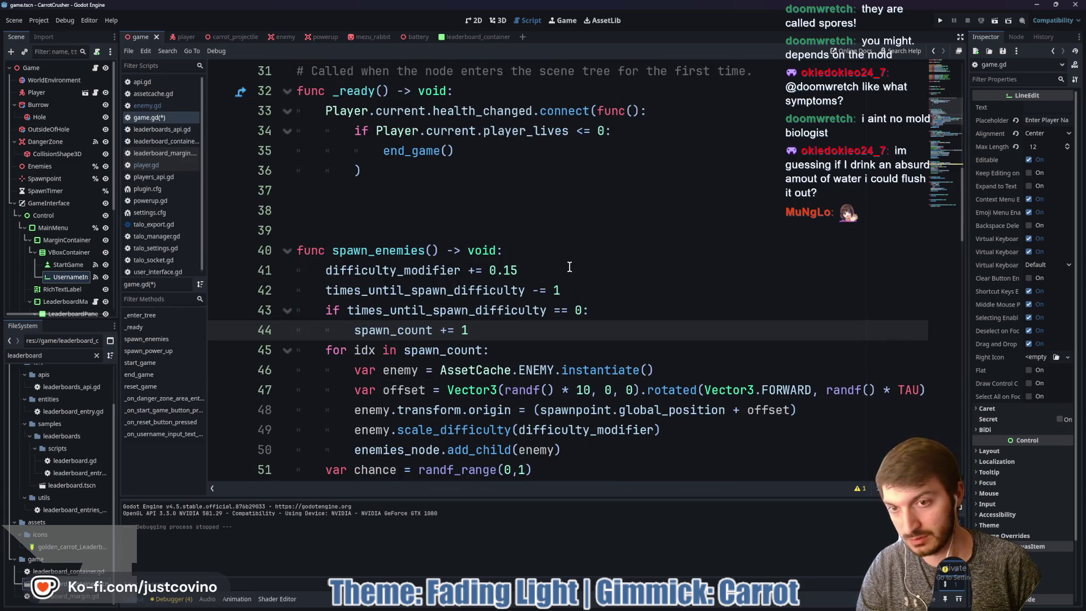
key("Return")
type("time")
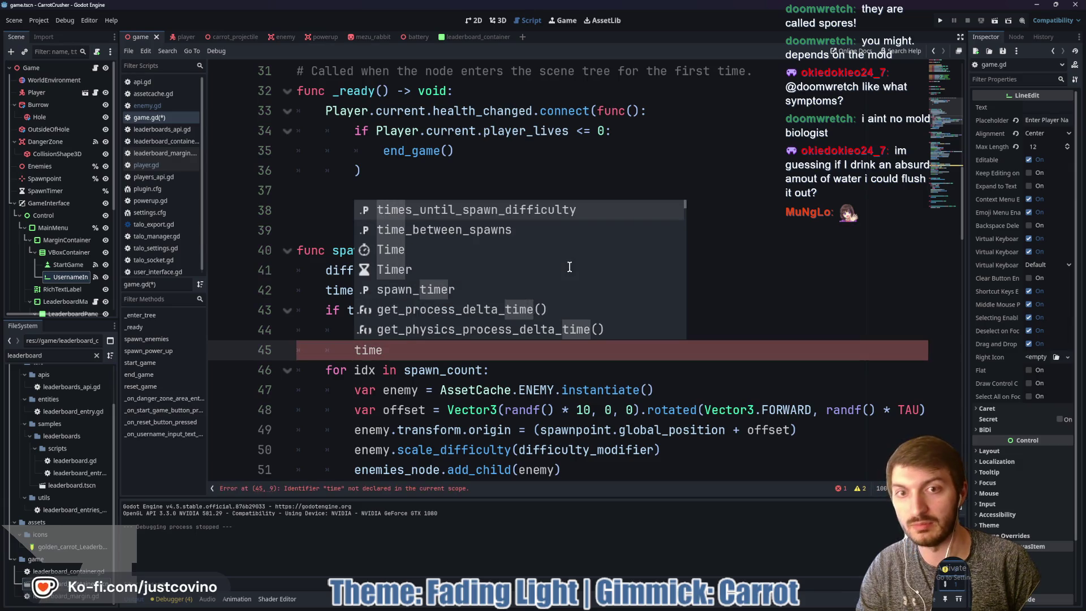
key("Down")
key("Return")
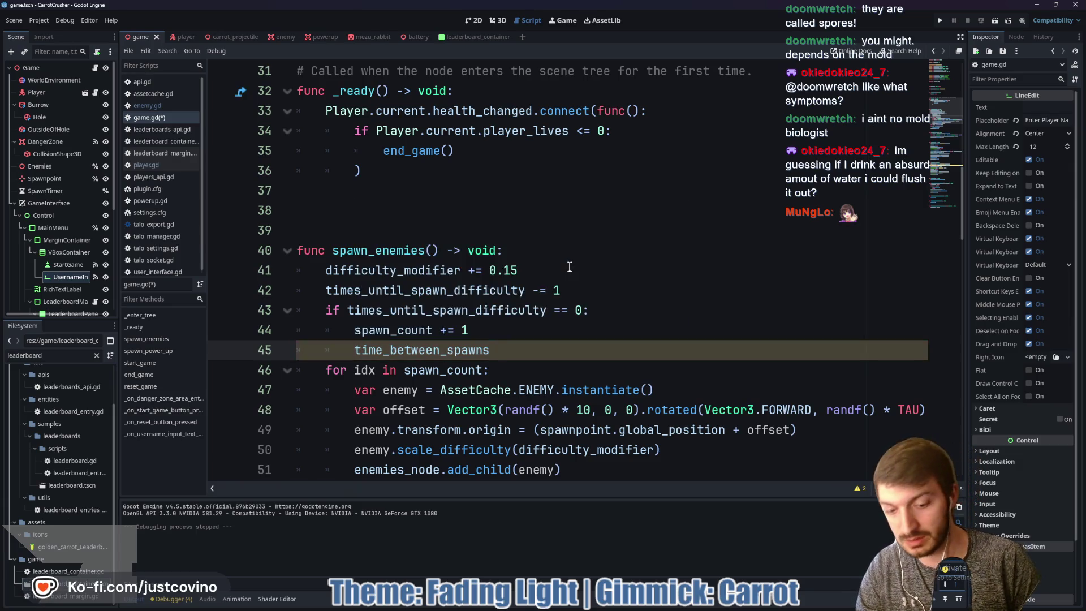
type("-= ")
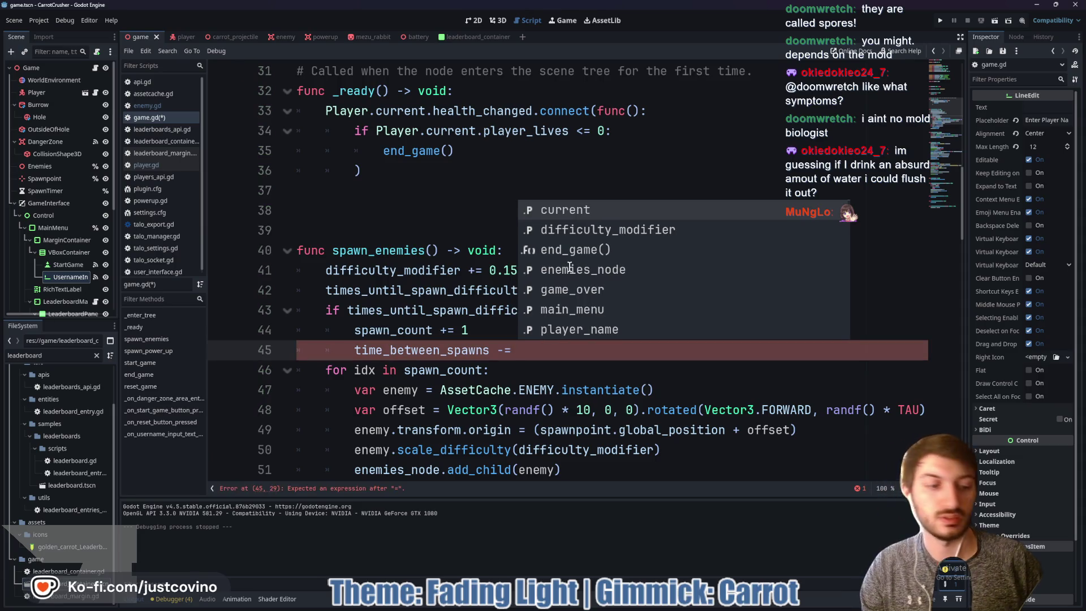
type("0.25")
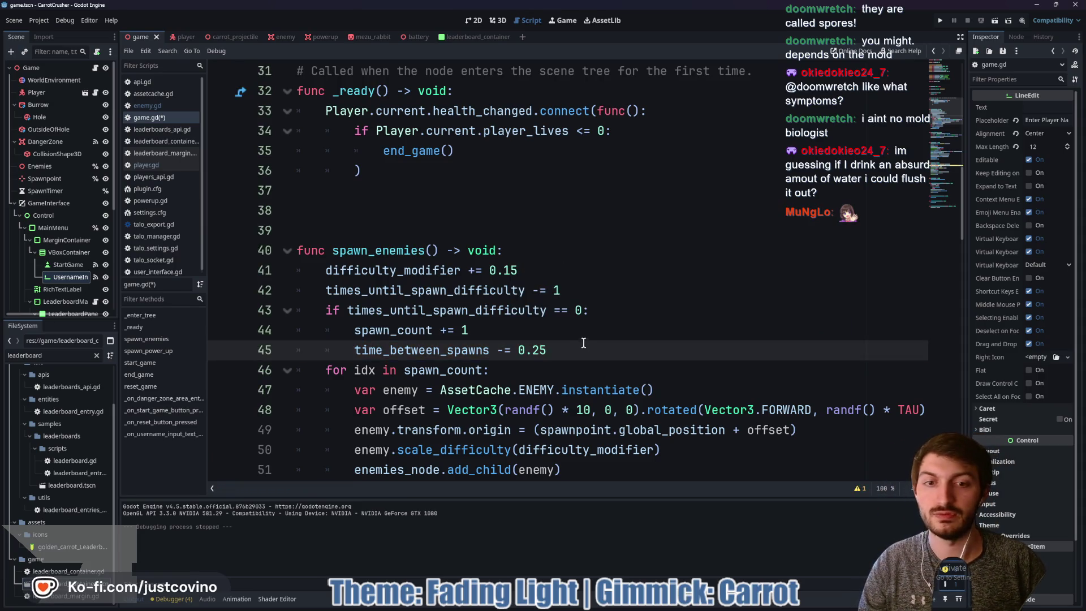
key("ctrl+s")
- Change the spawn_count increment to 3 and save
left_click(478, 329)
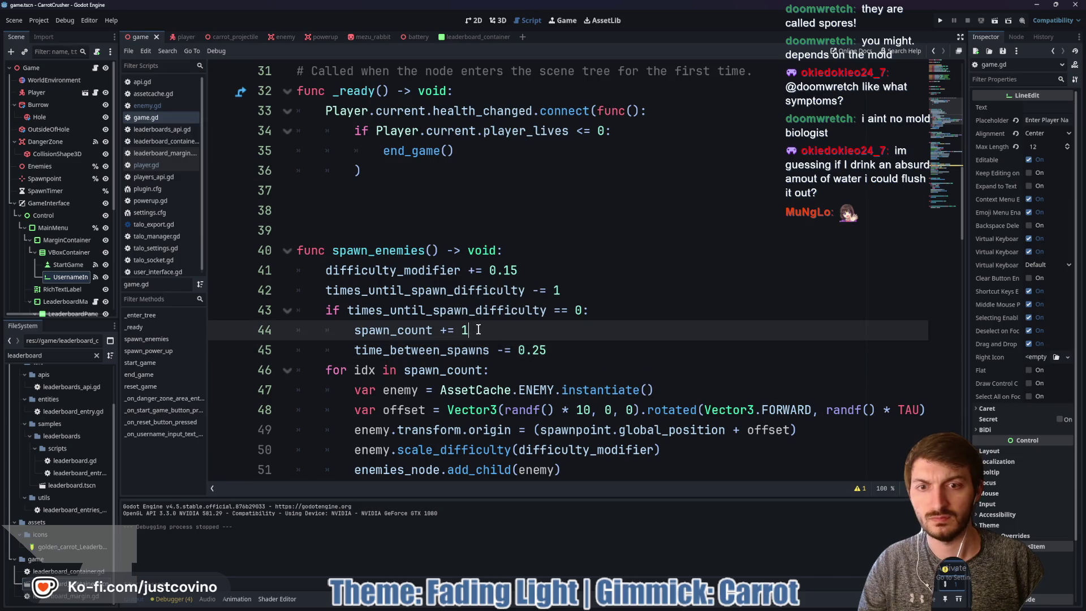
type("3")
key("ctrl+s")
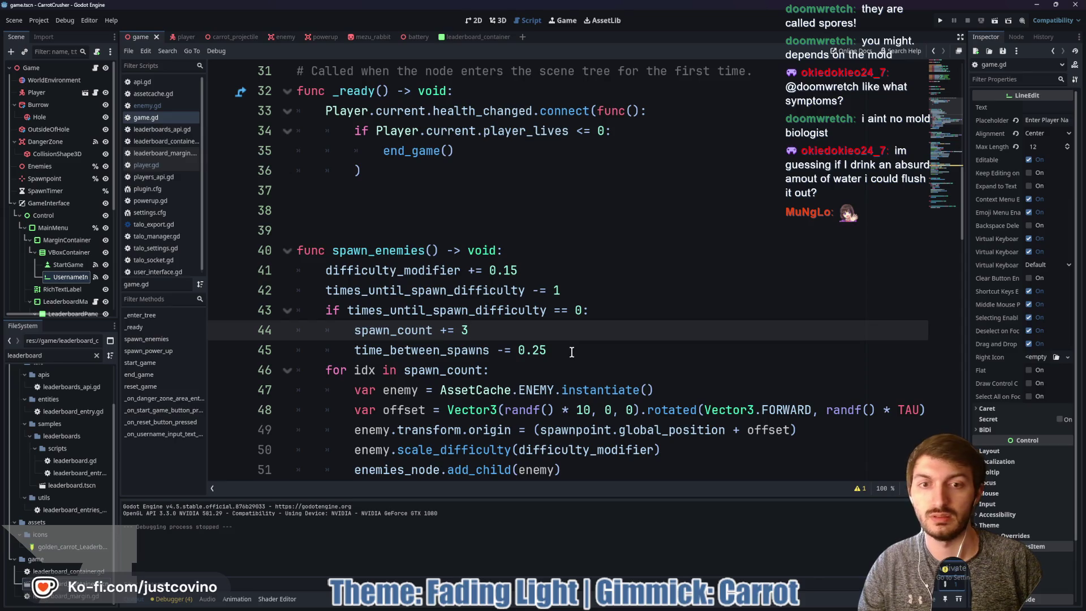
- Add a line resetting times_until_spawn_difficulty to 5 inside the if block and save
left_click(560, 344)
key("Return")
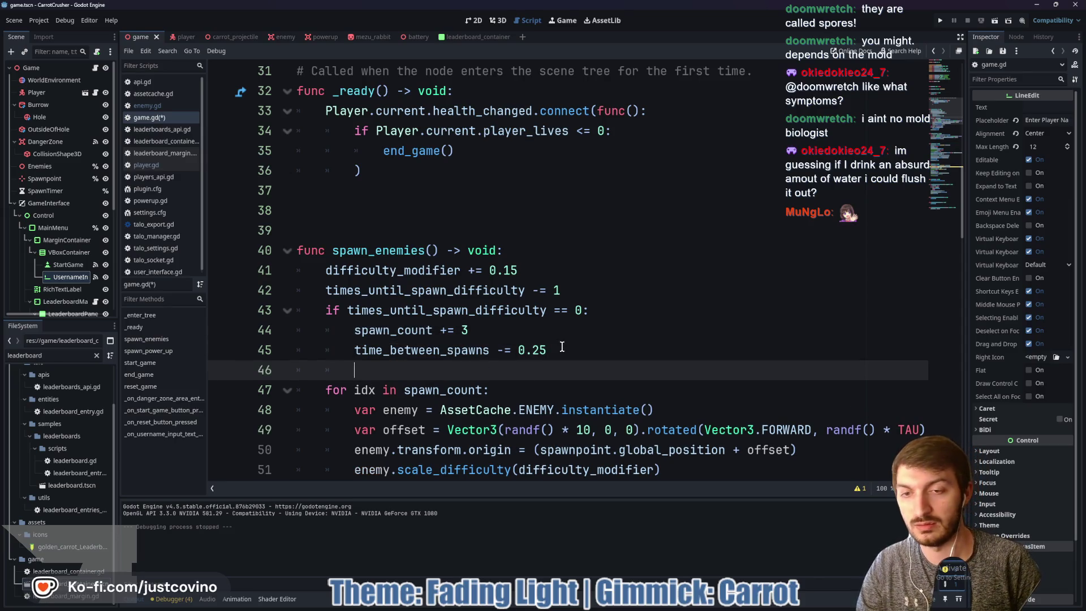
type("time")
key("Return")
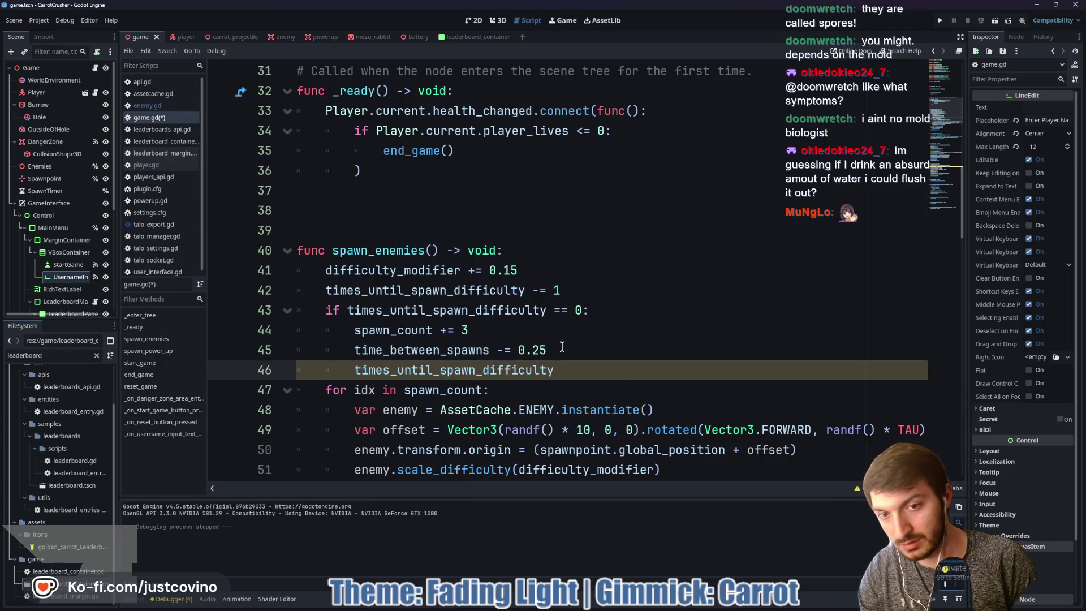
type("5")
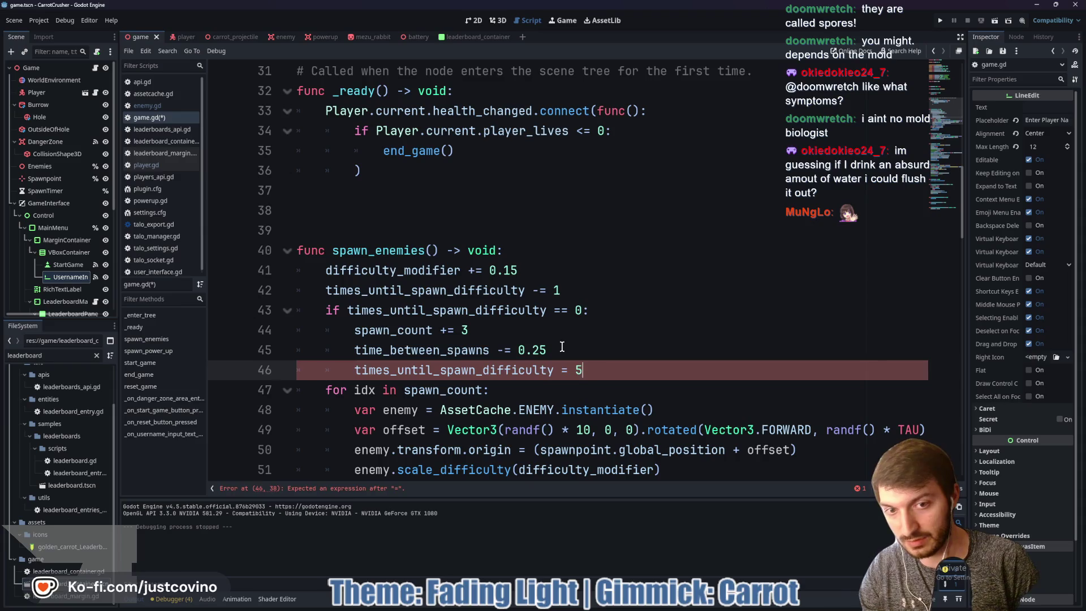
key("ctrl+s")
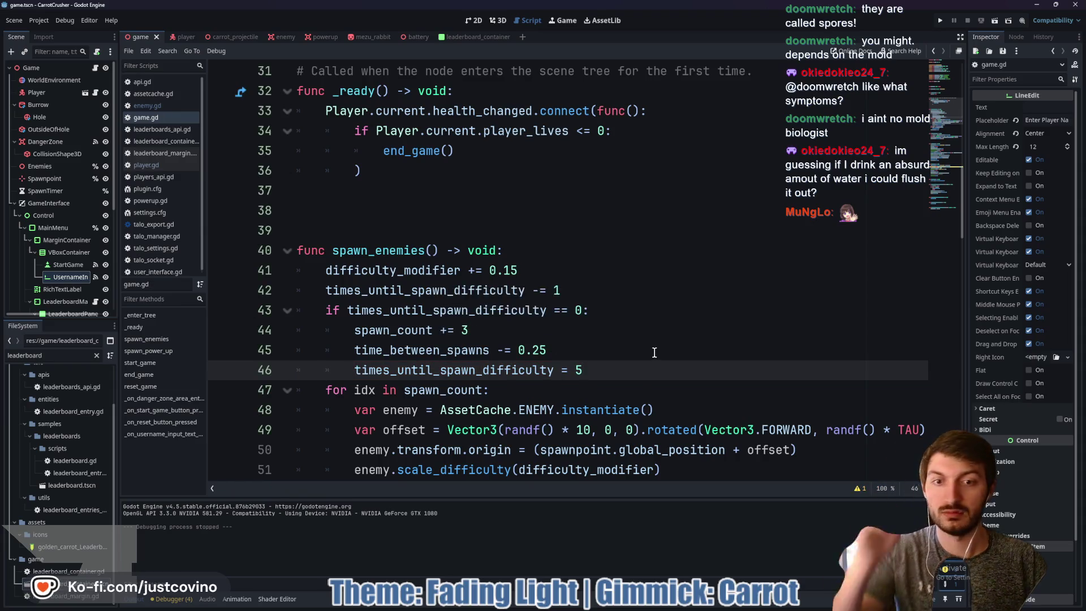
scroll(650, 345, "up", 10)
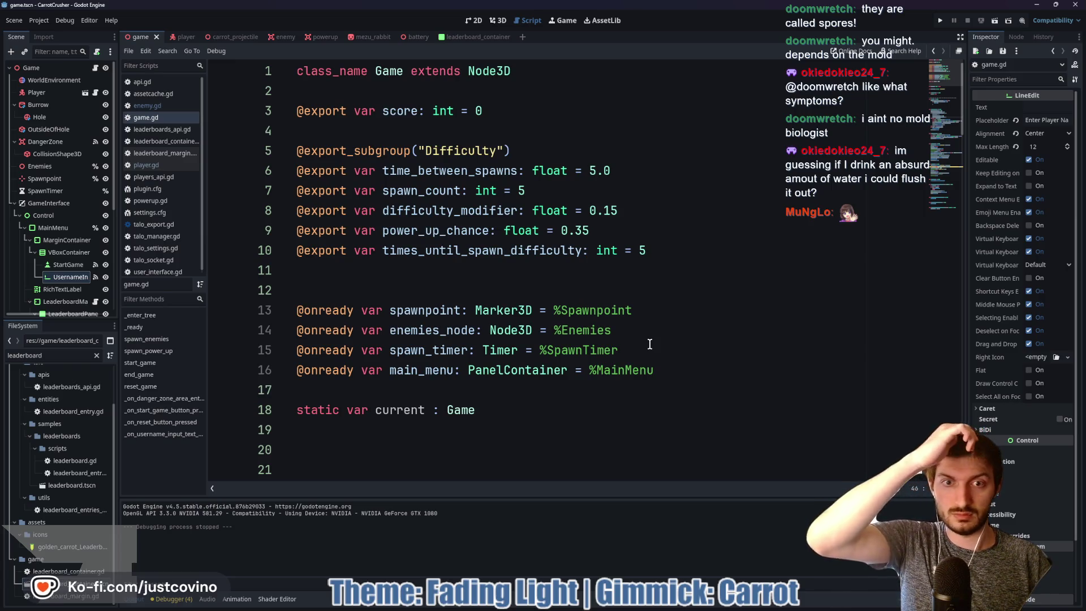
- Select the var chance, if and spawn_power_up lines (53–55) after add_child(enemy)
scroll(650, 345, "down", 9)
scroll(649, 345, "down", 4)
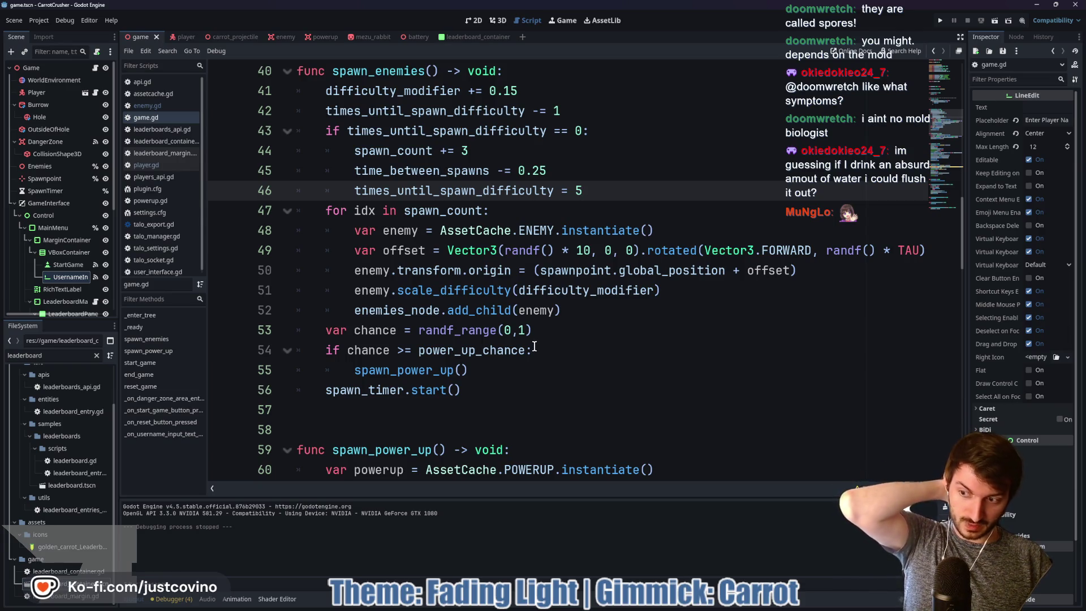
left_click(568, 318)
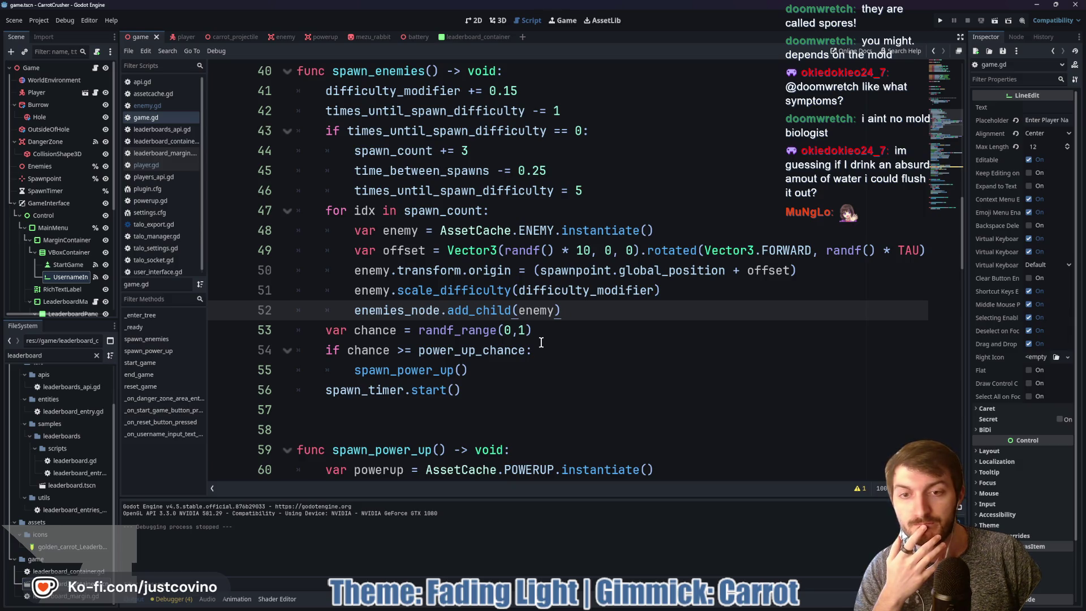
mouse_move(482, 368)
left_mouse_down()
mouse_move(385, 370)
mouse_move(306, 334)
left_mouse_up()
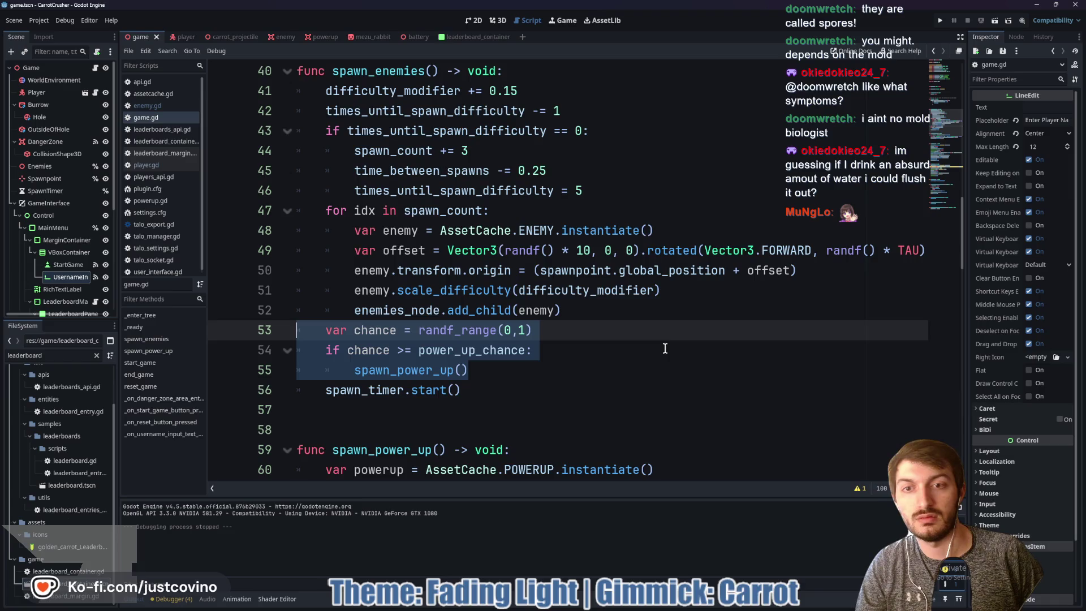
- Move the power-up chance lines up into the spawn loop and fix their indentation
key("alt+Up")
key("alt+Up")
key("alt+Up")
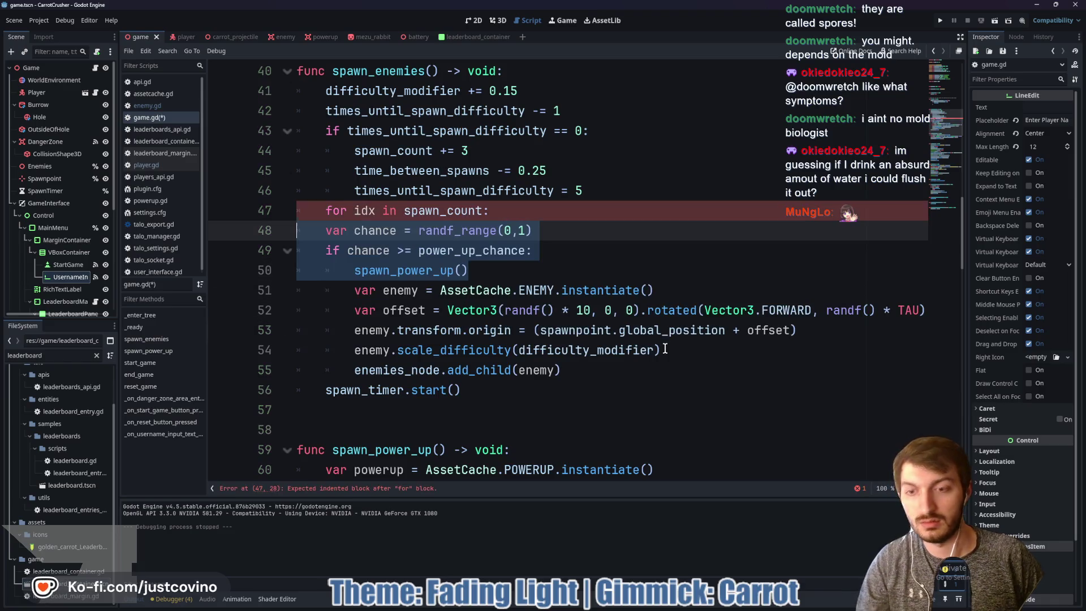
key("Tab")
key("Tab")
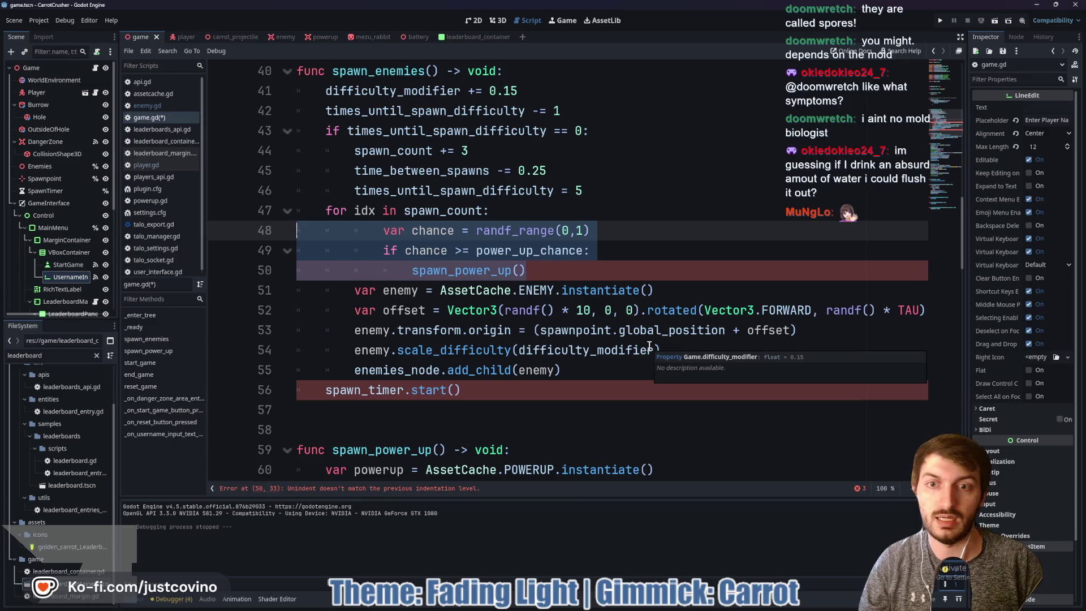
key("shift+Tab")
left_click(517, 270)
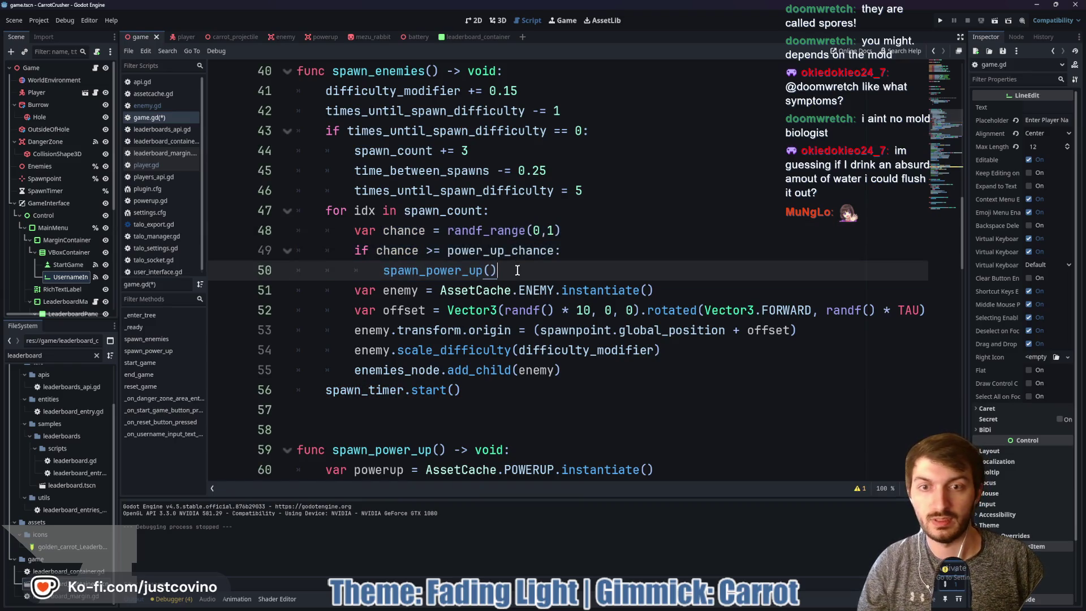
- Add 'continue' after spawn_power_up() on line 51, save, and run the game
key("Return")
type("re")
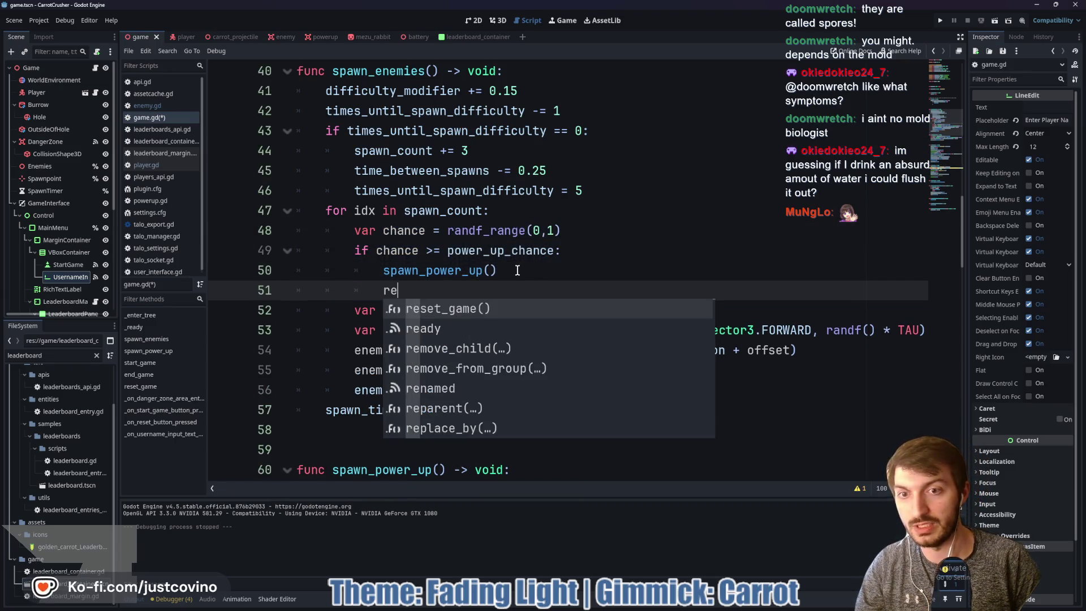
key("BackSpace")
key("BackSpace")
type("cont")
key("Return")
key("ctrl+s")
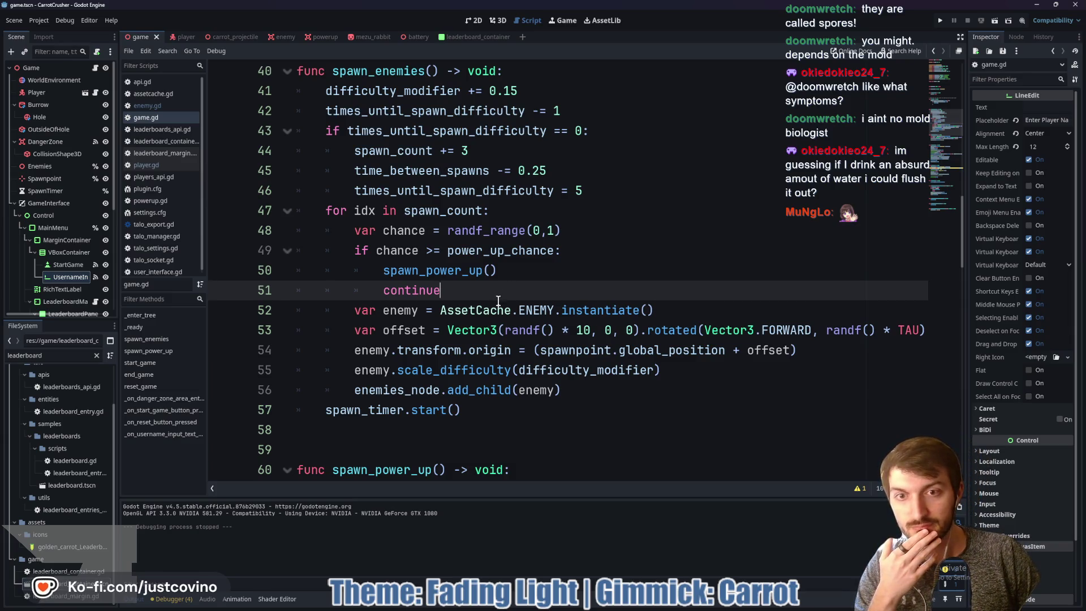
key("F5")
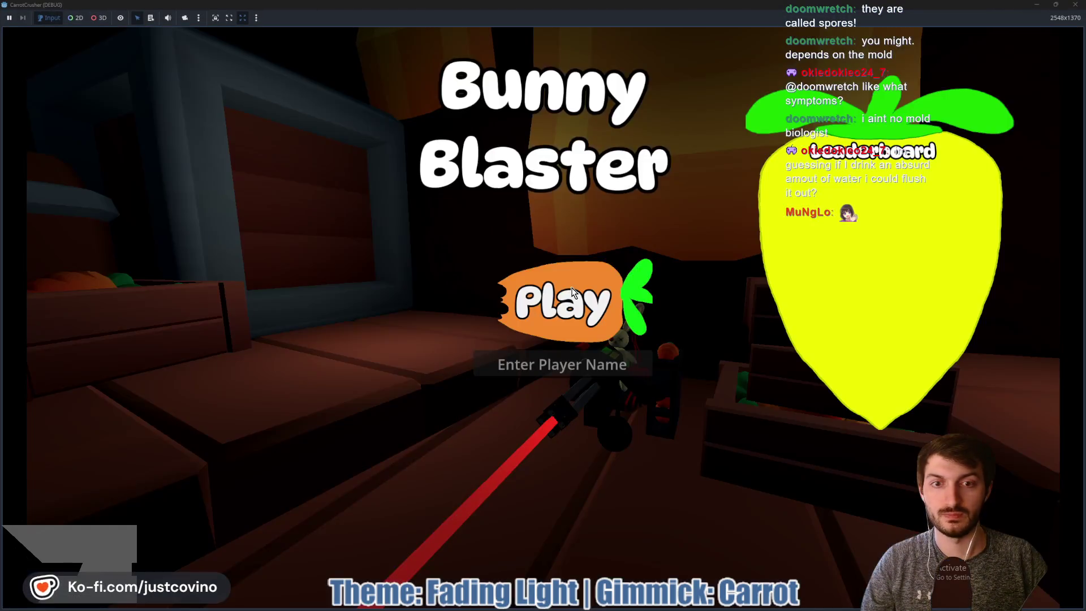
- Start a round from the main menu, play briefly, then stop the game with F8
left_click(572, 289)
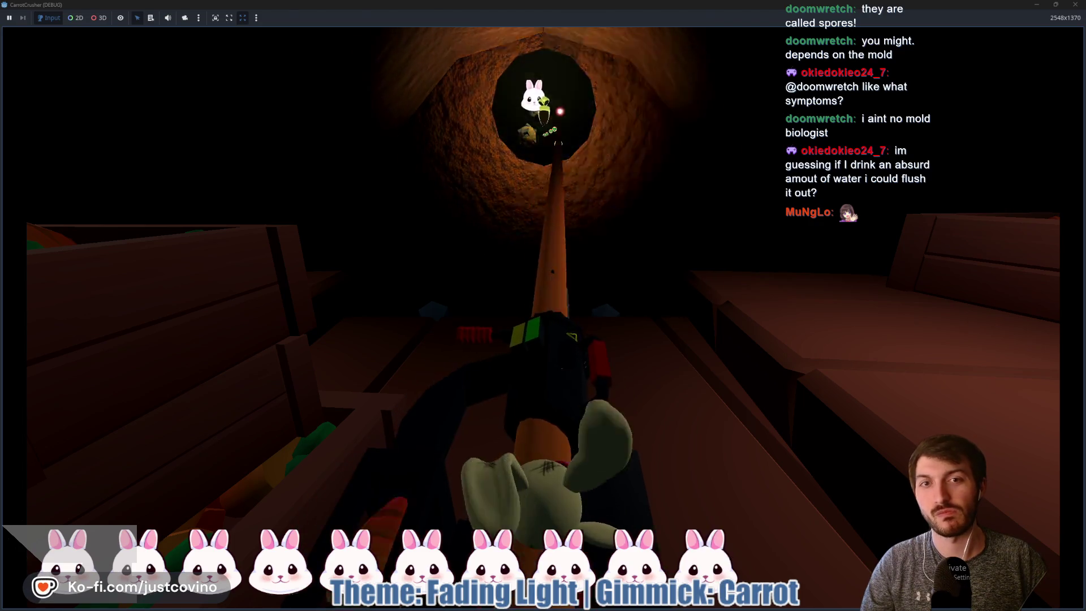
key("F8")
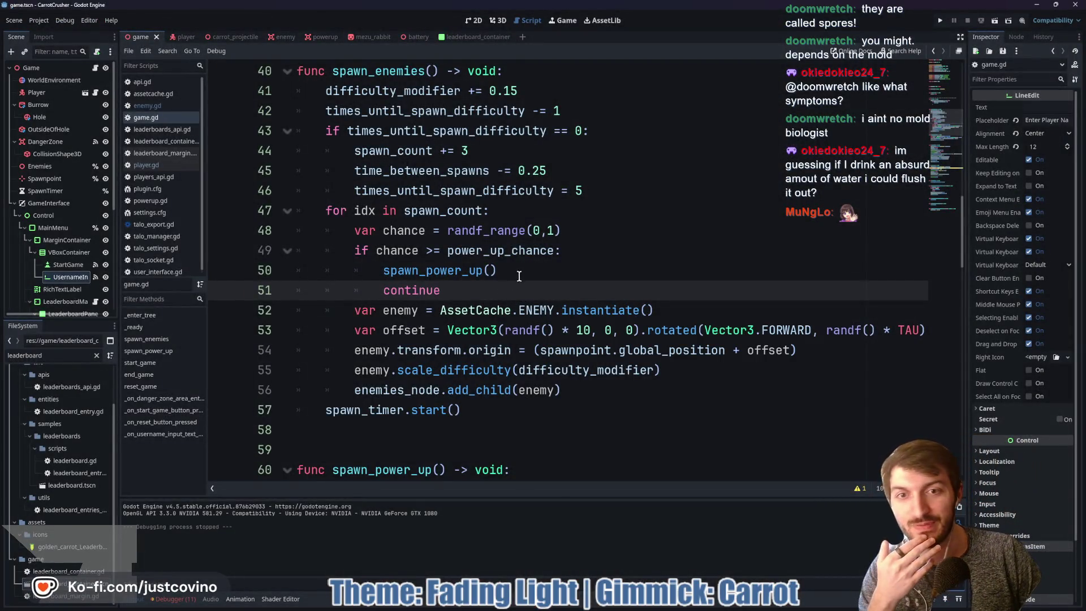
- Change power_up_chance from 0.35 to 0.65, save, and relaunch the game
scroll(530, 247, "up", 13)
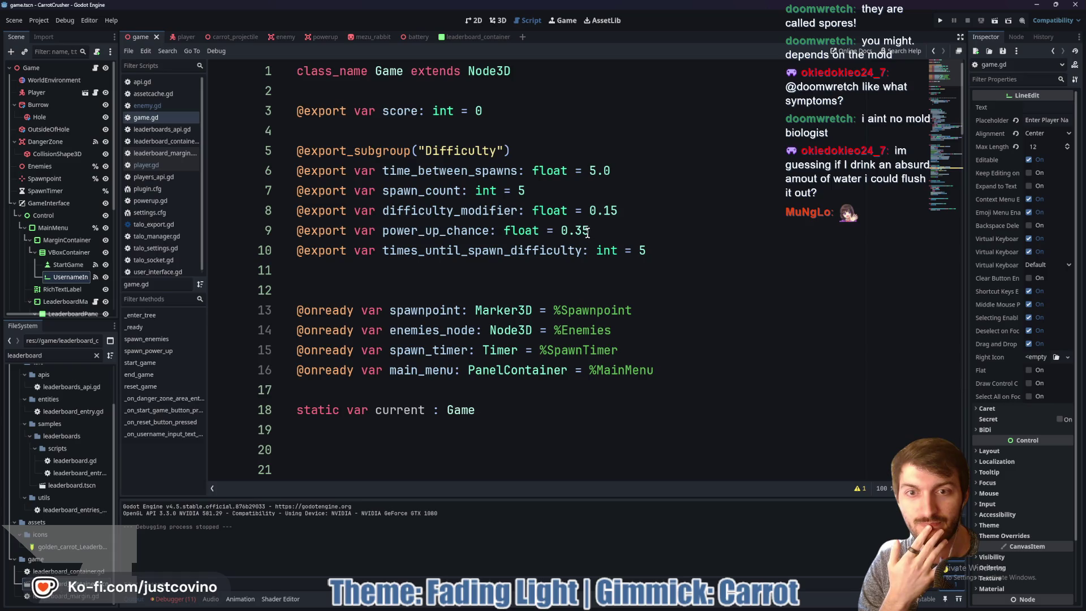
left_click_drag(590, 232, 576, 232)
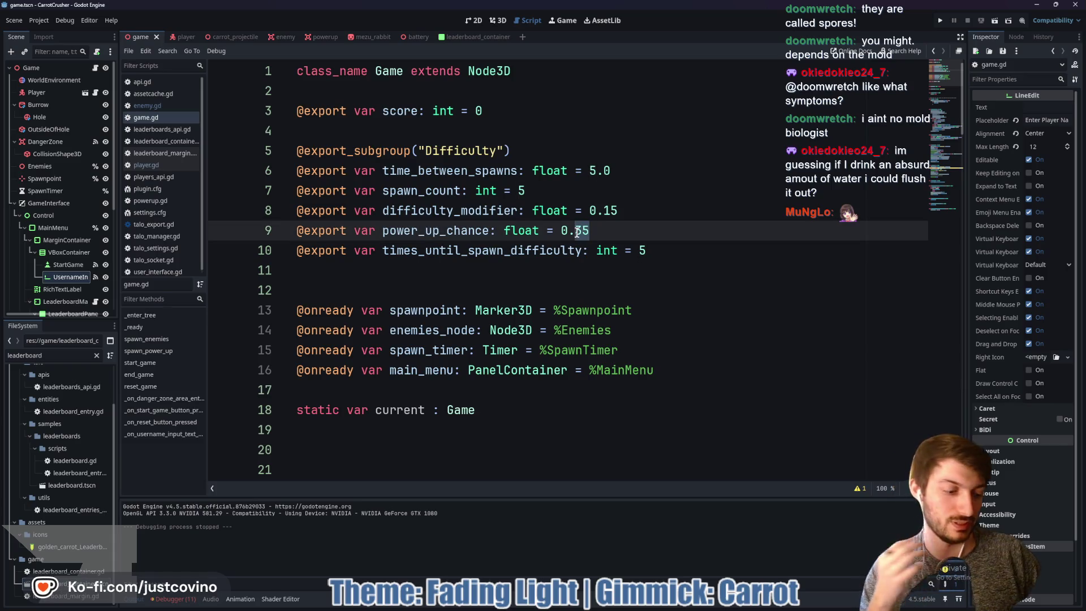
key("ctrl+s")
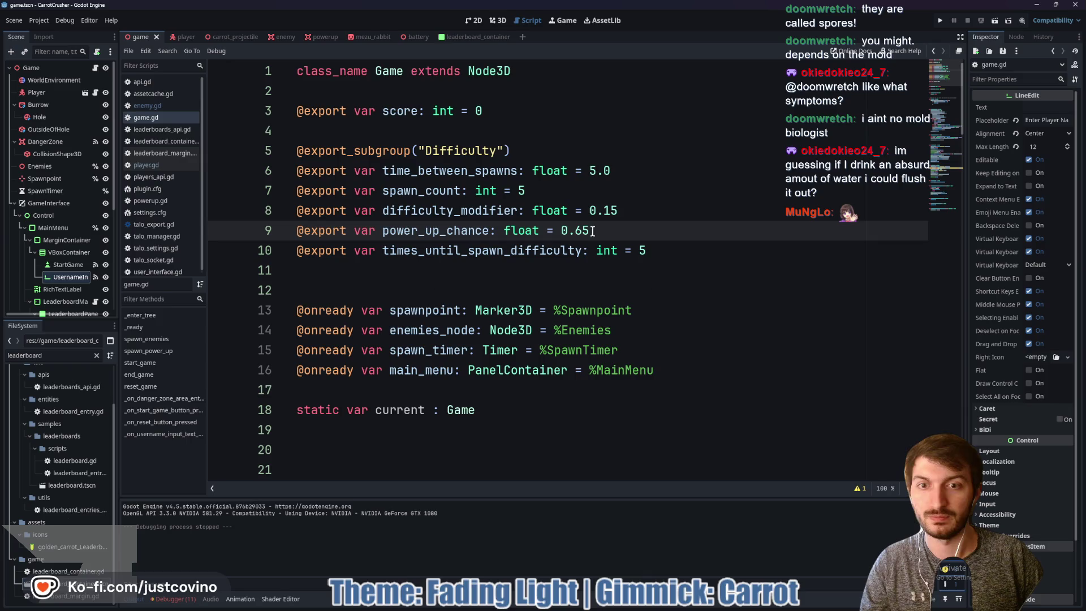
key("F5")
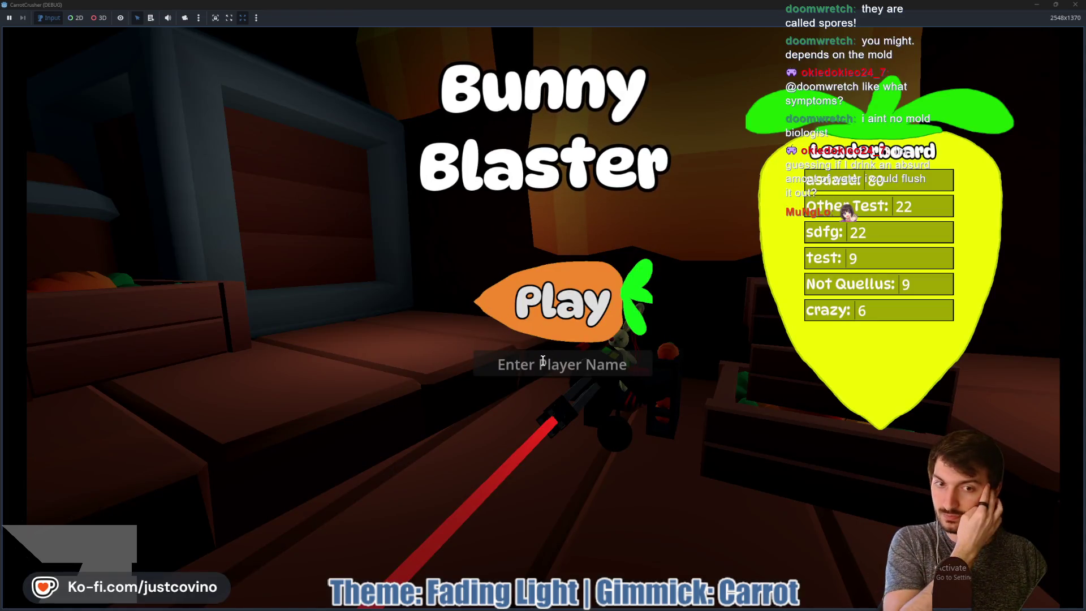
- Play a round with a test player name, then stop the game with F8
left_click(543, 362)
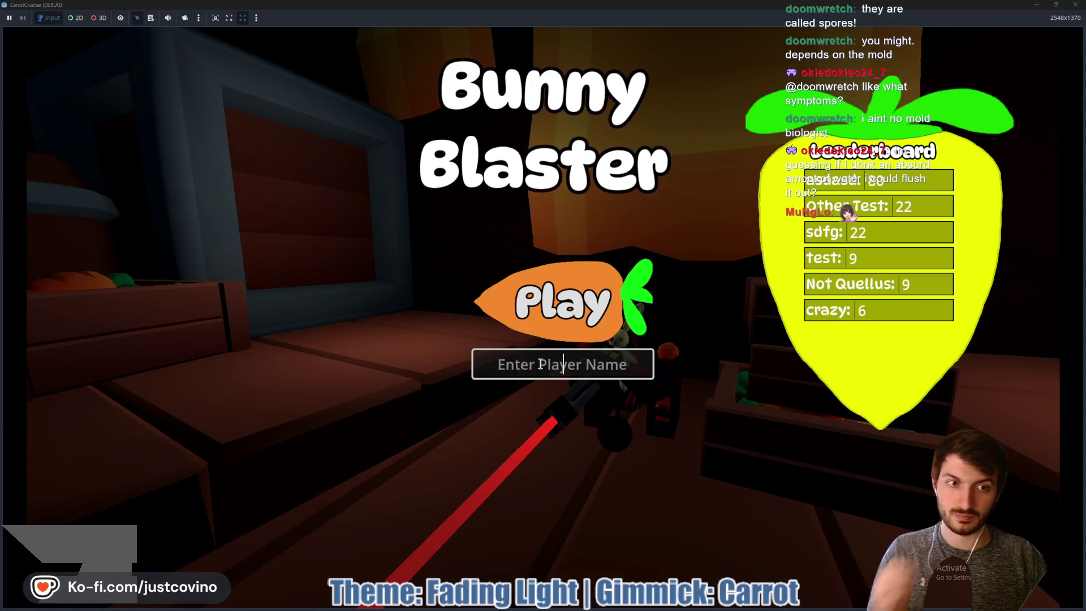
type("sdf")
key("Return")
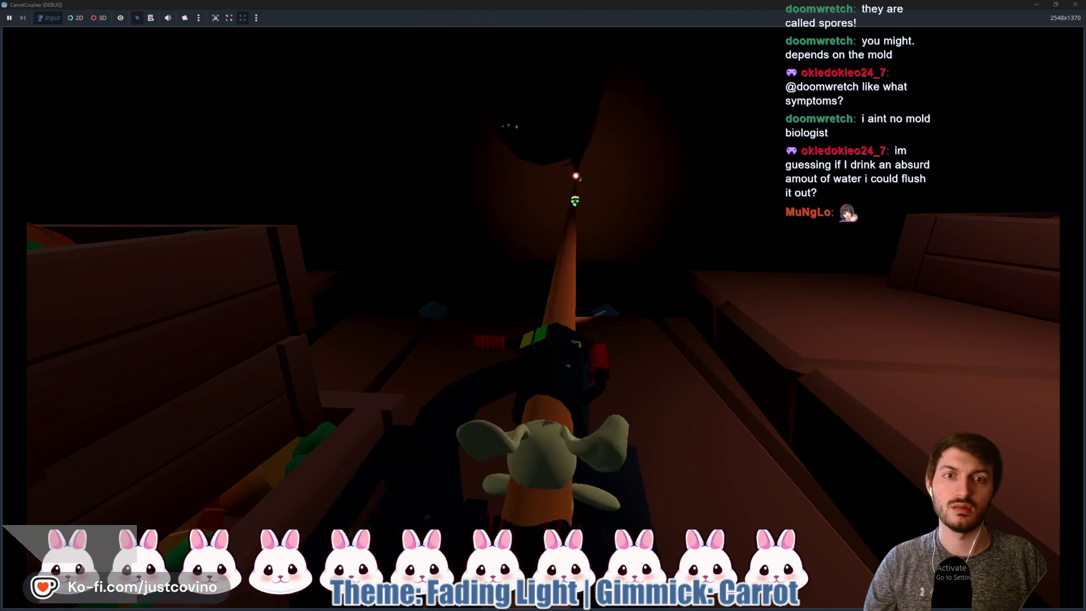
key("F8")
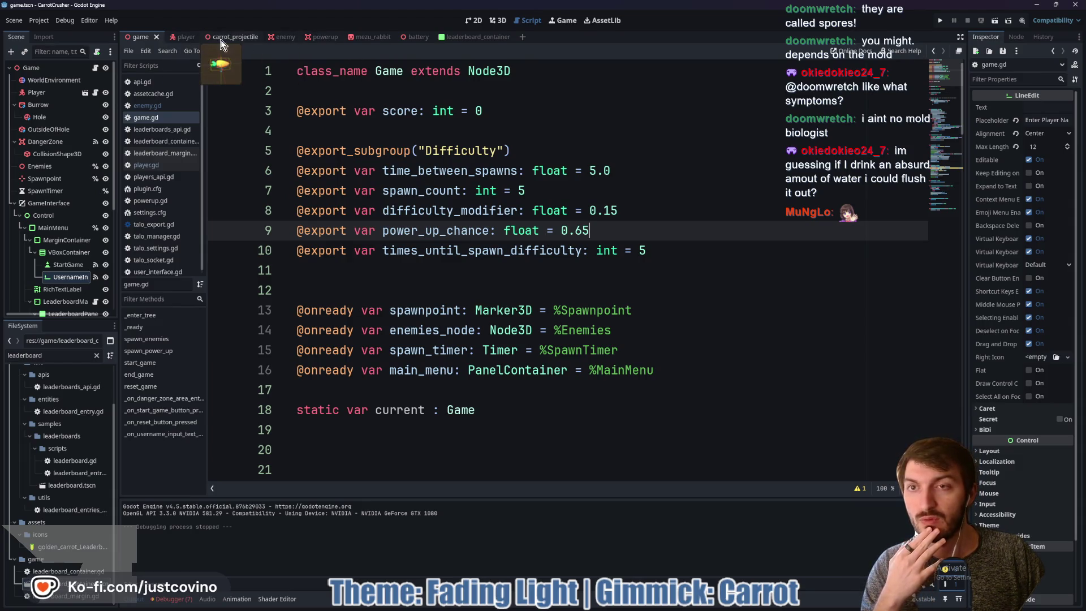
left_click(285, 37)
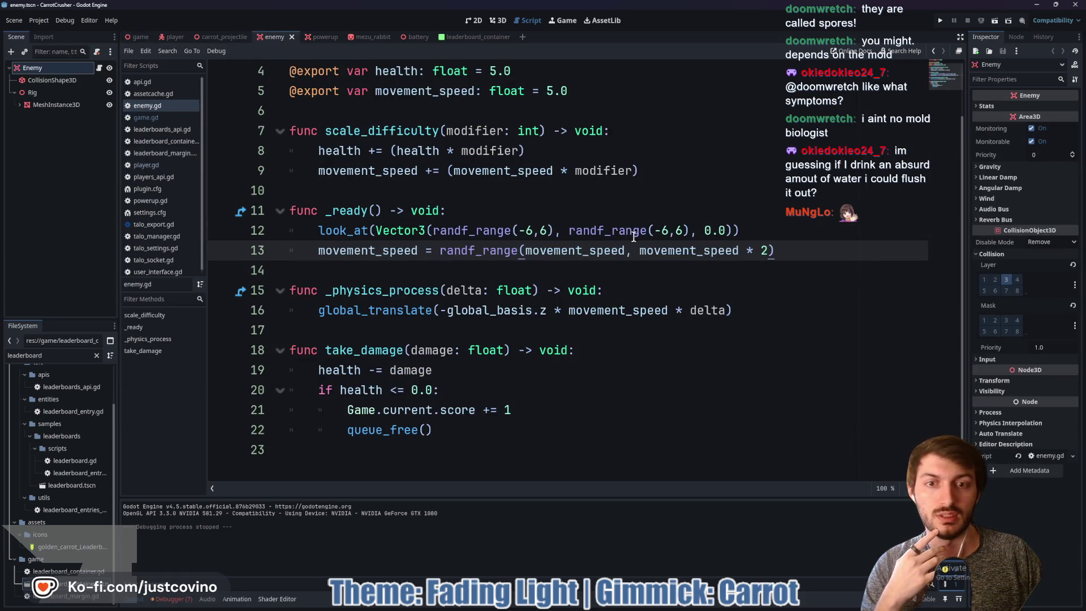
mouse_move(641, 250)
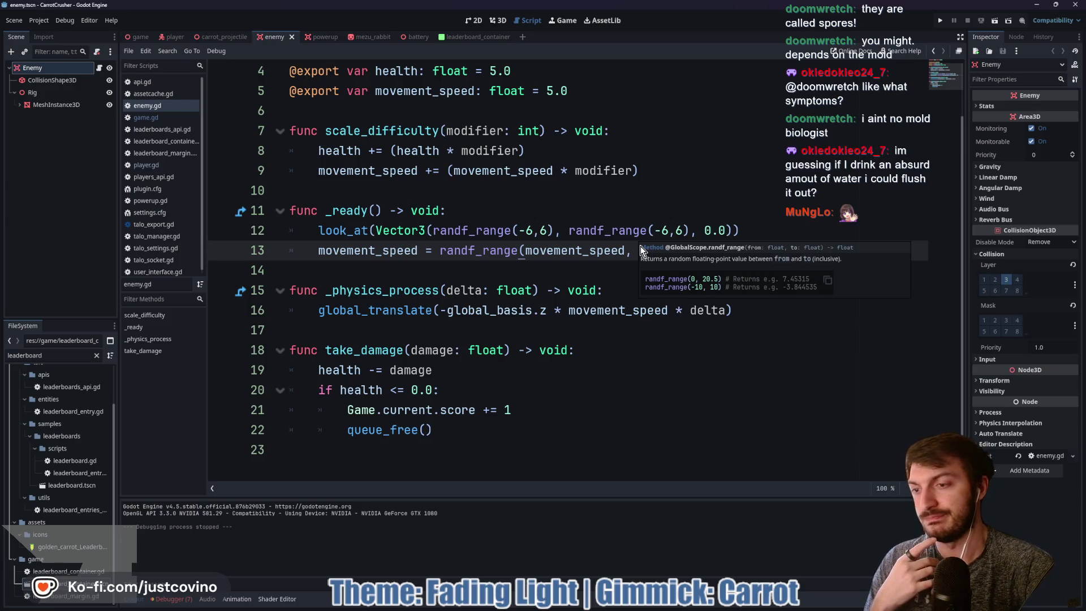
left_click(375, 129)
left_click(378, 151)
scroll(515, 213, "up", 2)
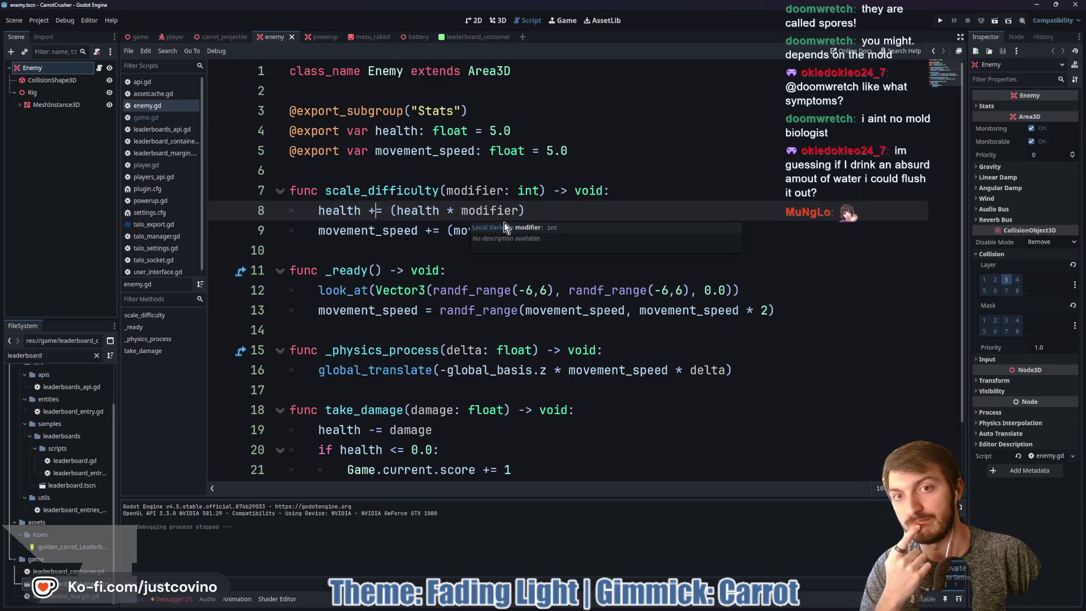
mouse_move(494, 210)
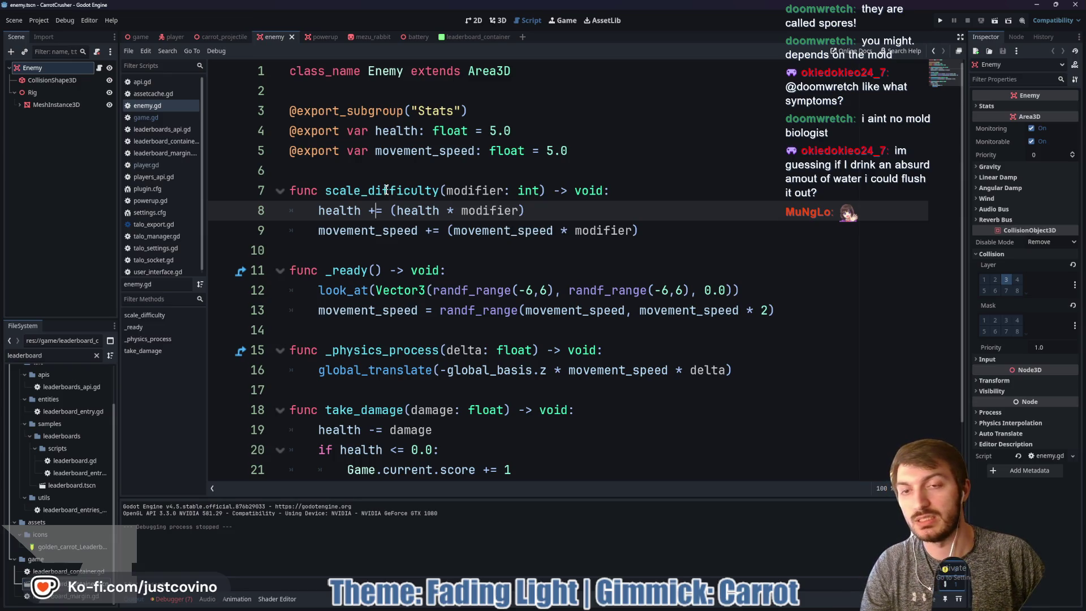
left_click(140, 37)
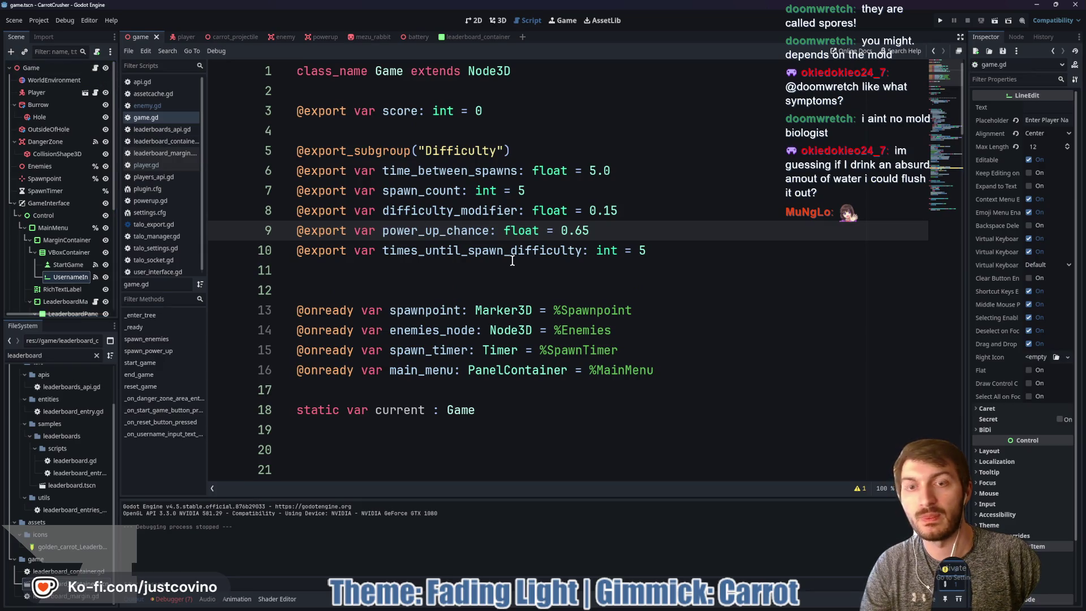
- Change difficulty_modifier from 0.15 to 0.35, save, run the game and focus the player name field
scroll(511, 261, "down", 6)
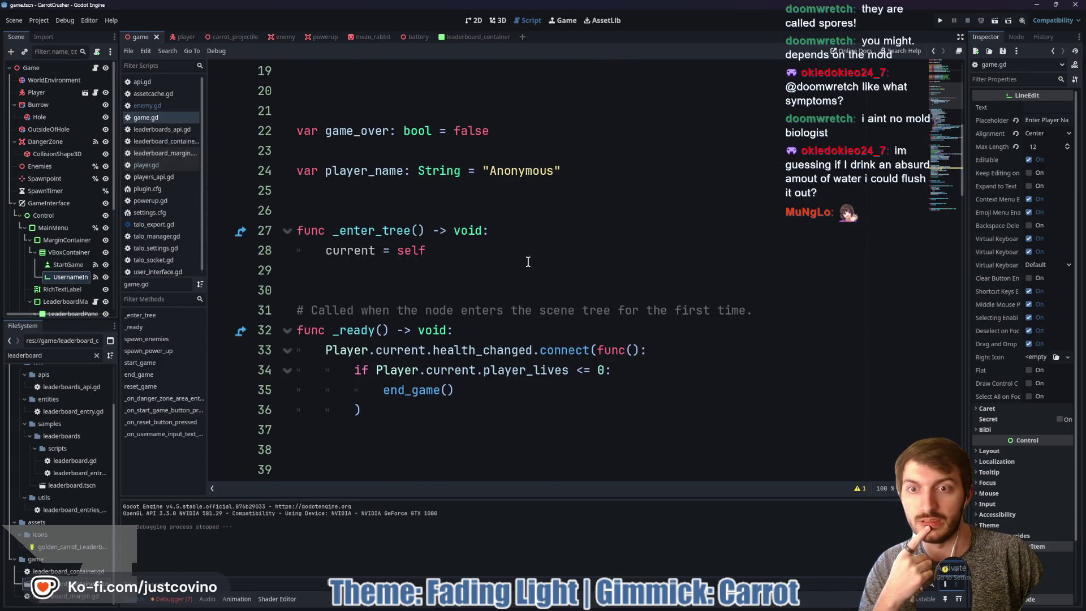
scroll(528, 262, "down", 2)
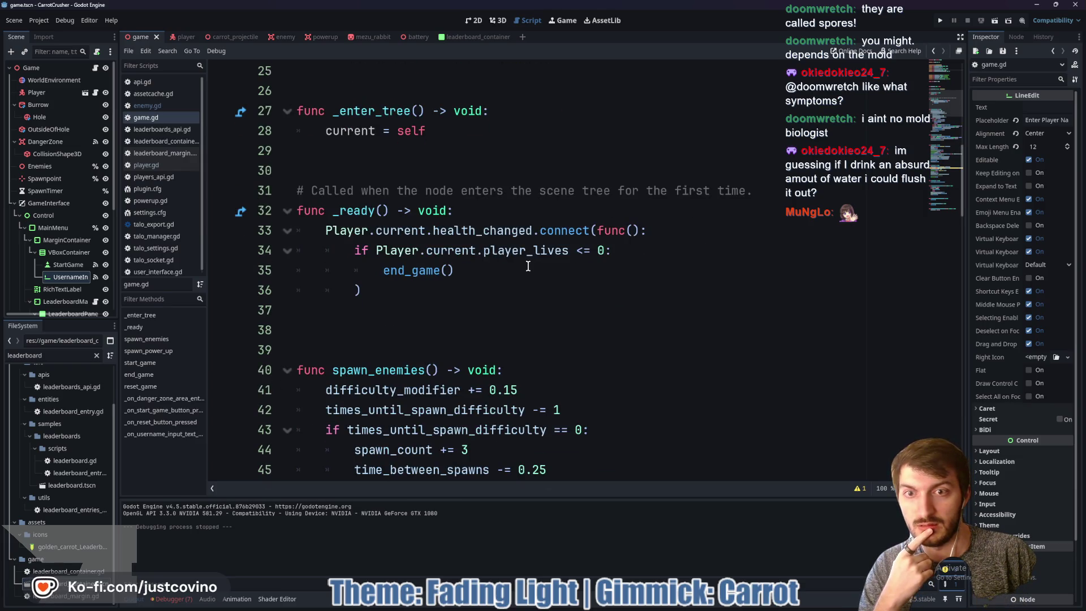
scroll(528, 266, "down", 4)
scroll(529, 269, "up", 12)
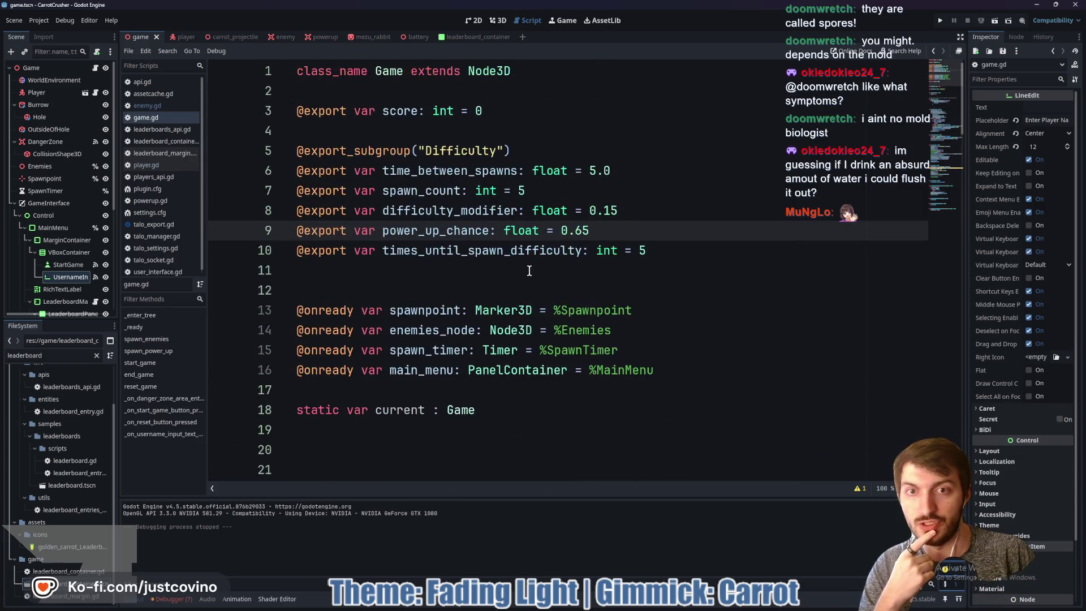
left_click(610, 211)
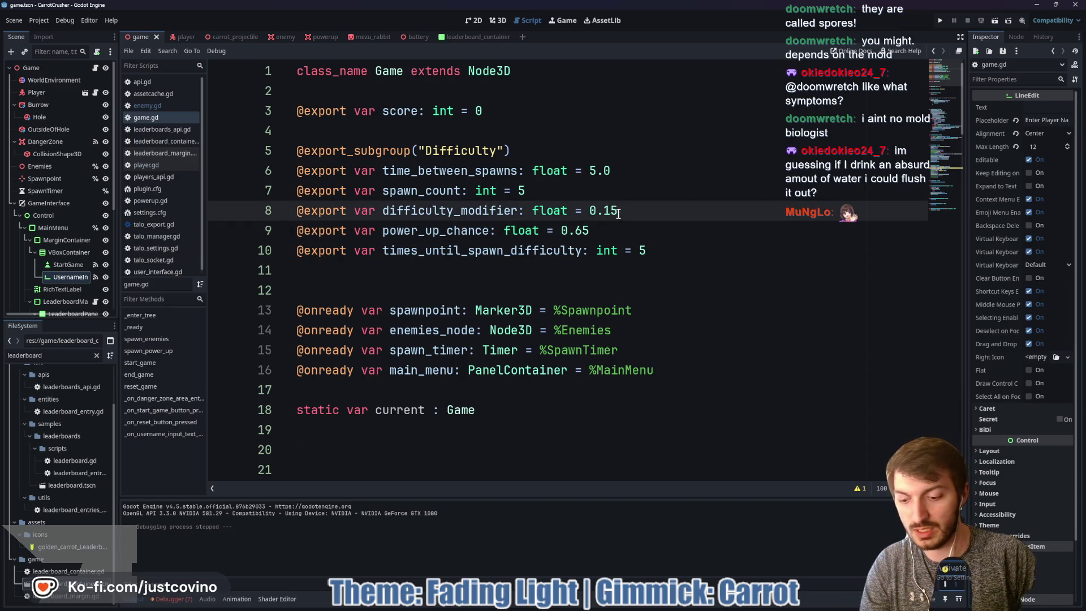
key("ctrl+s")
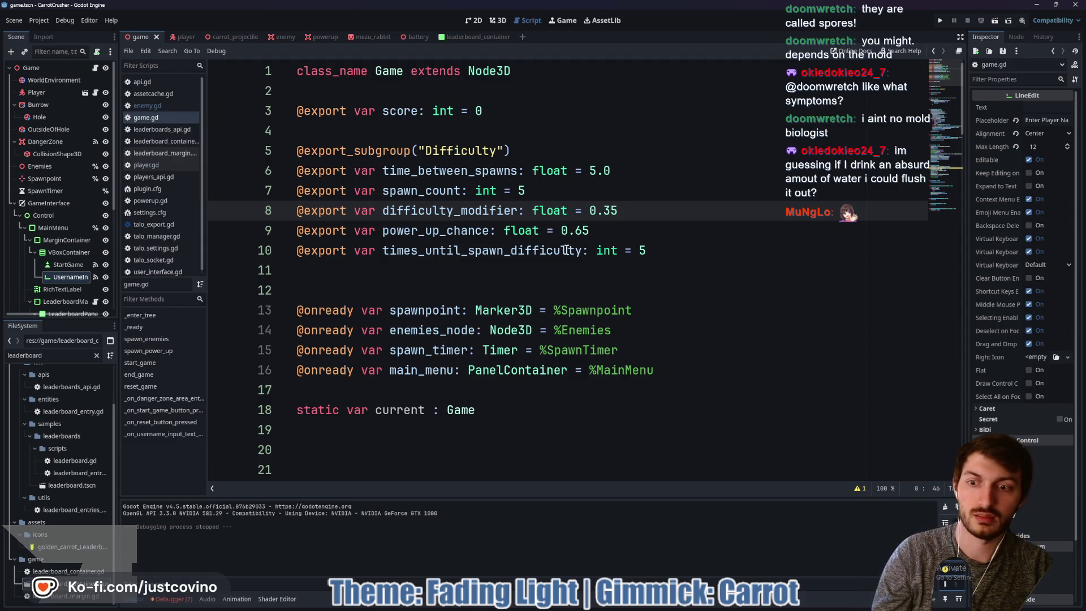
key("F5")
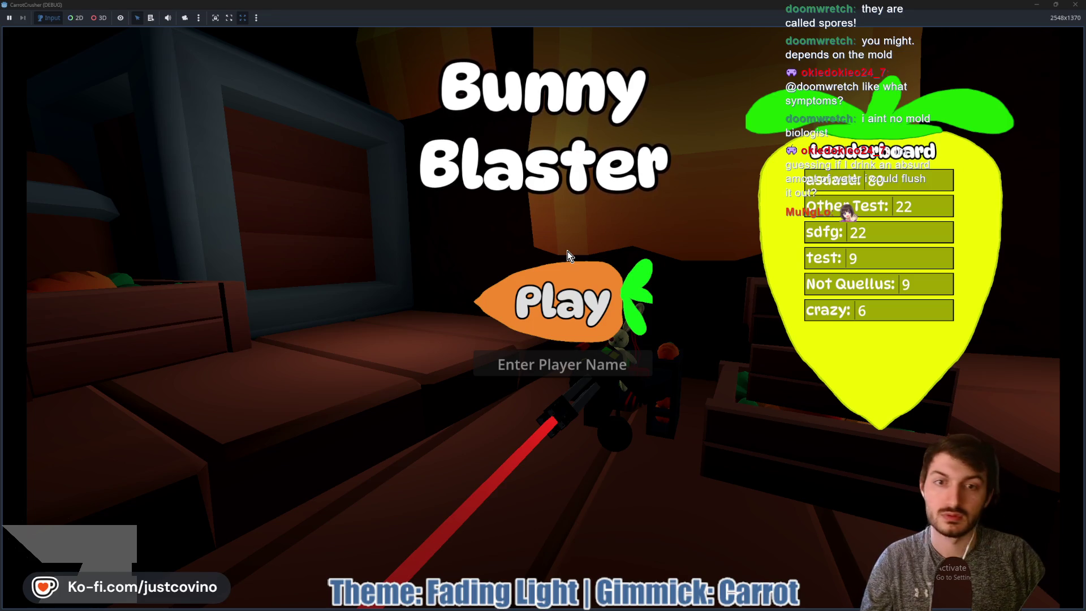
left_click(546, 362)
- Play a test round under the player name 'asdf', then stop the running game
type("asdf")
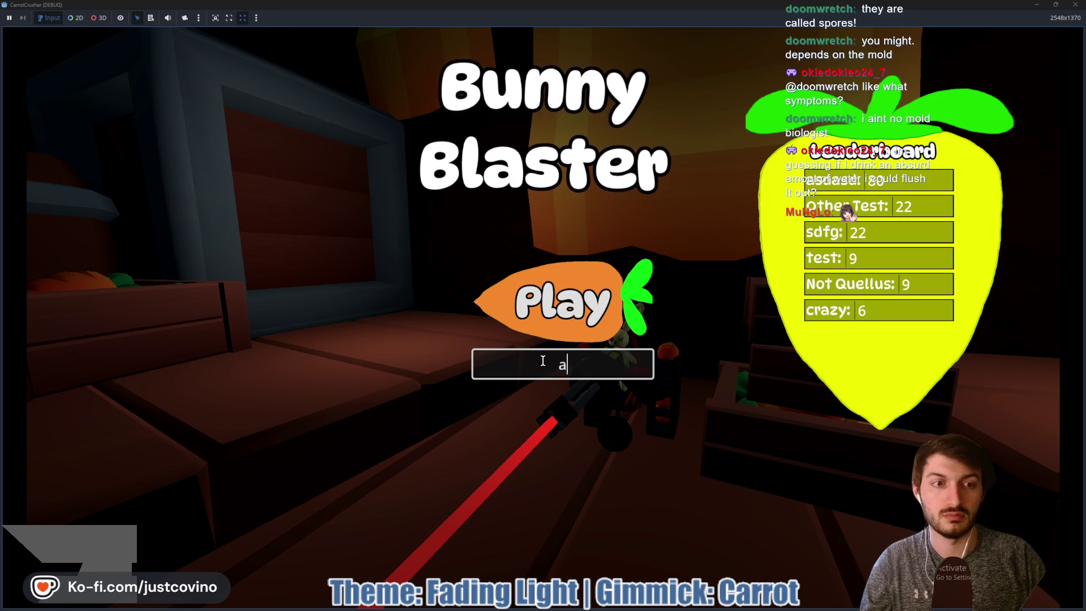
left_click(563, 303)
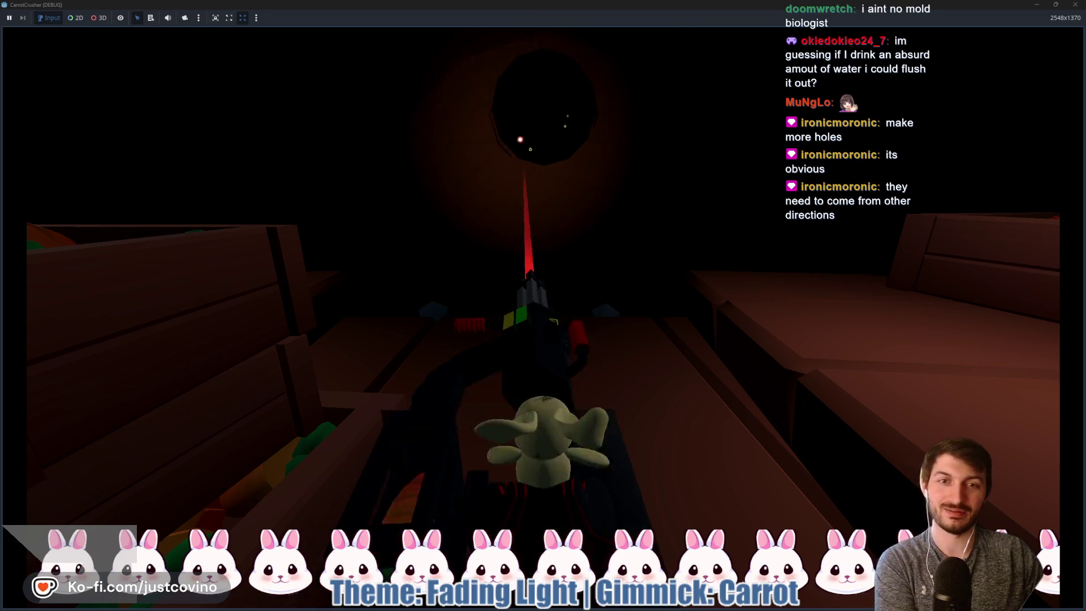
key("F8")
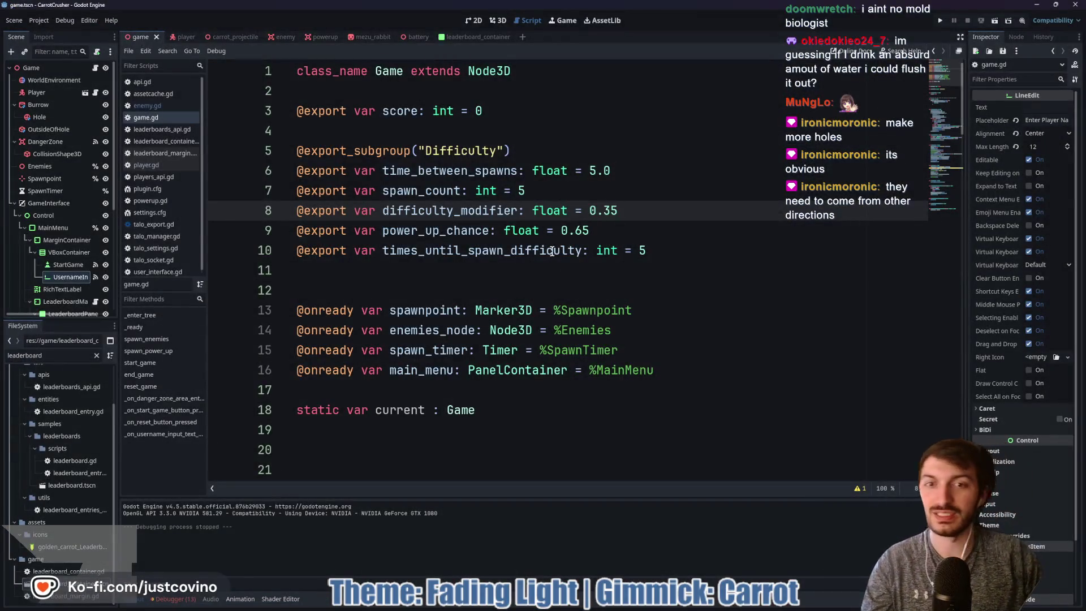
- Switch to the game.tscn 3D view, zoom toward the burrow wall, and select the Hole sphere
left_click(516, 275)
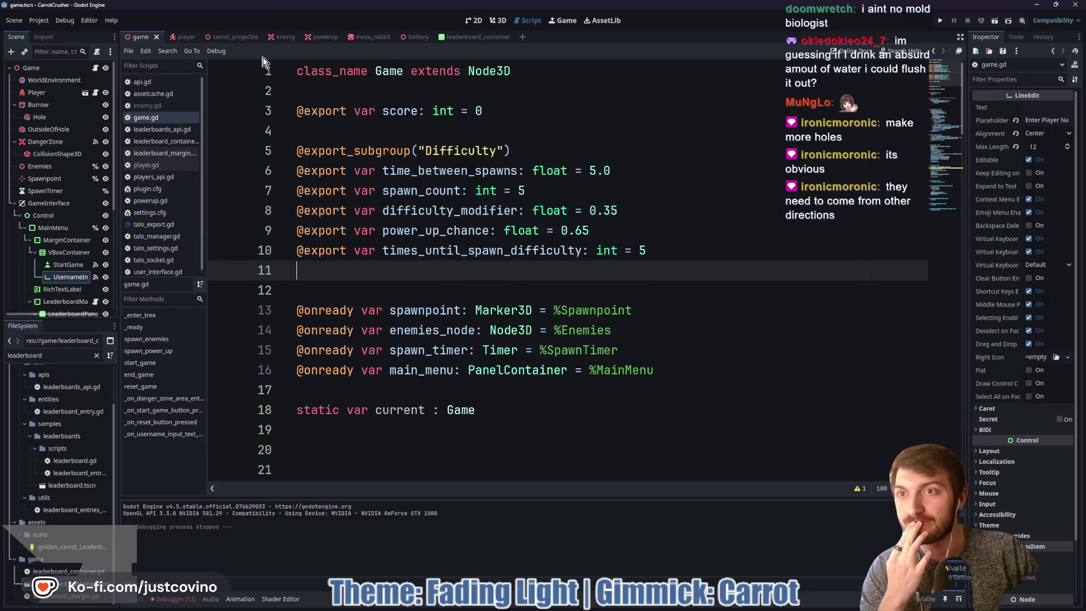
left_click(494, 21)
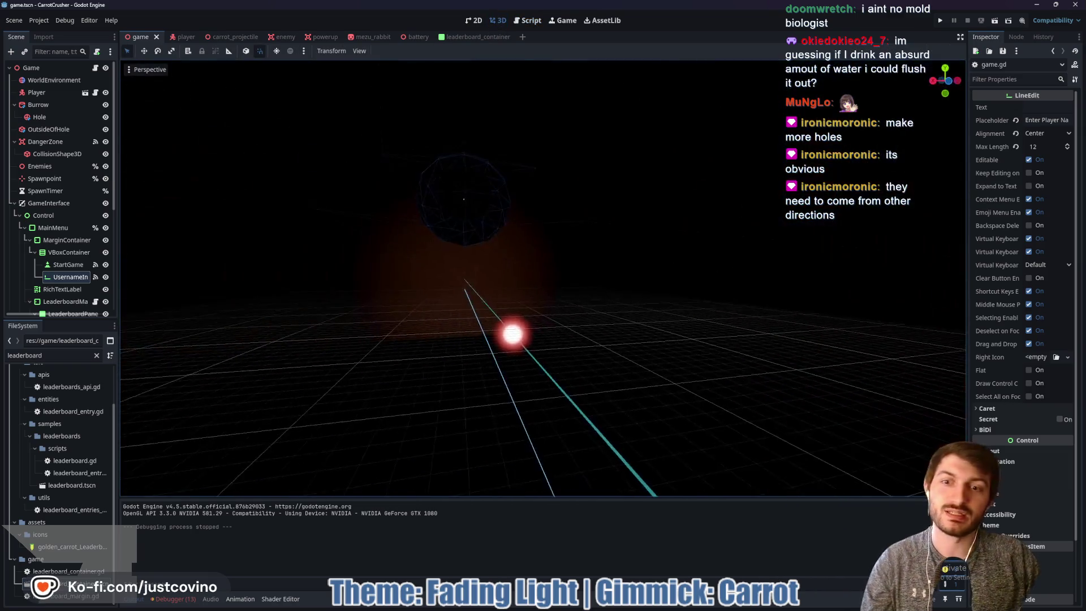
scroll(517, 251, "up", 1)
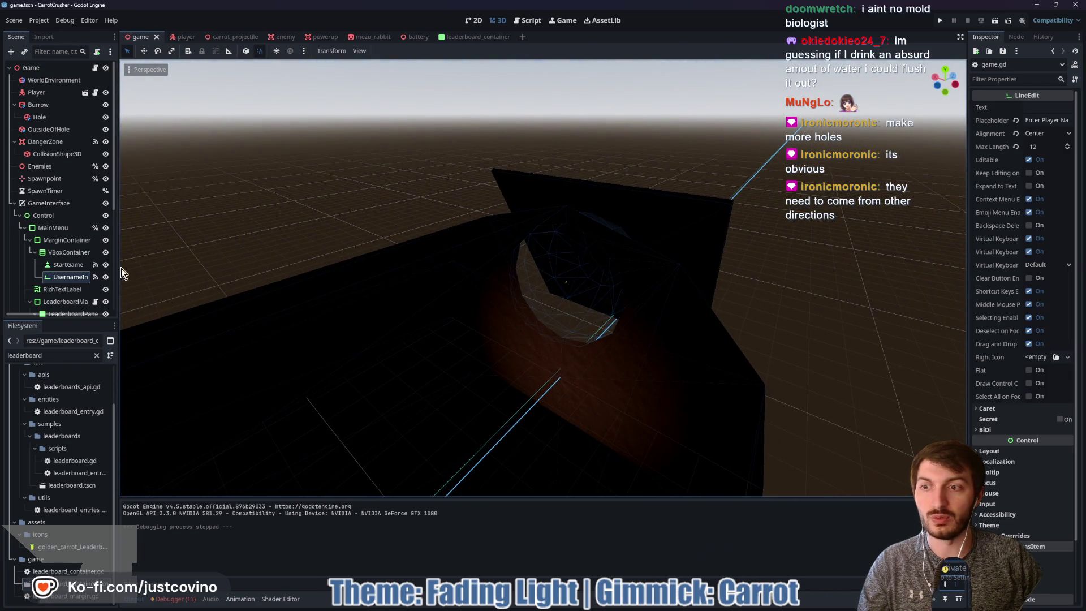
left_click(576, 309)
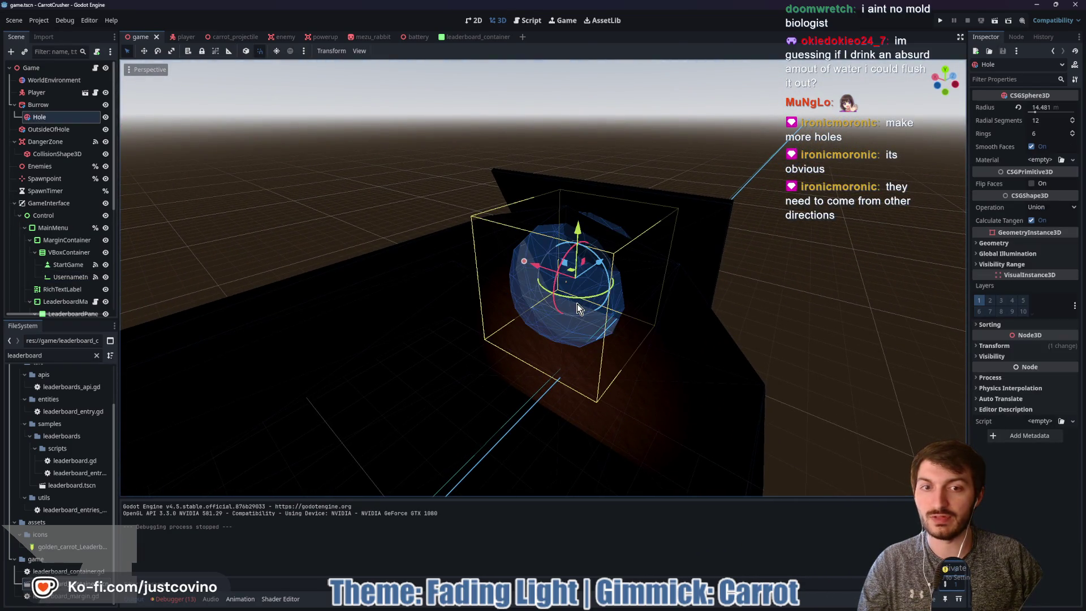
- Toggle the Hole sphere's visibility off and on, fly closer to it, and open the Debugger
left_click(106, 117)
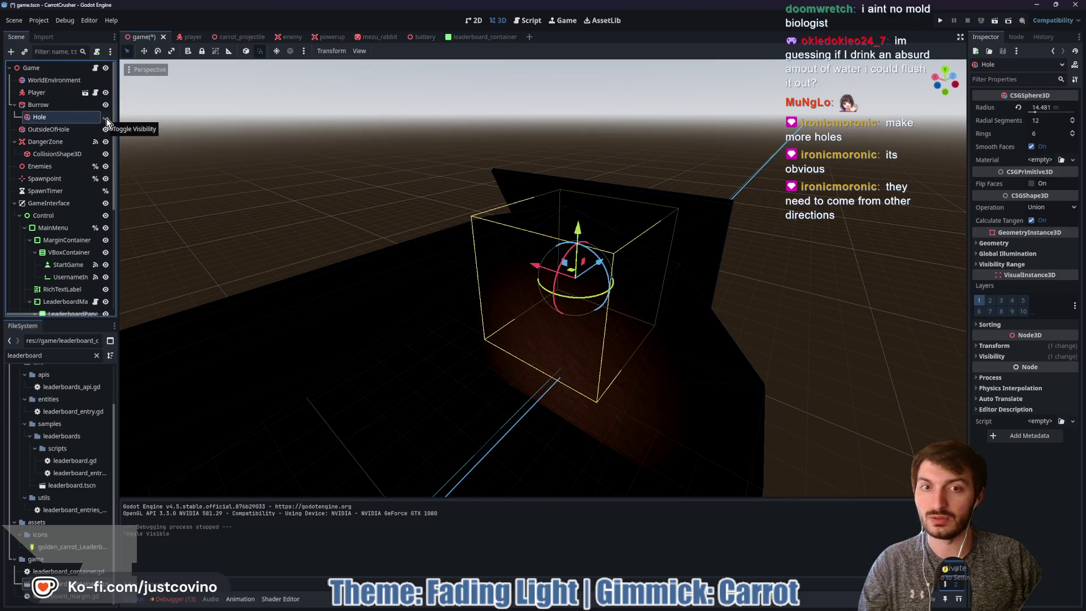
left_click(107, 118)
mouse_move(453, 152)
left_mouse_down()
mouse_move(407, 181)
mouse_move(464, 164)
mouse_move(382, 165)
mouse_move(410, 160)
left_mouse_up()
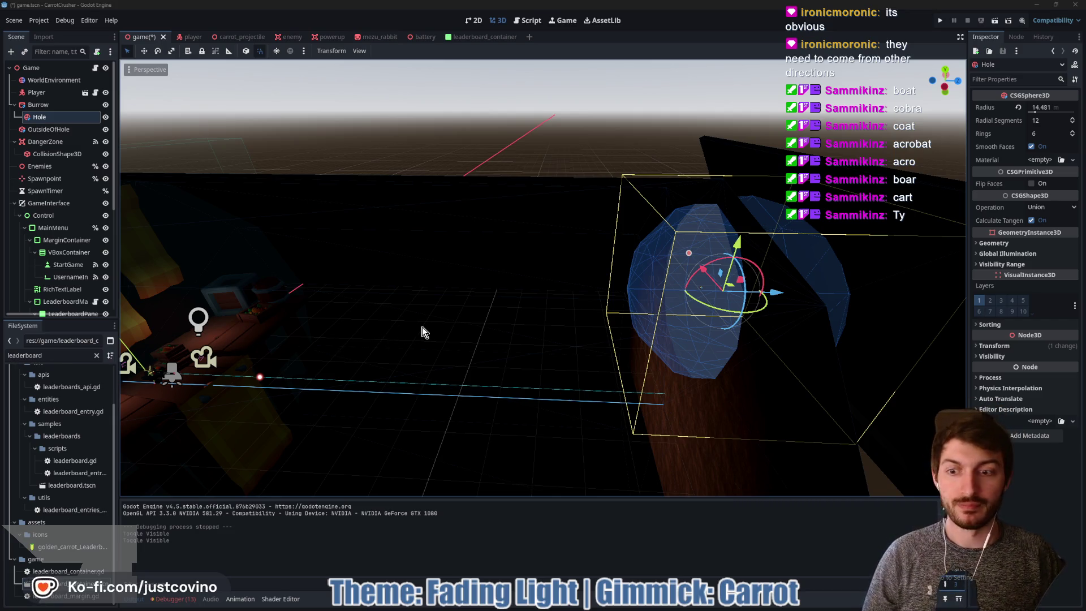
left_click(192, 598)
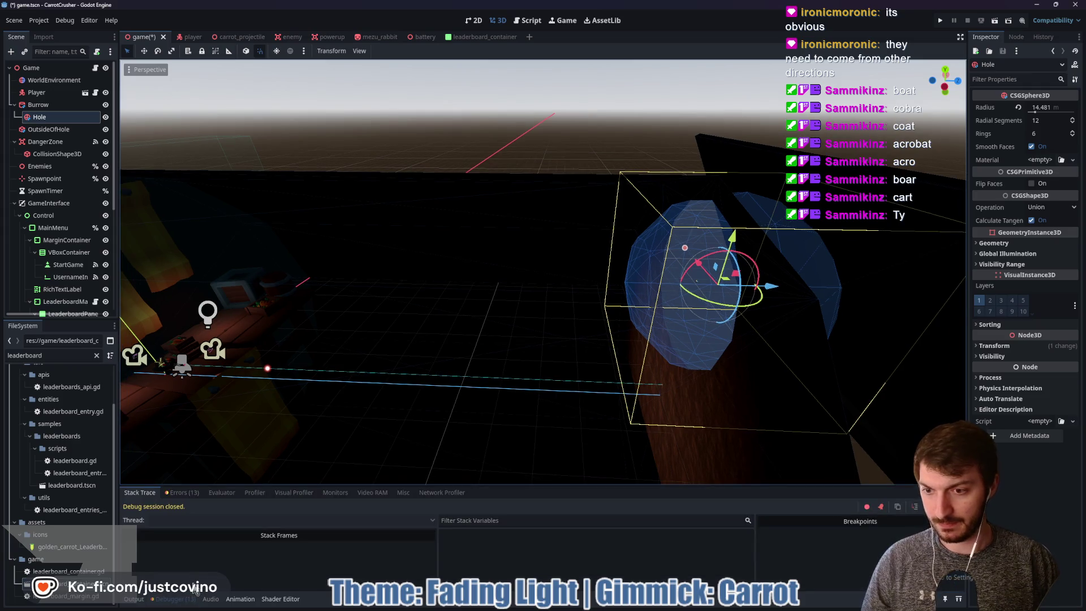
- Follow the apply_powerup error to player.gd line 138, add a blank line, save, and return to 3D
left_click(182, 493)
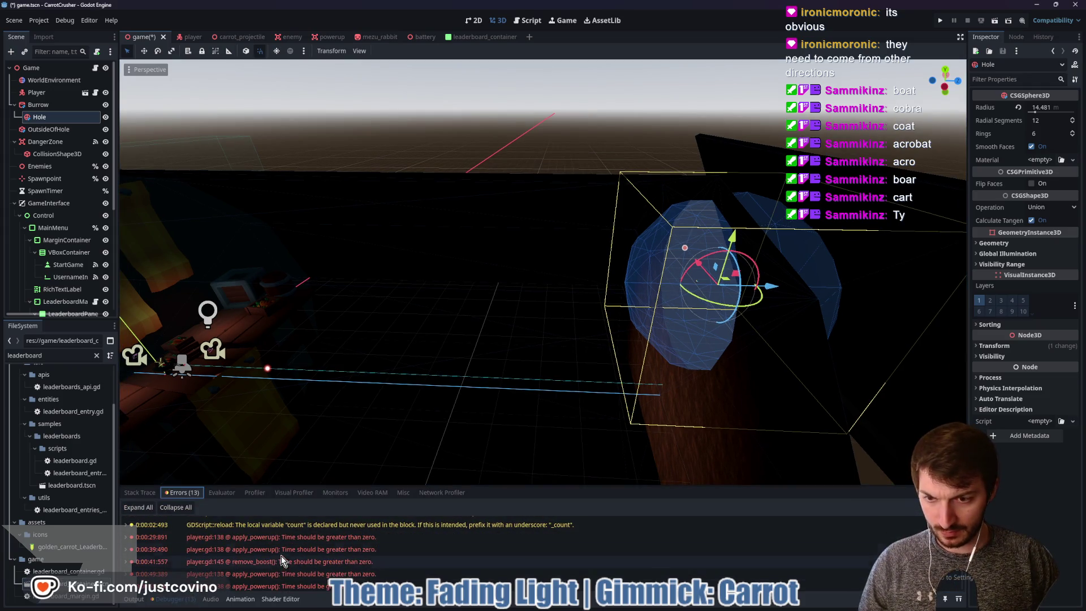
mouse_move(282, 541)
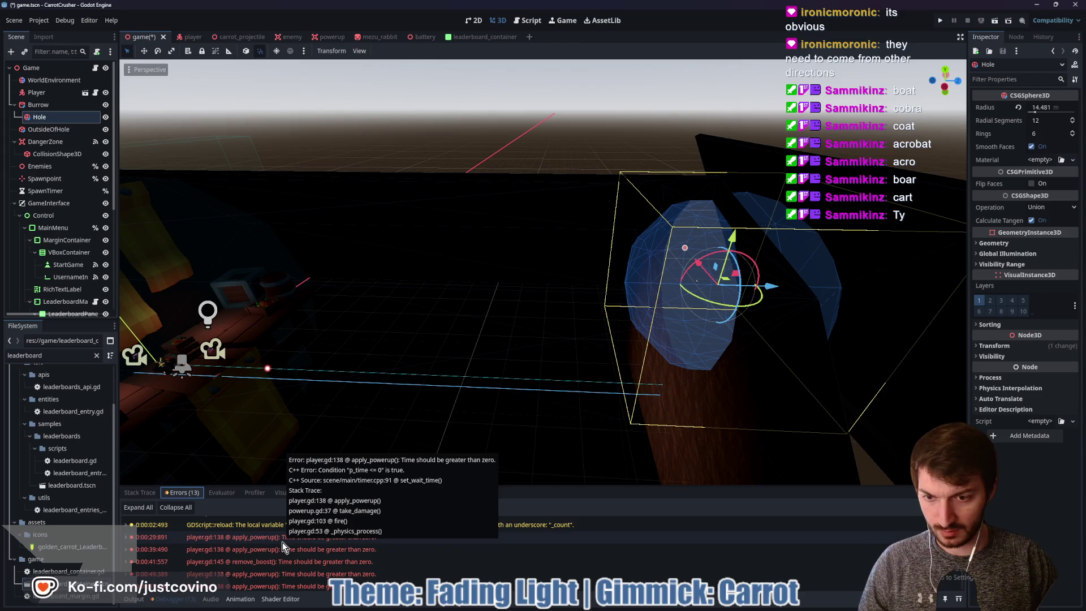
double_click(283, 542)
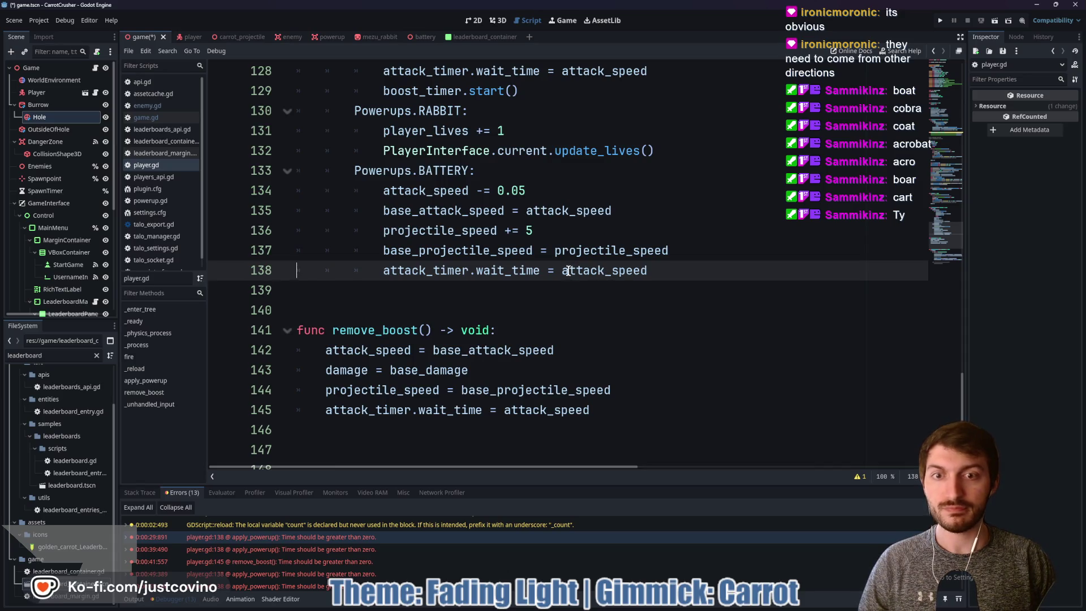
left_click(501, 290)
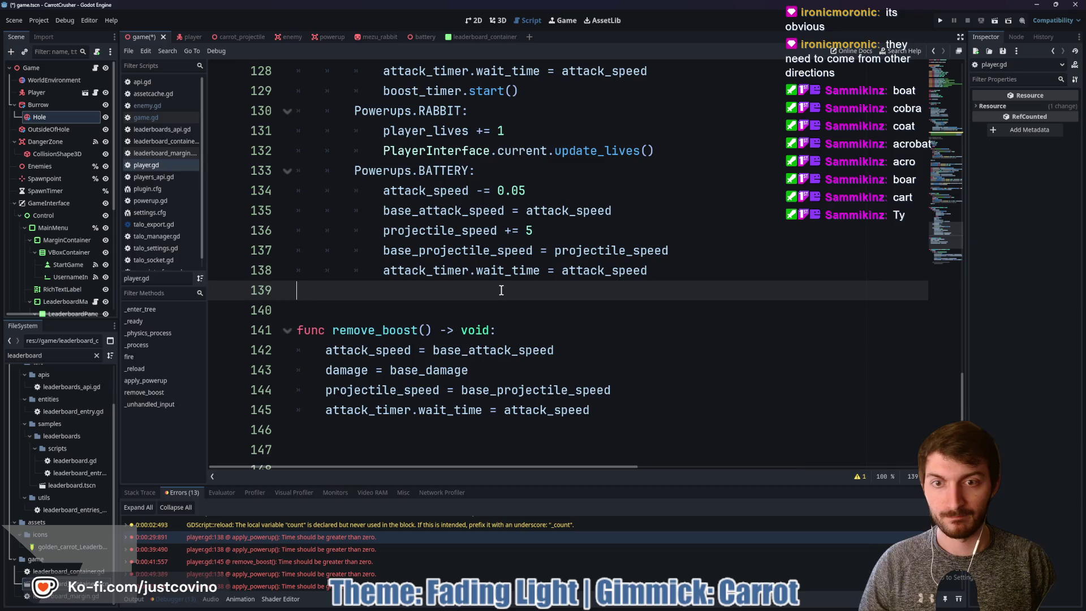
key("ctrl+s")
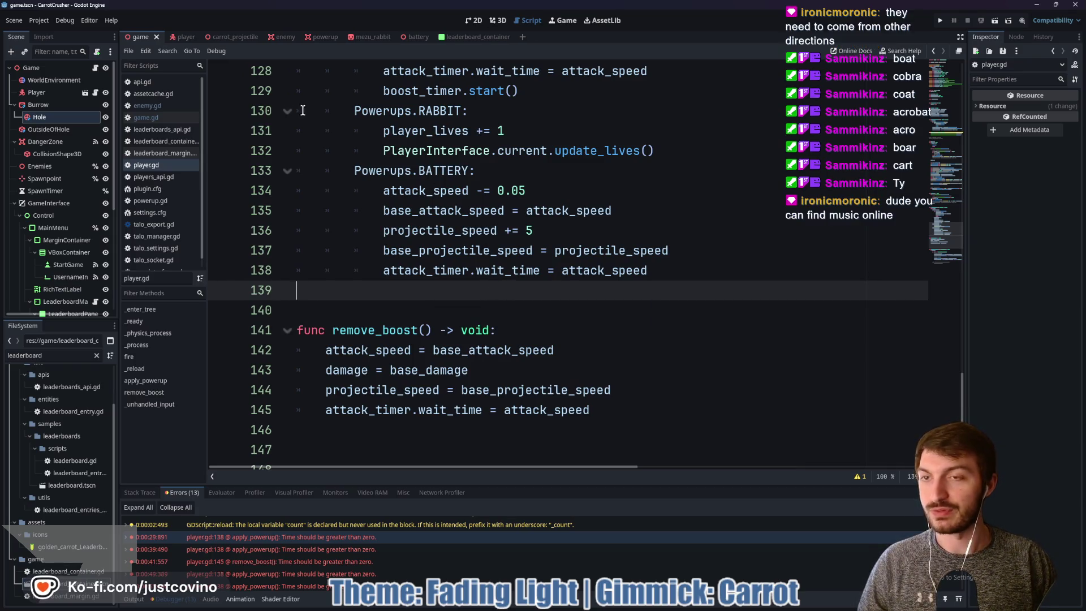
left_click(496, 20)
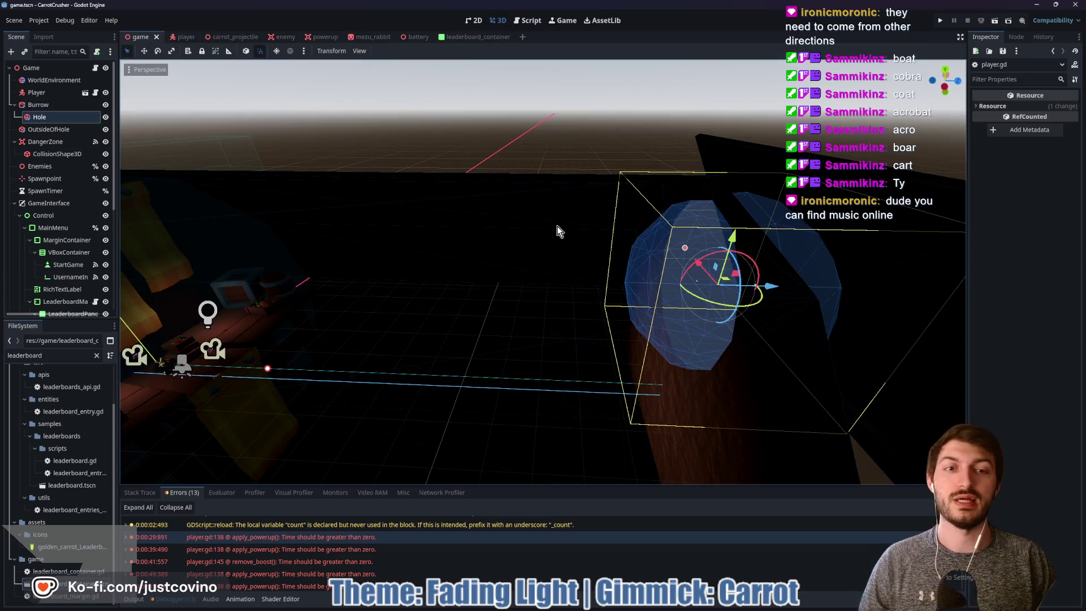
- Select the Hole sphere under Burrow and duplicate it as Hole2
left_click_drag(565, 239, 579, 242)
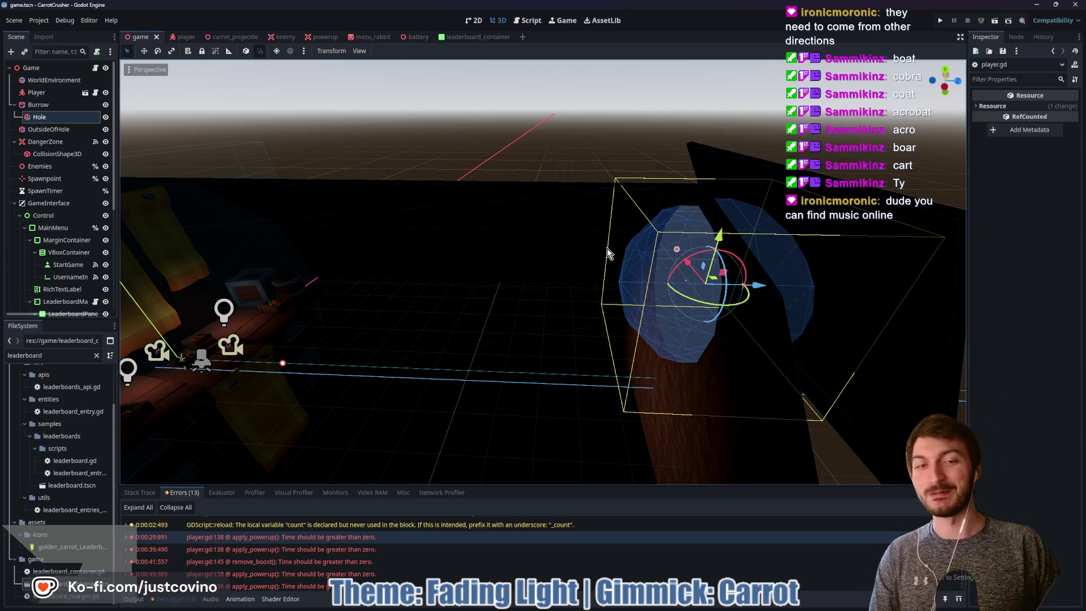
left_click(62, 131, "ctrl")
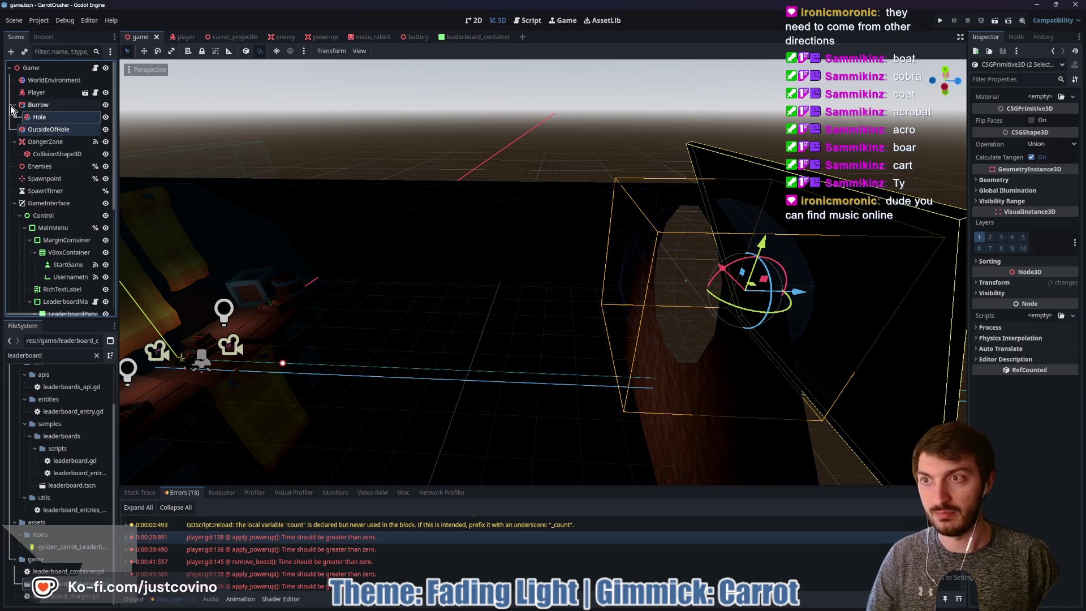
left_click(32, 106)
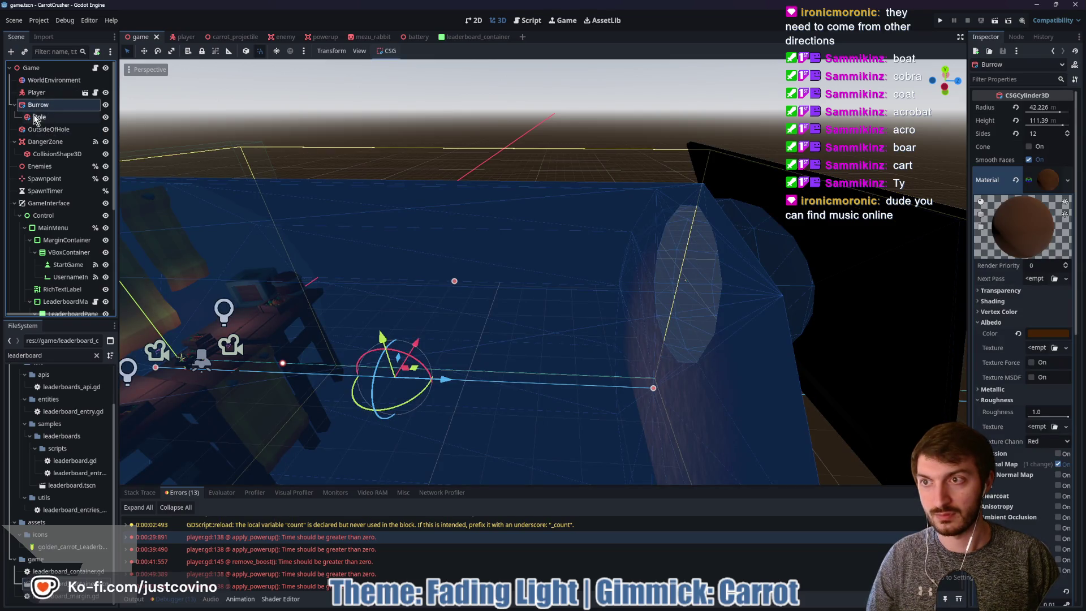
left_click(39, 117)
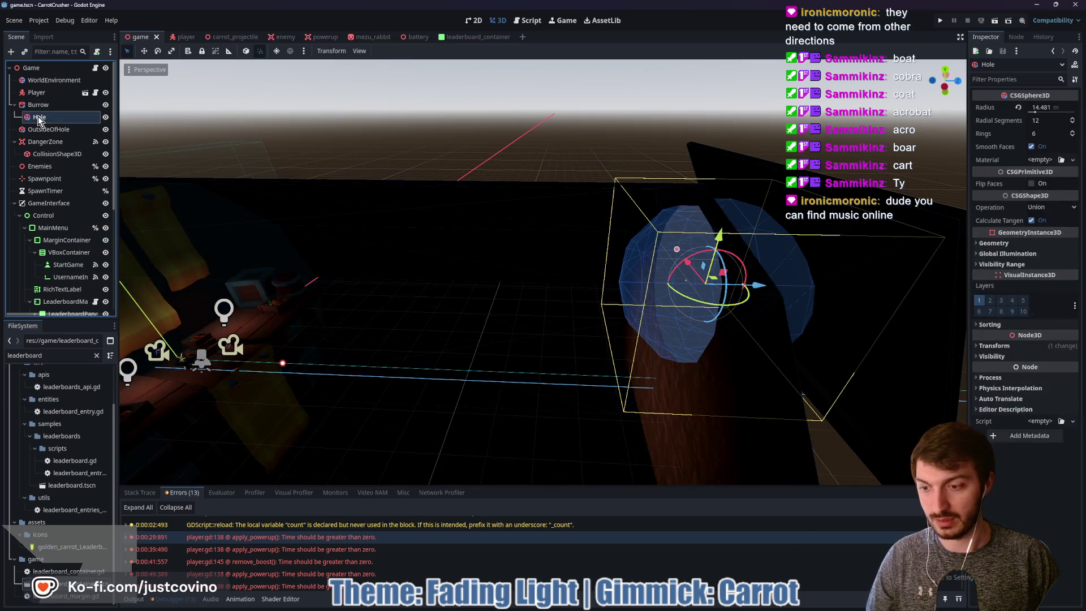
key("ctrl+d")
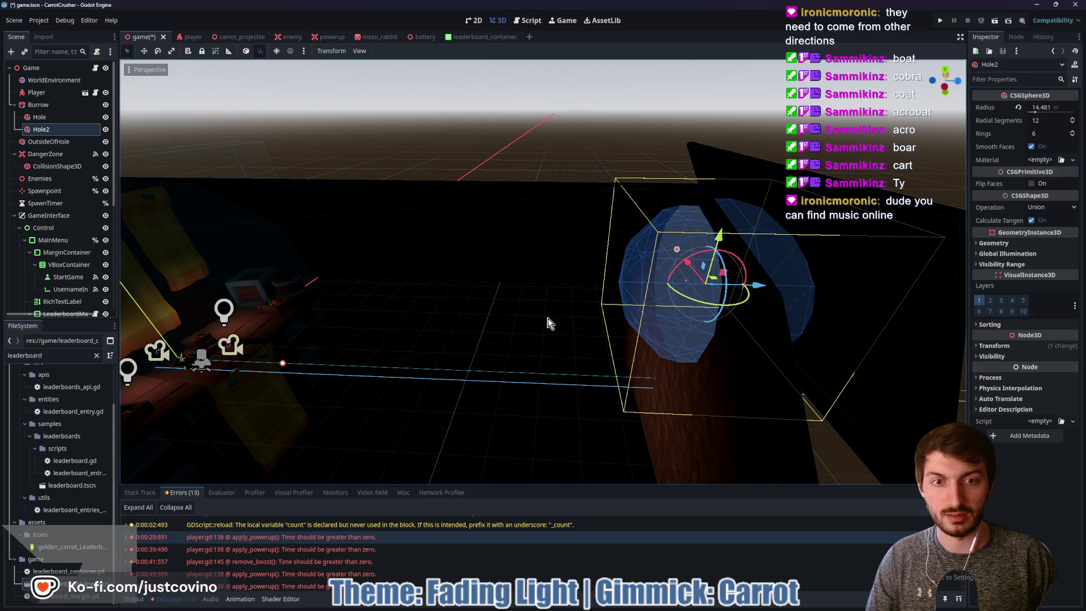
- Move Hole2 into place with the gizmo (along X, down 11, Z 18, up 2, X 17) and inspect it
mouse_move(551, 321)
left_mouse_down()
mouse_move(487, 283)
mouse_move(414, 320)
left_mouse_up()
left_click_drag(357, 244, 558, 247)
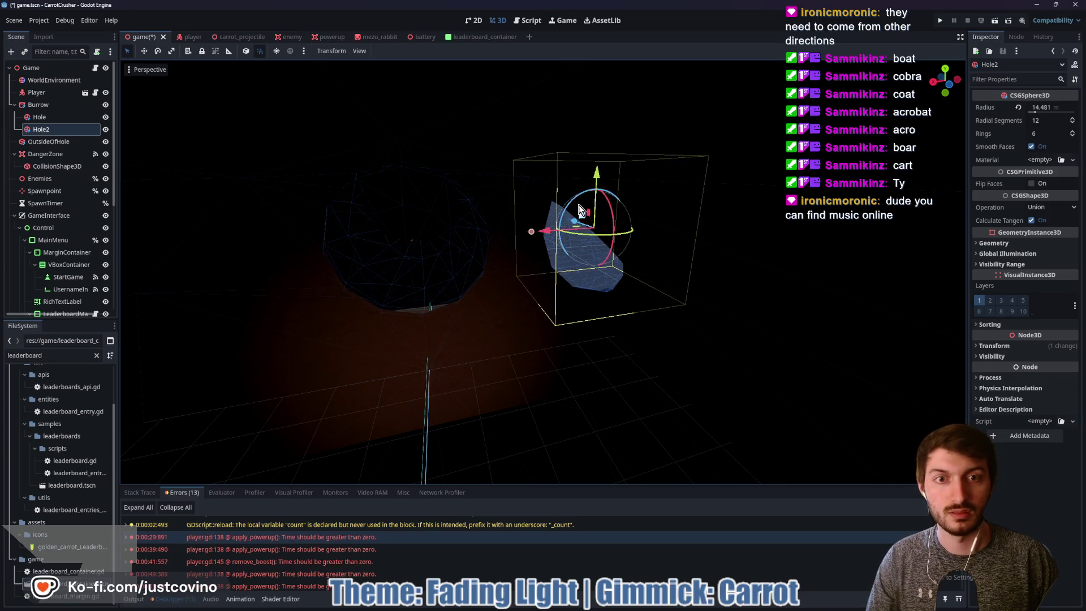
mouse_move(599, 177)
left_mouse_down()
mouse_move(626, 213)
mouse_move(625, 260)
left_mouse_up()
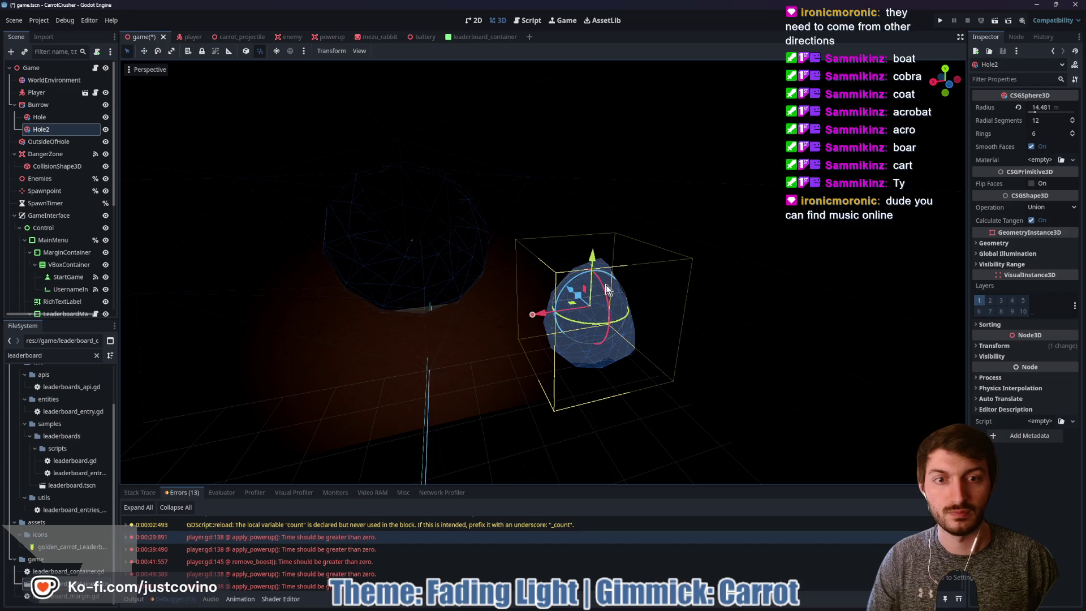
mouse_move(573, 295)
left_mouse_down()
mouse_move(616, 317)
mouse_move(650, 271)
mouse_move(665, 229)
mouse_move(657, 182)
left_mouse_up()
mouse_move(610, 253)
left_mouse_down()
mouse_move(588, 251)
mouse_move(645, 246)
mouse_move(661, 226)
left_mouse_up()
left_click_drag(669, 181, 634, 121)
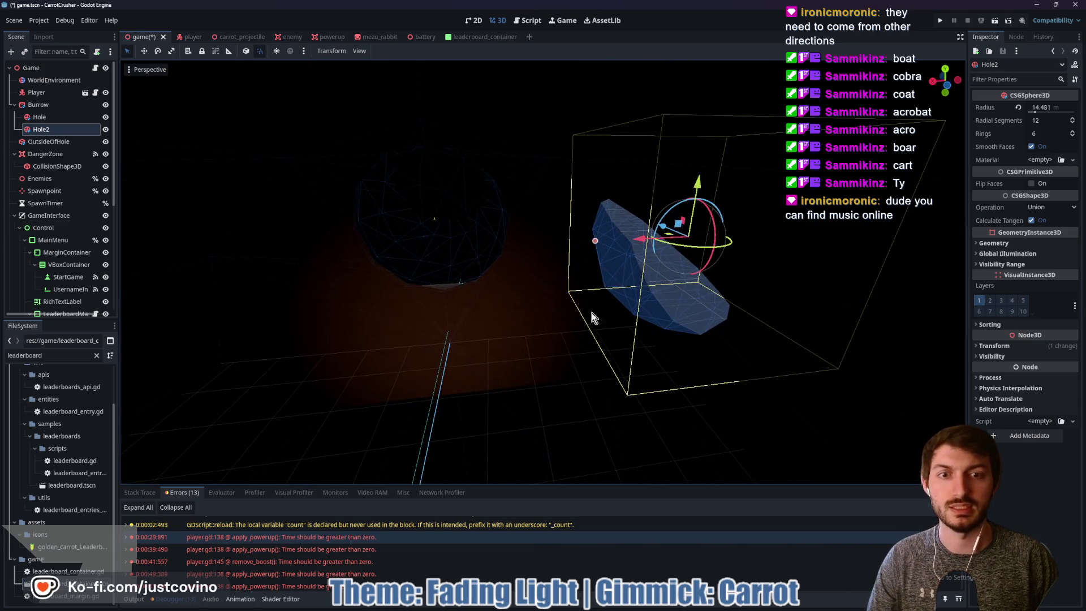
mouse_move(589, 323)
left_mouse_down()
mouse_move(558, 275)
mouse_move(501, 285)
mouse_move(545, 284)
mouse_move(582, 237)
left_mouse_up()
mouse_move(594, 190)
left_mouse_down()
mouse_move(582, 300)
mouse_move(567, 250)
mouse_move(542, 309)
mouse_move(552, 280)
left_mouse_up()
key("w")
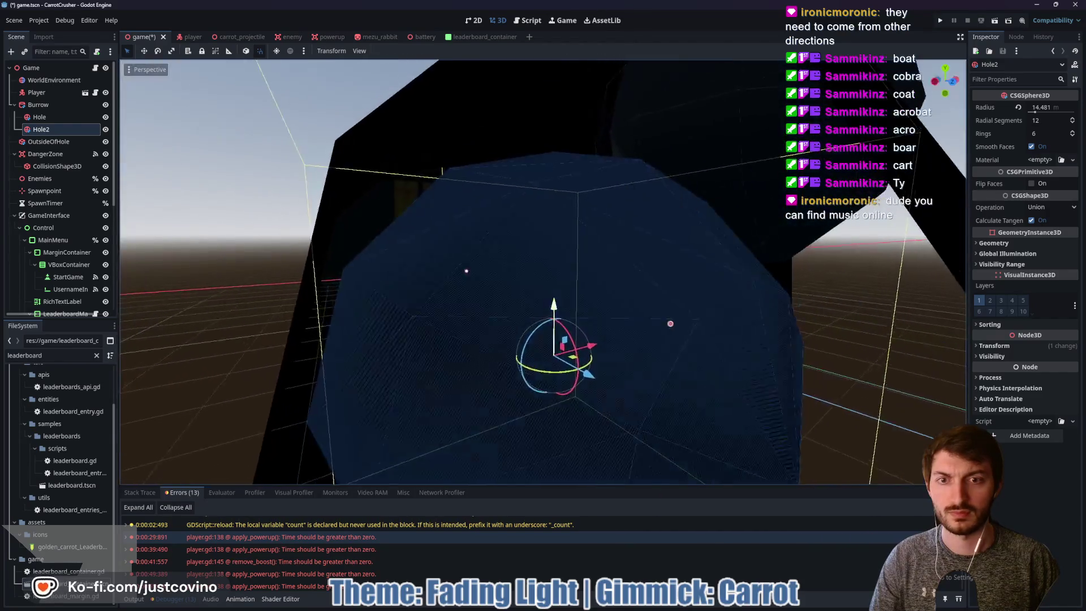
key("s")
key("s")
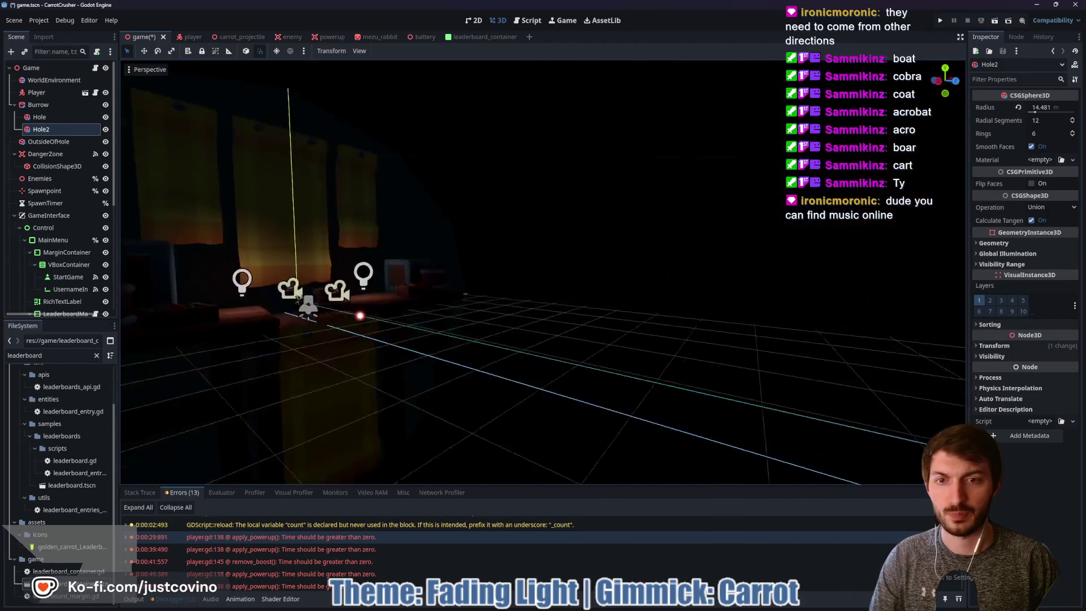
key("w")
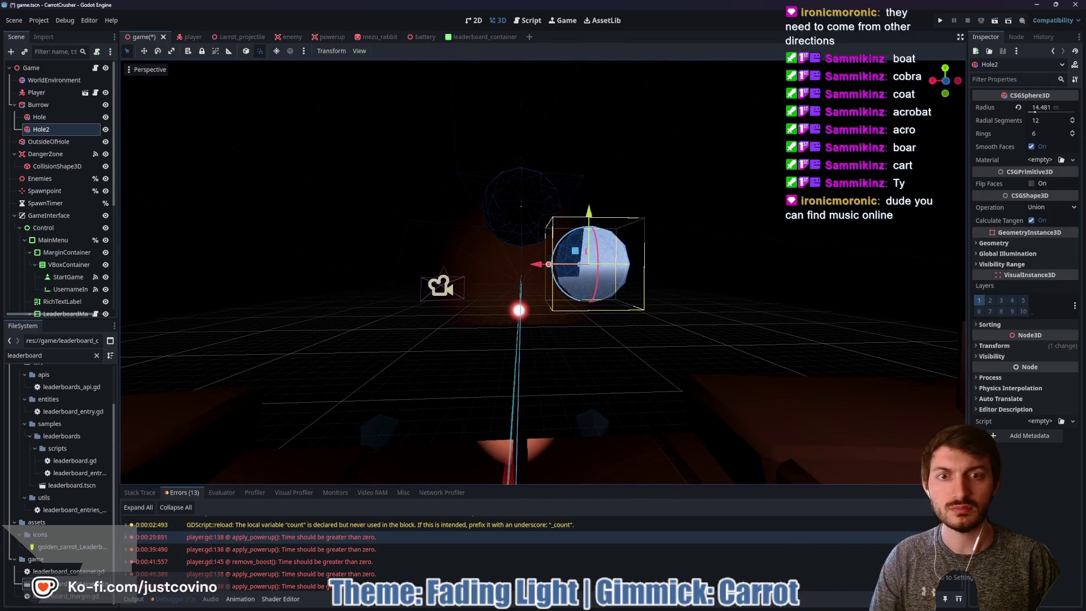
key("s")
key("f")
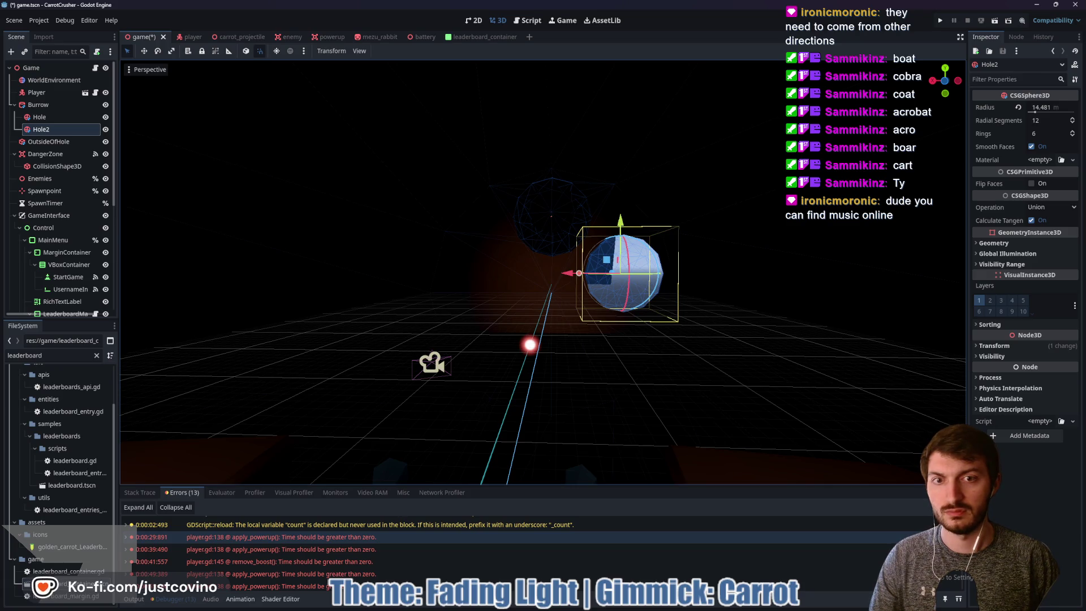
- Duplicate Hole2 as Hole3, shift it along X to the far side, and select OutsideOfHole
scroll(702, 288, "up", 2)
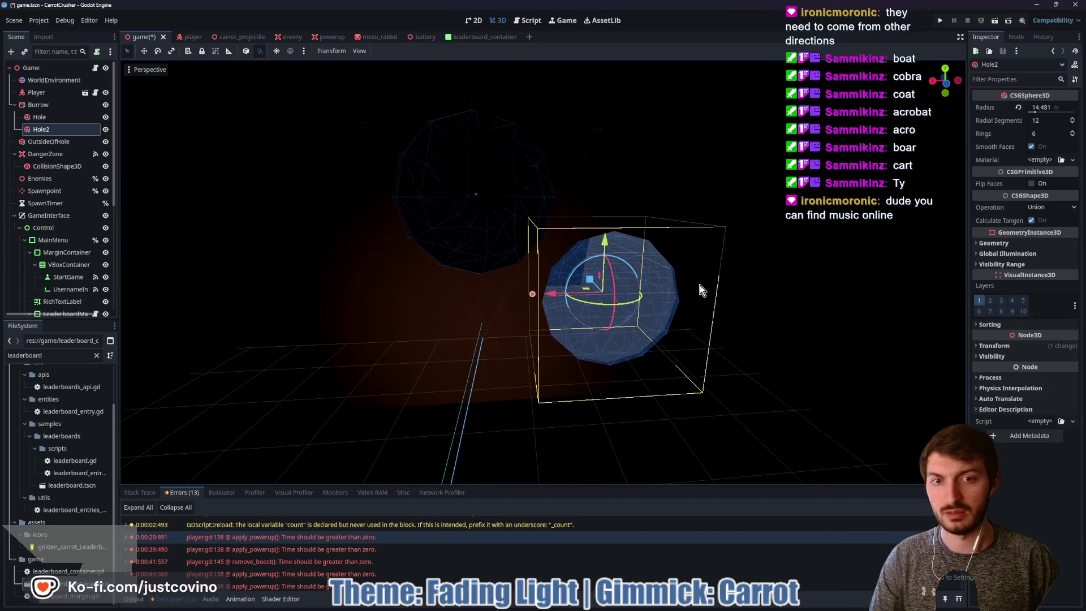
key("ctrl+d")
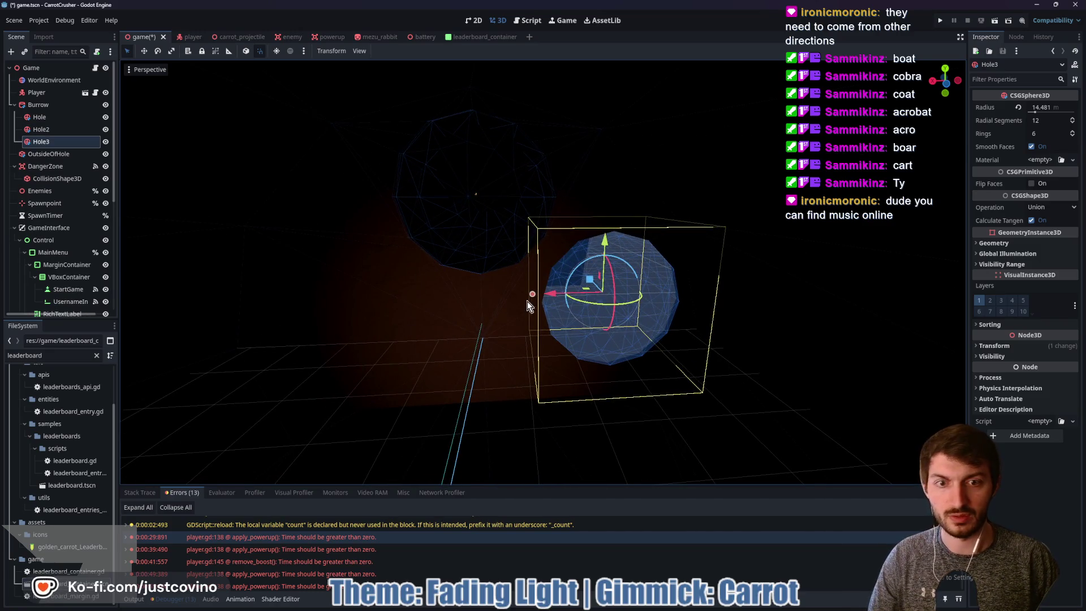
left_click_drag(554, 295, 283, 309)
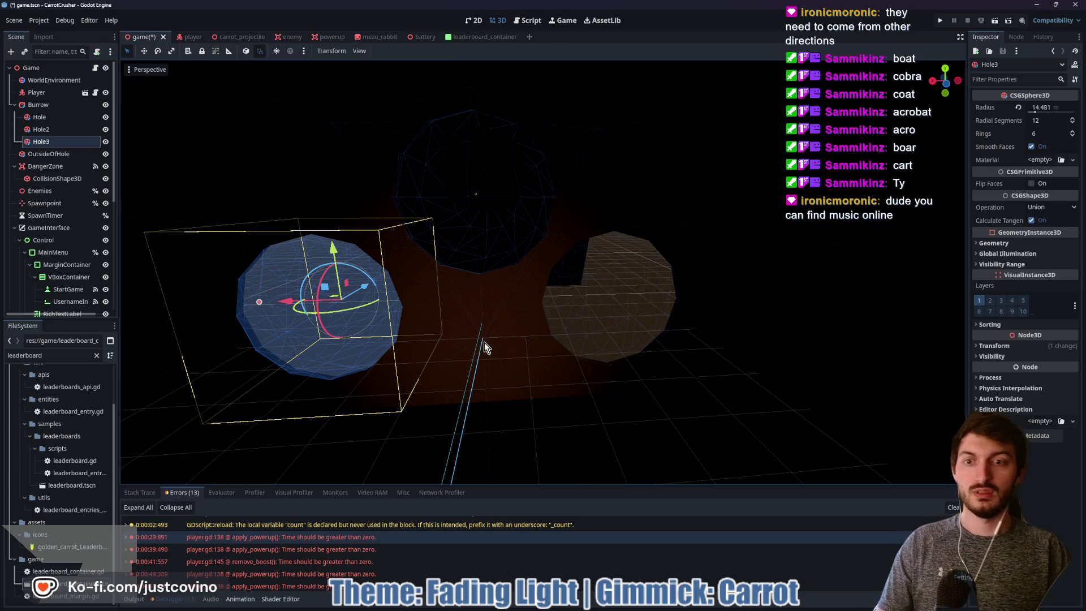
left_click_drag(492, 328, 396, 249)
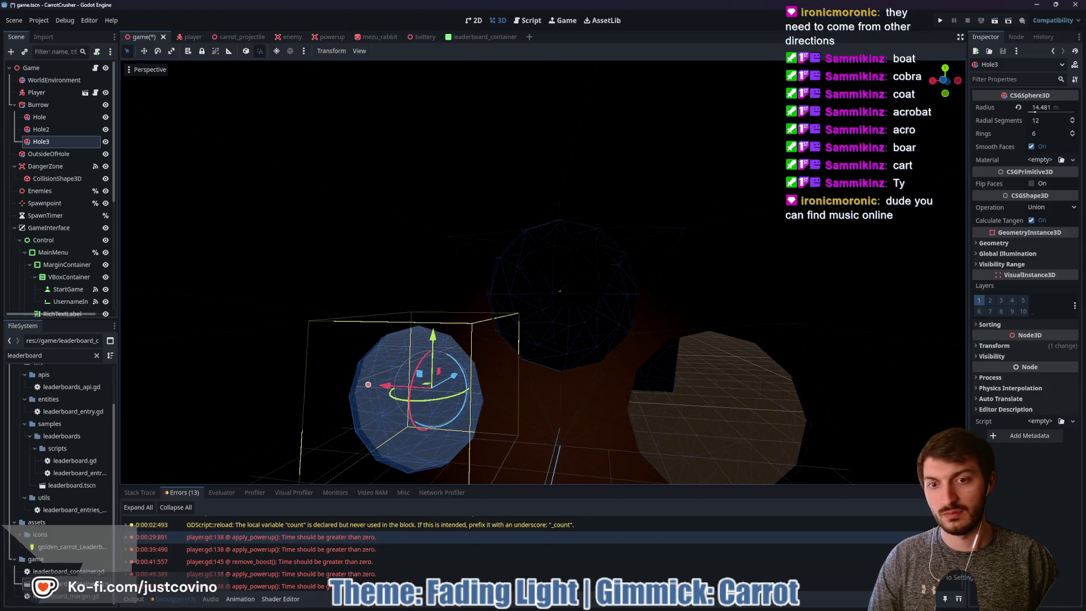
left_click_drag(546, 421, 512, 341)
double_click(53, 154)
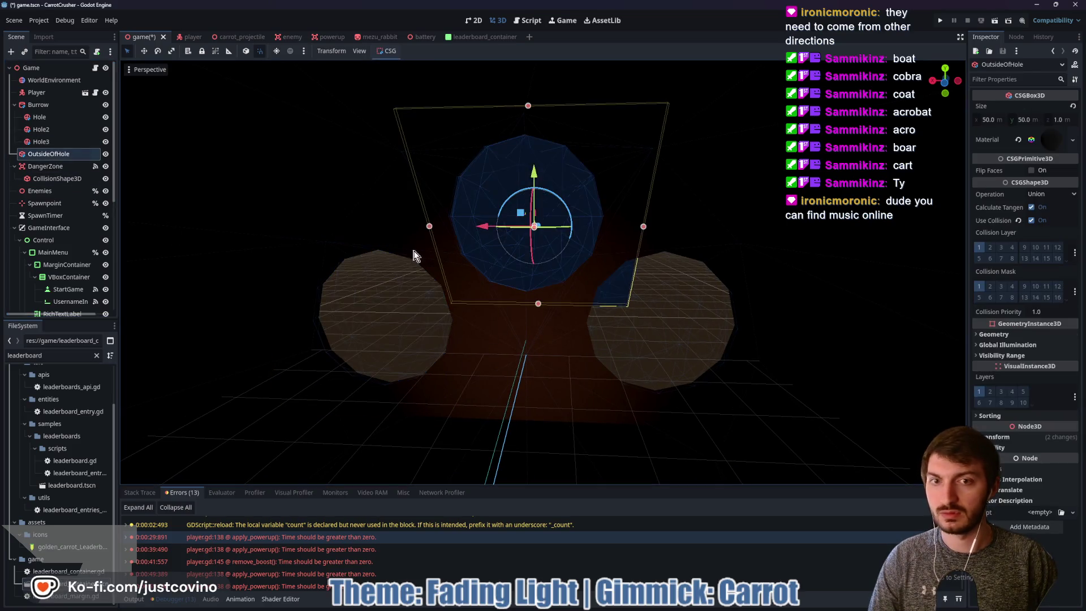
- Duplicate OutsideOfHole as OutsideOfHole2, lower it, rotate 45° and move it; duplicate again as OutsideOfHole3
key("ctrl+d")
mouse_move(473, 229)
left_mouse_down()
mouse_move(633, 238)
mouse_move(673, 300)
left_mouse_up()
left_click_drag(660, 351, 657, 339)
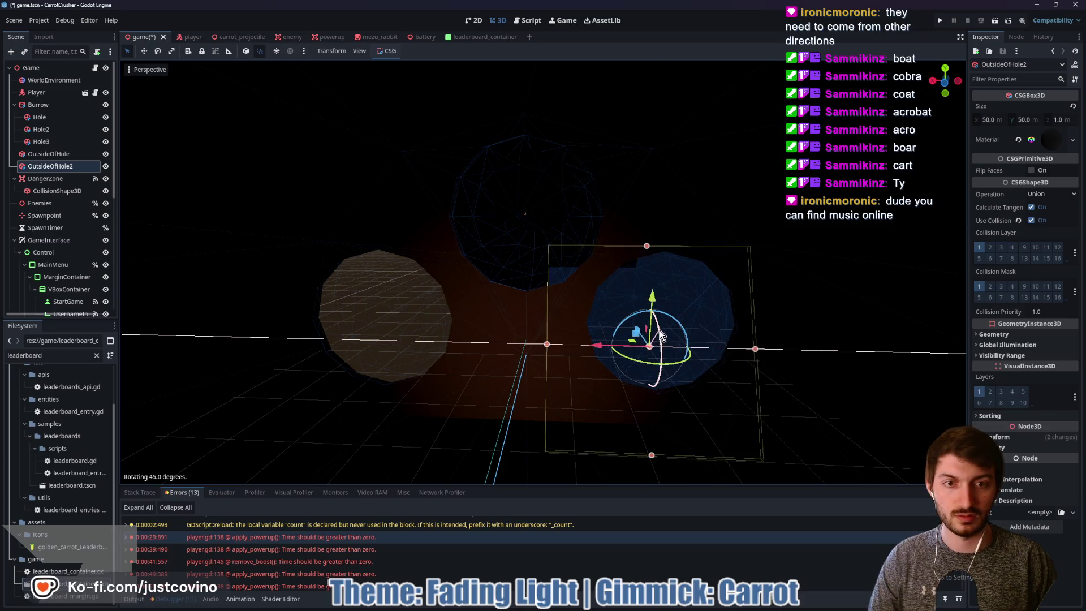
mouse_move(640, 324)
left_mouse_down()
mouse_move(656, 359)
mouse_move(650, 337)
mouse_move(555, 362)
mouse_move(356, 359)
left_mouse_up()
key("ctrl+d")
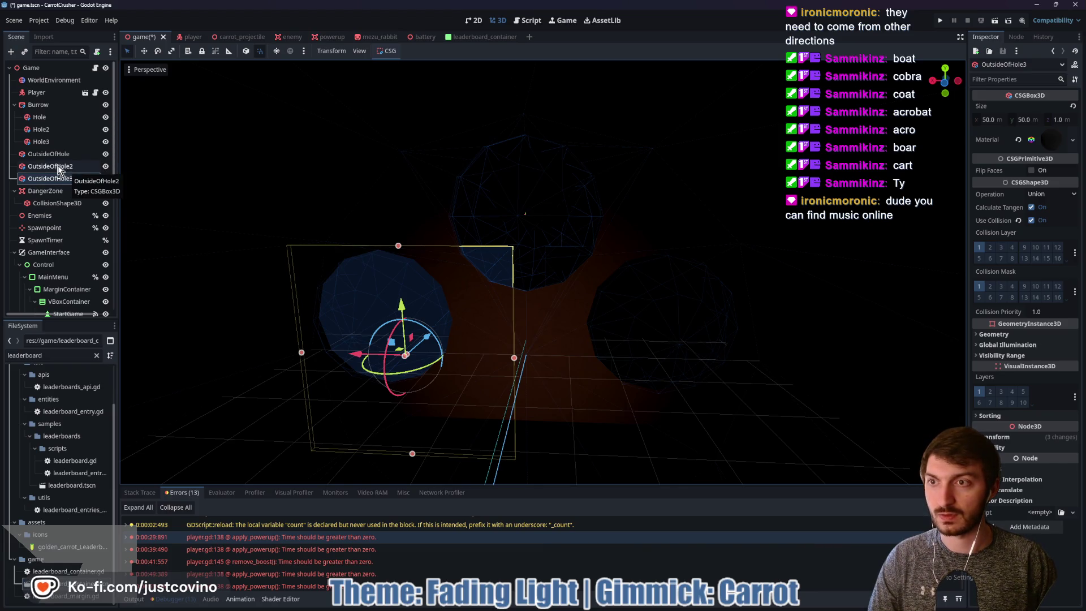
left_click(57, 228)
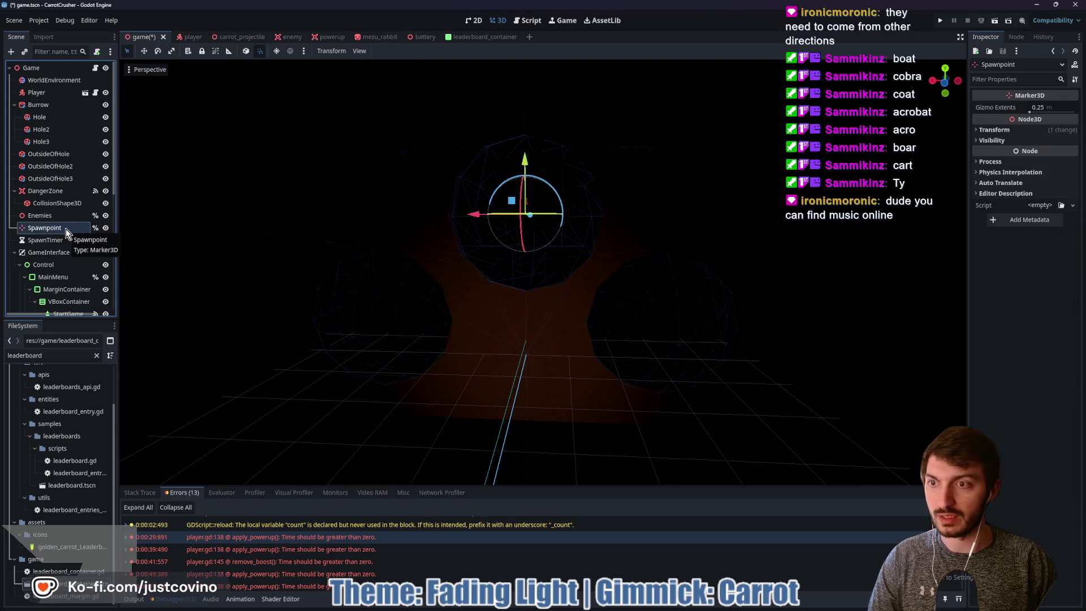
- Add a Marker3D node under the Game root and rename it Spawnpoint2
left_click(35, 69)
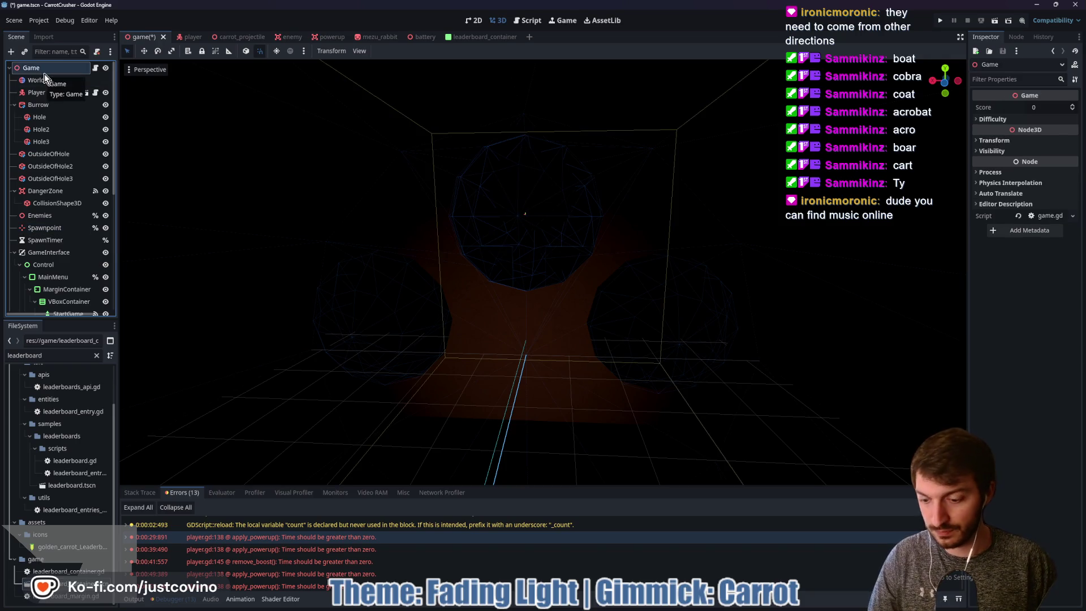
key("ctrl+a")
type("spawn")
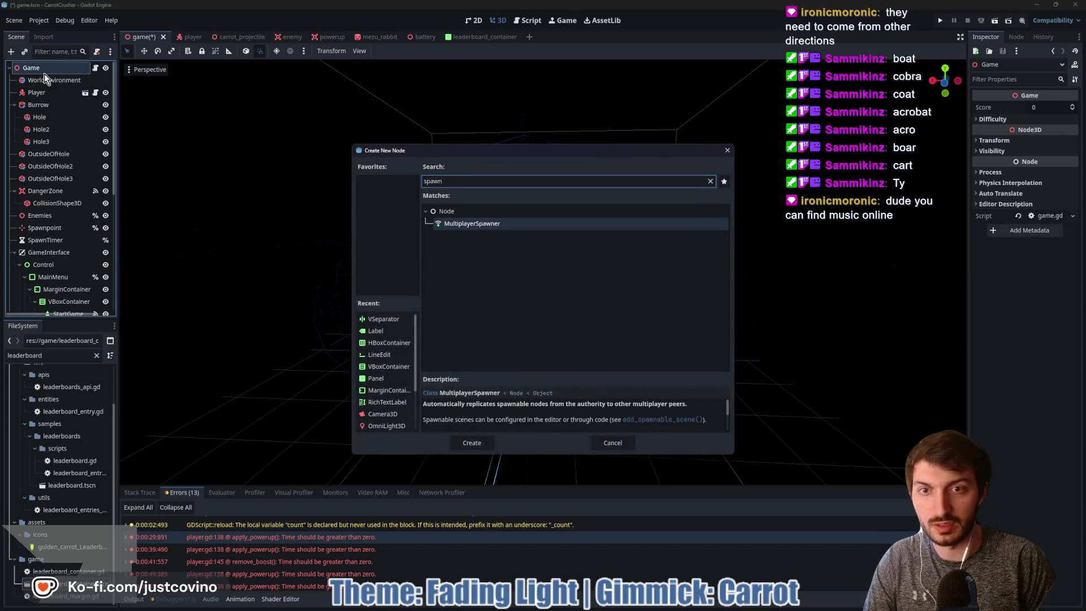
type("point")
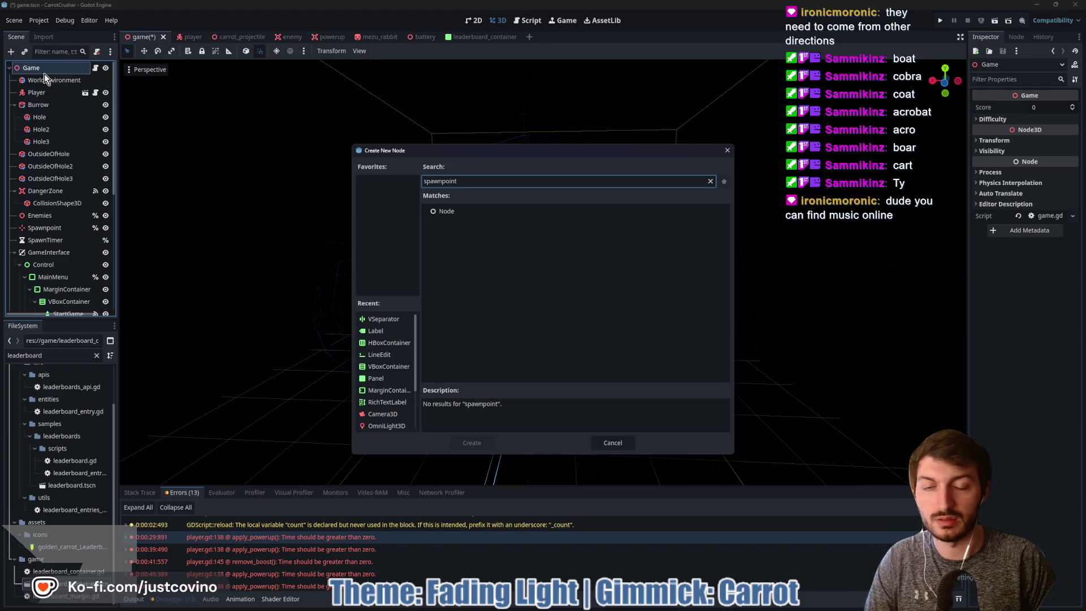
key("ctrl+a")
type("marker")
key("Return")
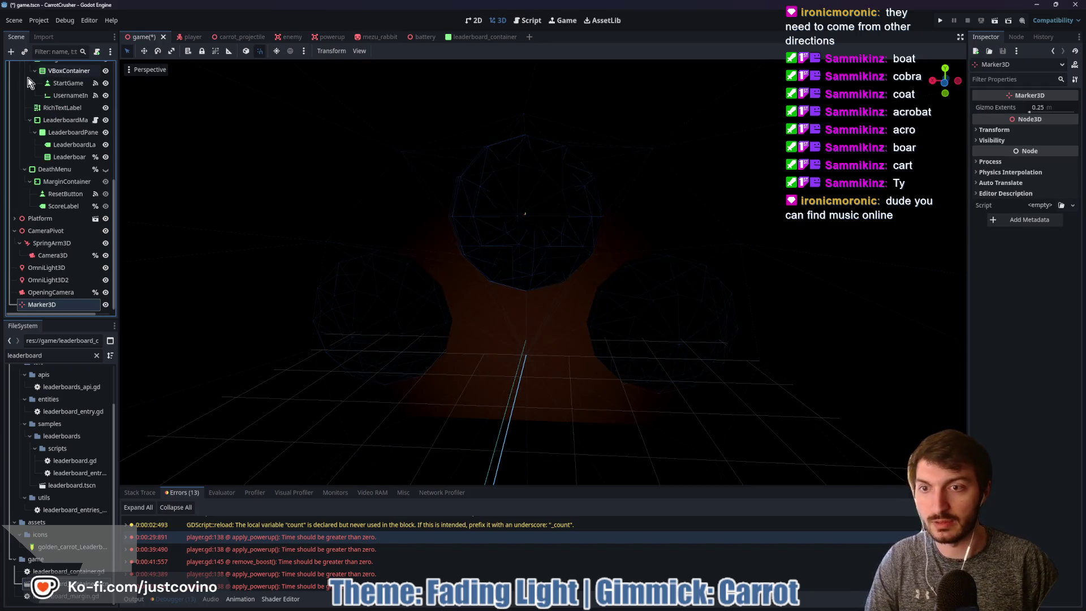
double_click(70, 305)
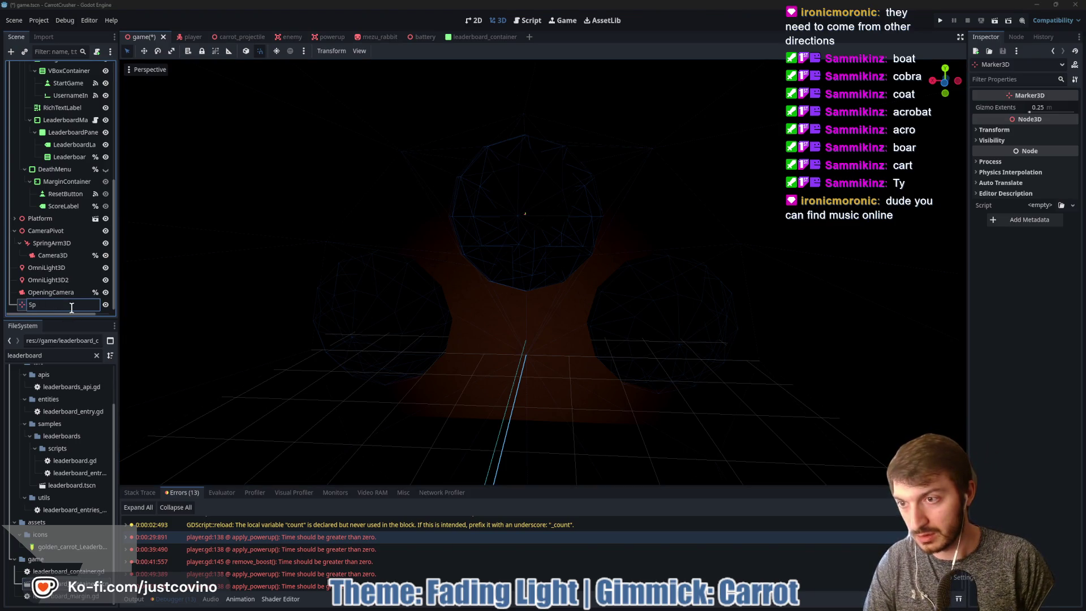
key("Return")
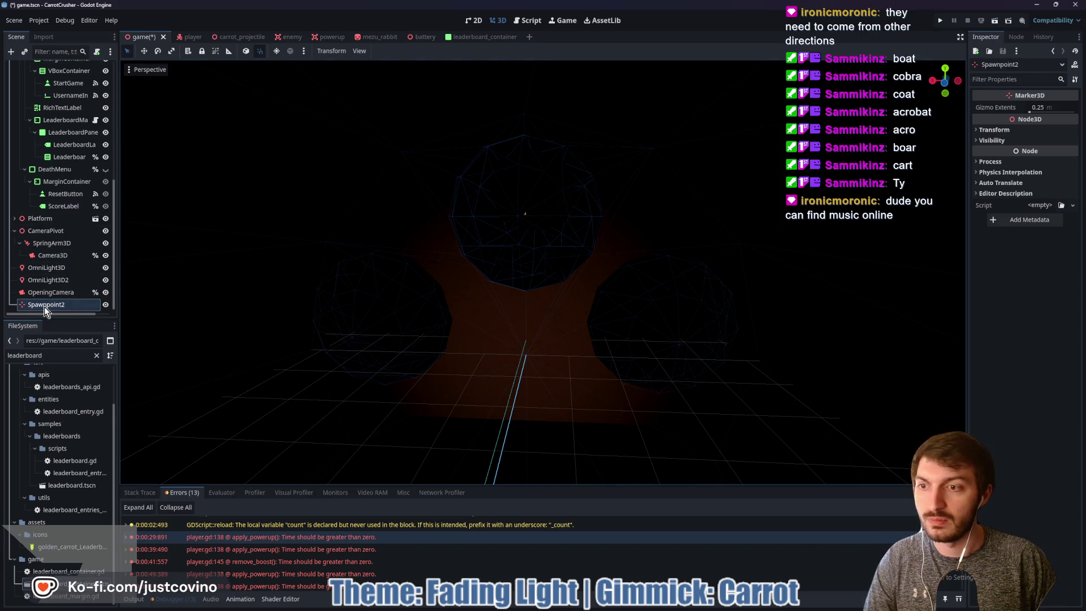
- Drag Spawnpoint2 to a rough new position near the burrow
key("f")
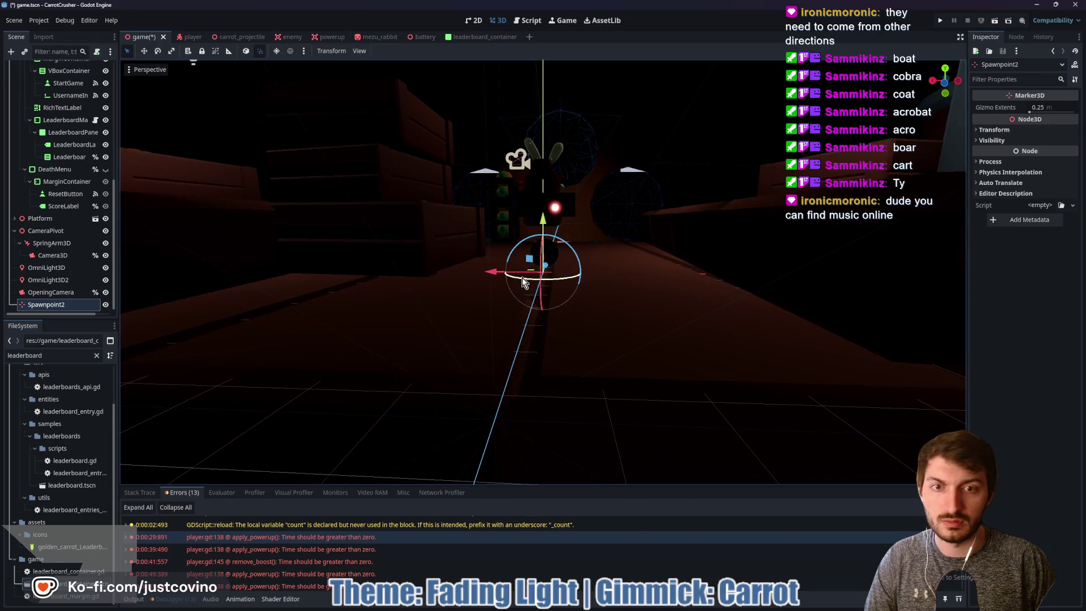
left_click_drag(549, 271, 597, 220)
key("f")
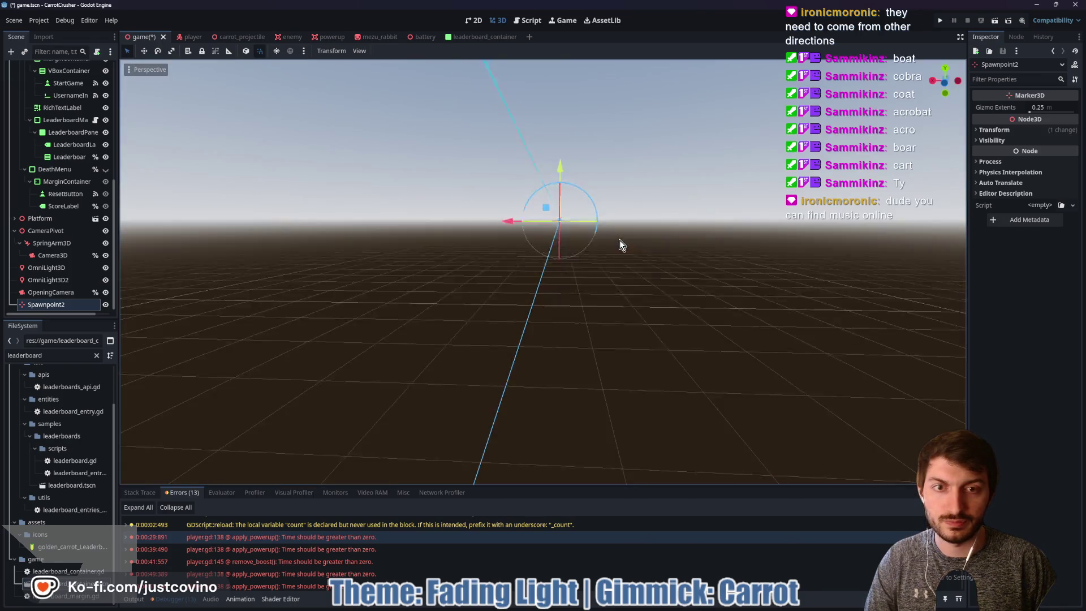
scroll(553, 266, "up", 5)
scroll(566, 317, "down", 5)
scroll(552, 270, "up", 5)
scroll(497, 403, "down", 5)
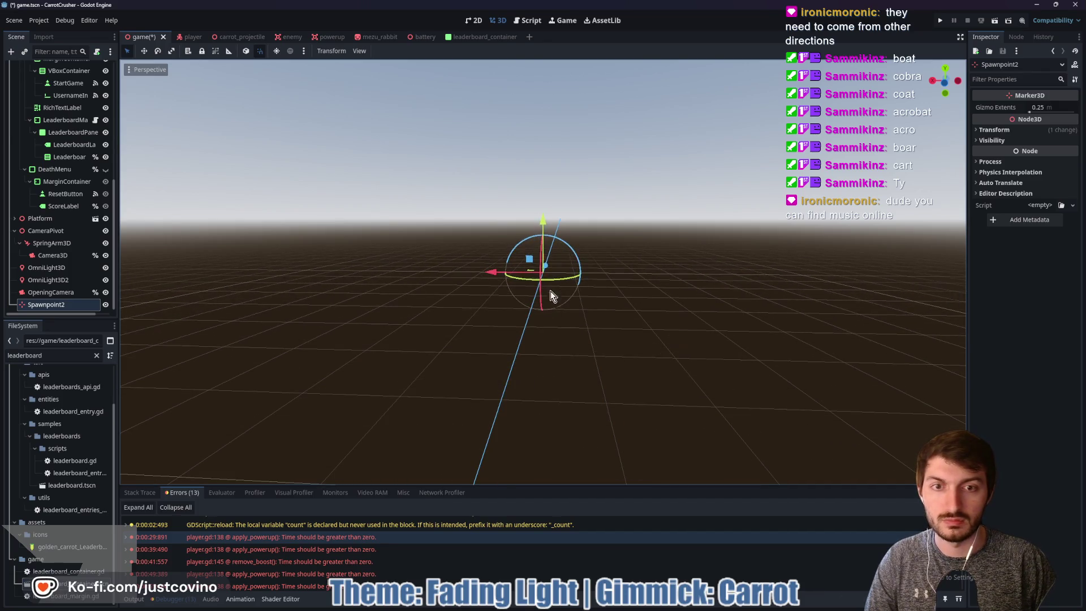
left_click_drag(650, 304, 655, 310)
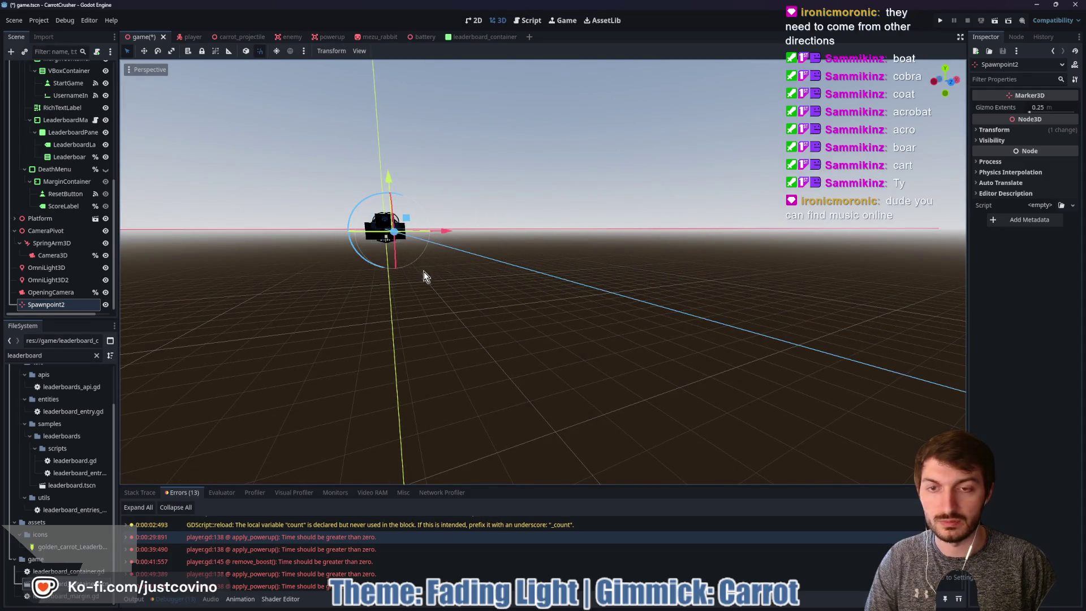
scroll(423, 271, "up", 1)
left_click(549, 300)
key("g")
left_click(568, 289)
mouse_move(569, 288)
left_mouse_down()
mouse_move(396, 277)
mouse_move(649, 308)
left_mouse_up()
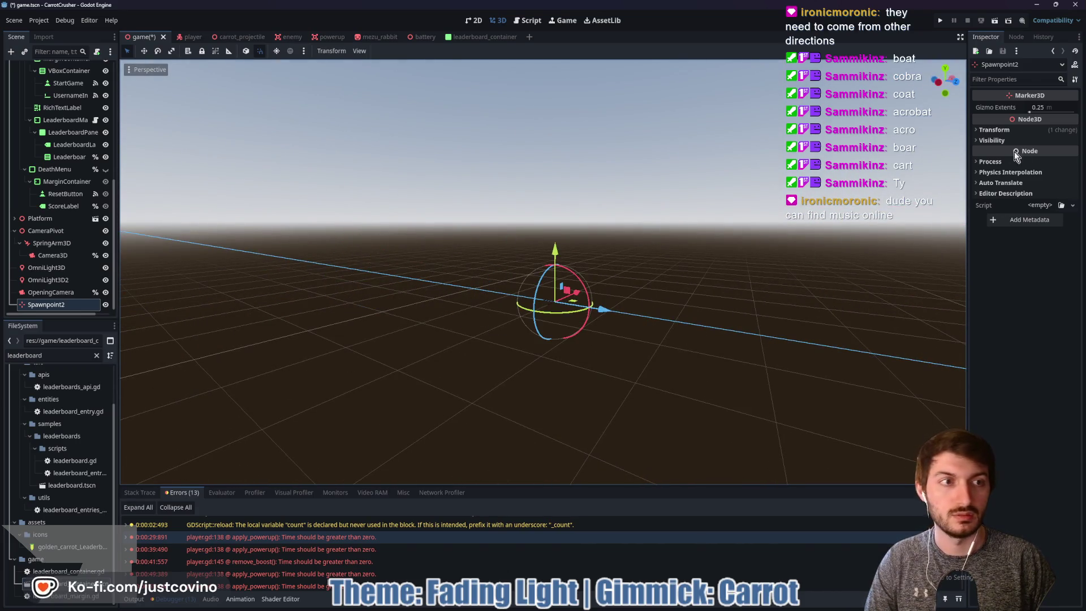
- Reset Spawnpoint2's Z position to 0 in the Inspector
left_click(1001, 129)
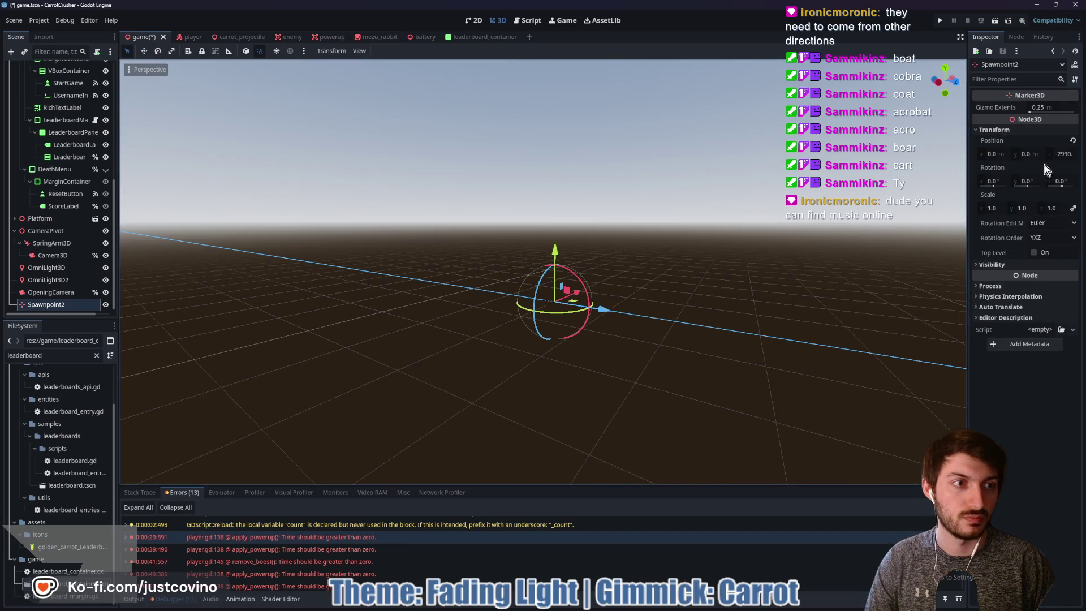
left_click(1064, 153)
type("0")
key("Return")
key("f")
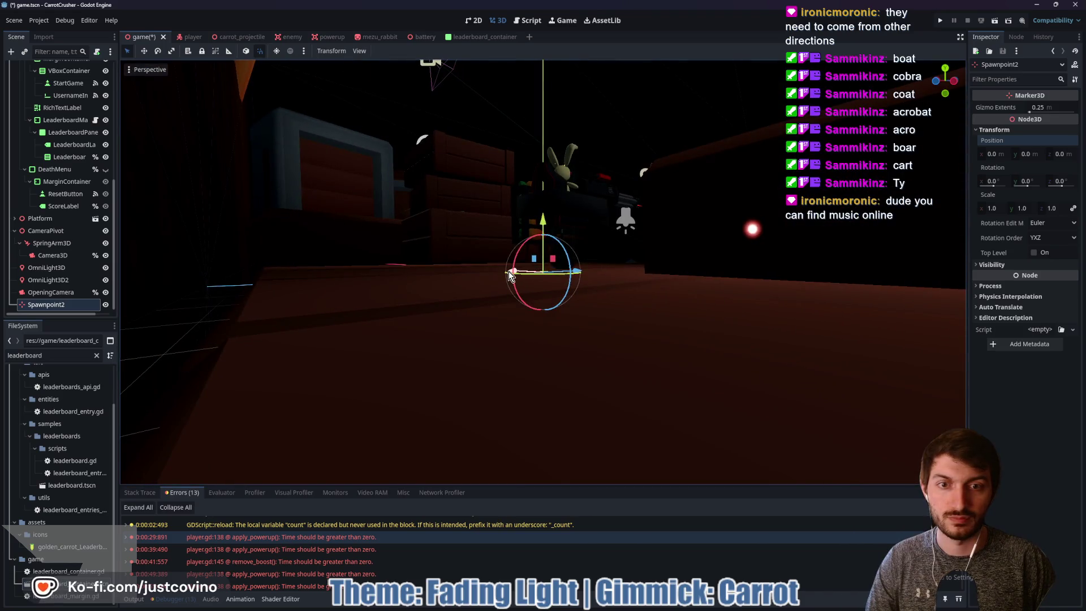
key("g")
key("Escape")
- Move Spawnpoint2 to (-25, 6, 108), then duplicate it as Spawnpoint3 shifted along X
mouse_move(779, 262)
left_mouse_down()
mouse_move(578, 278)
mouse_move(777, 121)
left_mouse_up()
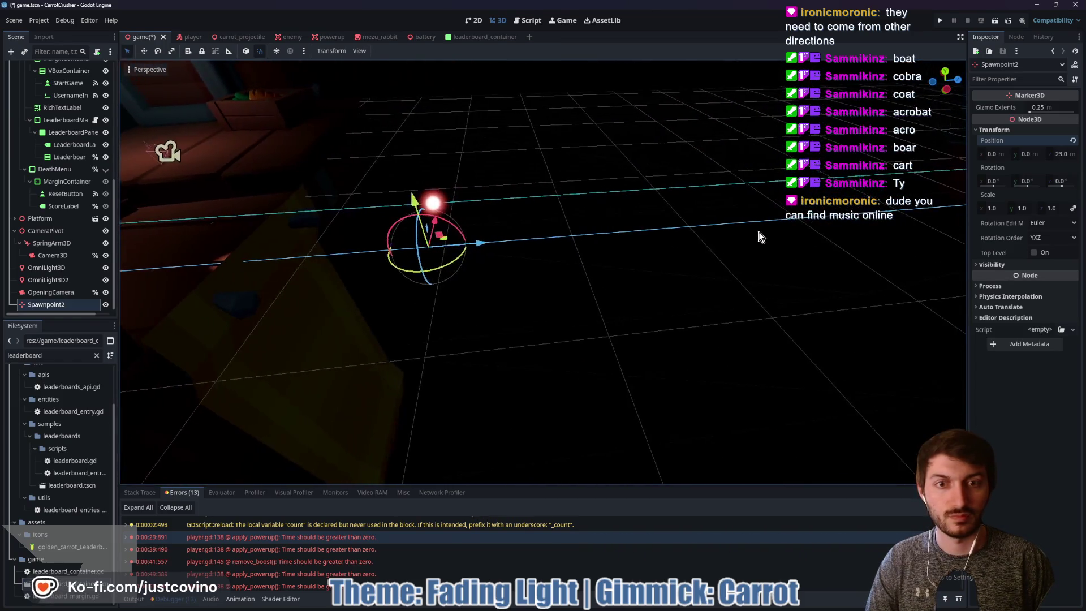
mouse_move(610, 280)
left_mouse_down()
mouse_move(761, 249)
mouse_move(655, 315)
mouse_move(660, 271)
mouse_move(707, 311)
mouse_move(956, 227)
left_mouse_up()
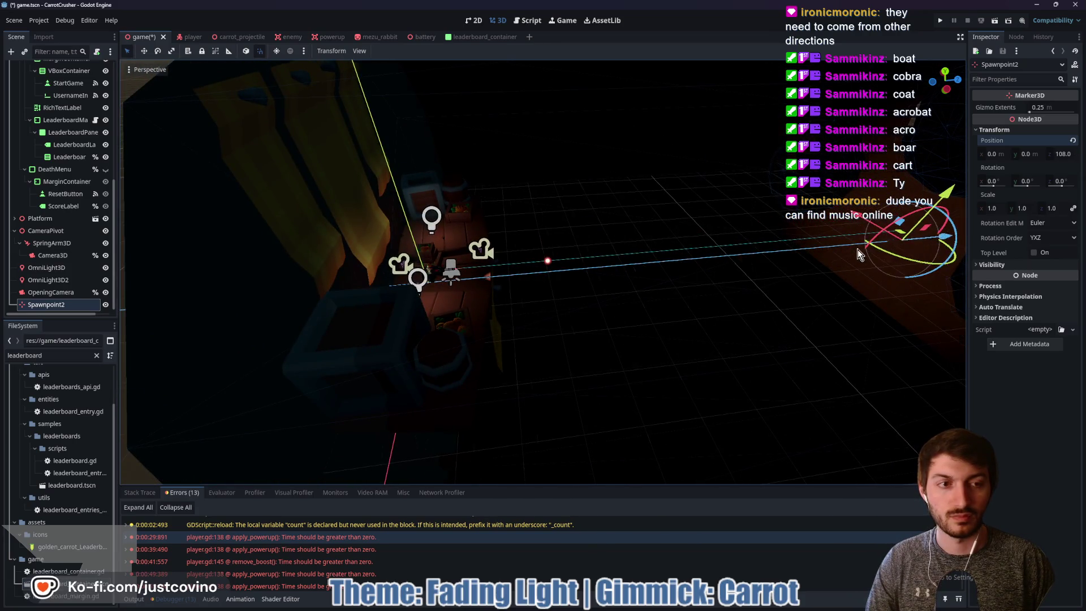
key("f")
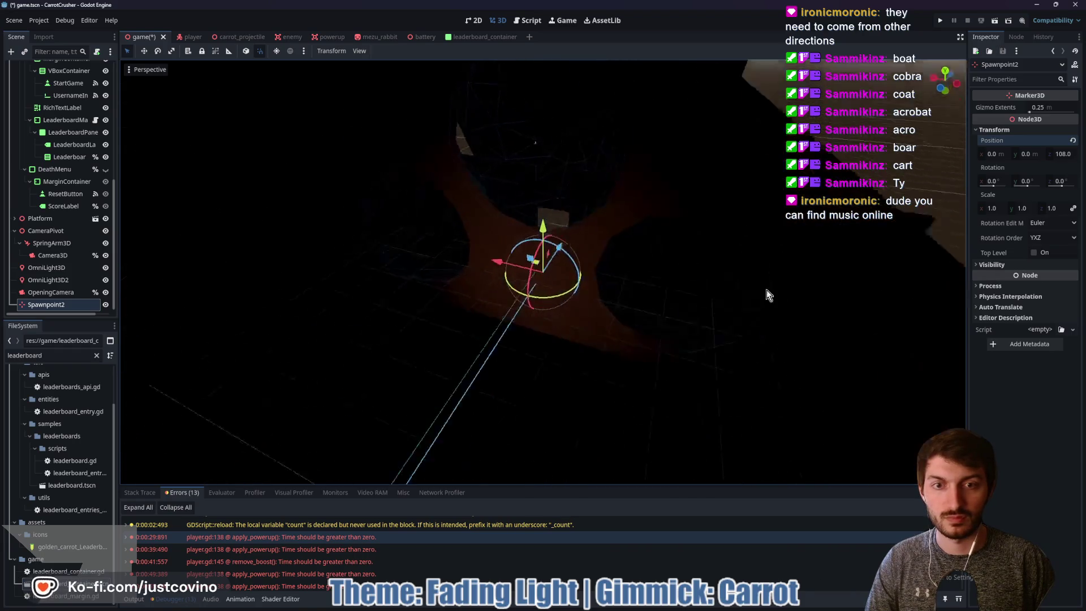
mouse_move(498, 266)
left_mouse_down()
mouse_move(643, 287)
mouse_move(616, 278)
left_mouse_up()
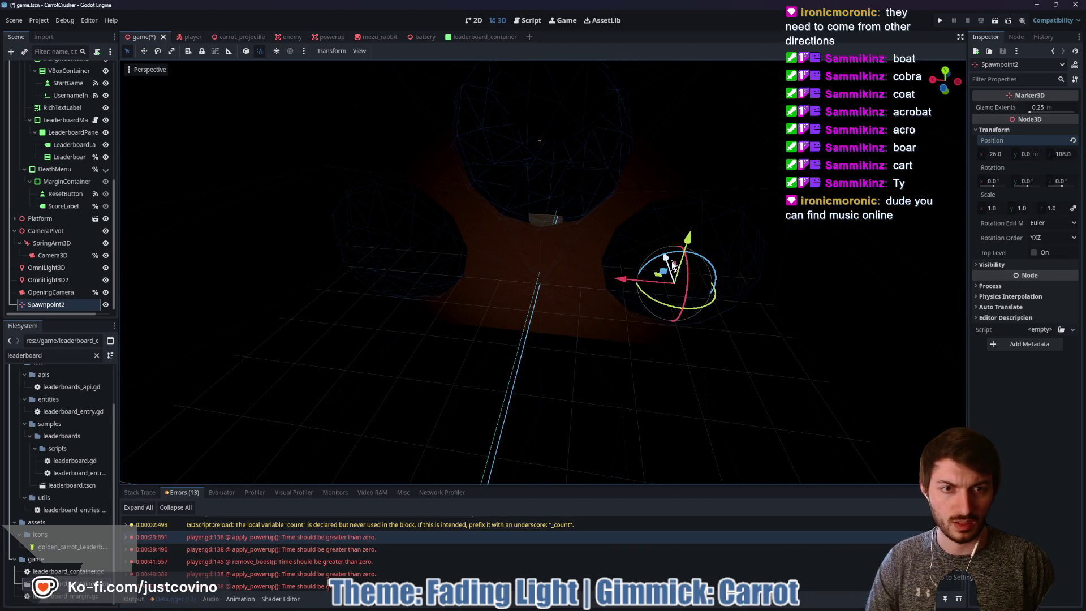
key("f")
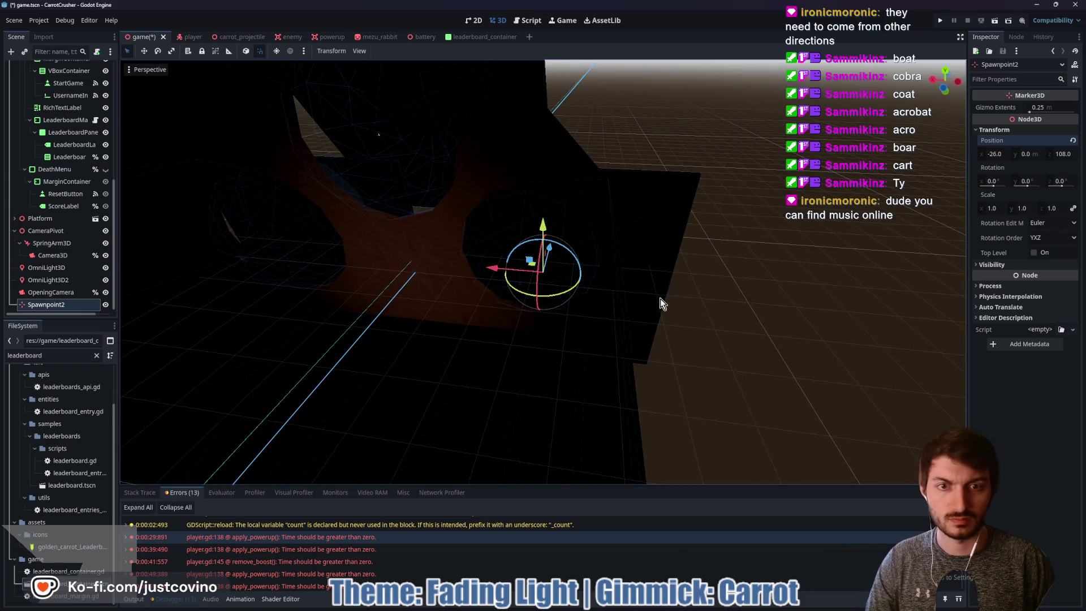
mouse_move(520, 299)
left_mouse_down()
mouse_move(522, 220)
mouse_move(488, 248)
left_mouse_up()
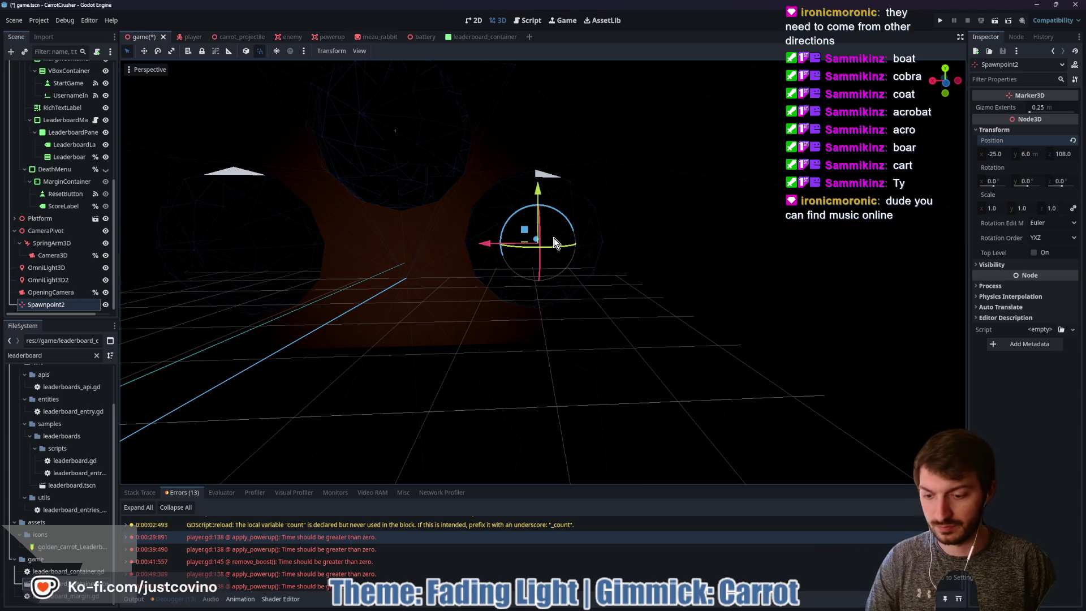
key("ctrl+d")
left_click_drag(486, 244, 181, 255)
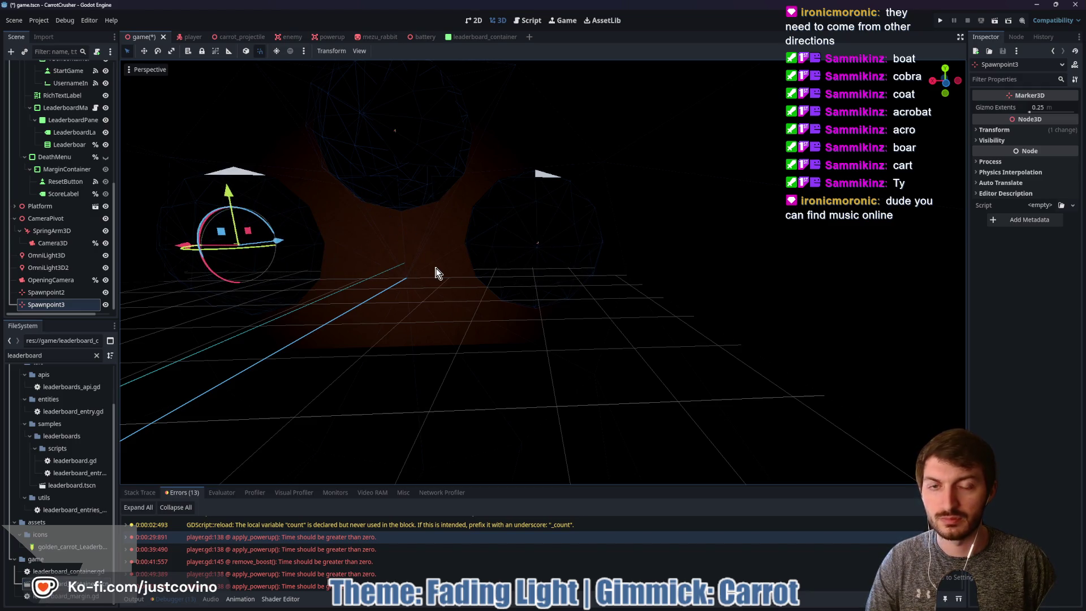
- Select OutsideOfHole2 and raise it 6 units with the Y gizmo arrow
left_click(525, 195)
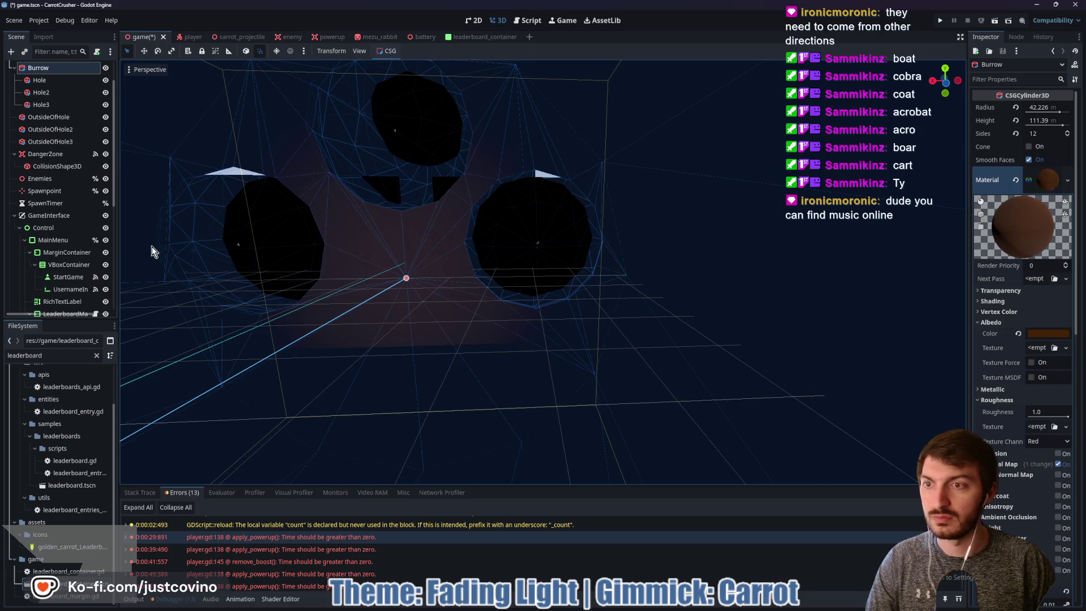
left_click(62, 130)
left_click_drag(551, 240, 555, 210)
- Narrow OutsideOfHole2 to 46 wide and 46 tall, shift it along Z, and view it edge-on
left_click_drag(437, 267, 456, 267)
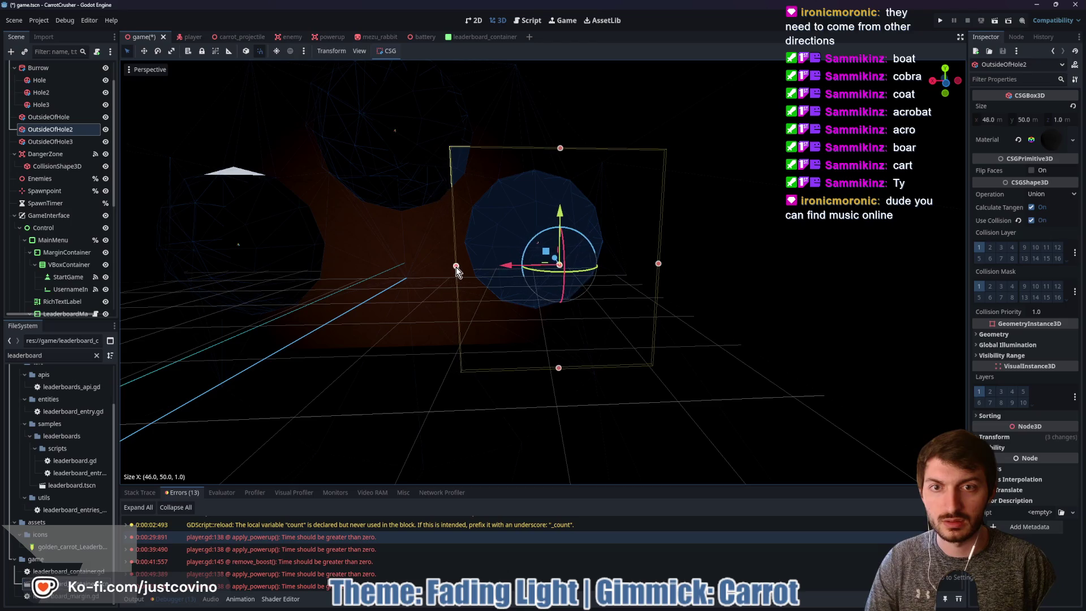
left_click_drag(561, 151, 564, 170)
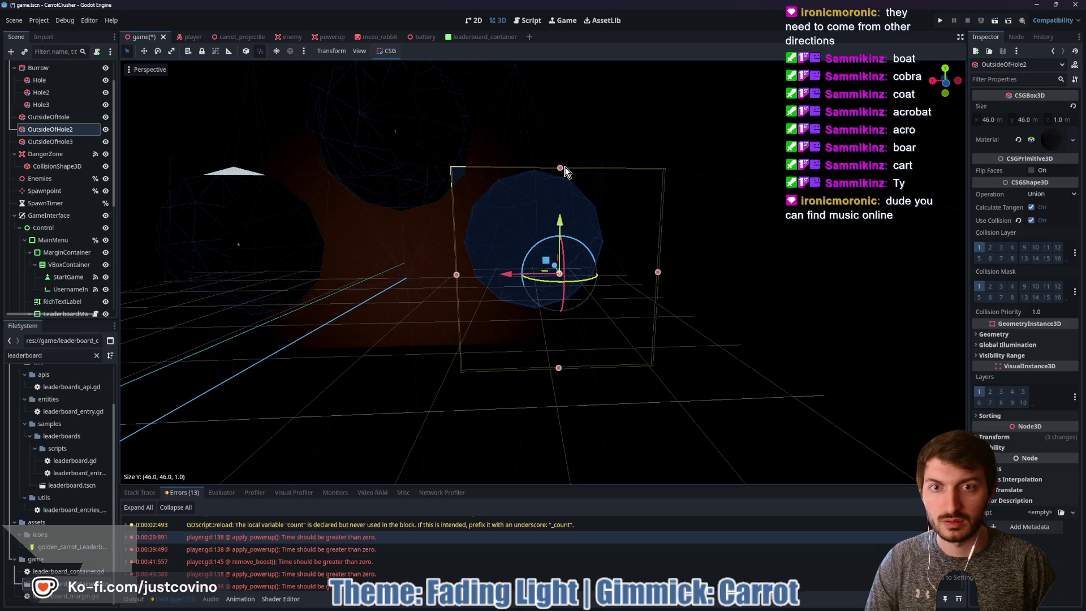
left_click_drag(565, 276, 555, 263)
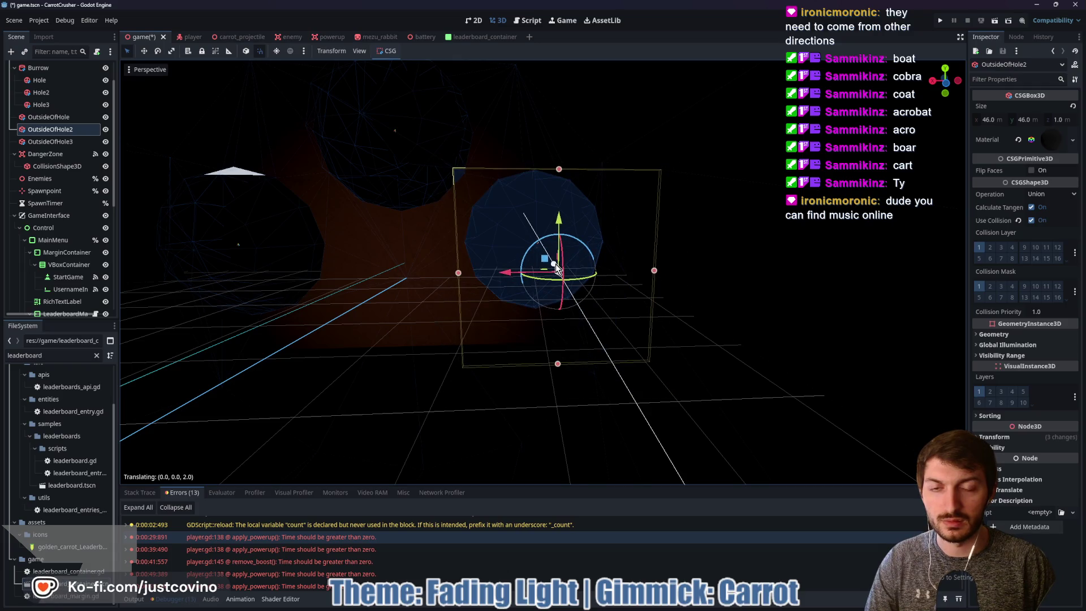
key("w")
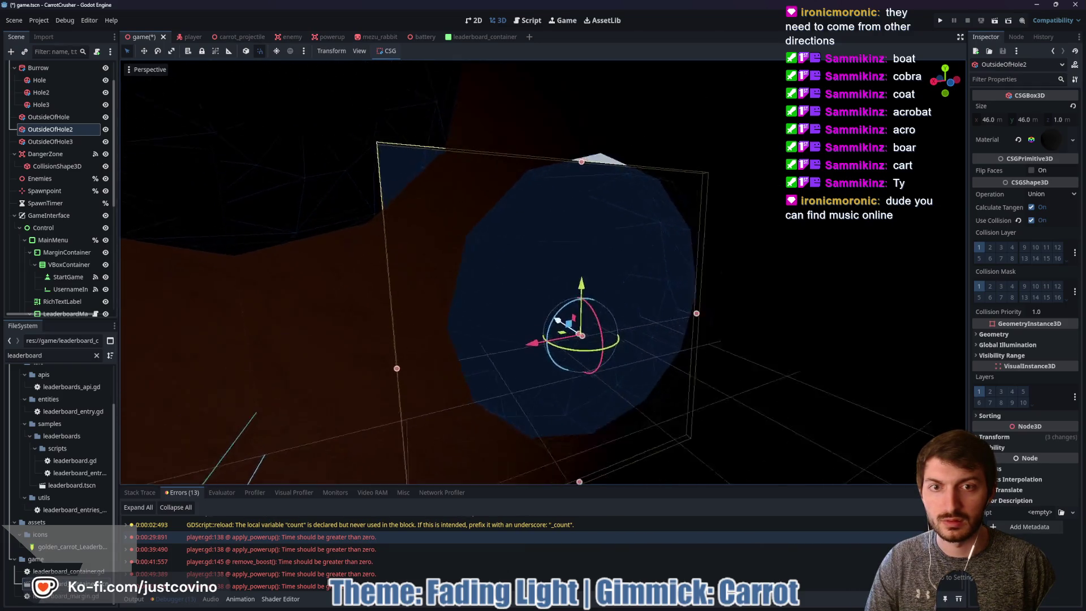
key("w")
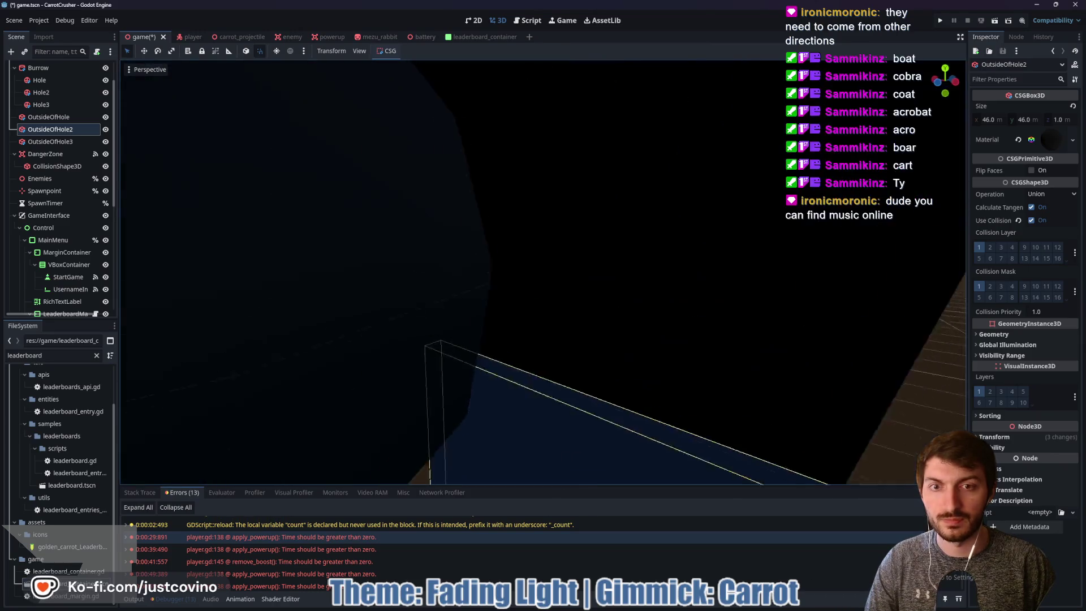
key("s")
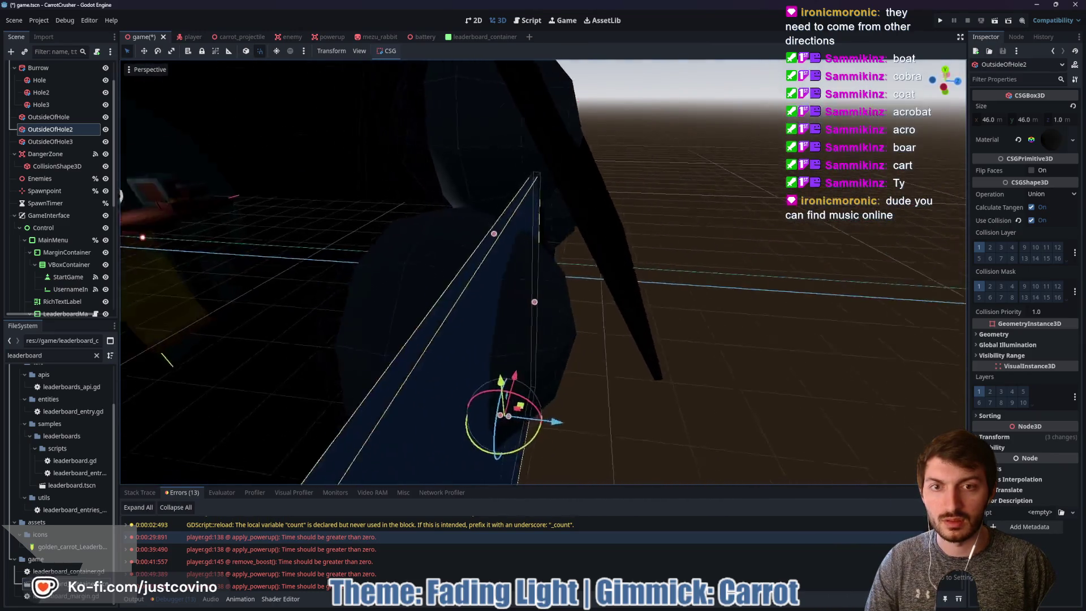
key("d")
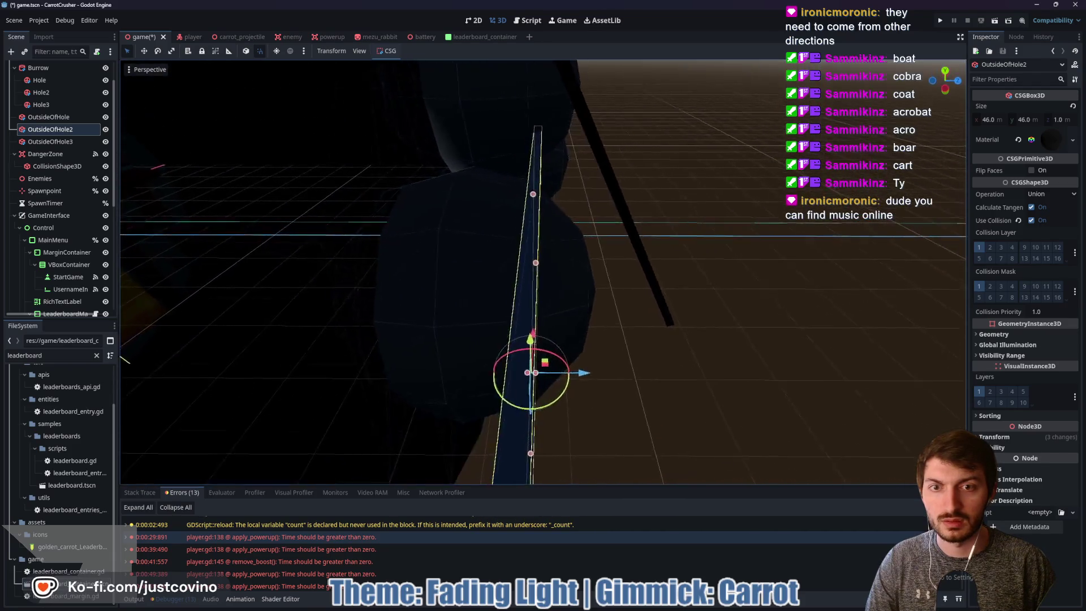
key("a")
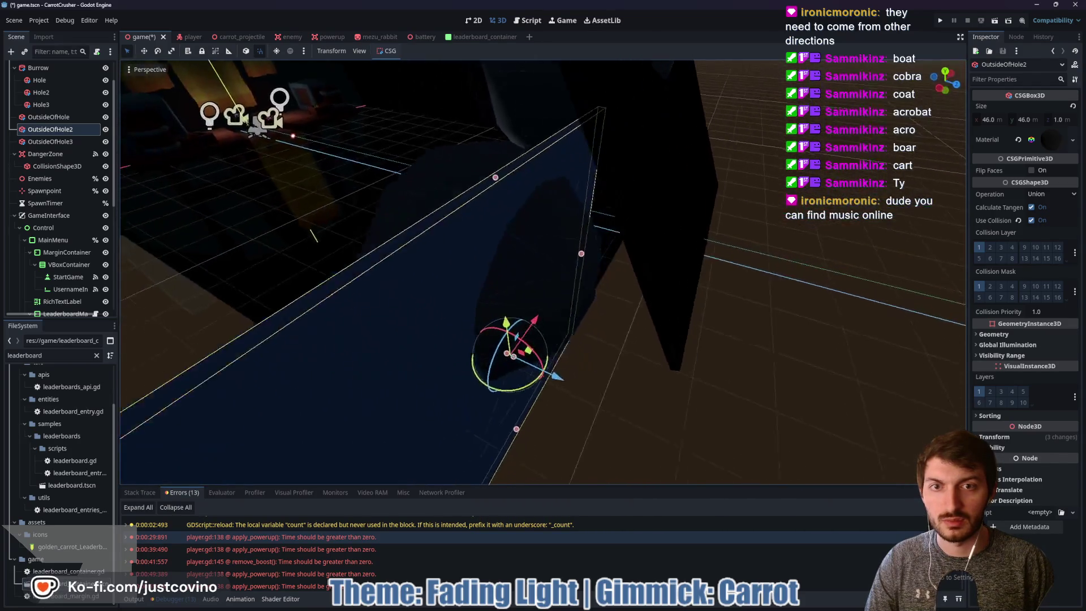
key("d")
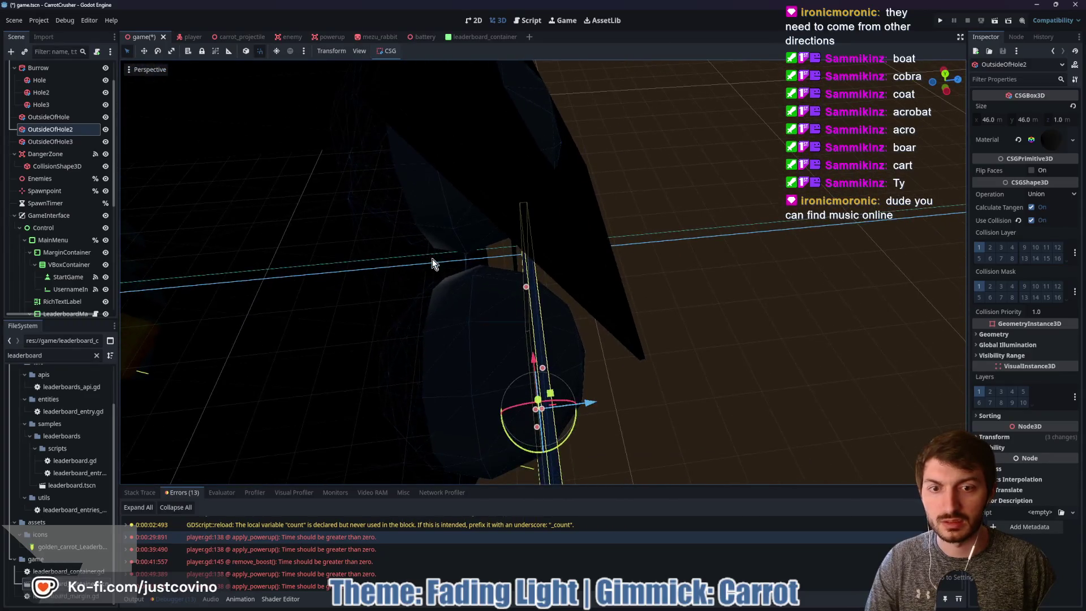
- Move the box left along X and shorten its height to 42
mouse_move(589, 405)
left_mouse_down()
mouse_move(529, 417)
mouse_move(543, 417)
mouse_move(541, 395)
left_mouse_up()
mouse_move(492, 362)
left_mouse_down()
mouse_move(494, 377)
mouse_move(328, 223)
mouse_move(536, 345)
mouse_move(510, 352)
left_mouse_up()
left_click_drag(561, 207, 572, 235)
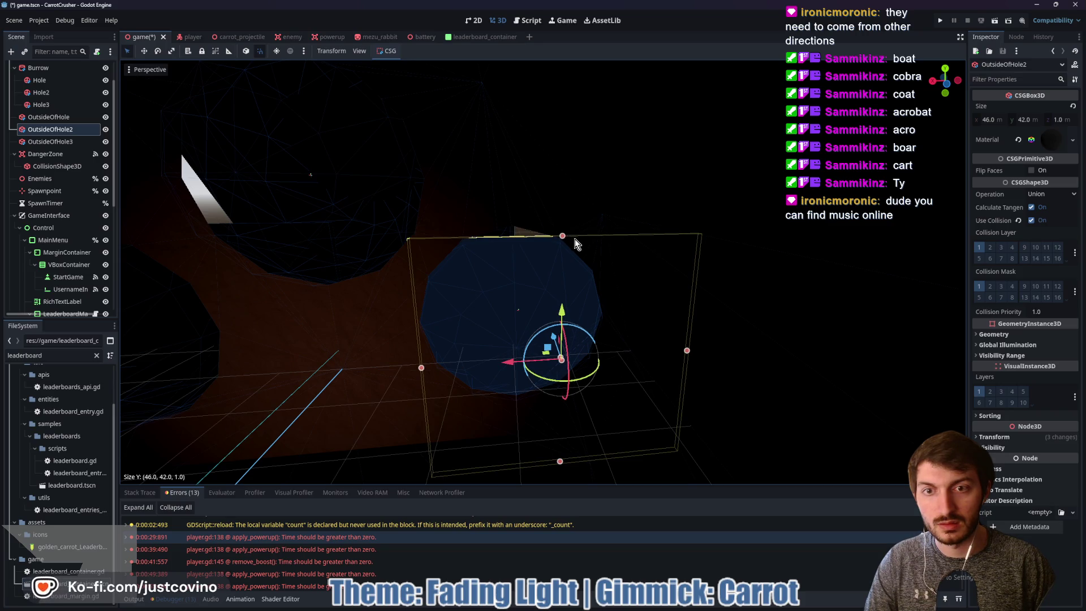
left_click_drag(509, 364, 516, 363)
mouse_move(569, 236)
left_mouse_down()
mouse_move(571, 225)
mouse_move(578, 239)
left_mouse_up()
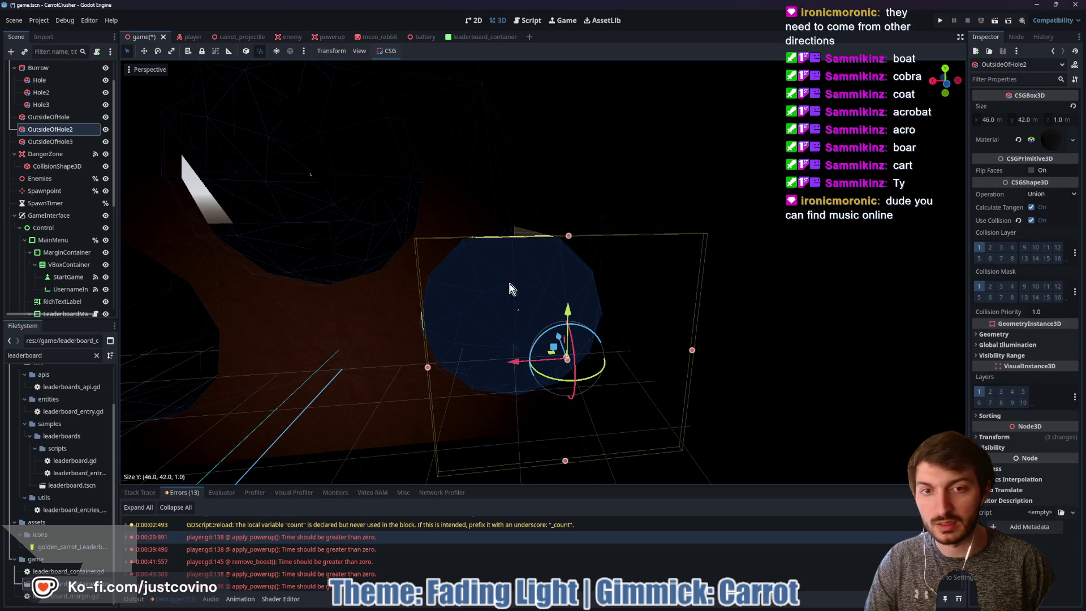
- Move Hole2 along X, then raise OutsideOfHole2 and narrow it to 44 wide
scroll(51, 129, "up", 2)
left_click(53, 123)
mouse_move(459, 313)
left_mouse_down()
mouse_move(448, 307)
mouse_move(502, 312)
left_mouse_up()
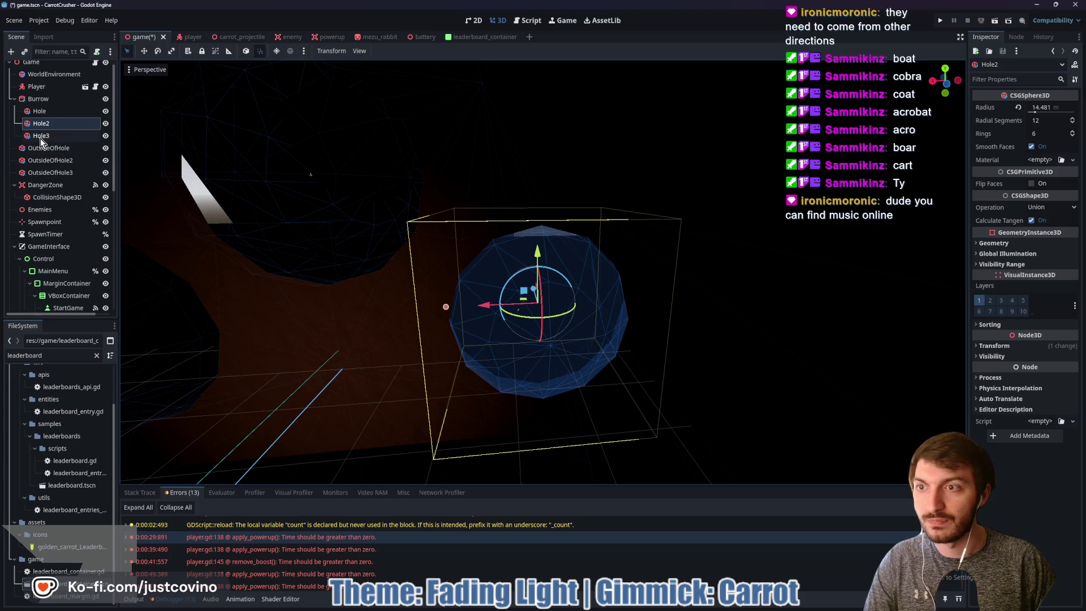
left_click(59, 160)
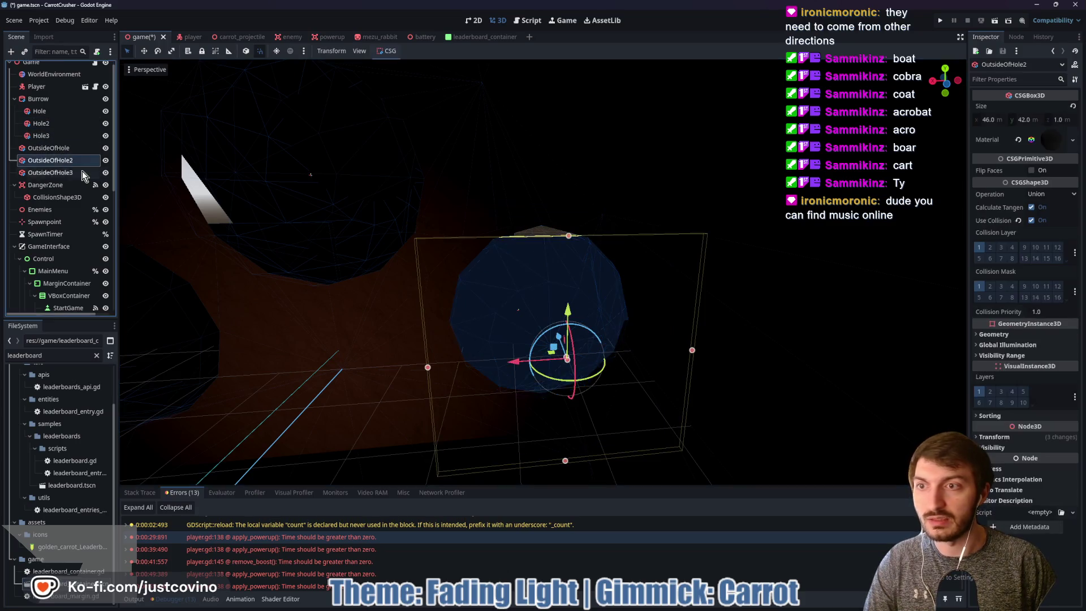
left_click_drag(567, 307, 569, 292)
left_click_drag(427, 350, 438, 351)
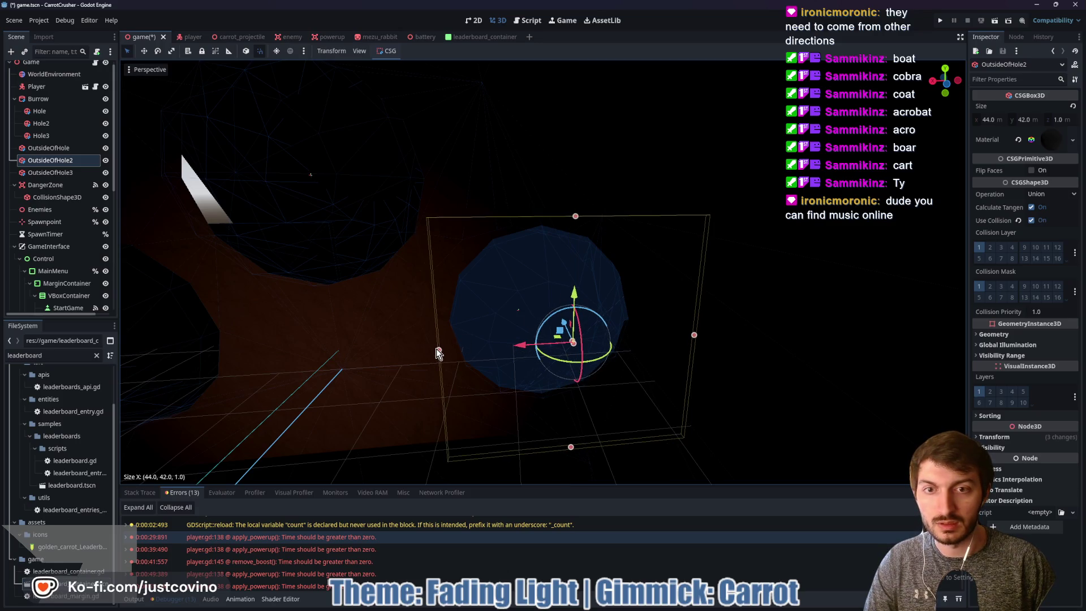
mouse_move(311, 174)
left_mouse_down()
mouse_move(452, 183)
mouse_move(493, 240)
mouse_move(476, 291)
left_mouse_up()
left_click(487, 314)
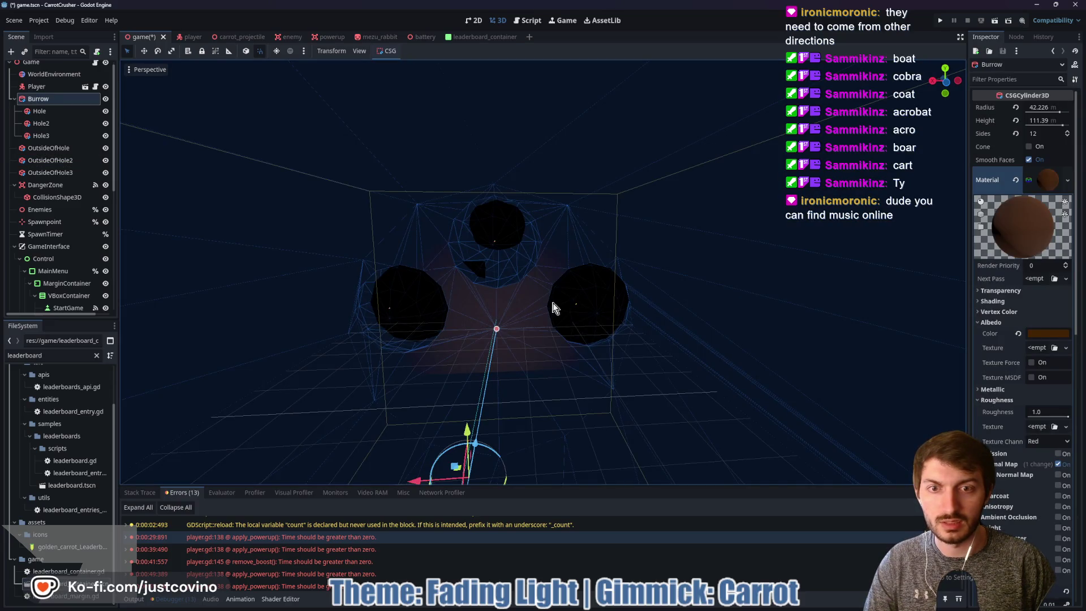
- Shift the OutsideOfHole3 box left along X, narrowing it to 44 wide
left_click(589, 298)
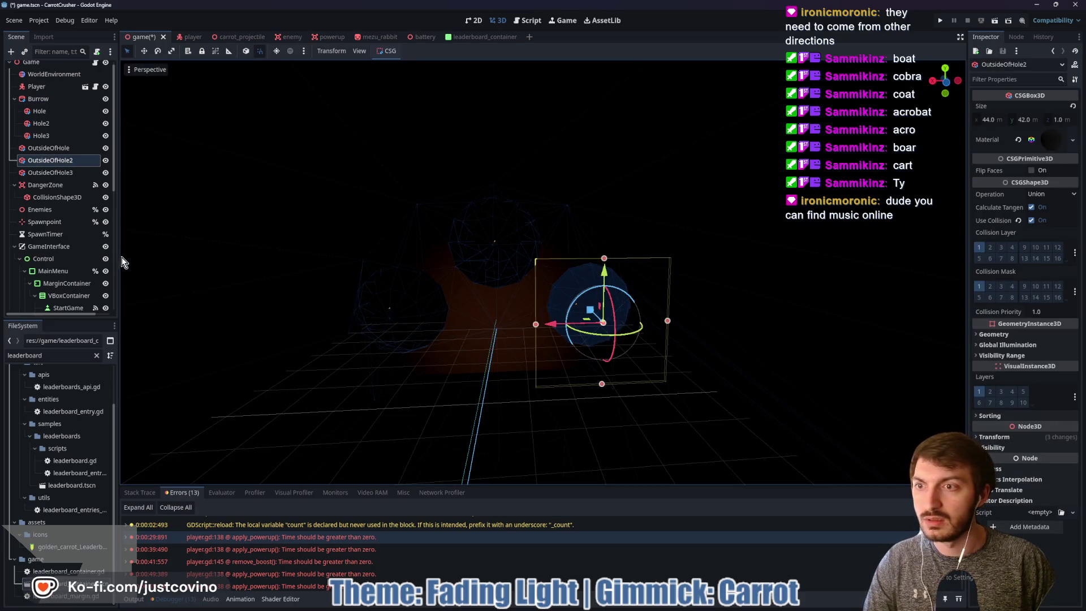
left_click(421, 298)
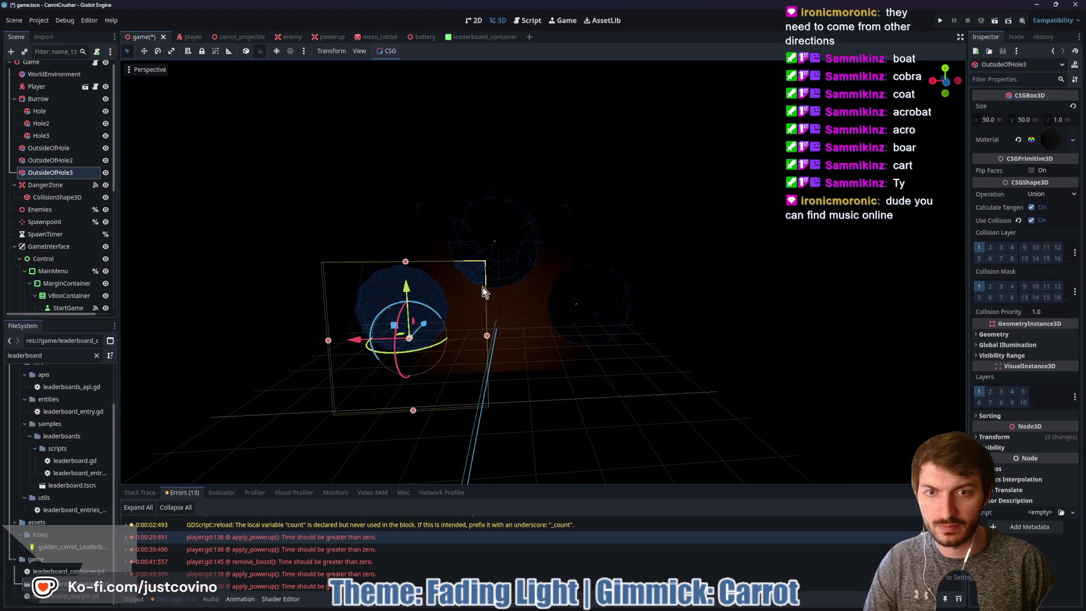
mouse_move(502, 262)
left_mouse_down()
mouse_move(587, 122)
mouse_move(746, 174)
mouse_move(689, 192)
mouse_move(582, 326)
mouse_move(608, 356)
mouse_move(593, 354)
left_mouse_up()
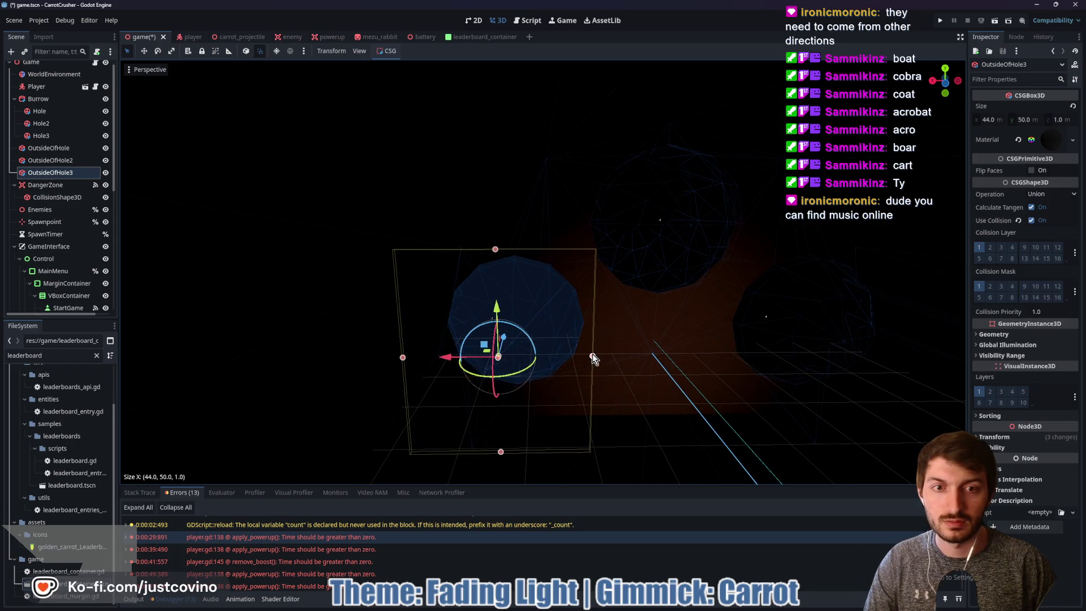
left_click_drag(447, 362, 438, 361)
- Nudge the Hole3 sphere along X to line up with its box
left_click(50, 160)
left_click(50, 173)
left_click(41, 135)
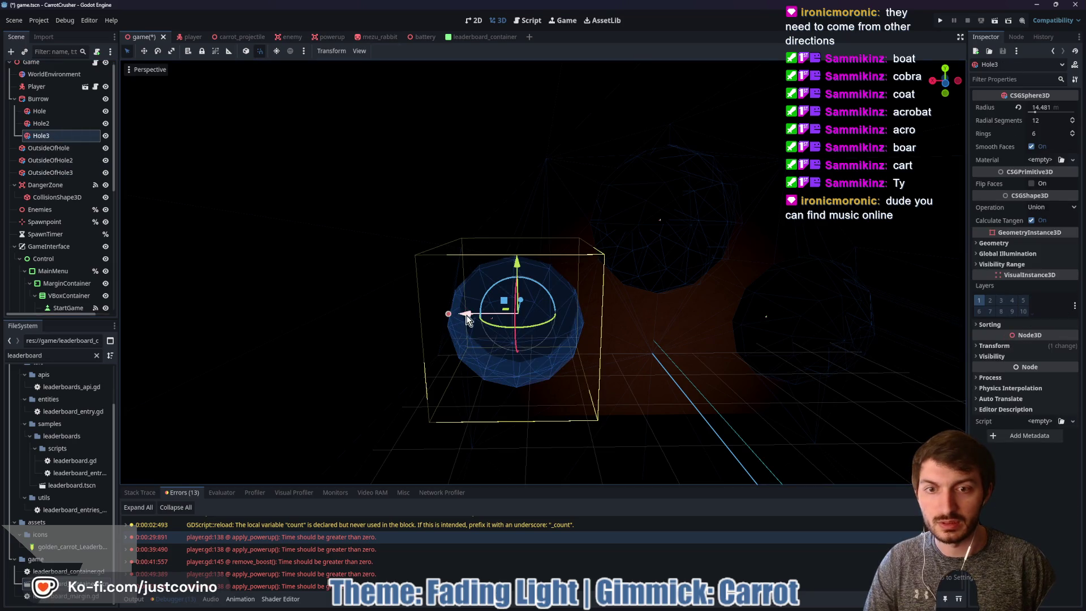
left_click_drag(461, 315, 463, 318)
scroll(62, 255, "down", 10)
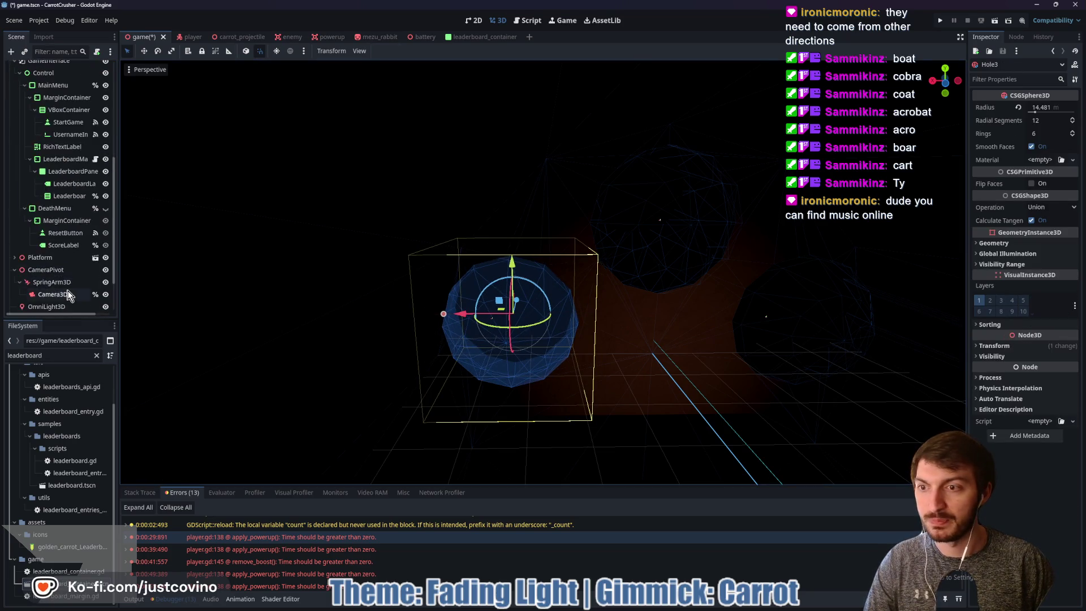
left_click(46, 303)
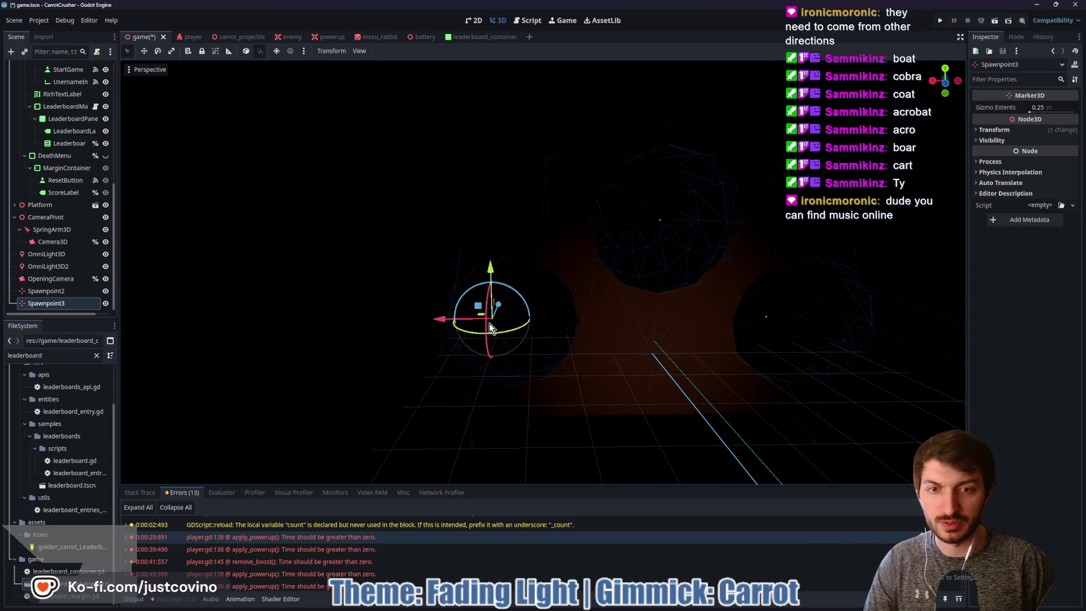
- Slide Spawnpoint3 along X and move Spawnpoint2 to position (-27, 6, 105)
mouse_move(437, 321)
left_mouse_down()
mouse_move(453, 321)
mouse_move(396, 325)
left_mouse_up()
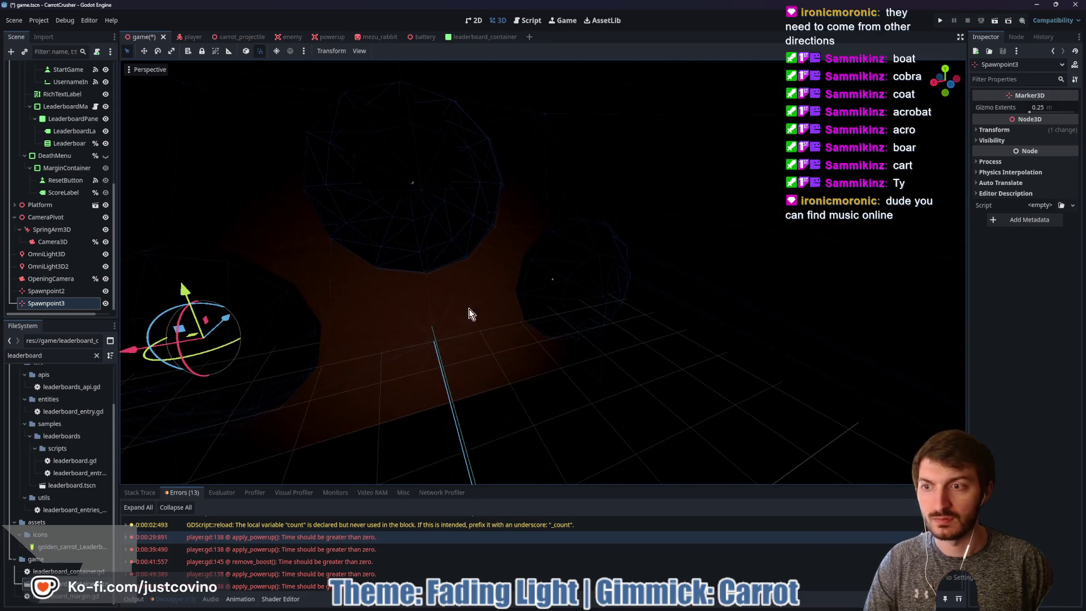
double_click(69, 291)
mouse_move(527, 270)
left_mouse_down()
mouse_move(539, 273)
mouse_move(523, 294)
left_mouse_up()
scroll(68, 237, "up", 10)
left_click(95, 67)
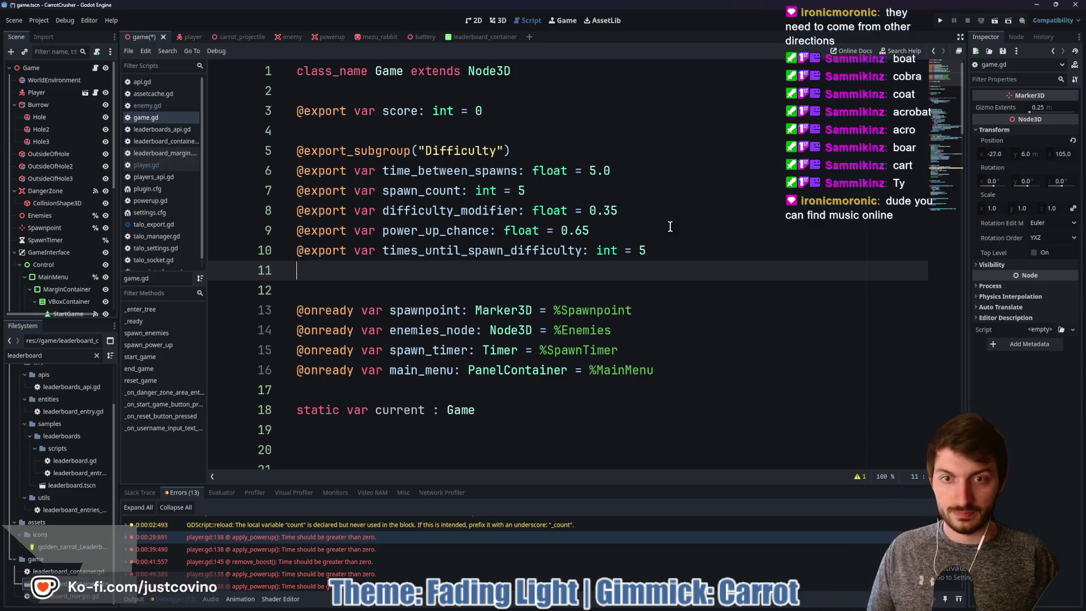
type("@exoprt var difficulty")
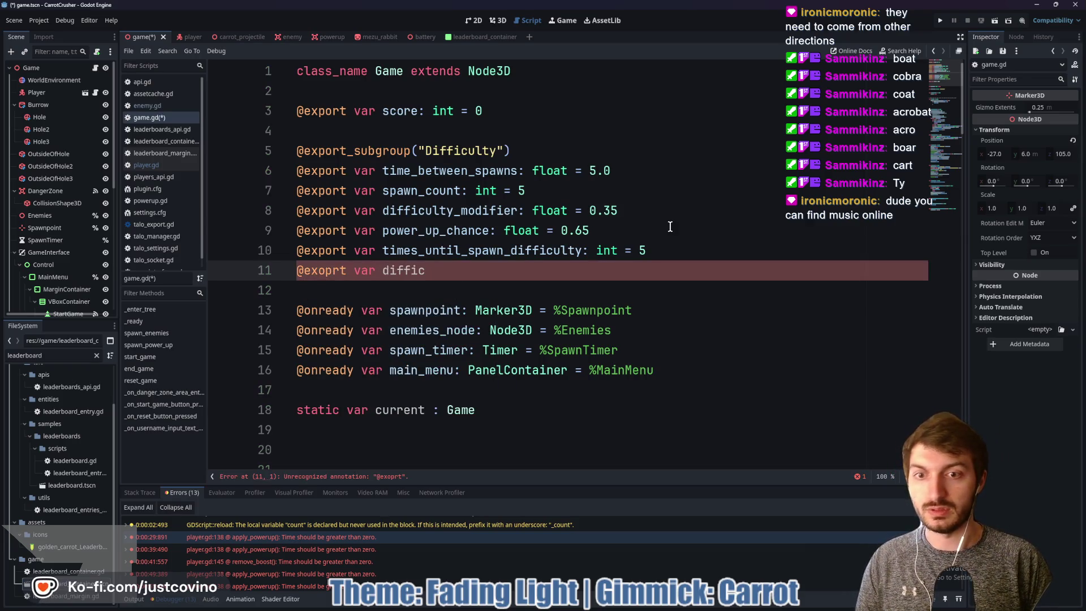
type("_level")
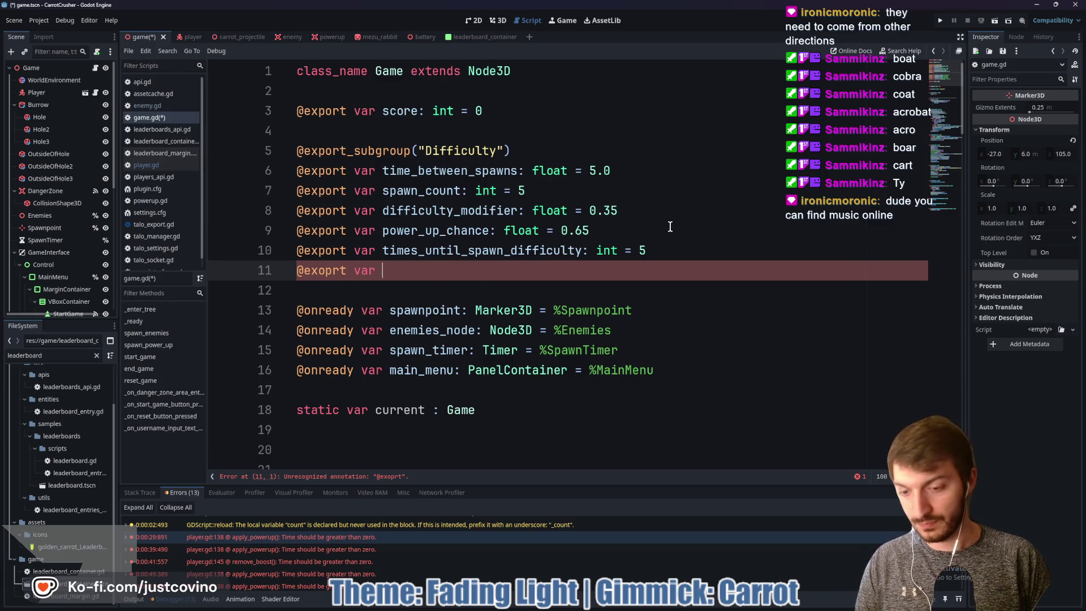
type("int ")
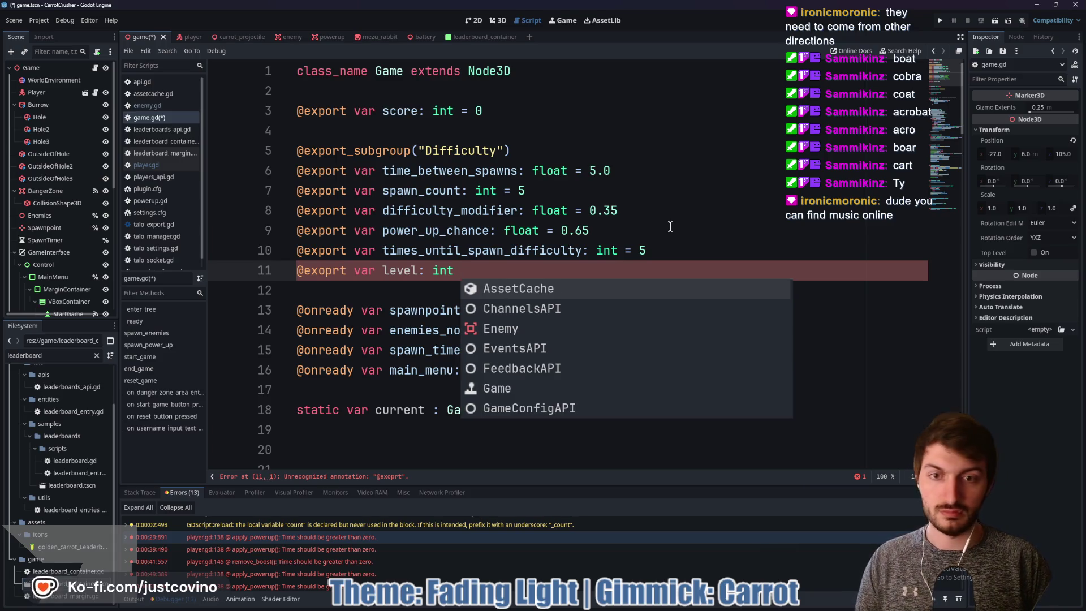
type("= 0")
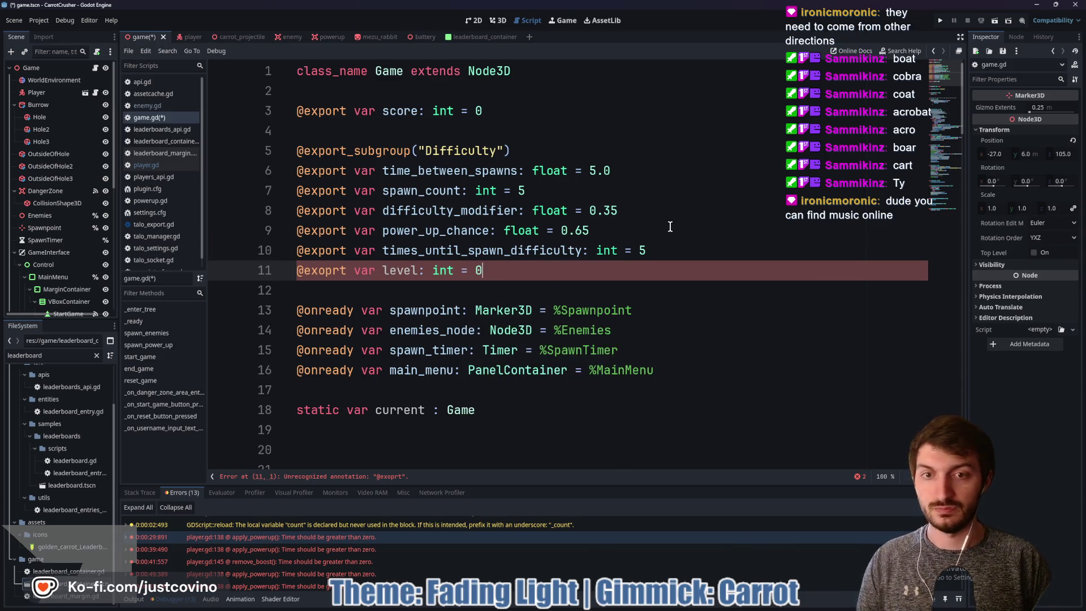
left_click(334, 270)
key("BackSpace")
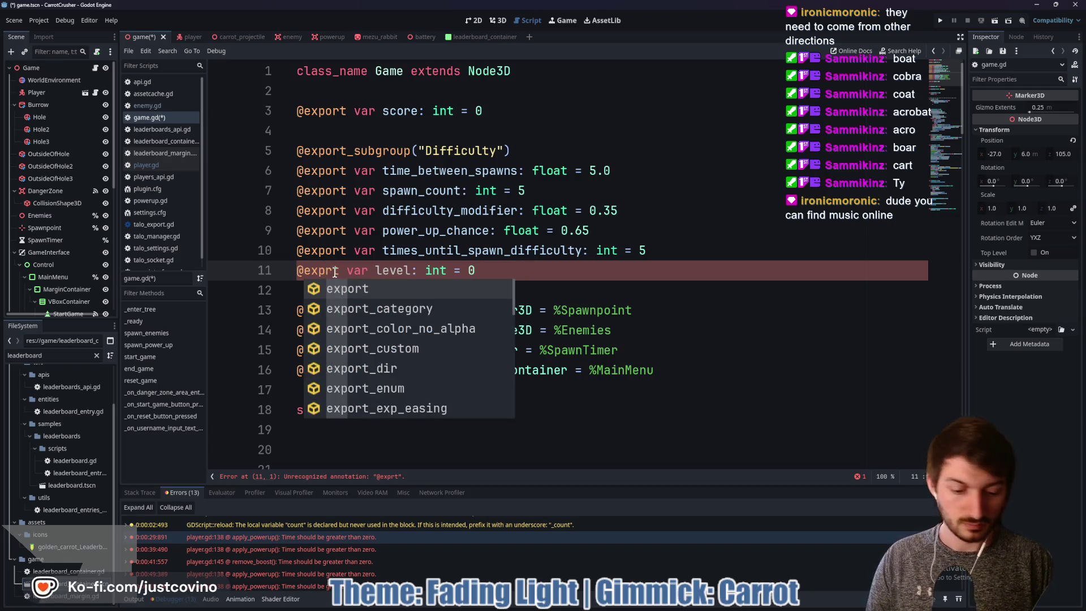
type("o")
left_click(582, 273)
scroll(568, 274, "down", 3)
scroll(568, 274, "down", 10)
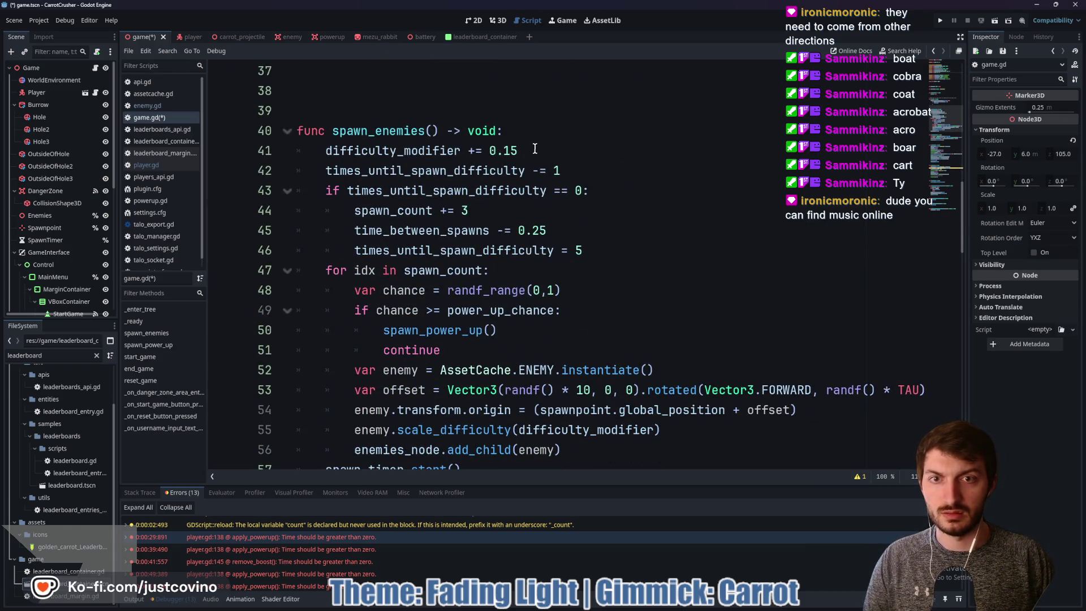
- Add blank lines after the difficulty_modifier increase and the difficulty reset block in spawn_enemies
left_click(602, 168)
key("Return")
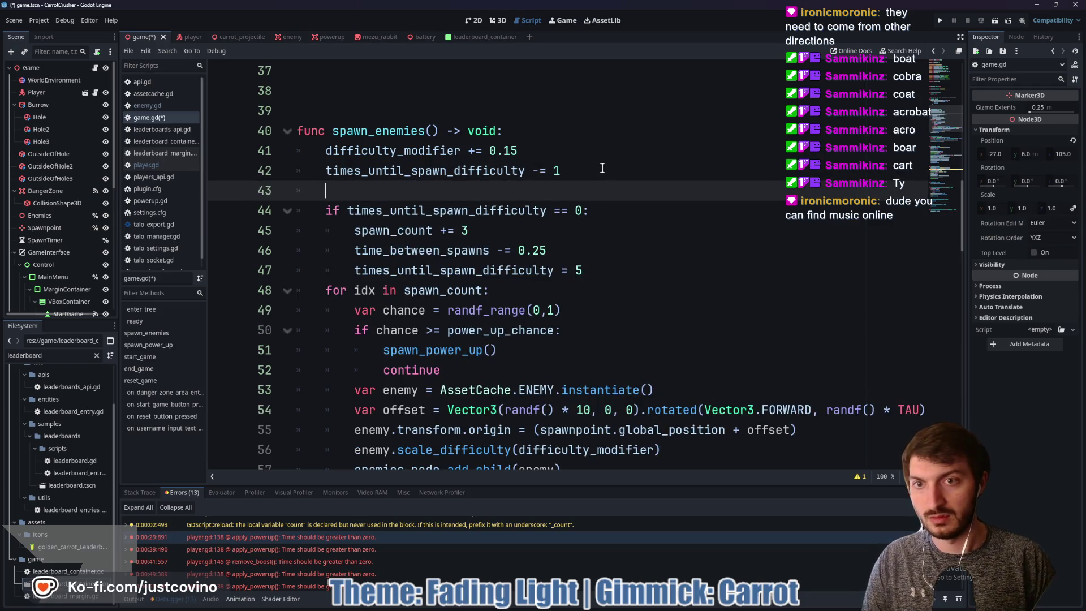
key("BackSpace")
key("BackSpace")
left_click(554, 151)
key("Return")
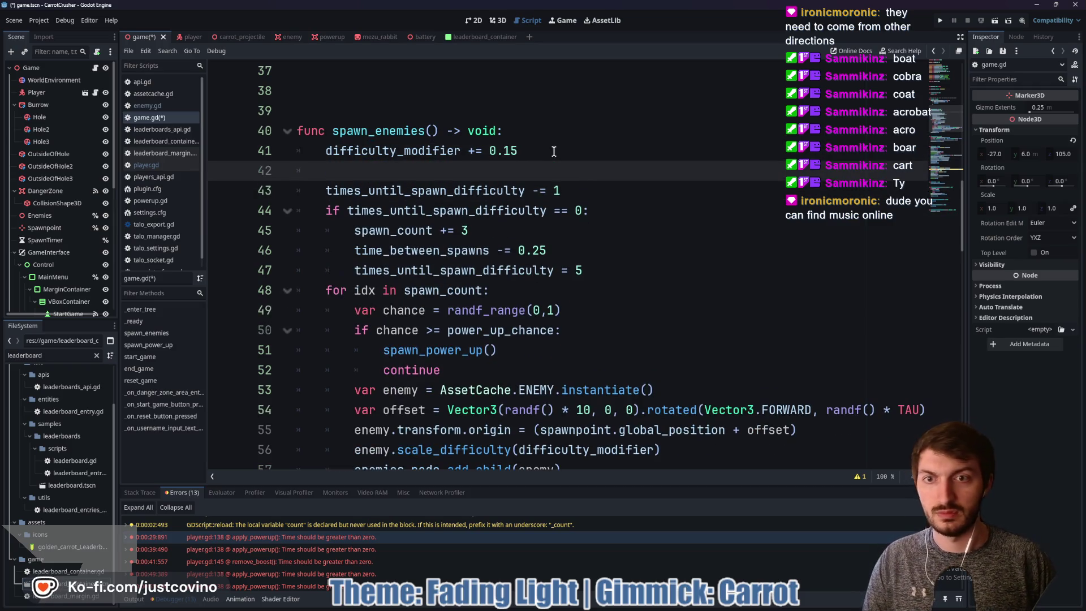
left_click(603, 267)
key("Return")
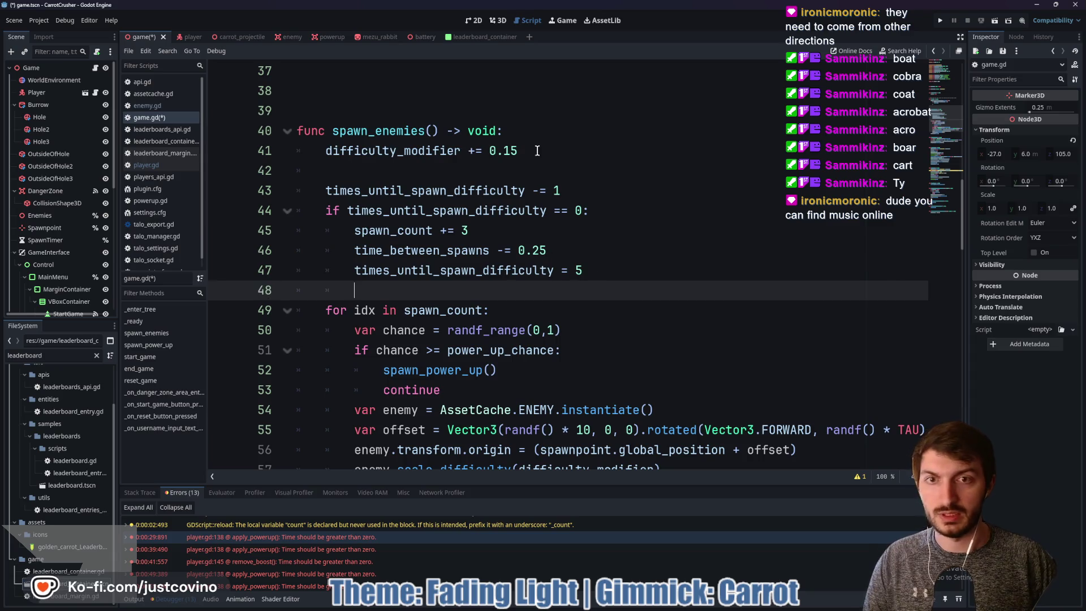
- Insert 'level += 1' below the difficulty_modifier line, with a blank line above it
left_click(547, 152)
key("Return")
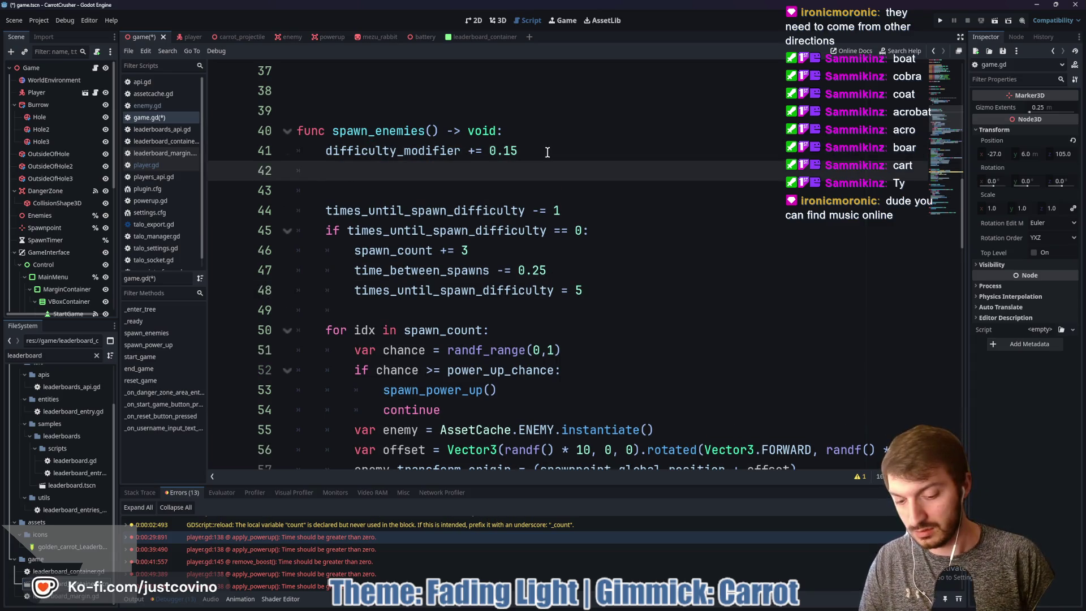
type("level +=")
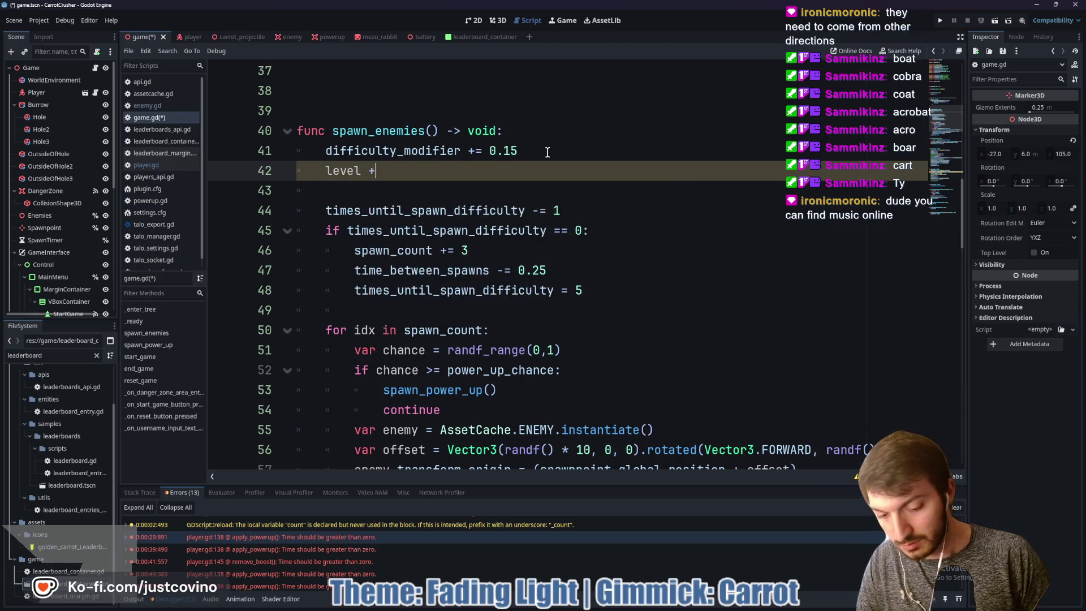
type(" 1")
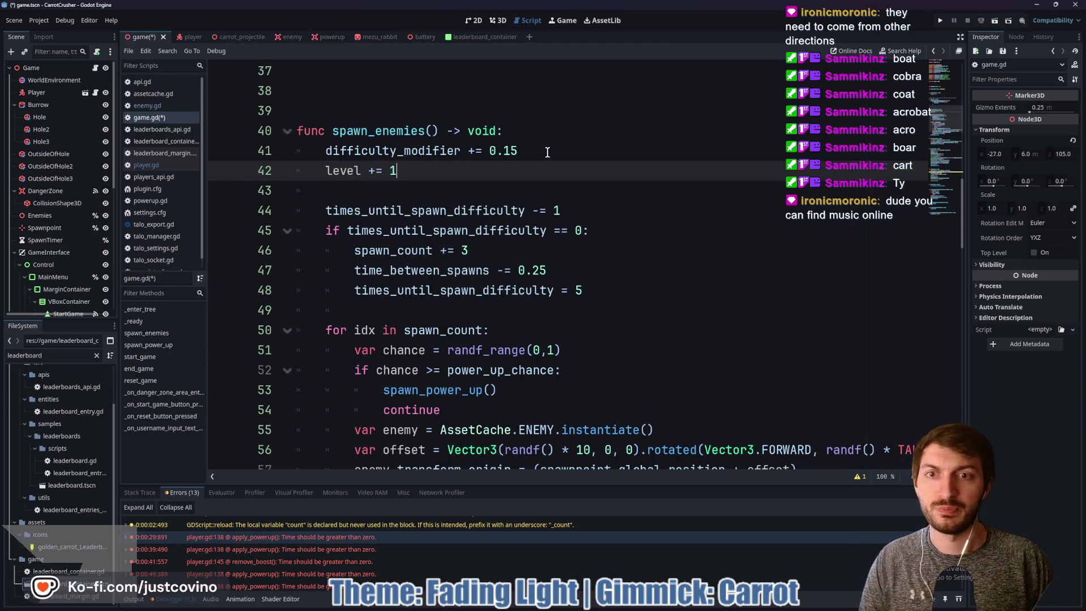
left_click(543, 151)
key("Return")
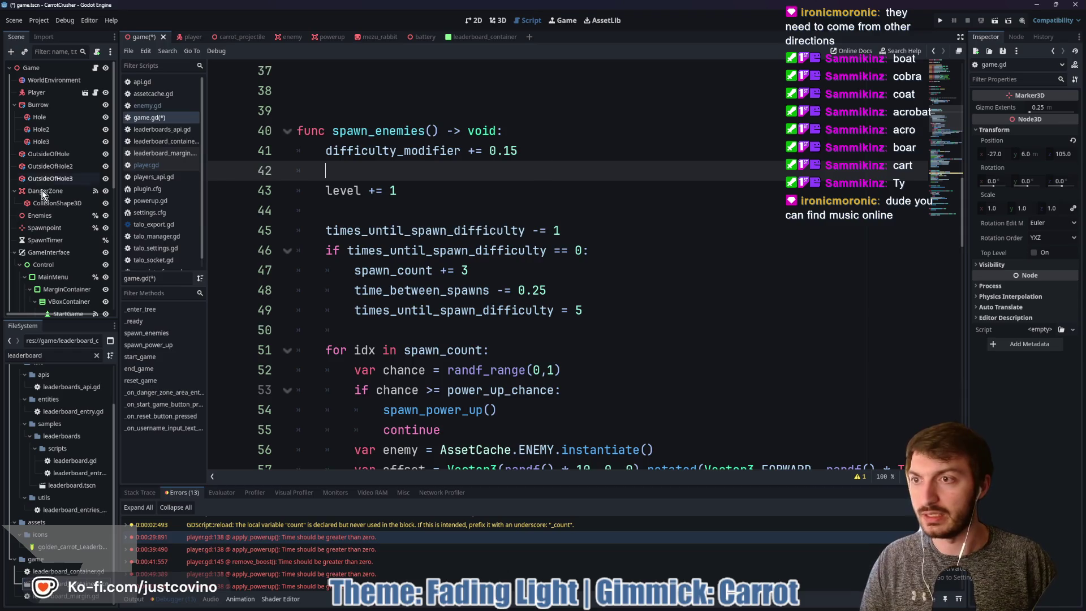
- Make Hole2 and Hole3 accessible by unique name in the scene tree
right_click(53, 135)
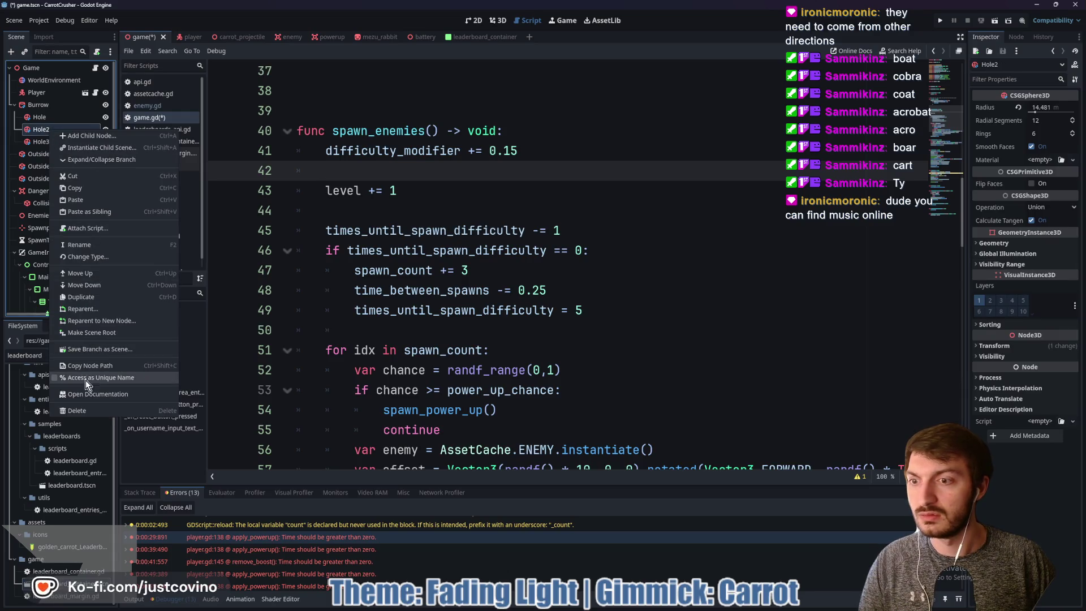
left_click(84, 378)
right_click(49, 142)
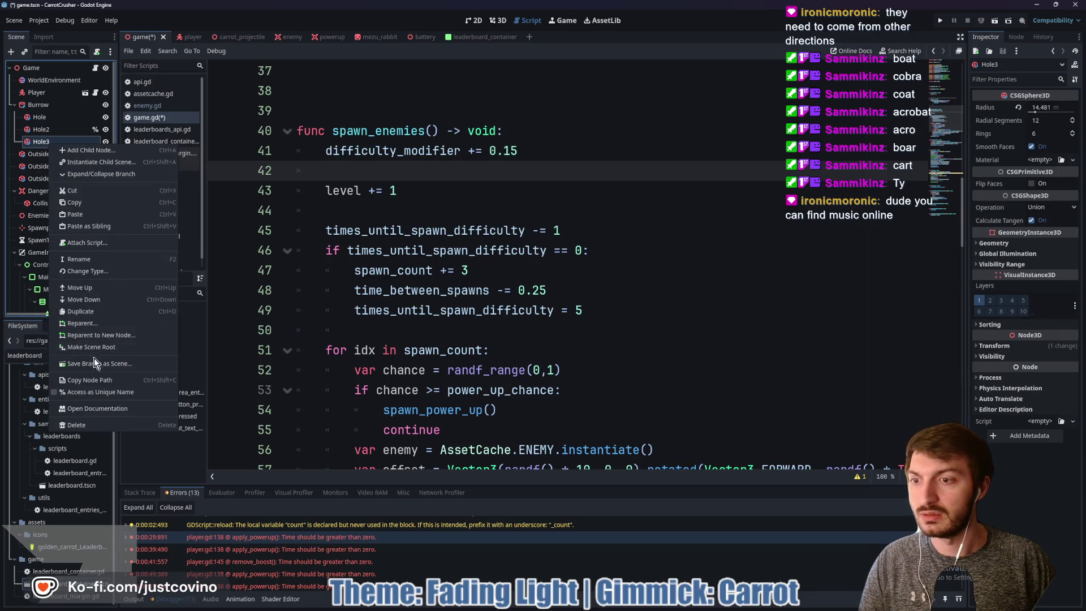
left_click(92, 392)
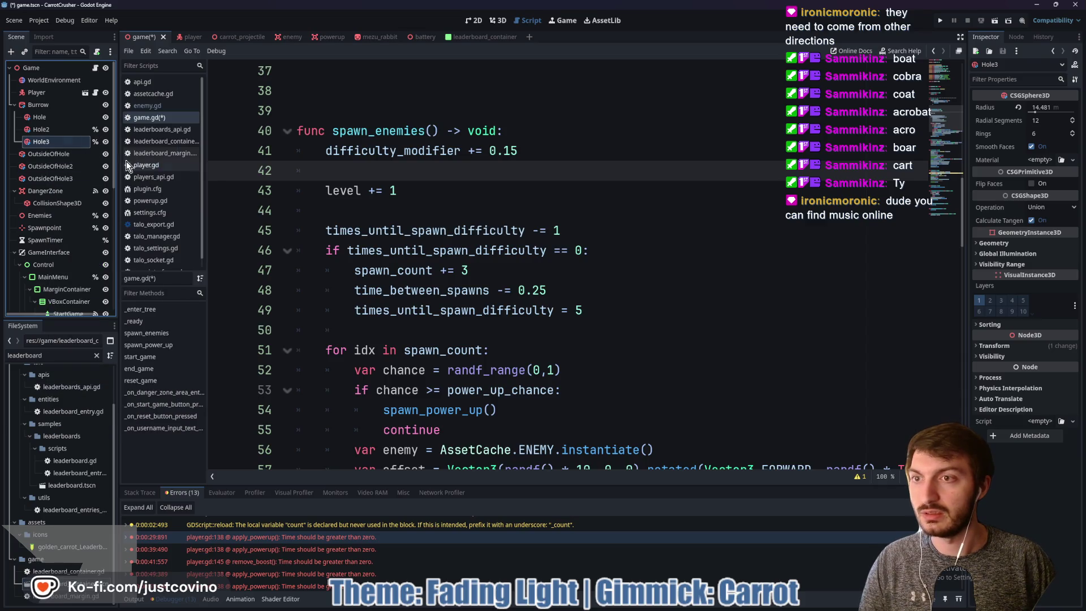
- Under level += 1, add 'if level >= 5:' that calls %Hole2.show()
left_click(434, 203)
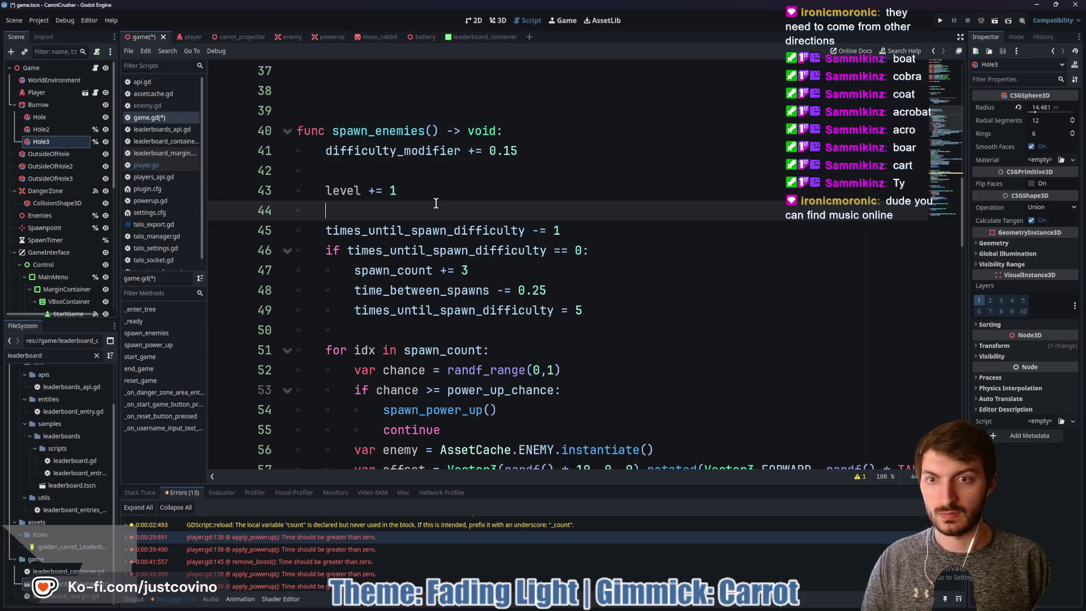
type("level")
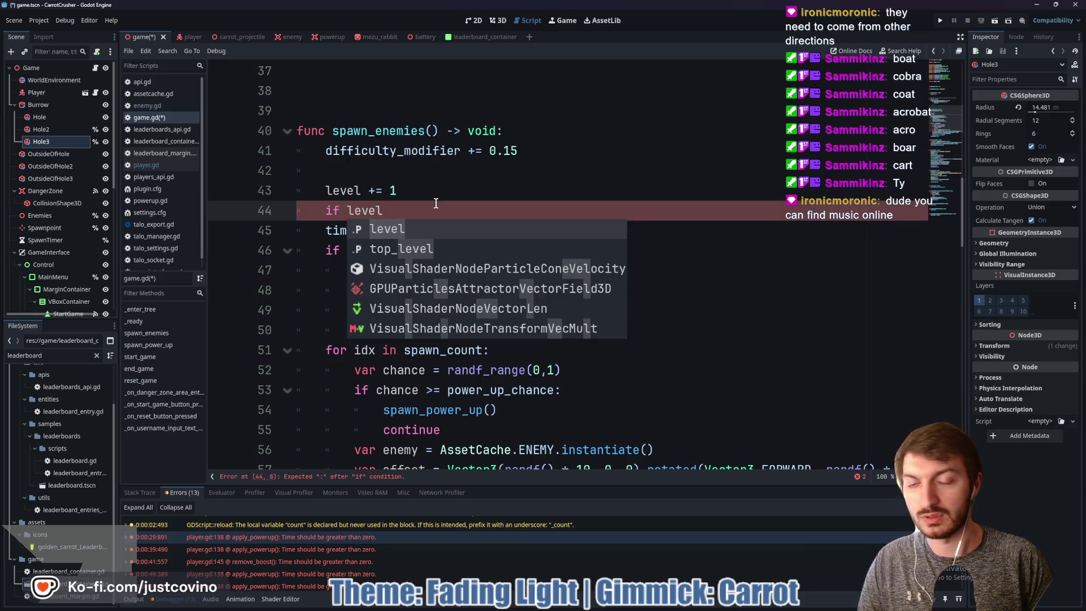
type(" >= ")
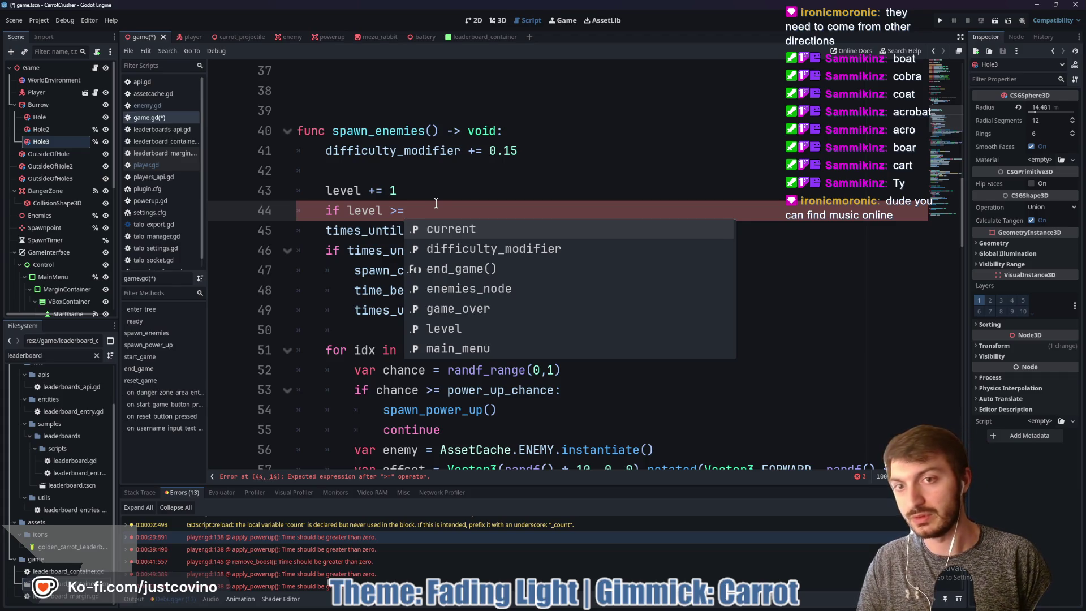
type("5")
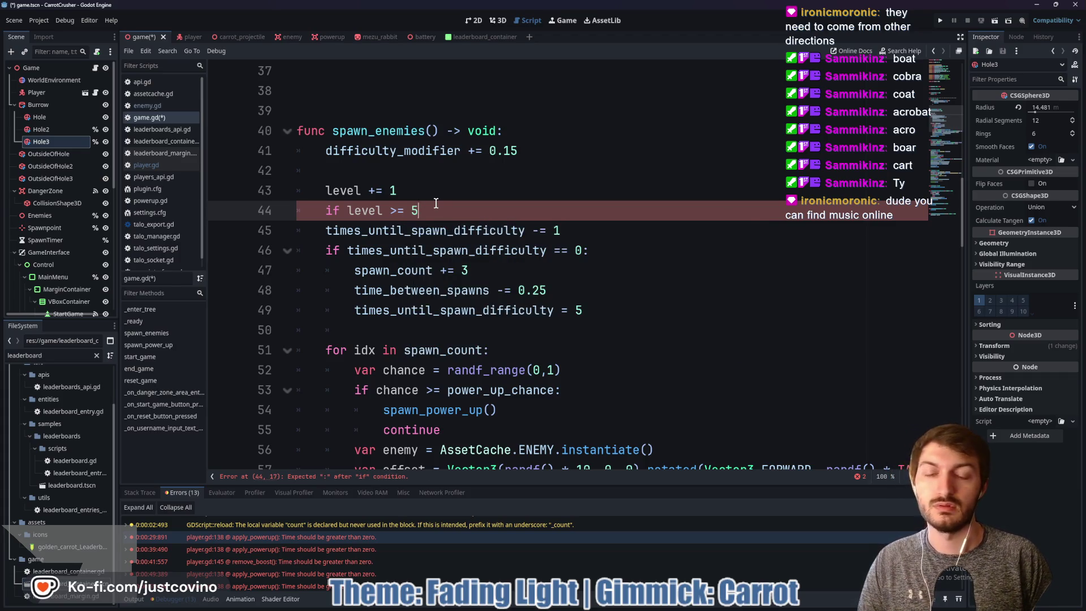
type(":")
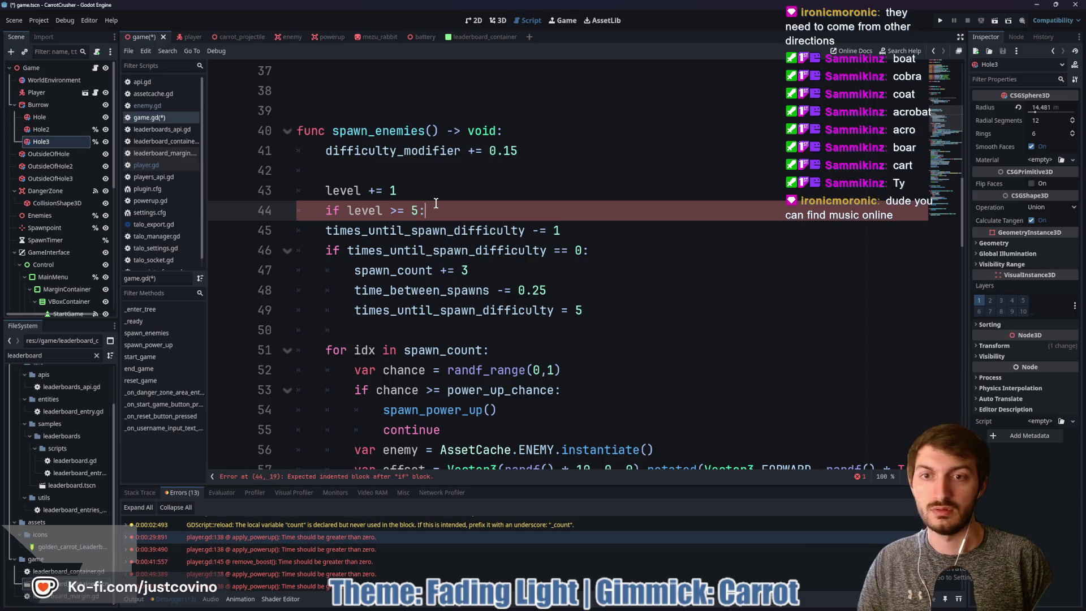
key("Return")
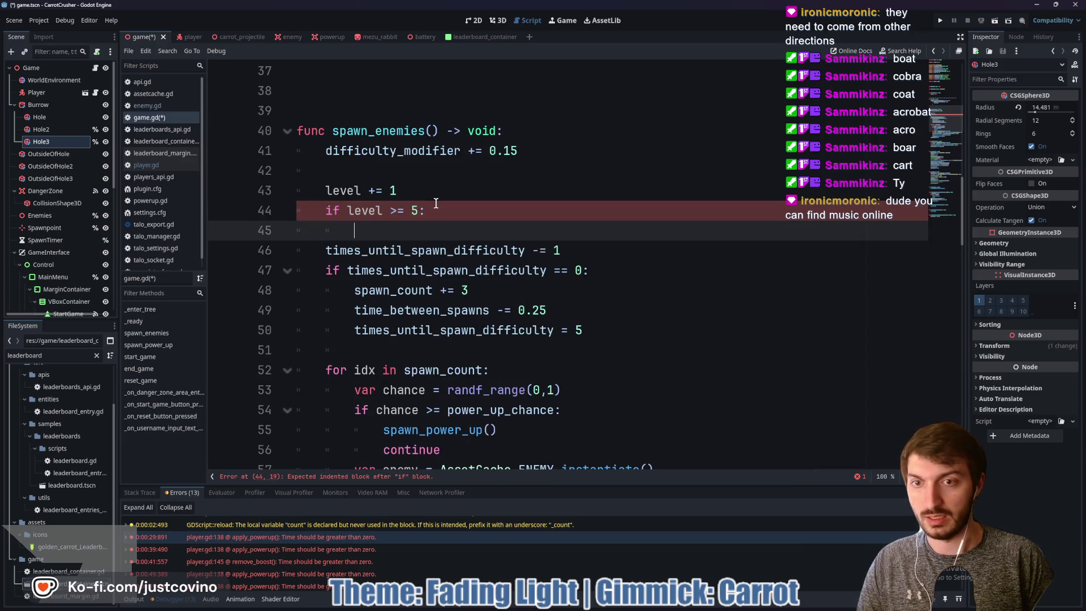
type("Hole2.show")
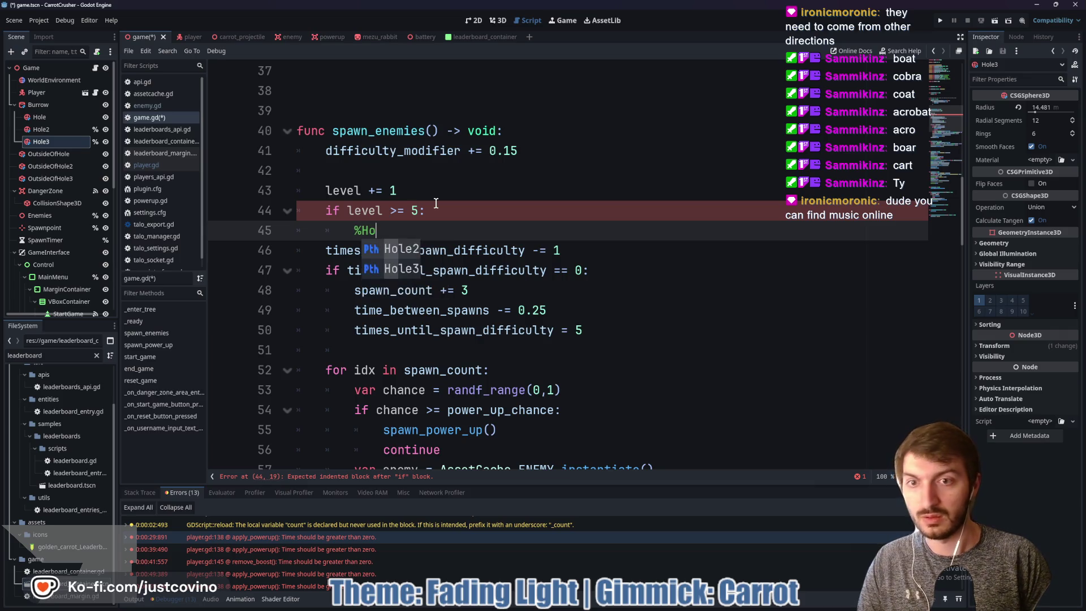
key("Return")
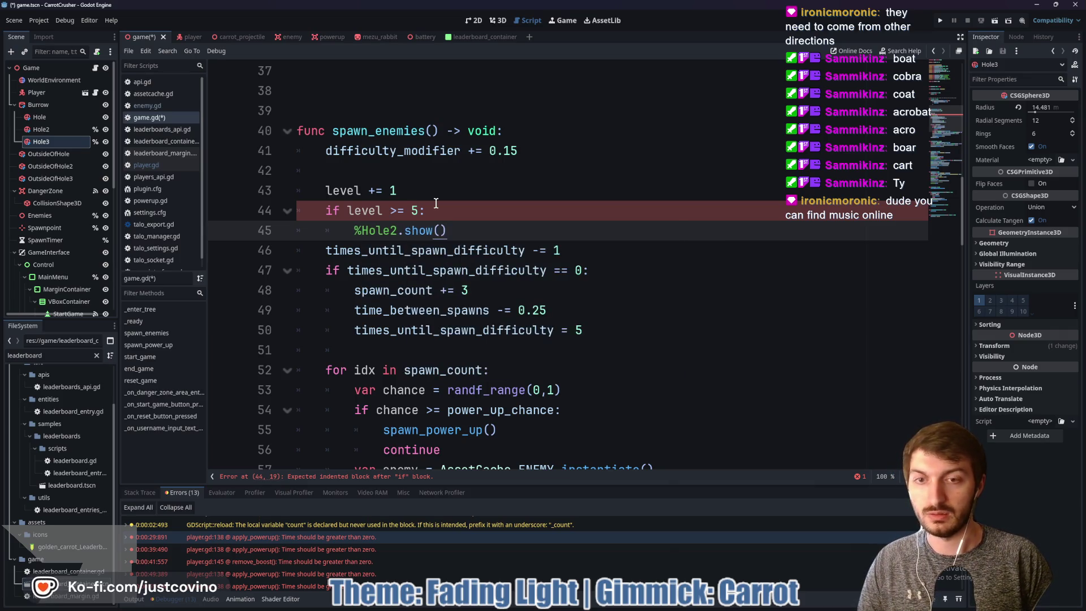
key("Return")
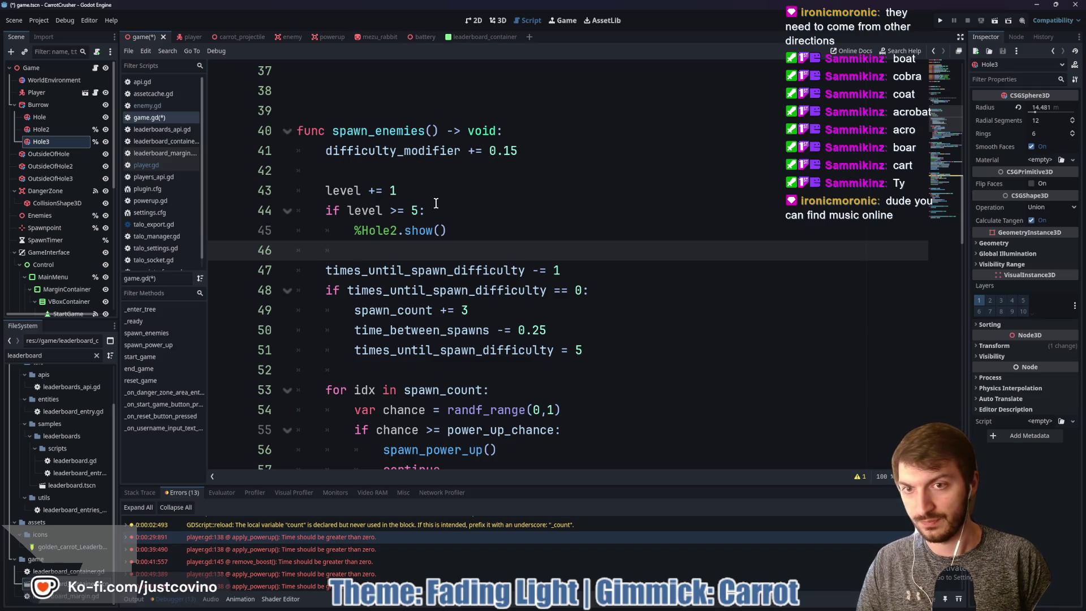
- Nest 'if level >= 10:' calling %Hole3.show() inside it and save game.gd
type("if level ")
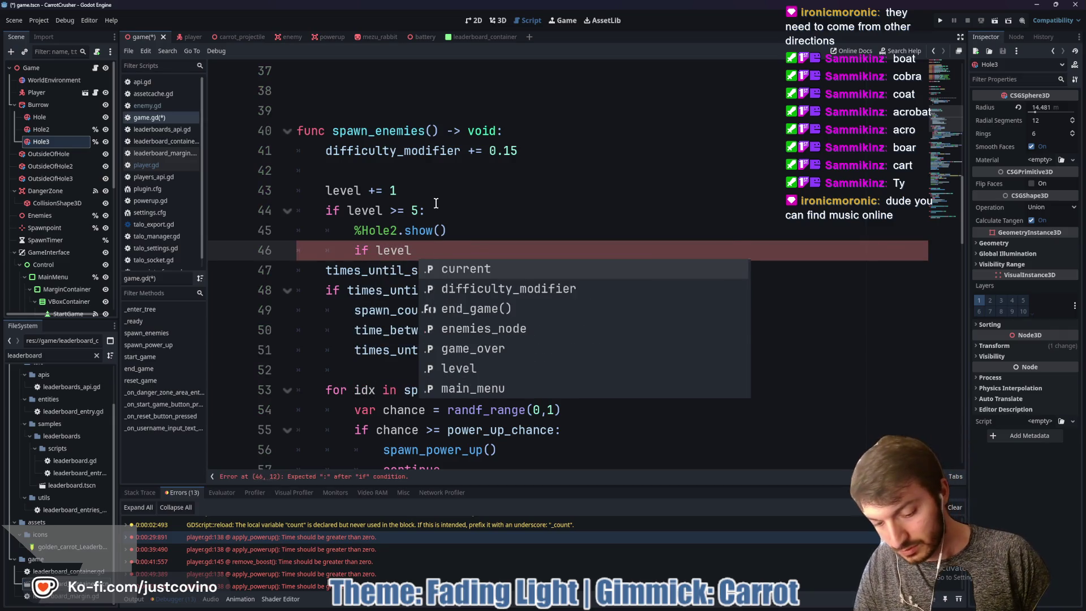
type(">= 10")
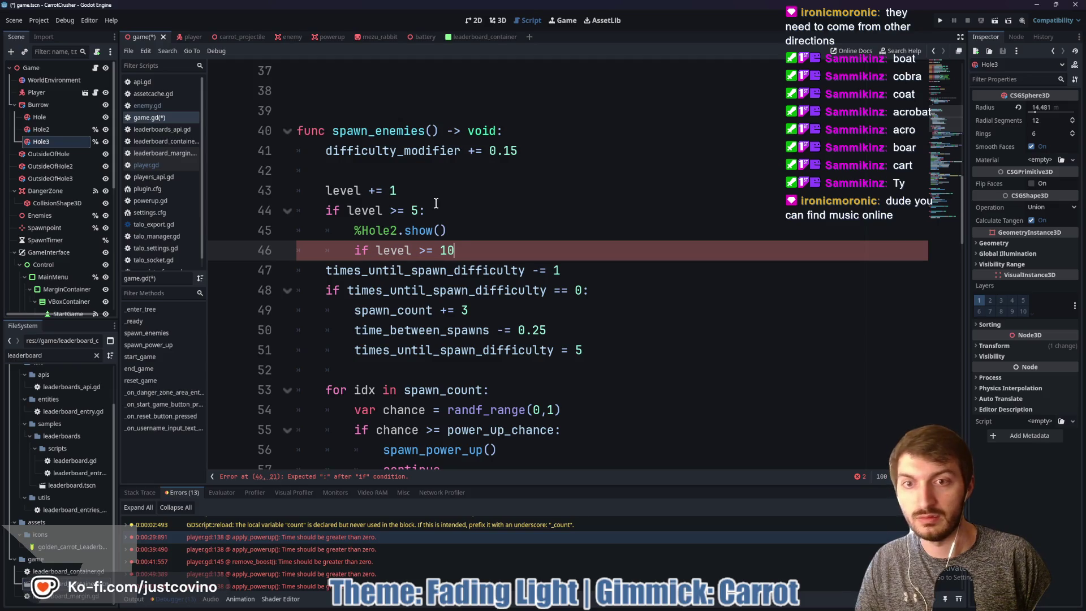
type(":")
key("Return")
type("%Hole3")
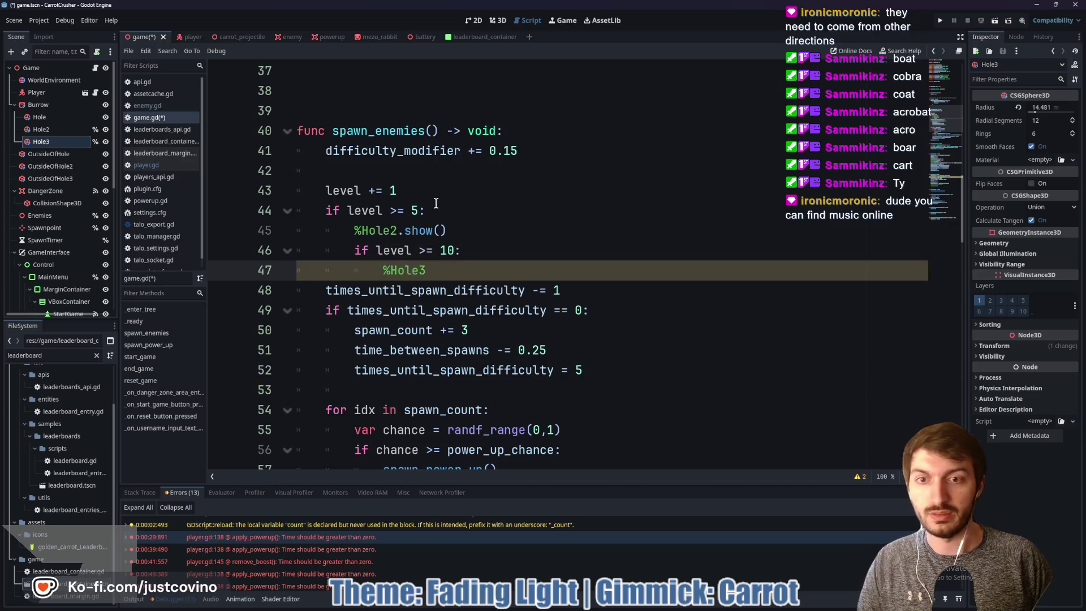
type(".show()")
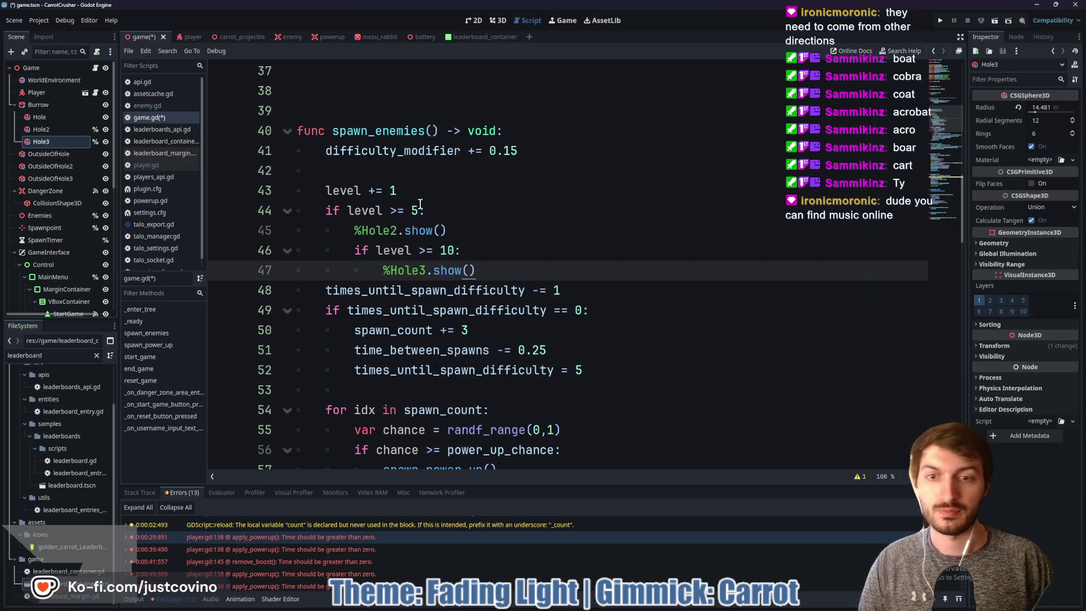
key("ctrl+s")
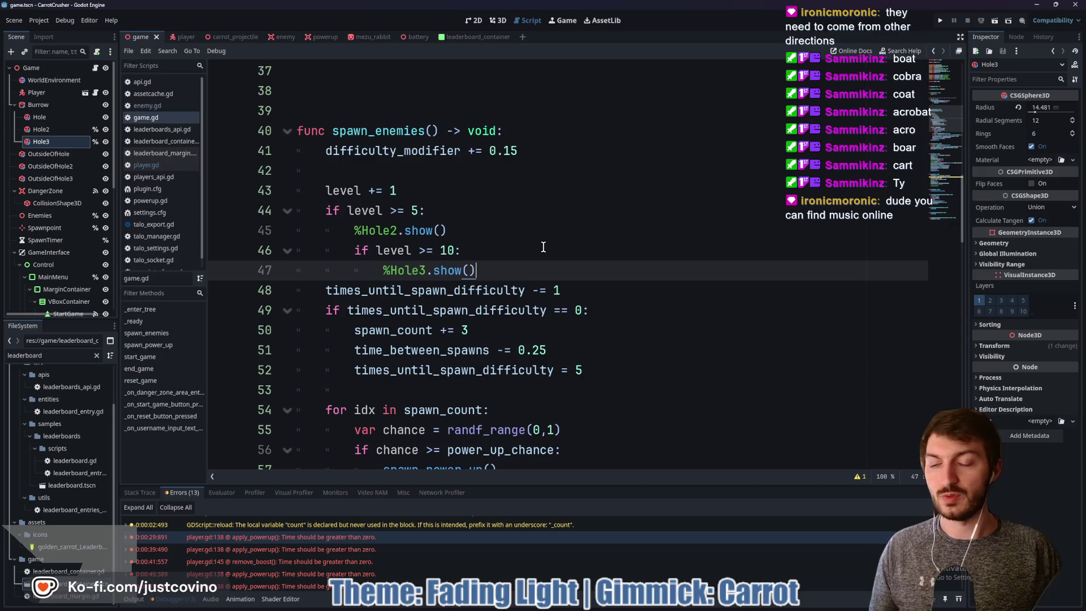
scroll(534, 204, "down", 5)
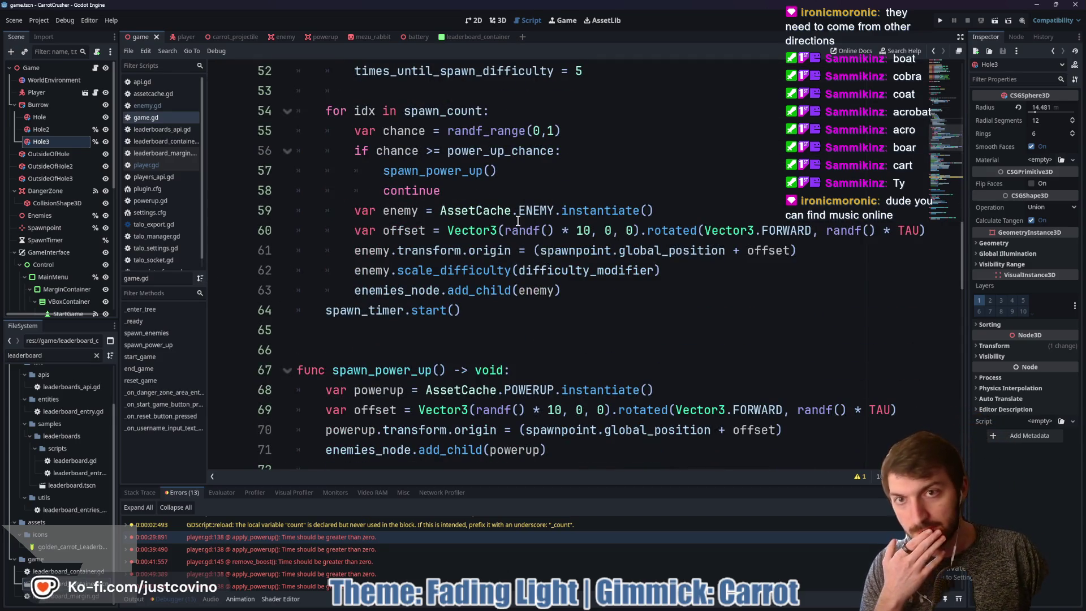
scroll(537, 249, "up", 1)
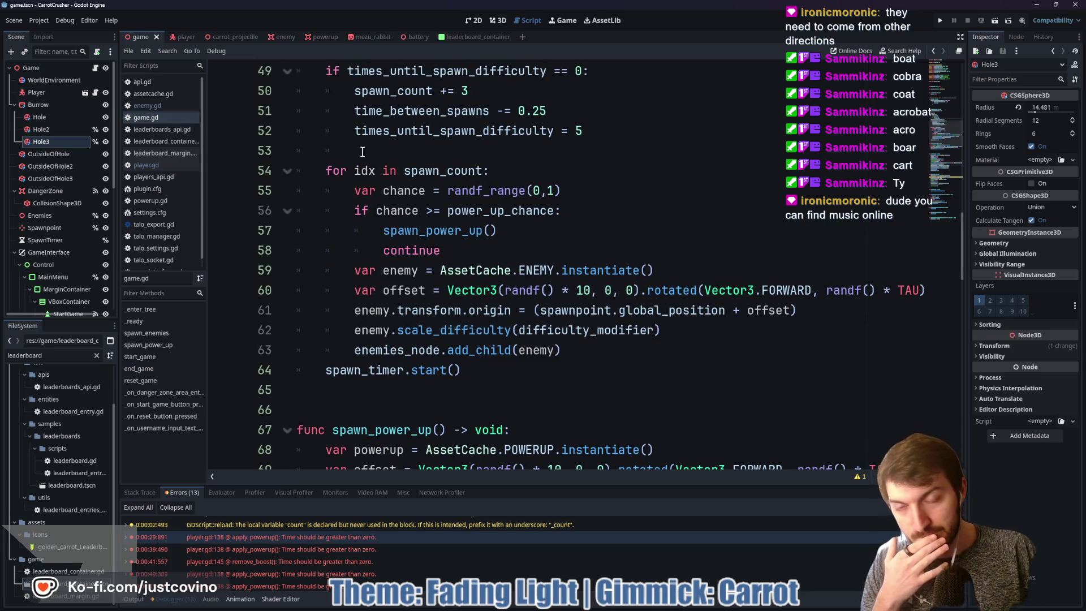
scroll(368, 185, "up", 2)
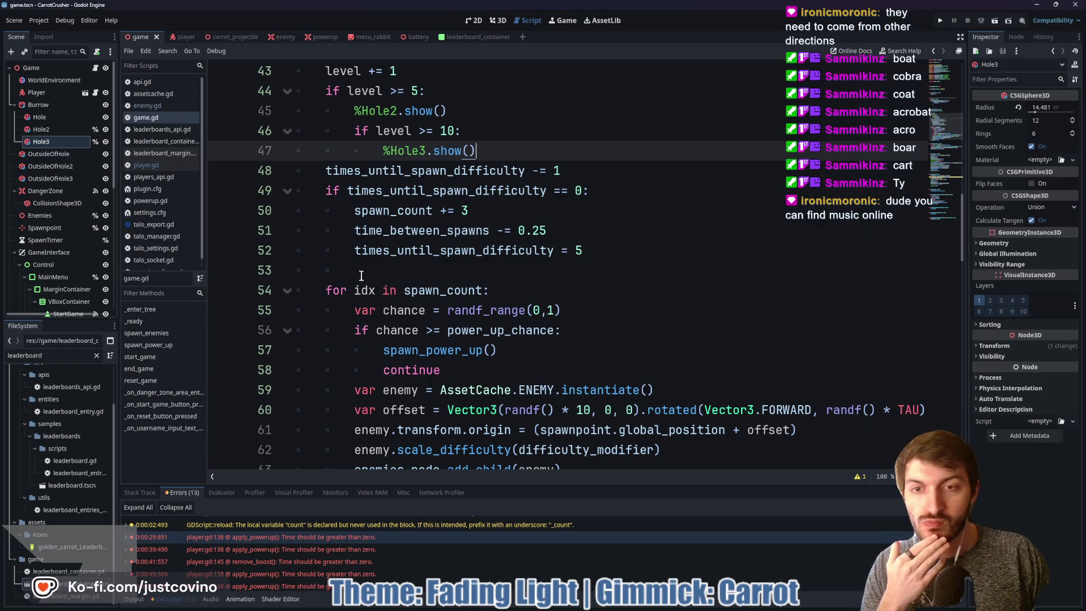
scroll(364, 274, "down", 1)
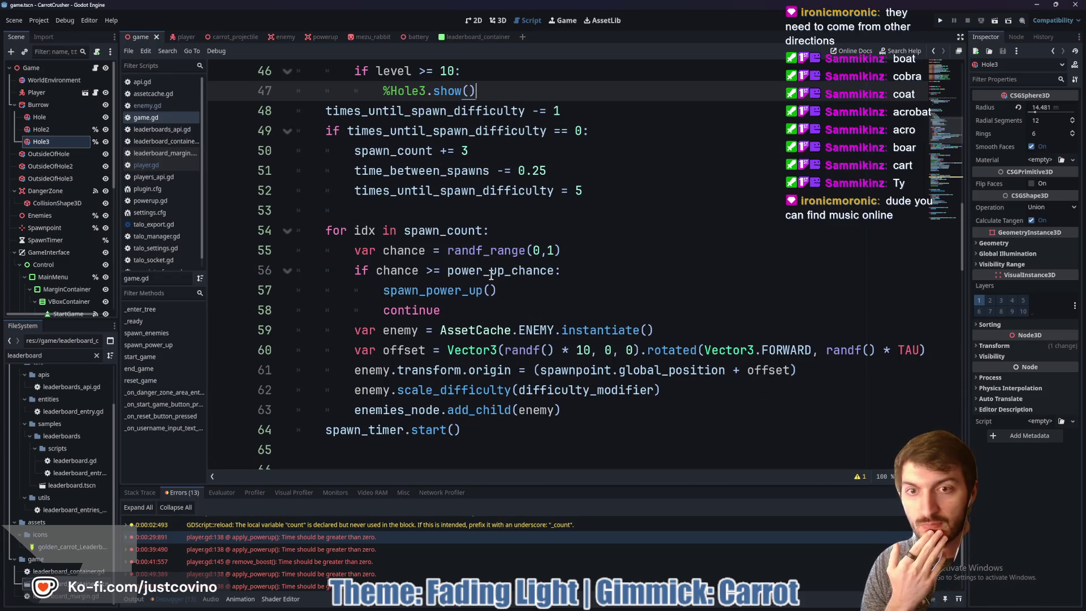
scroll(557, 363, "down", 2)
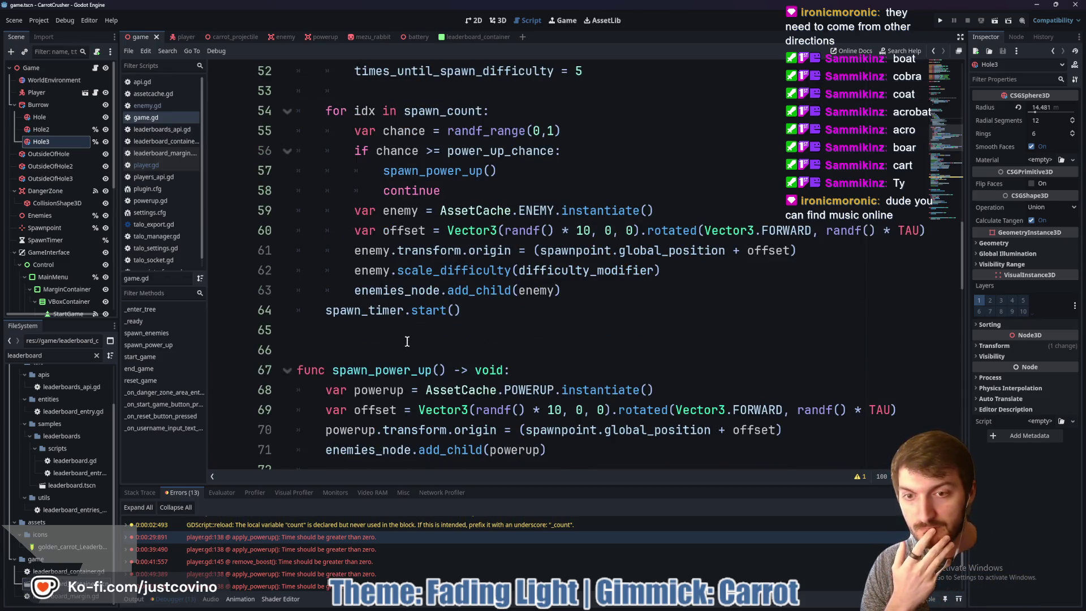
scroll(413, 341, "up", 4)
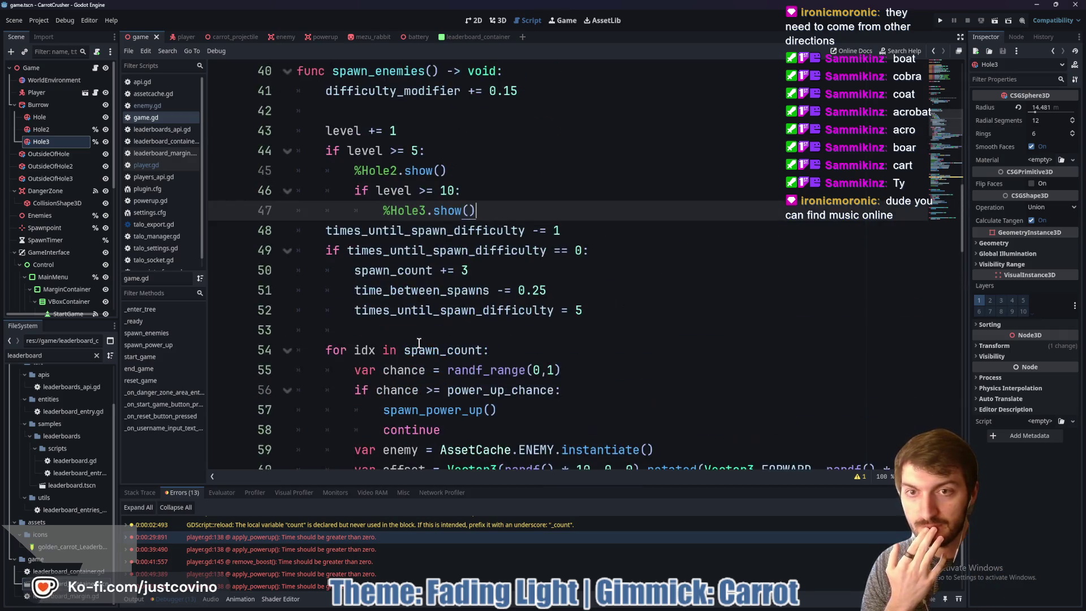
scroll(418, 342, "up", 1)
scroll(418, 342, "down", 5)
left_click(382, 342)
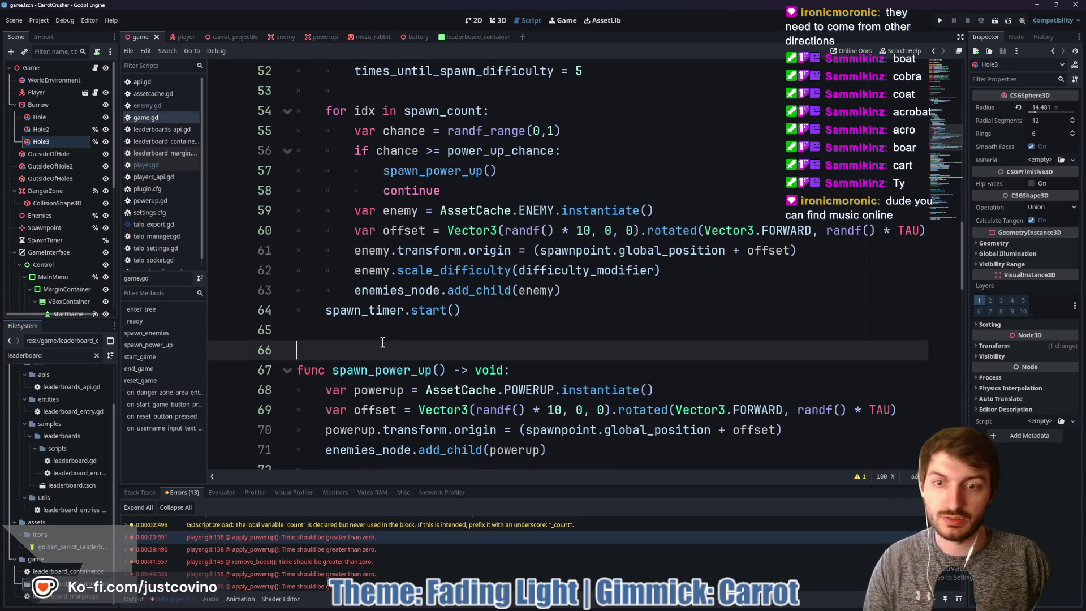
- Create a new function 'func spawn_in_hole(hole: int) -> void:' above spawn_power_up
key("Return")
key("Return")
key("Return")
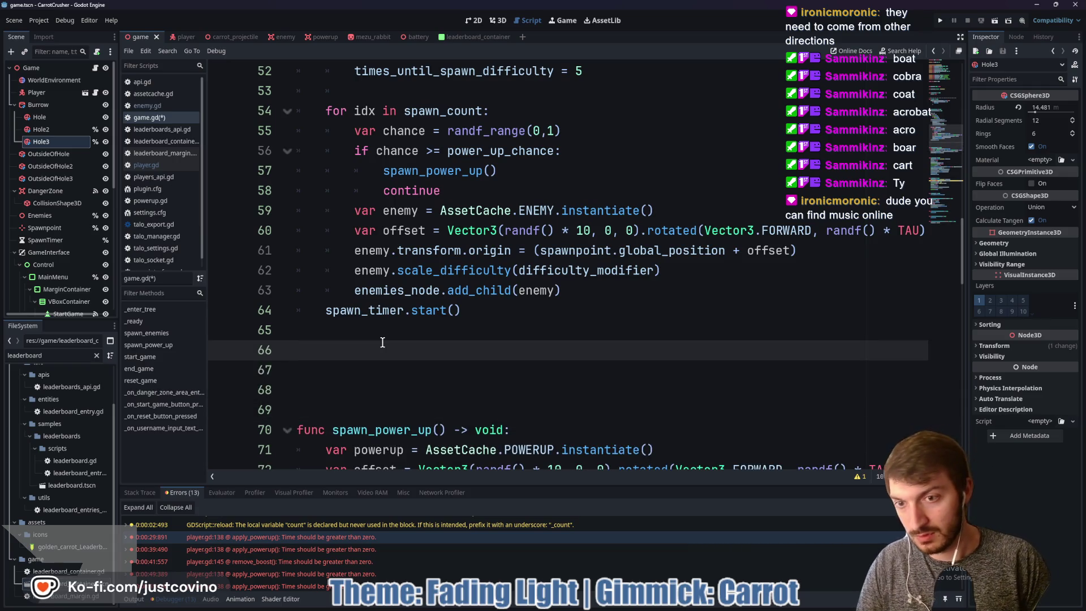
left_click(382, 342)
type("spaw")
key("BackSpace")
key("BackSpace")
key("BackSpace")
type("func ")
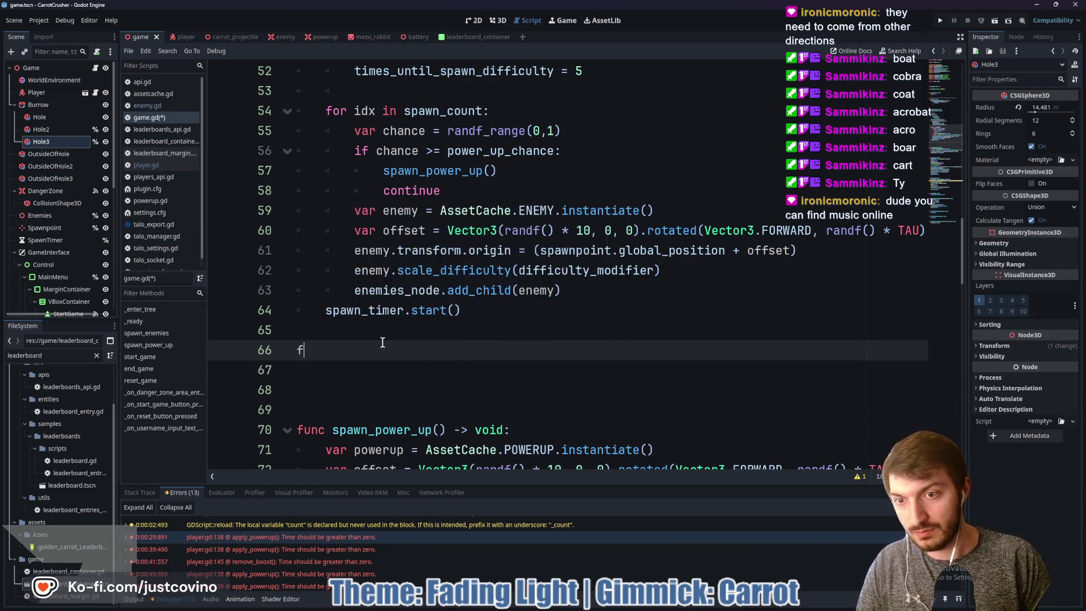
type("spawn_")
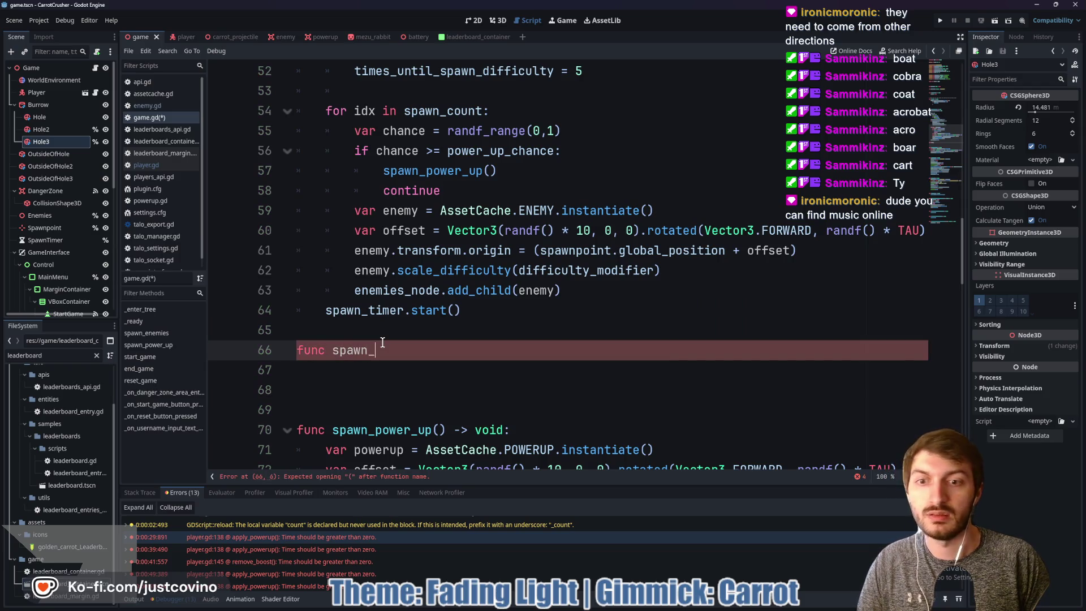
key("BackSpace")
key("BackSpace")
key("BackSpace")
type("in_hole(h")
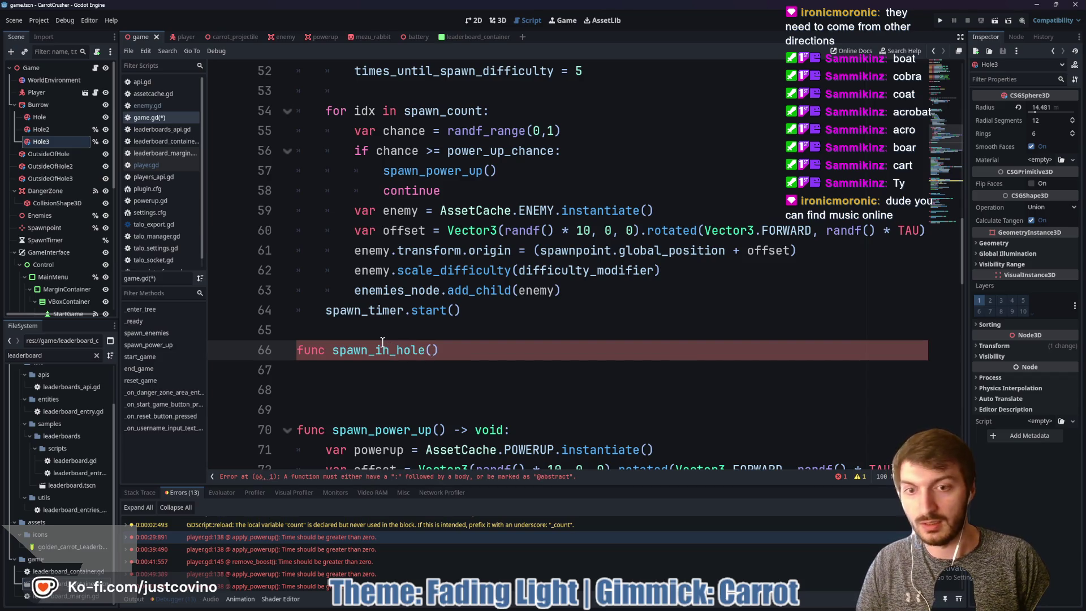
type("ole: int)")
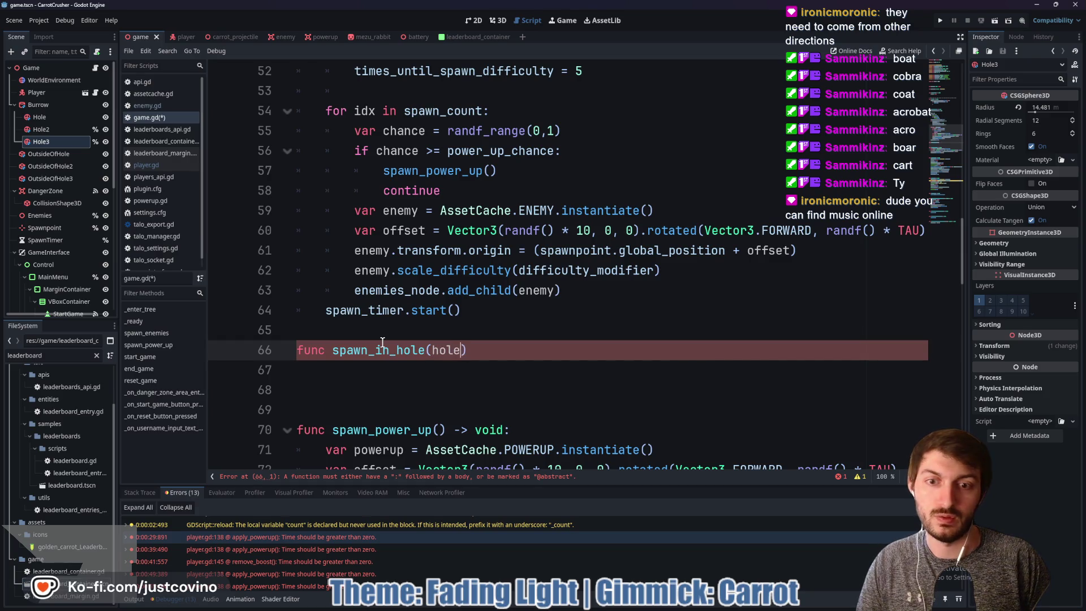
type(" -> voi")
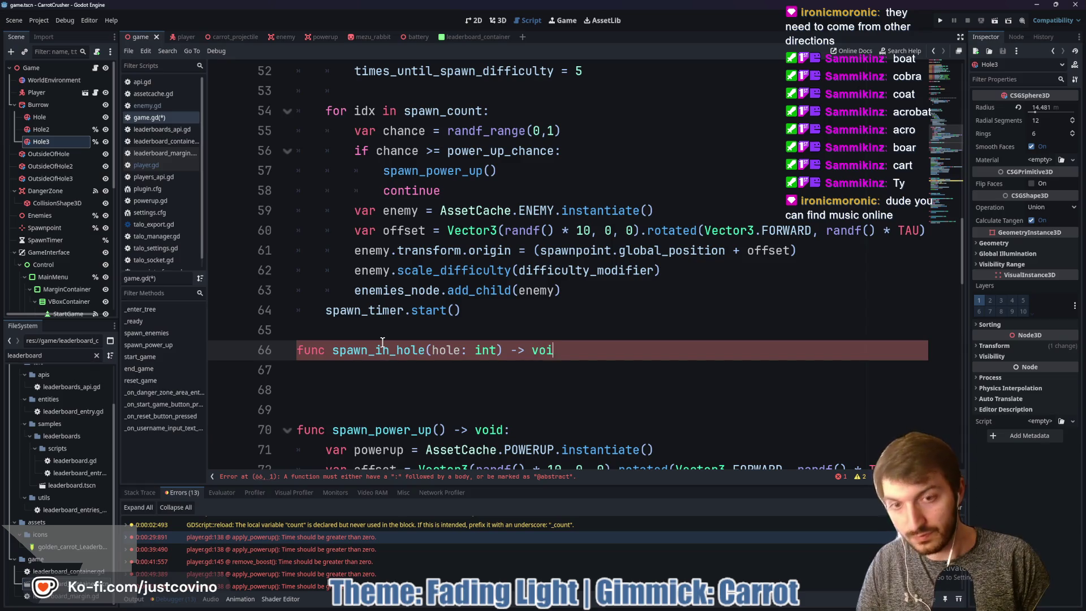
type("d")
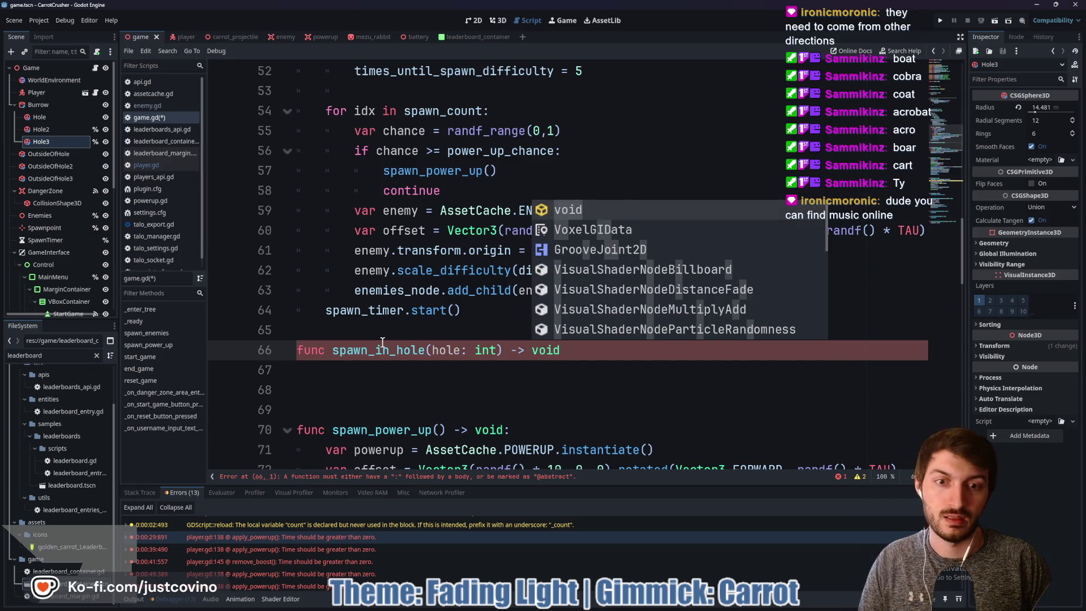
type(":")
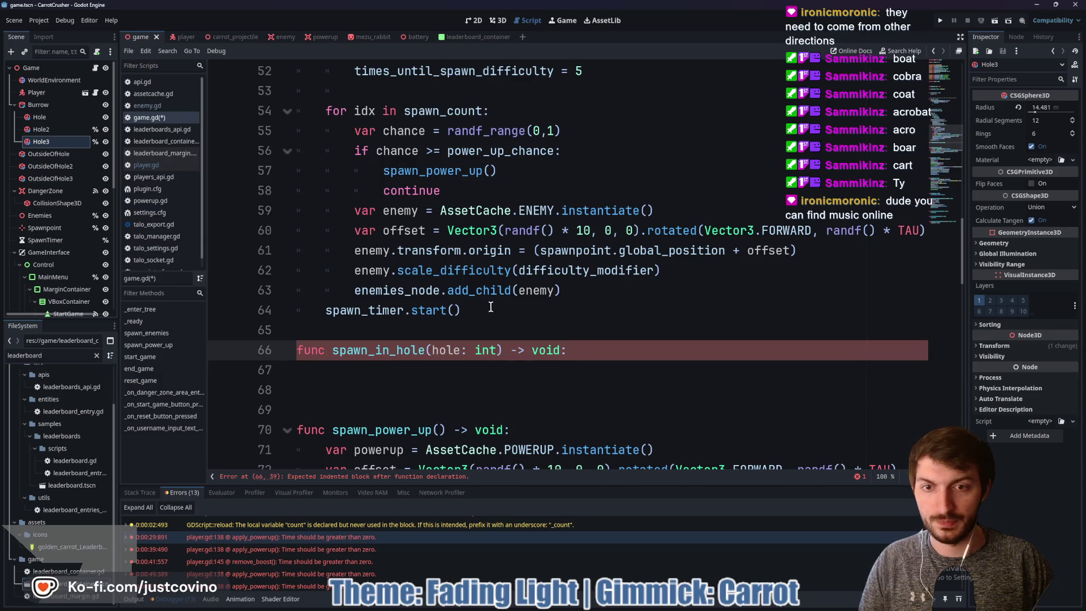
- Cut the spawning for-loop from spawn_enemies and paste it into spawn_in_hole with corrected indentation
scroll(491, 308, "up", 1)
mouse_move(604, 348)
left_mouse_down()
mouse_move(396, 350)
mouse_move(302, 172)
left_mouse_up()
key("ctrl+c")
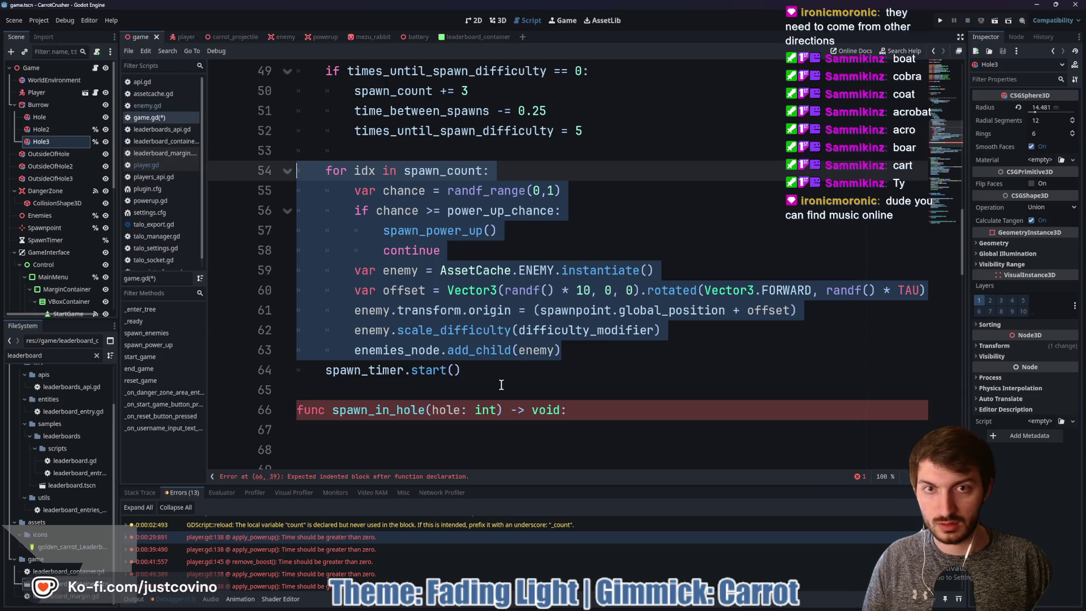
key("BackSpace")
left_click(389, 248)
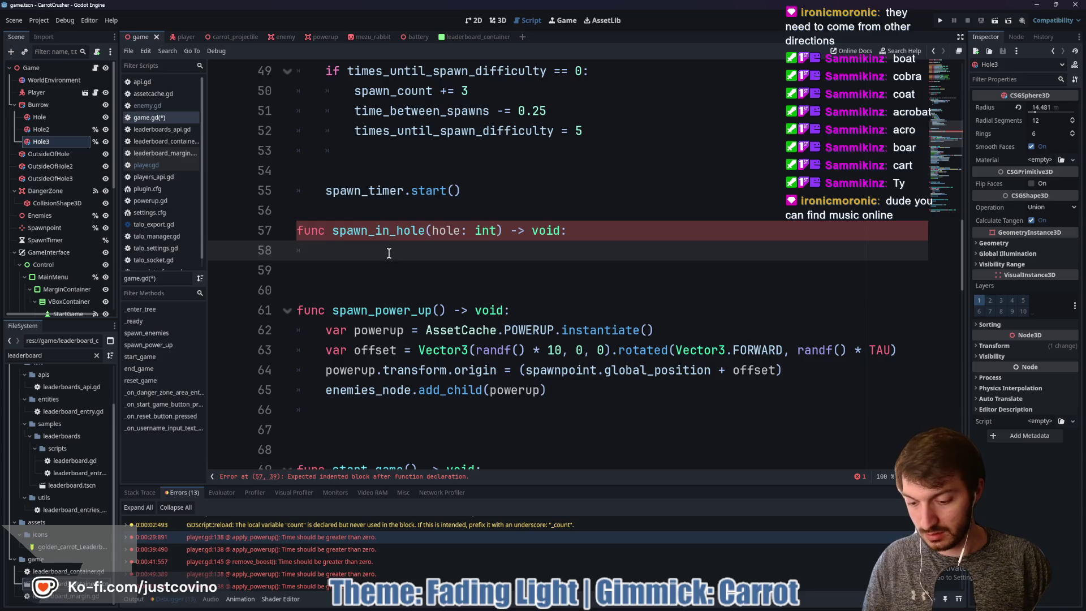
key("ctrl+v")
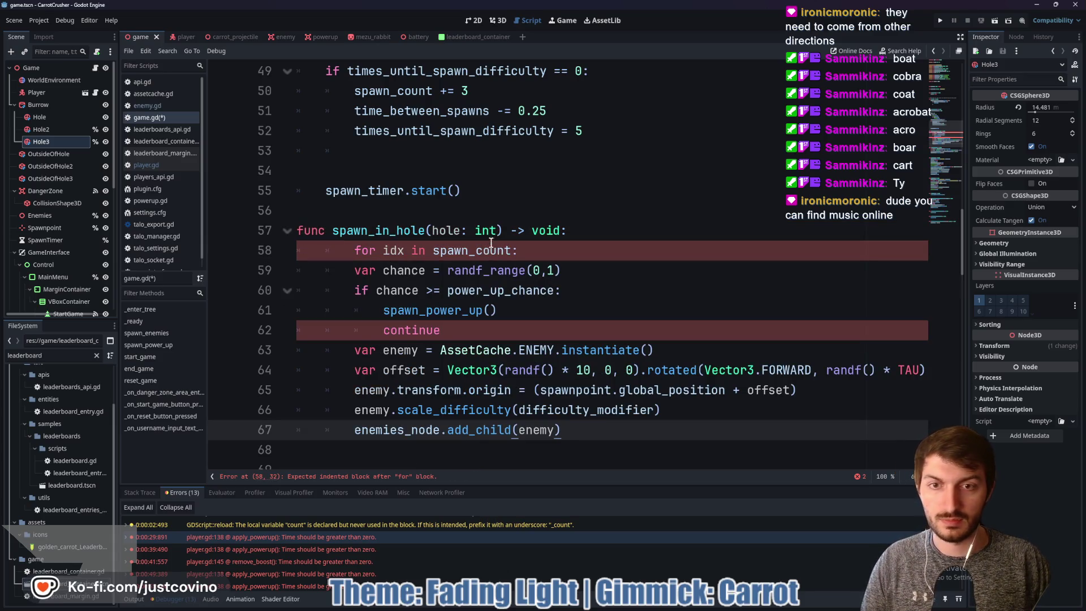
left_click(392, 253)
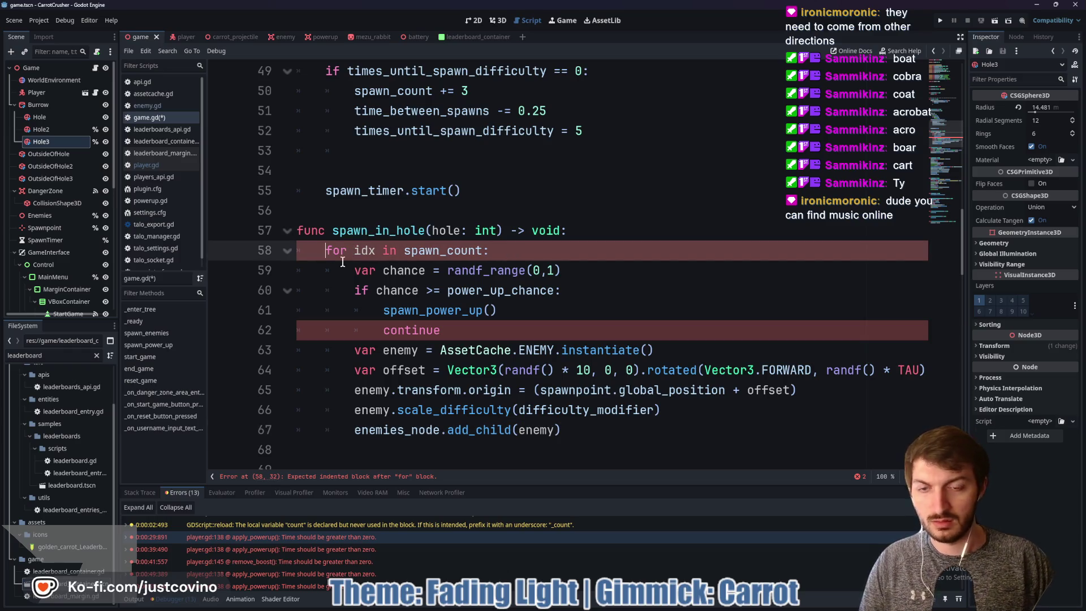
key("shift+Tab")
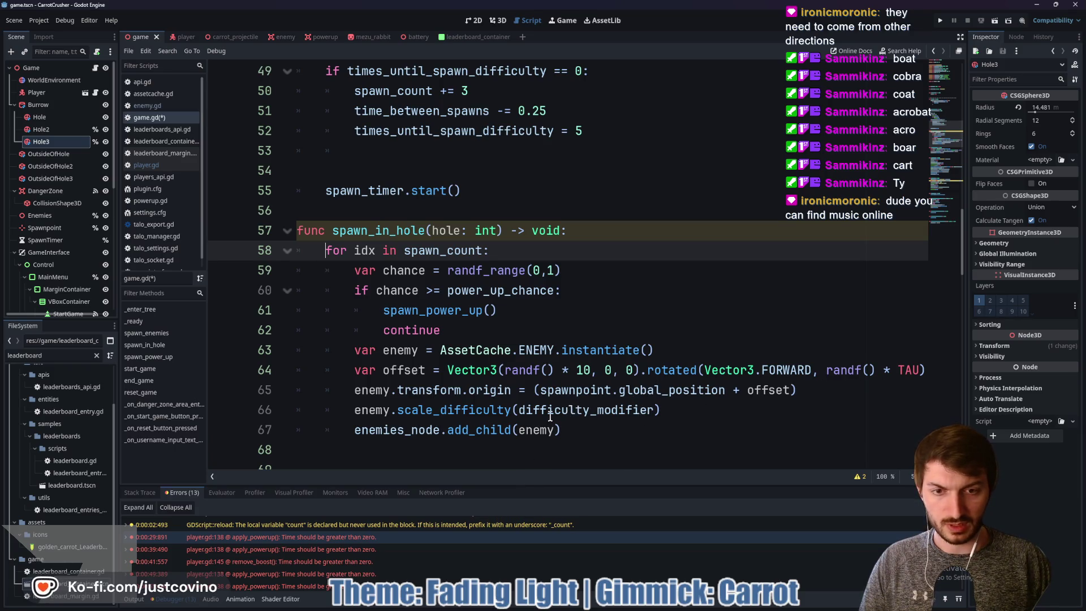
- Select the spawnpoint reference on line 65 of spawn_in_hole to inspect it
left_click(611, 390)
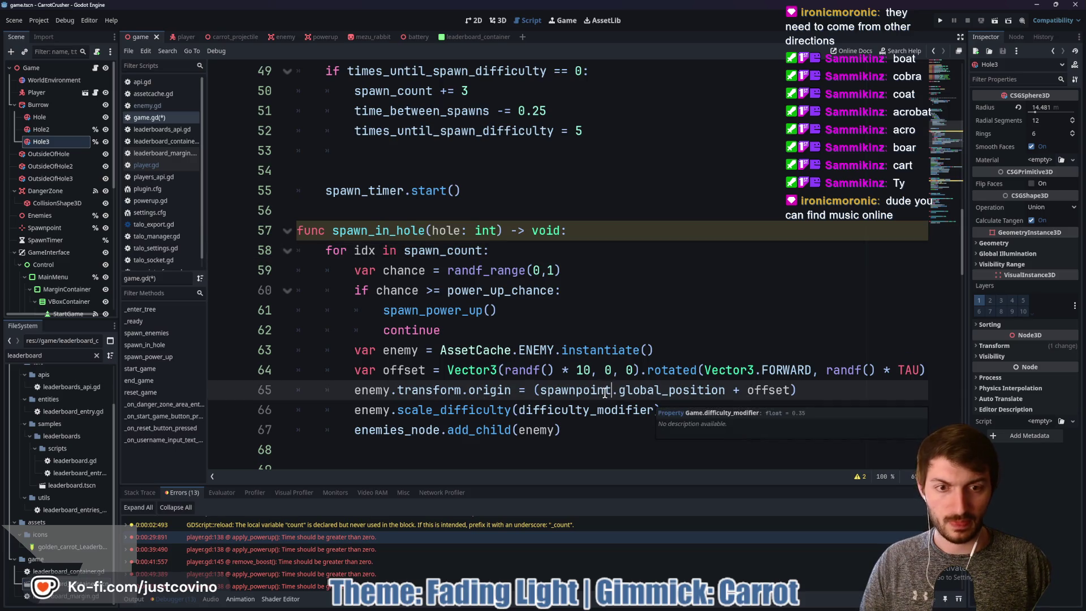
left_click_drag(611, 390, 538, 390)
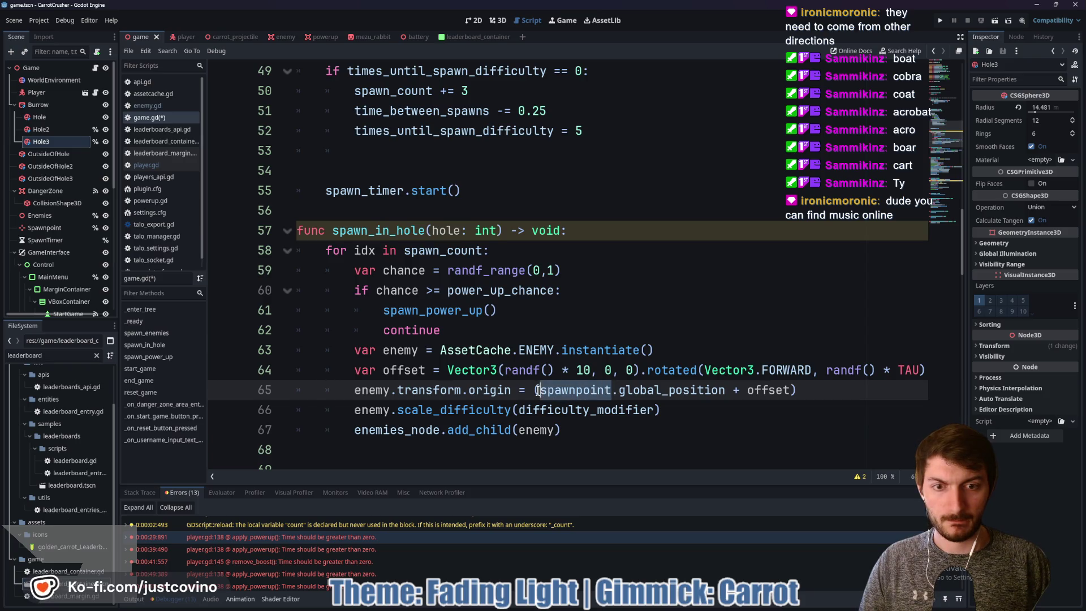
left_click(611, 391)
left_click_drag(611, 391, 541, 390)
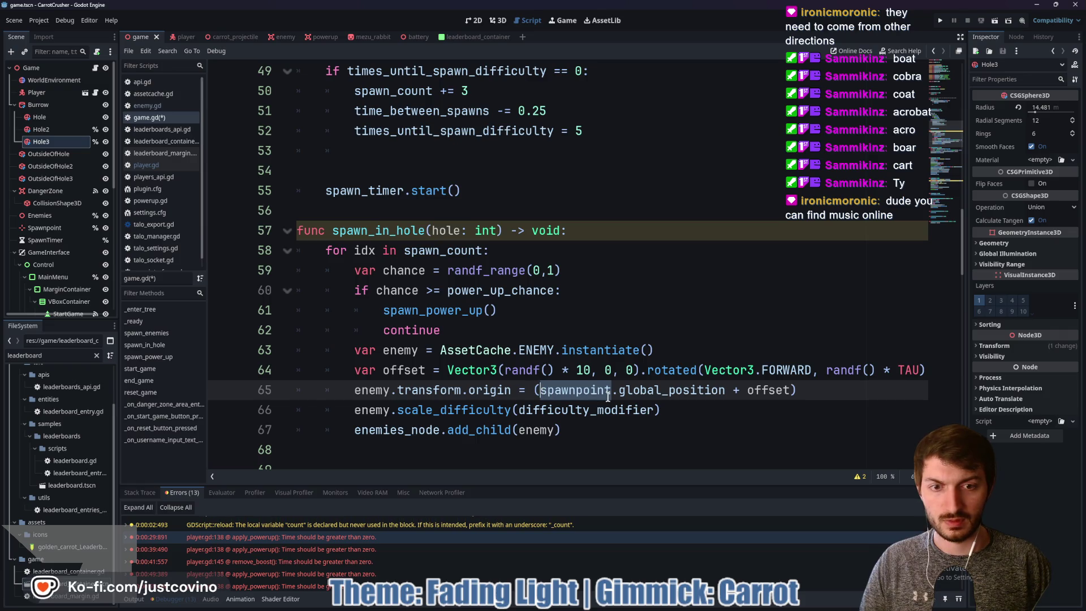
scroll(567, 377, "up", 1)
scroll(567, 378, "down", 2)
scroll(567, 377, "up", 1)
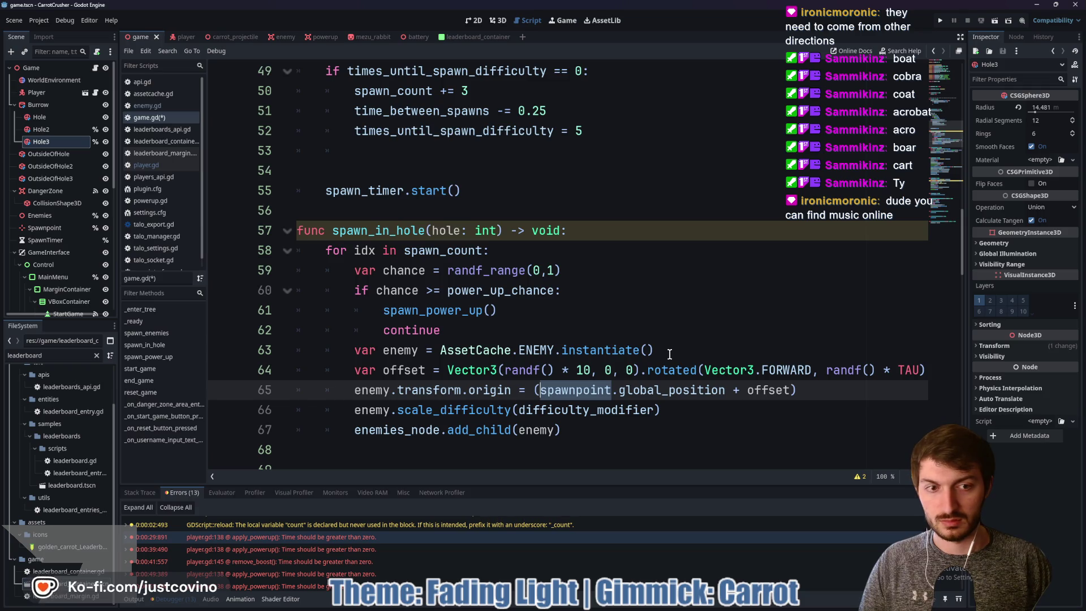
left_click(670, 354)
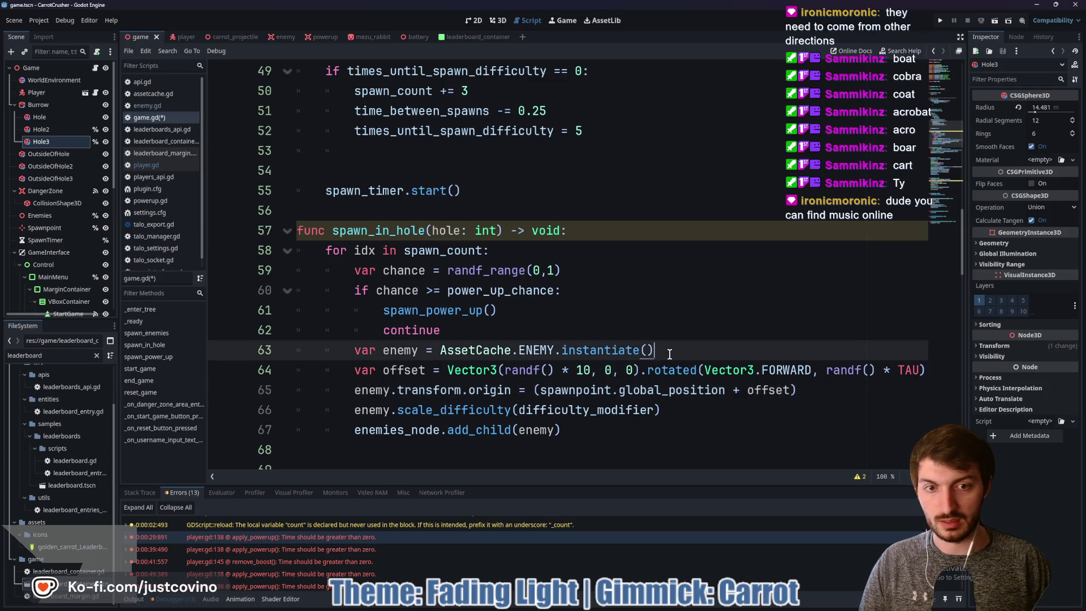
- Below the enemy instantiation, add 'var spawn_point = spawnpoint+hole' using the spawnpoint autocomplete
key("Return")
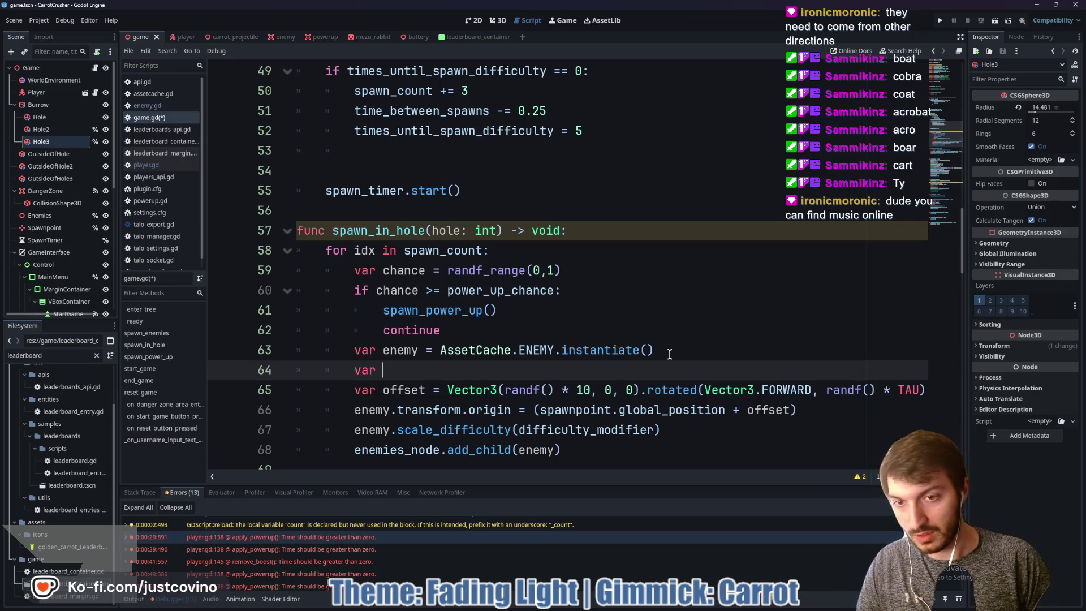
type("spawn")
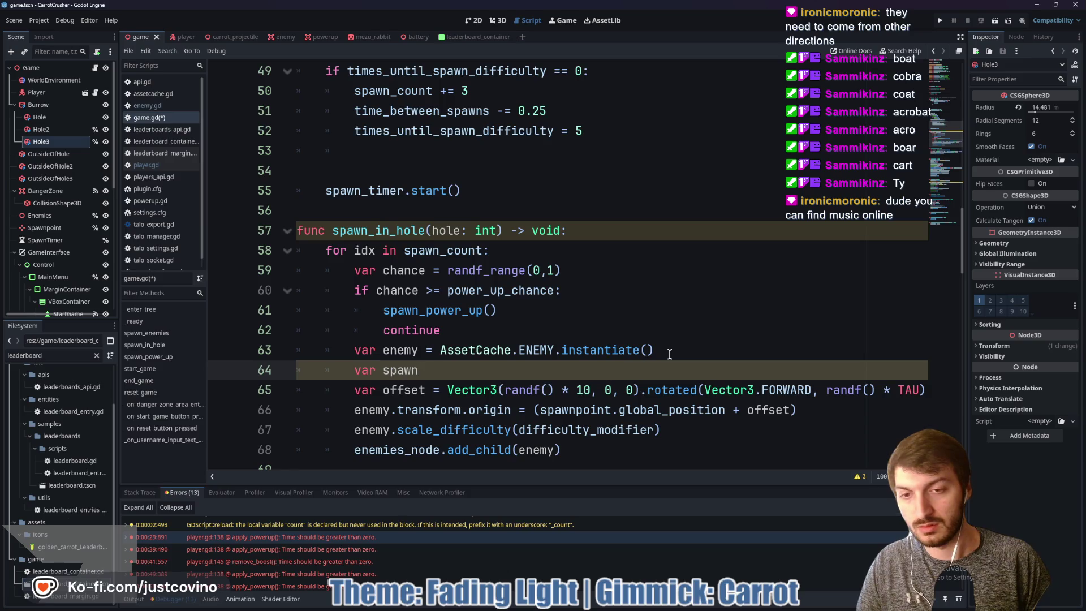
key("BackSpace")
key("BackSpace")
key("BackSpace")
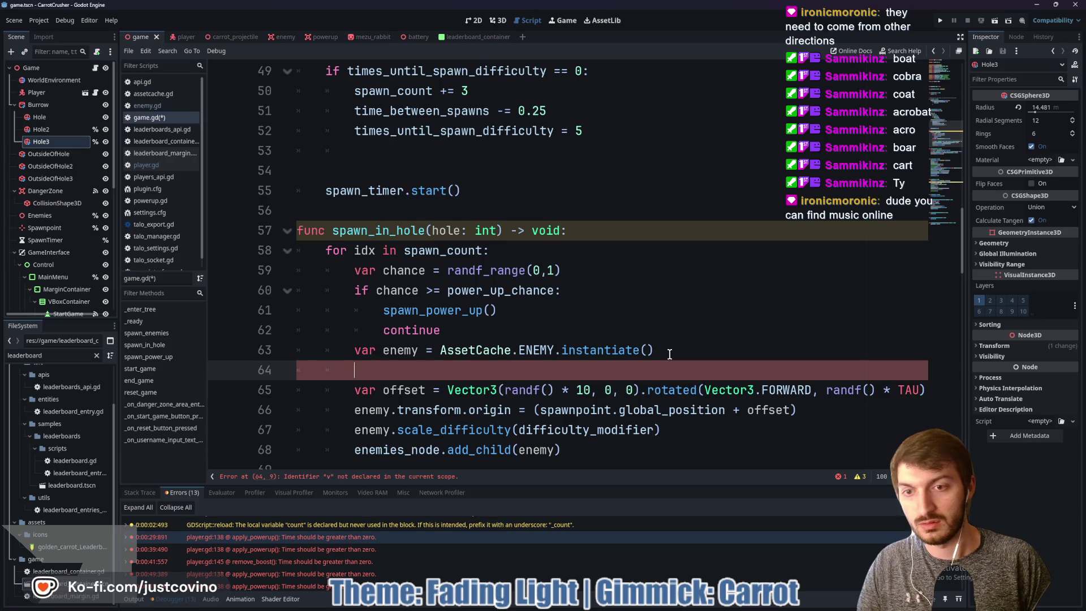
key("BackSpace")
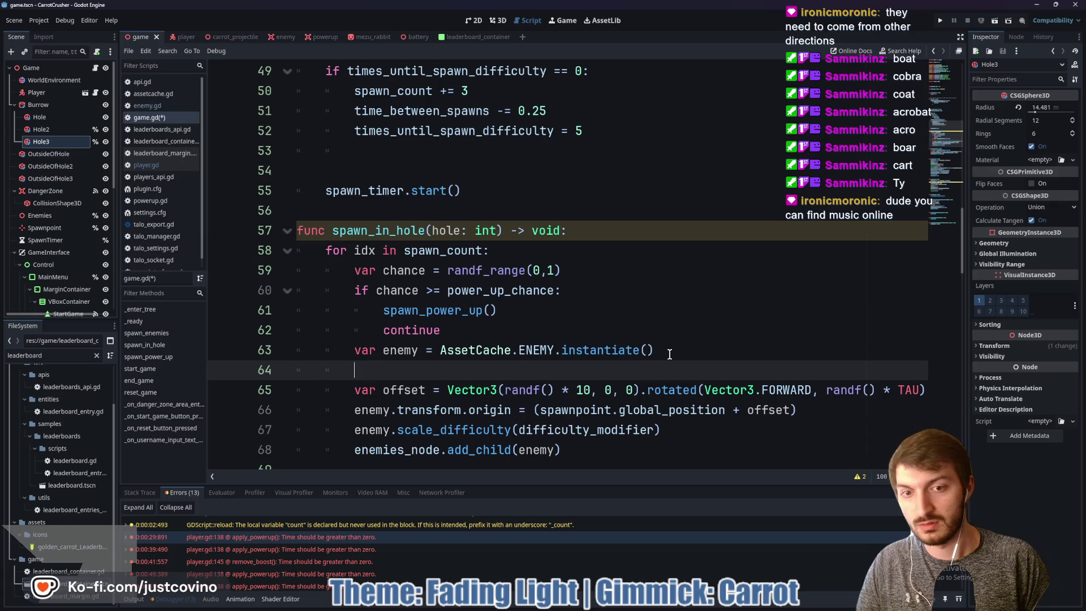
type("s")
key("BackSpace")
type("var spawn_point")
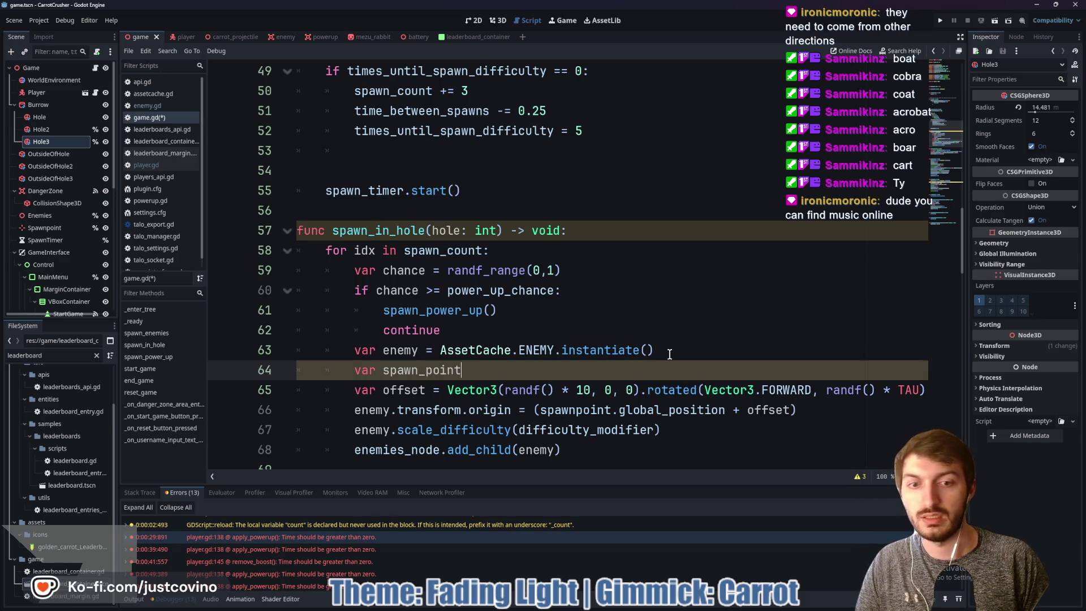
type(" = ")
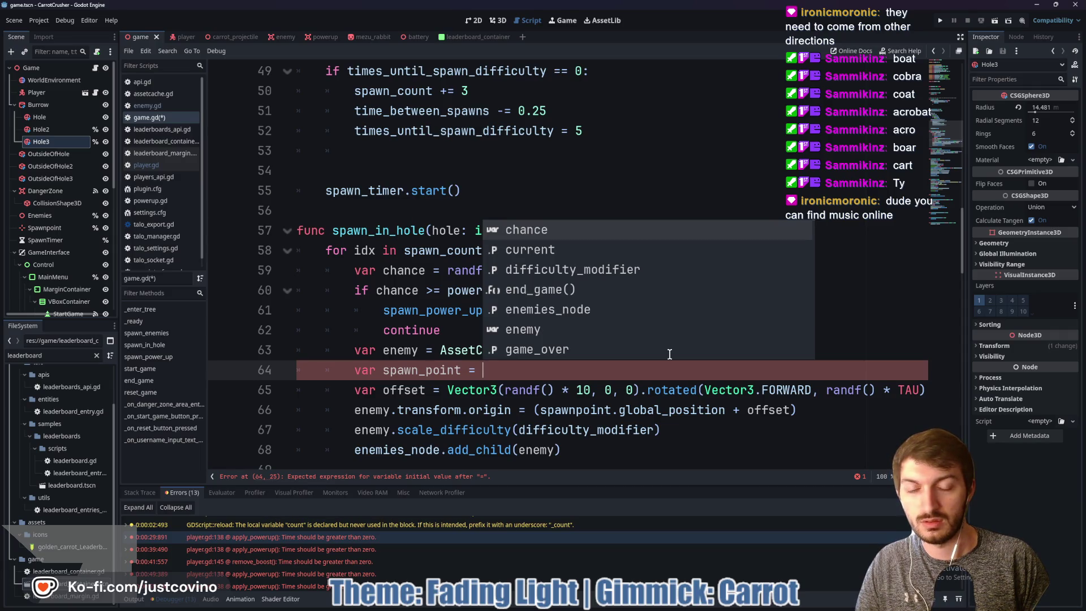
type("spawn")
key("Return")
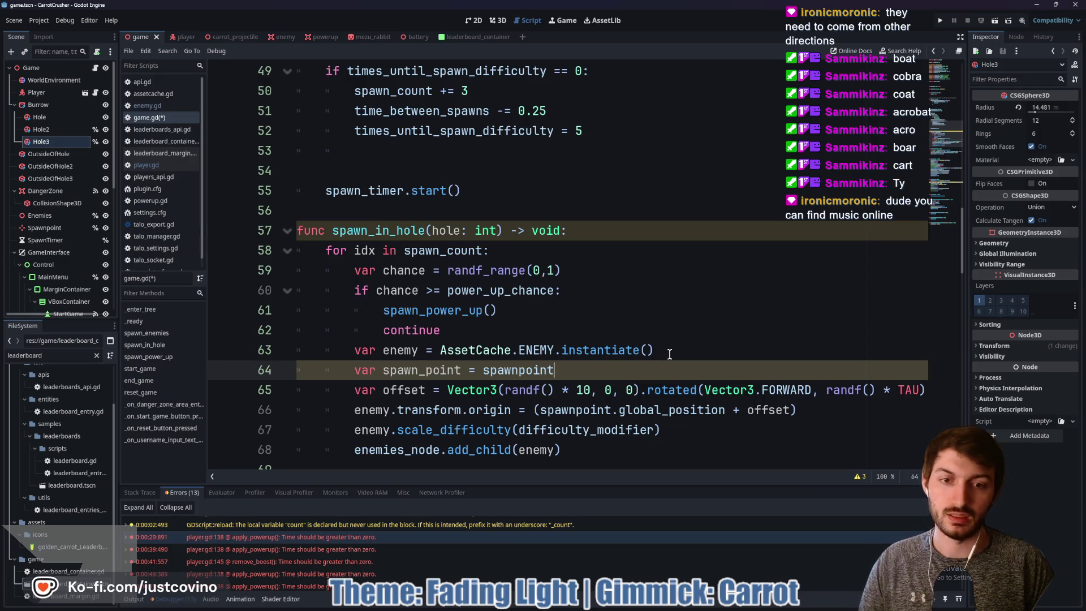
type("hole")
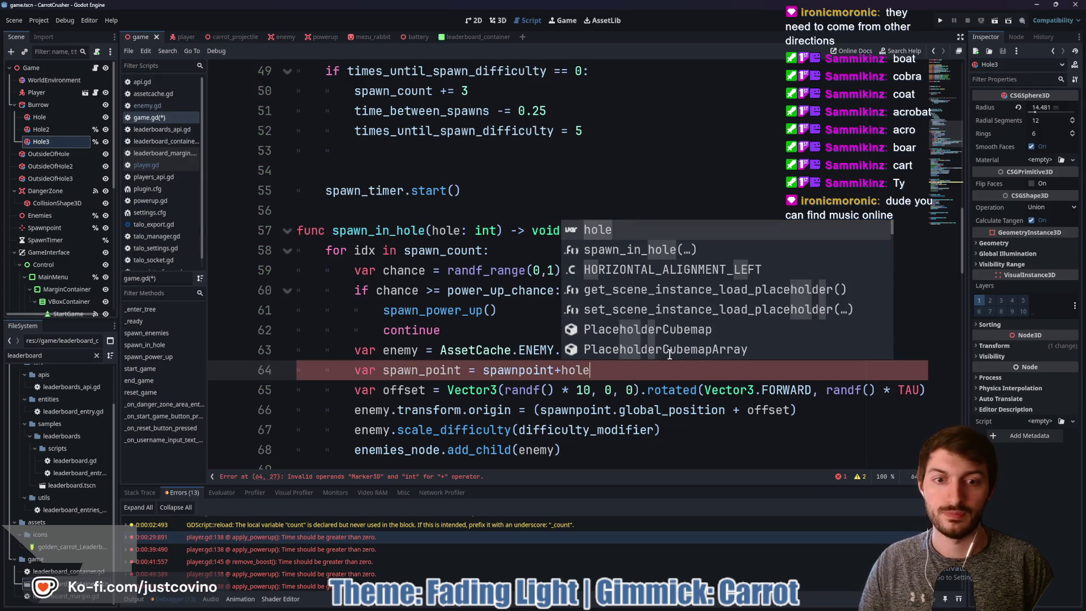
mouse_move(632, 368)
left_mouse_down()
mouse_move(472, 369)
mouse_move(494, 366)
left_mouse_up()
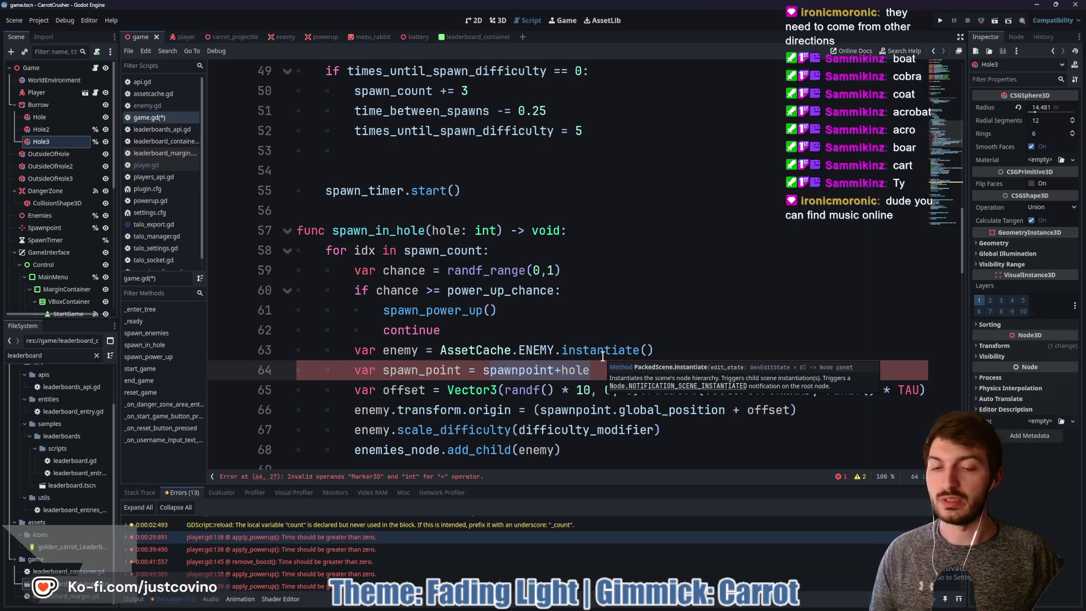
scroll(62, 242, "down", 5)
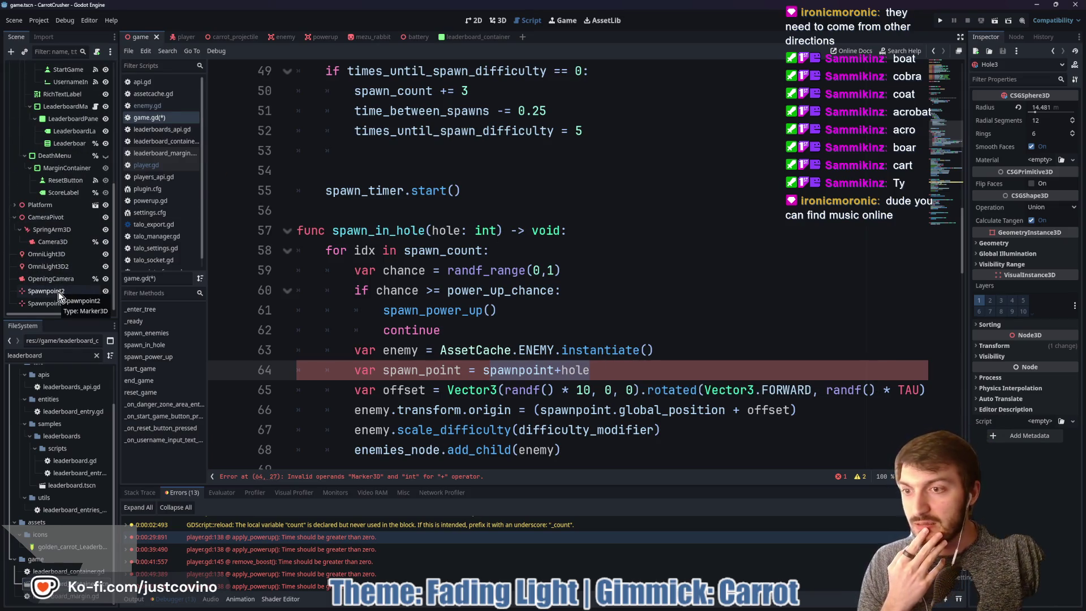
- Collapse CameraPivot and drag Spawnpoint2 and Spawnpoint3 together to sit just beneath Spawnpoint
left_click(56, 292)
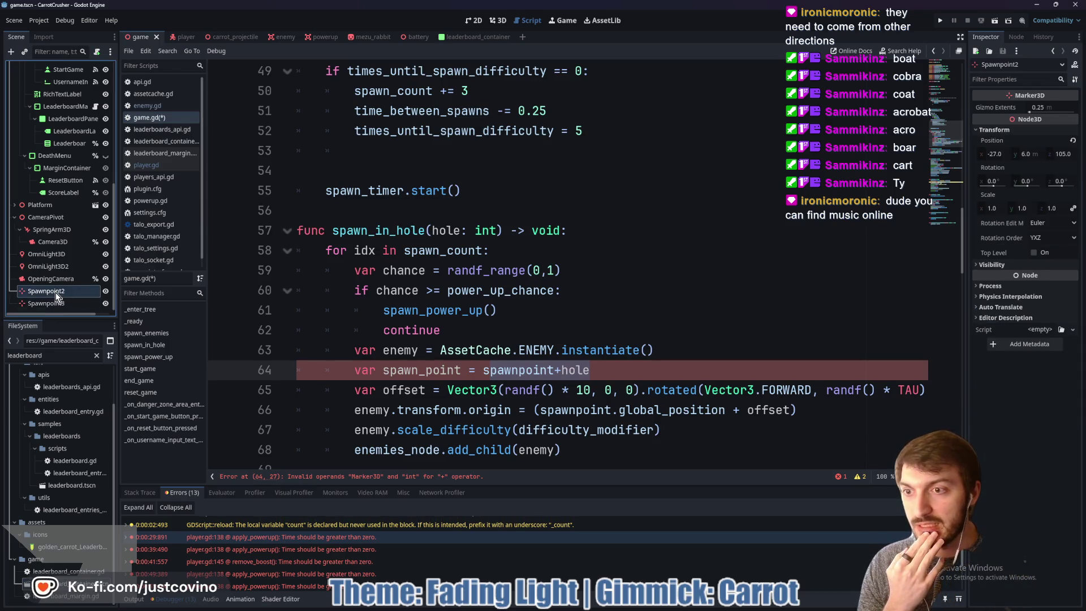
left_click(14, 217)
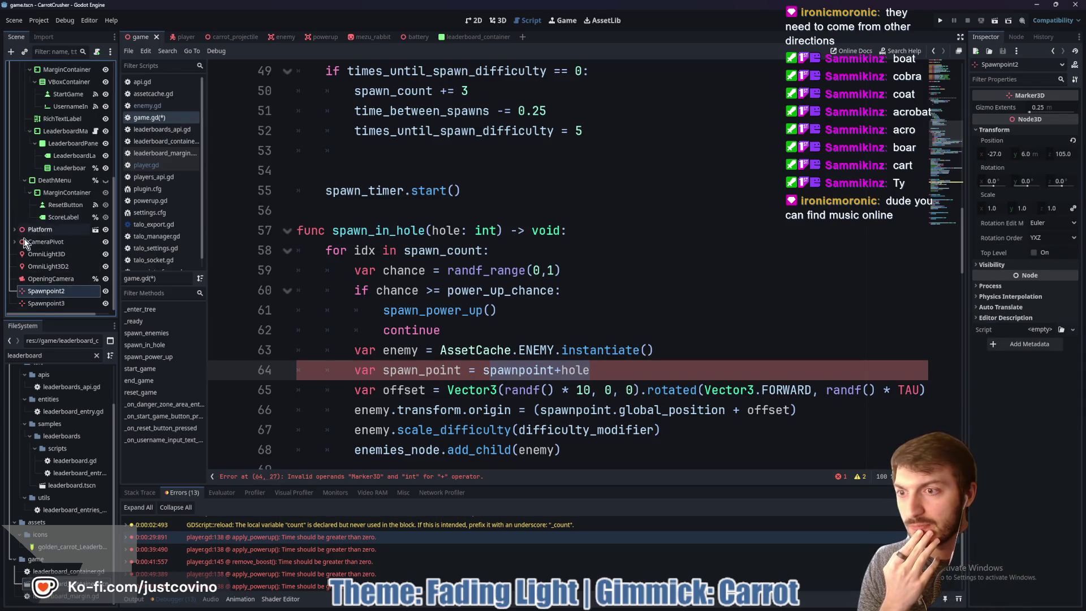
left_click(47, 303, "shift")
left_click_drag(46, 294, 57, 62)
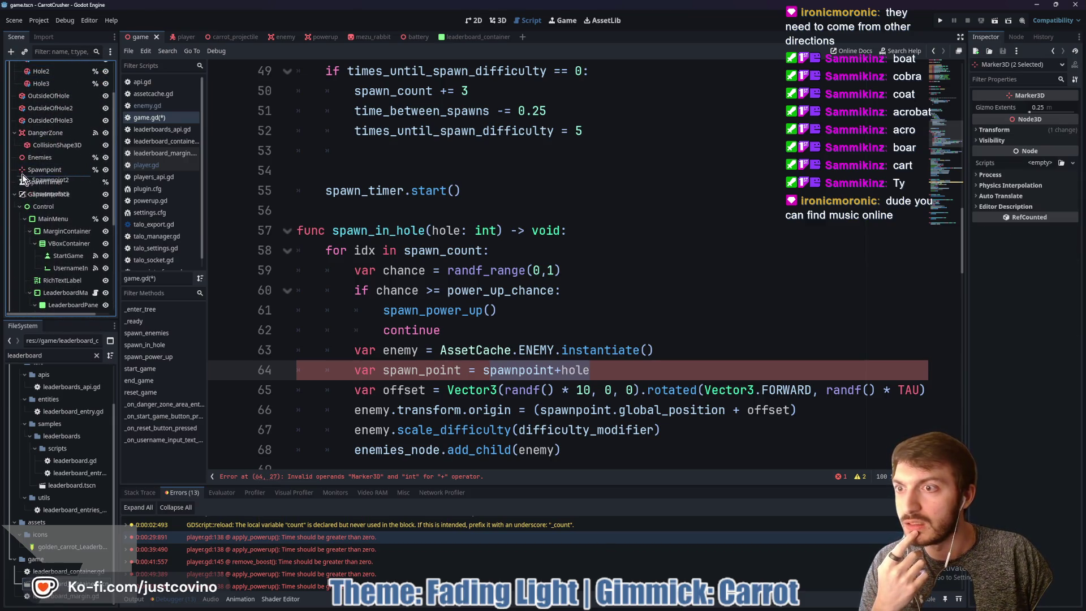
left_click(50, 172)
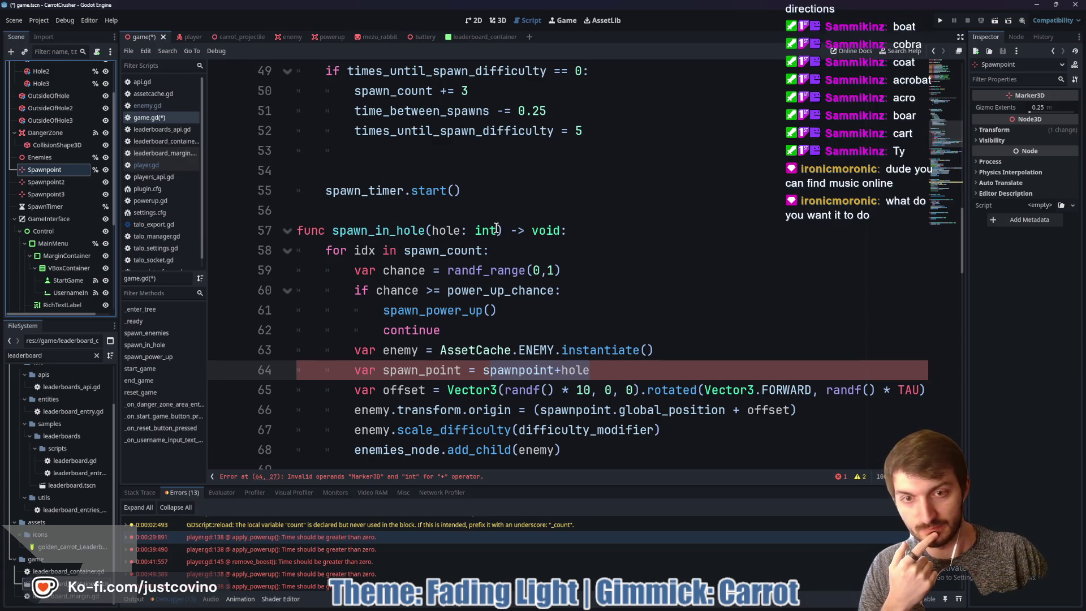
mouse_move(496, 227)
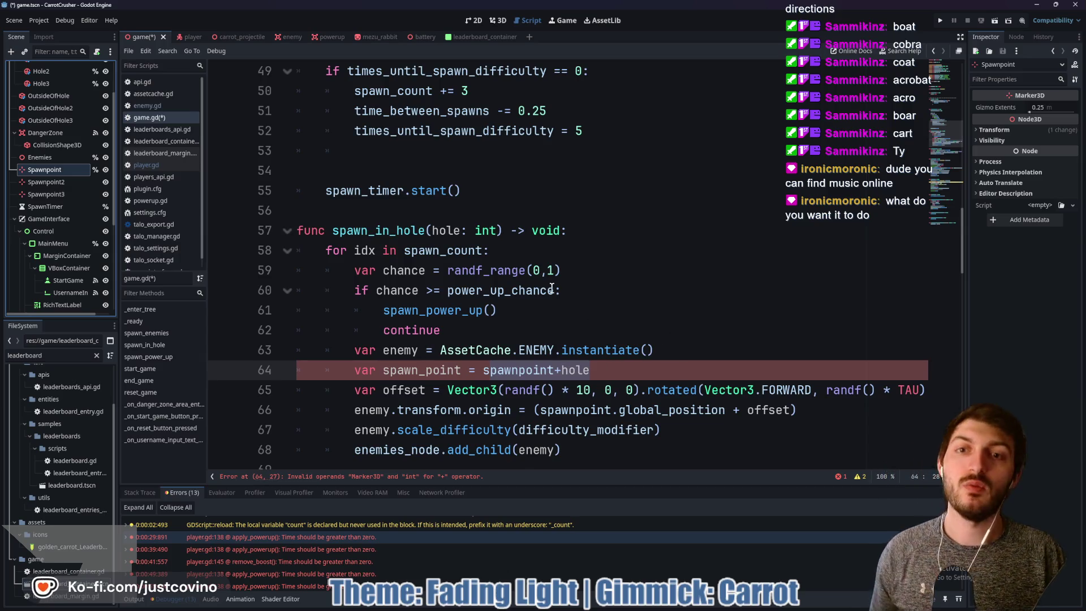
- Add a blank line after the %Hole3.show() call and inspect the spawnpoint reference on line 67
scroll(557, 294, "up", 3)
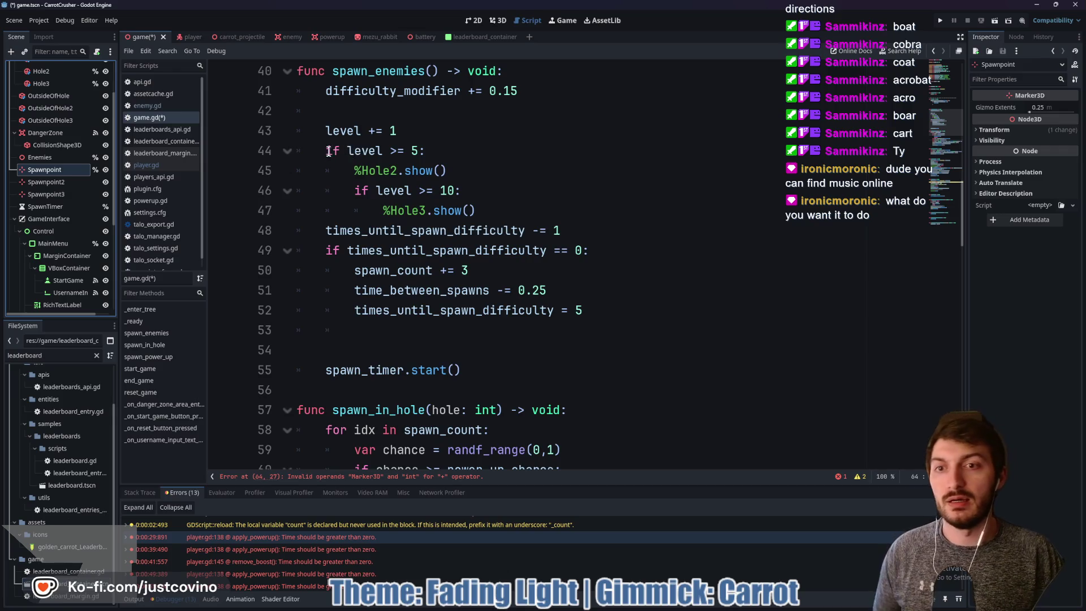
left_click(498, 214)
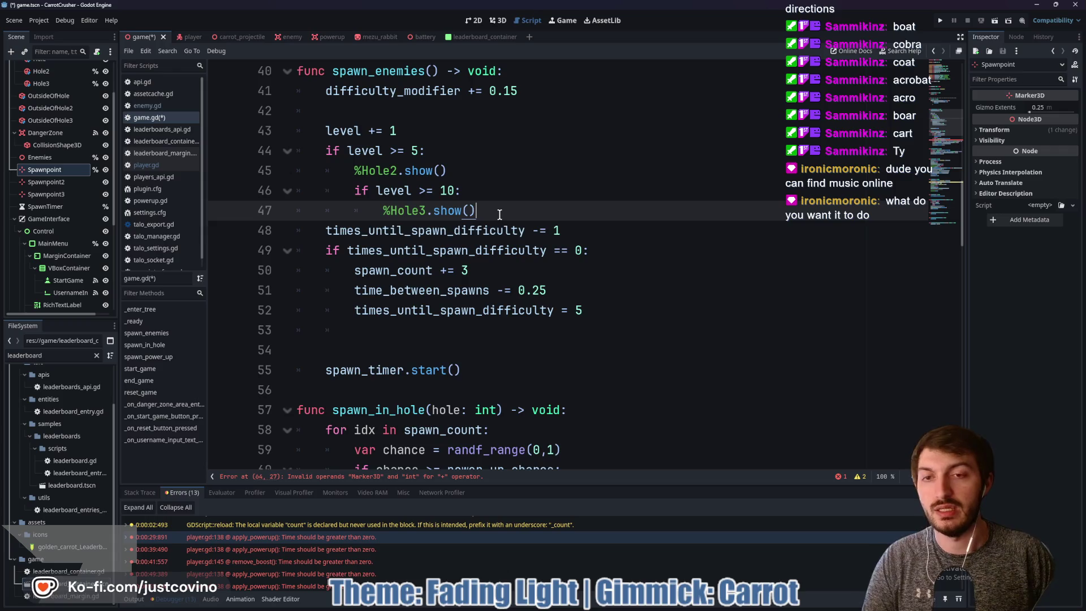
key("Return")
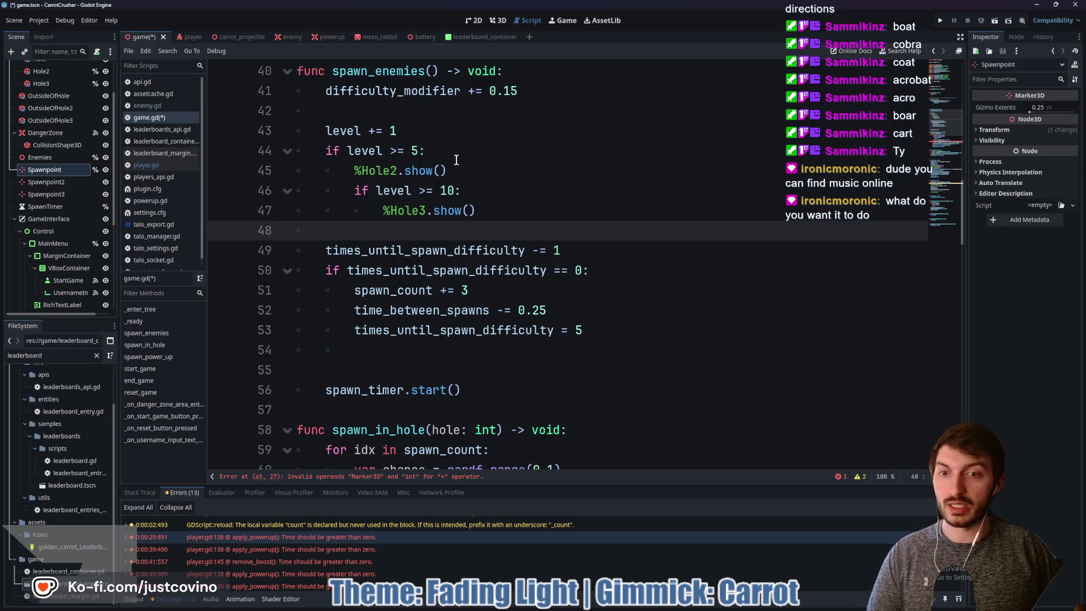
scroll(466, 162, "down", 3)
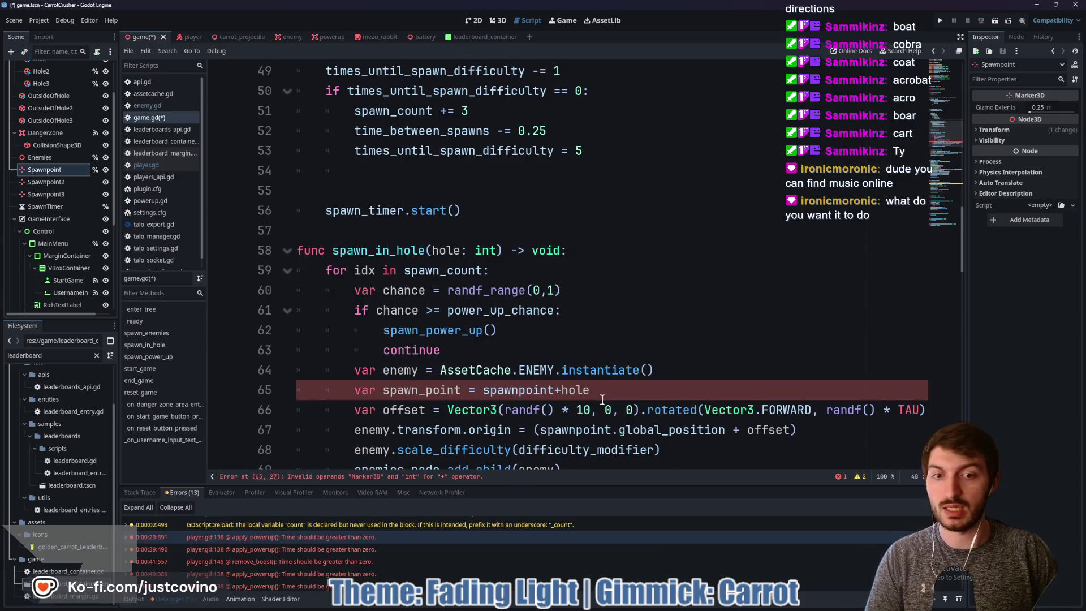
scroll(605, 388, "down", 3)
left_click(583, 370)
left_click_drag(609, 371, 538, 371)
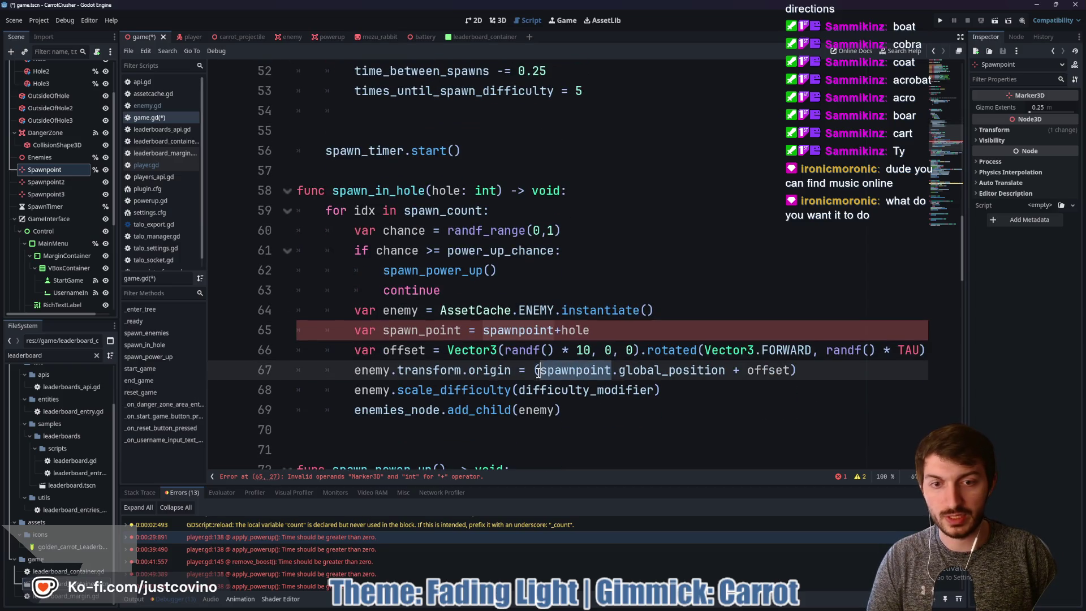
left_click(611, 371)
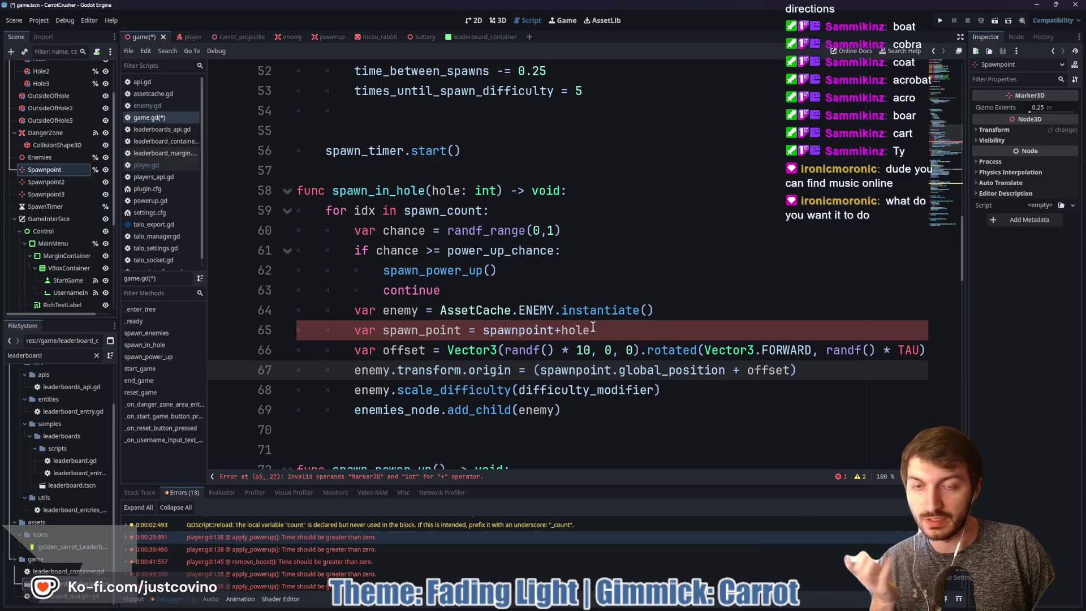
- Erase 'spawnpoint+hole' from line 65, leaving 'var spawn_point ='
mouse_move(562, 412)
left_mouse_down()
mouse_move(317, 311)
mouse_move(310, 192)
left_mouse_up()
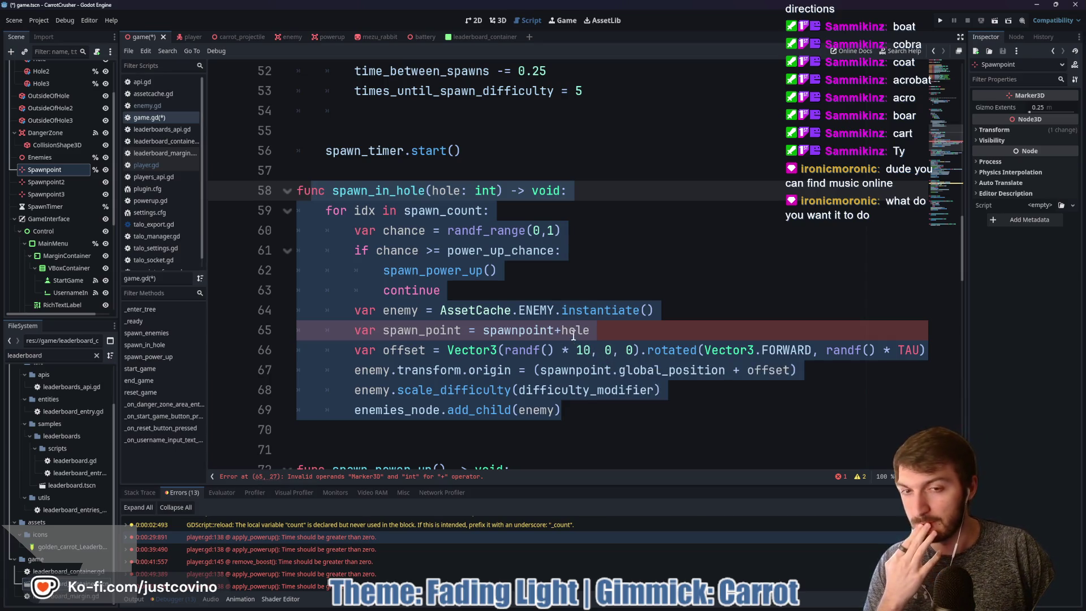
left_click_drag(600, 330, 554, 329)
key("BackSpace")
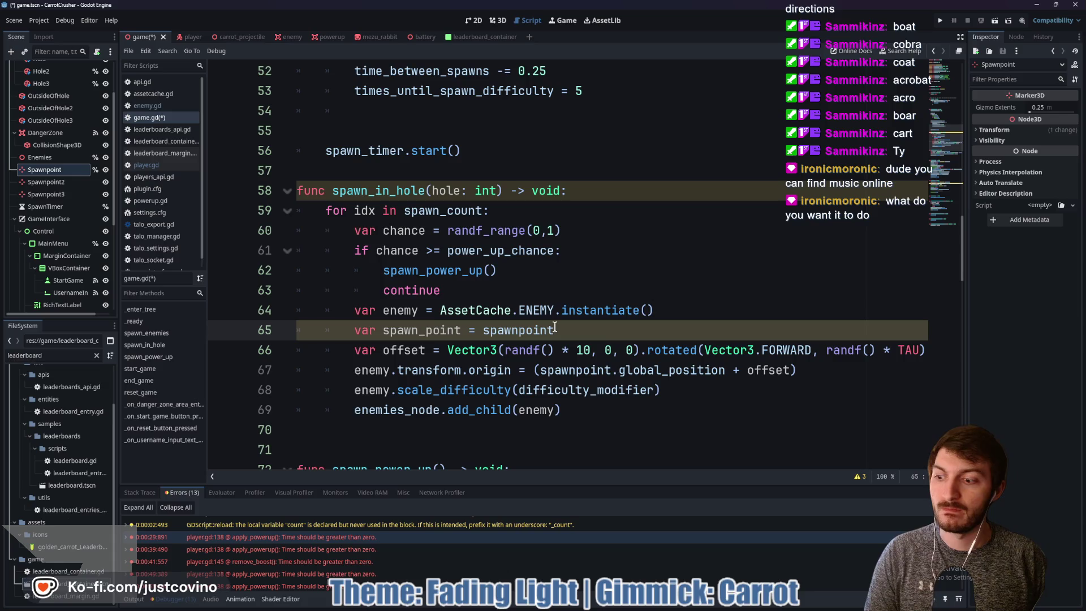
key("BackSpace")
key("BackSpace")
key("BackSpace")
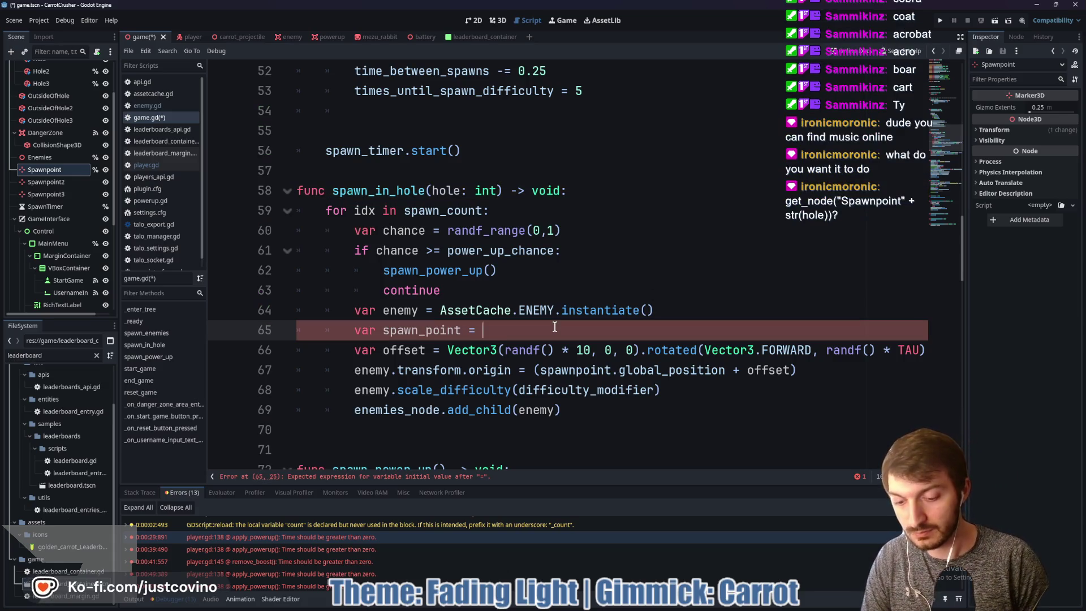
- Set line 65 to get_node("Spawnpoint" + str(hole)) and change line 67 to use spawn_point
type("get_node(")
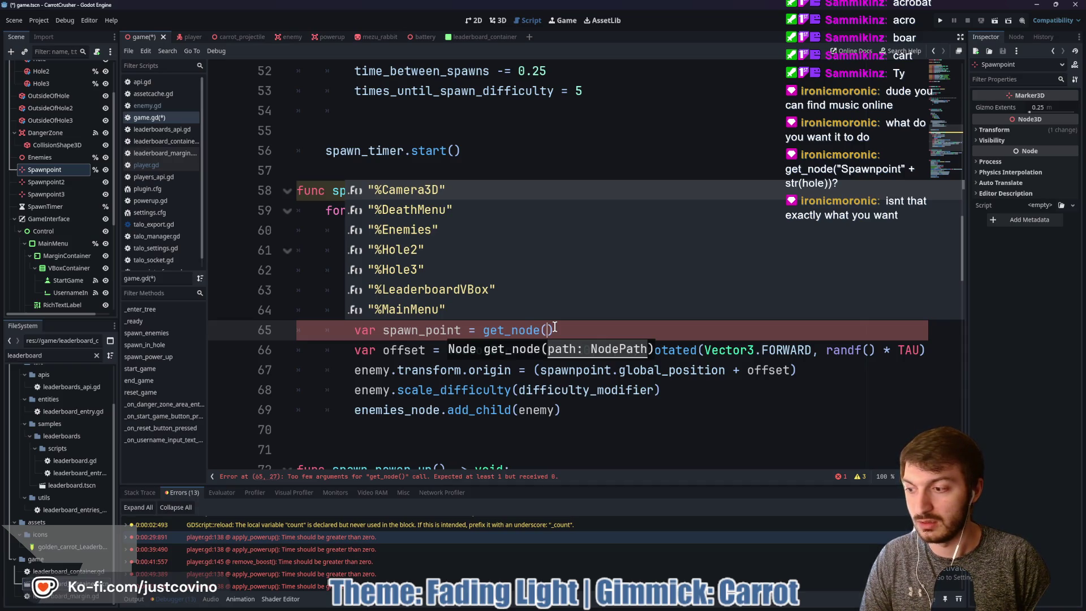
type("\"Spawno")
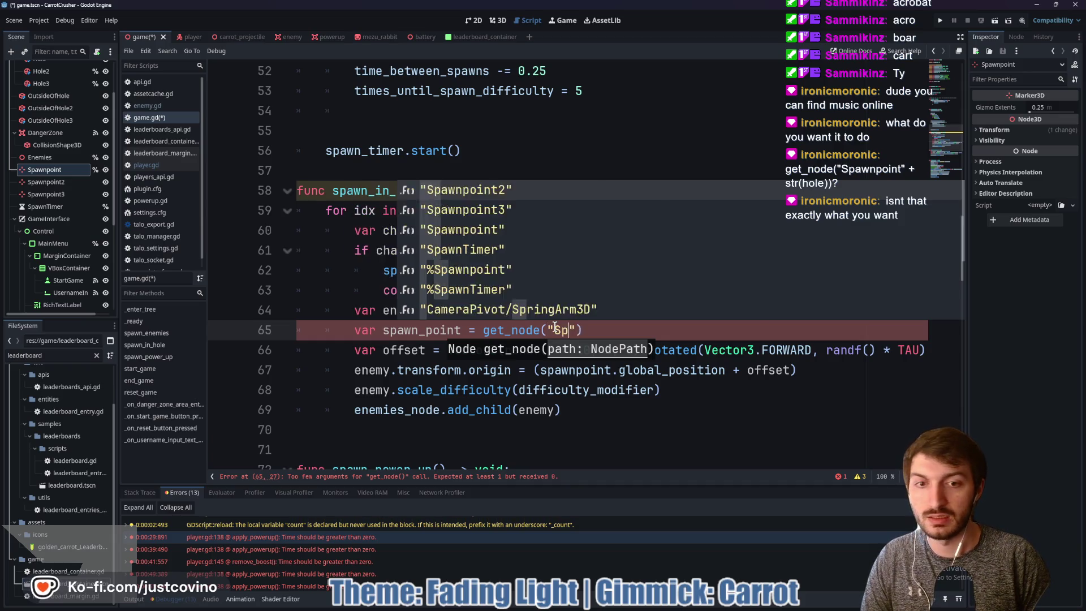
key("BackSpace")
type("point")
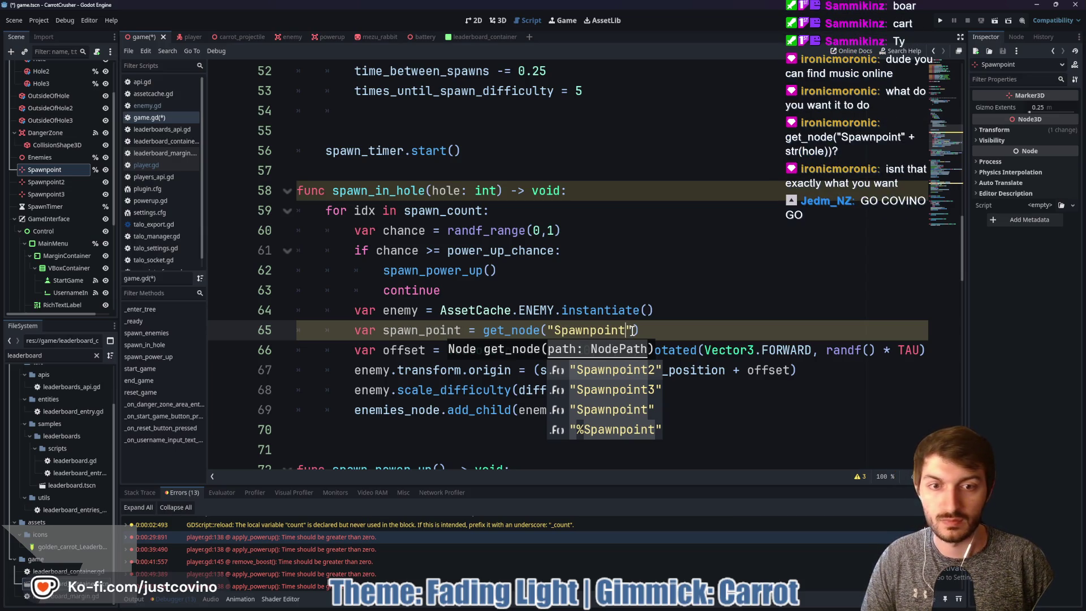
left_click(634, 332)
type("+")
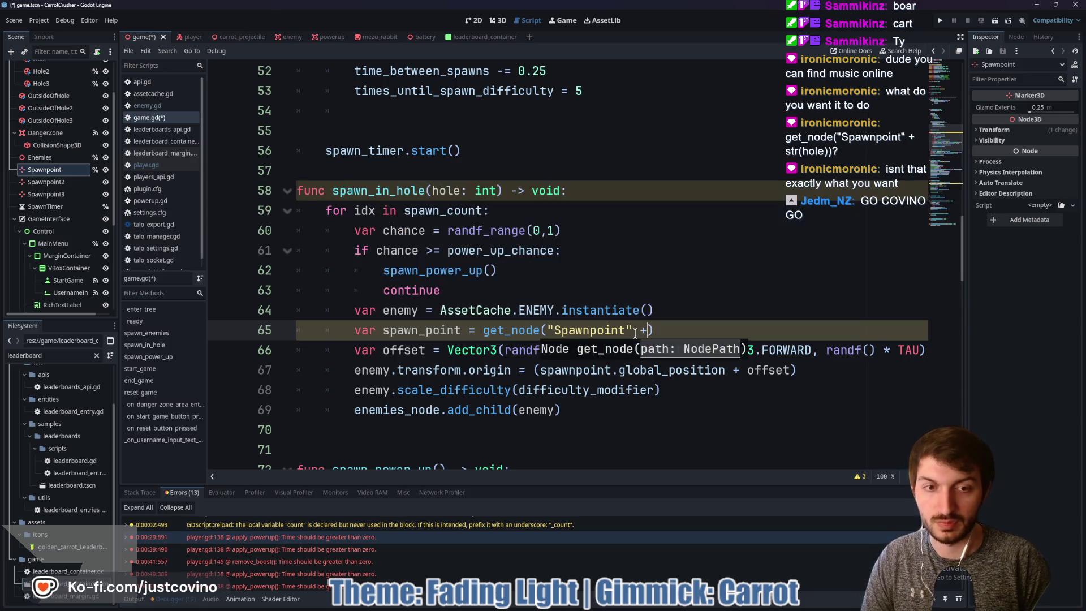
type(" str(hole")
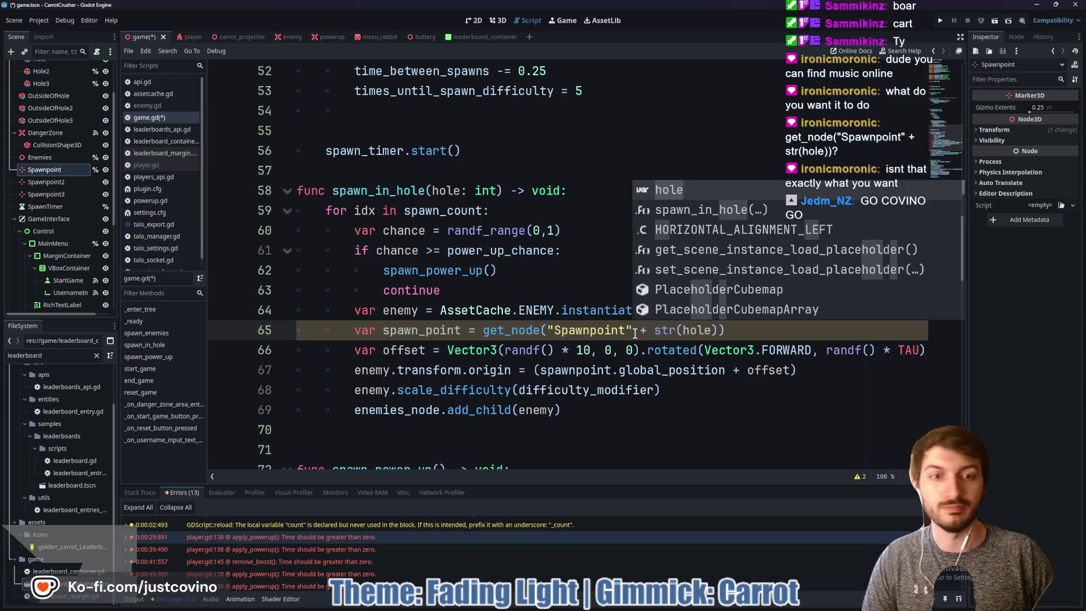
key("End")
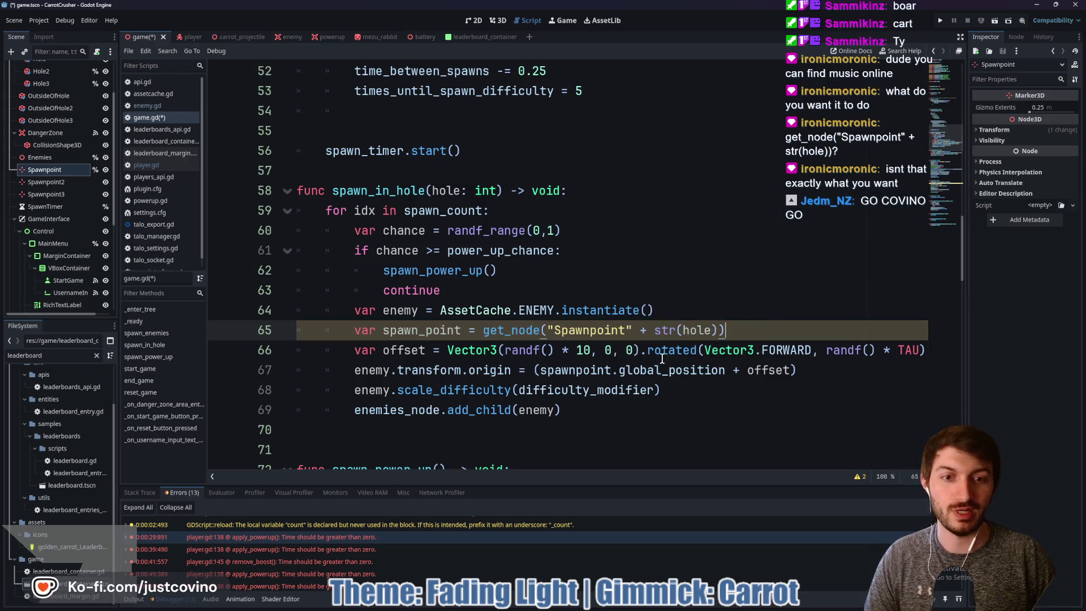
left_click(575, 371)
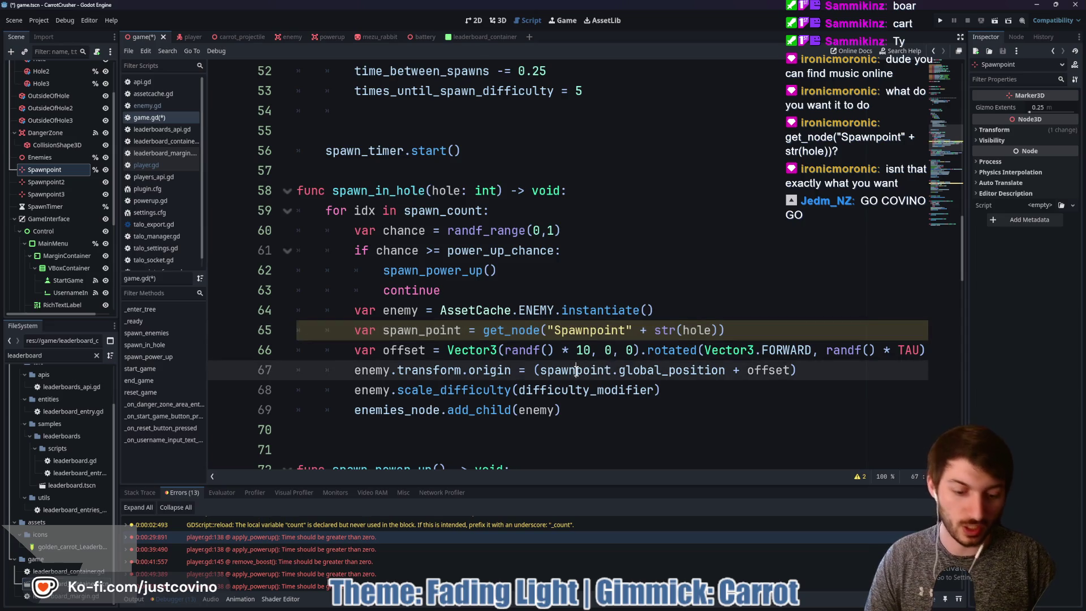
type("_")
left_click(665, 390)
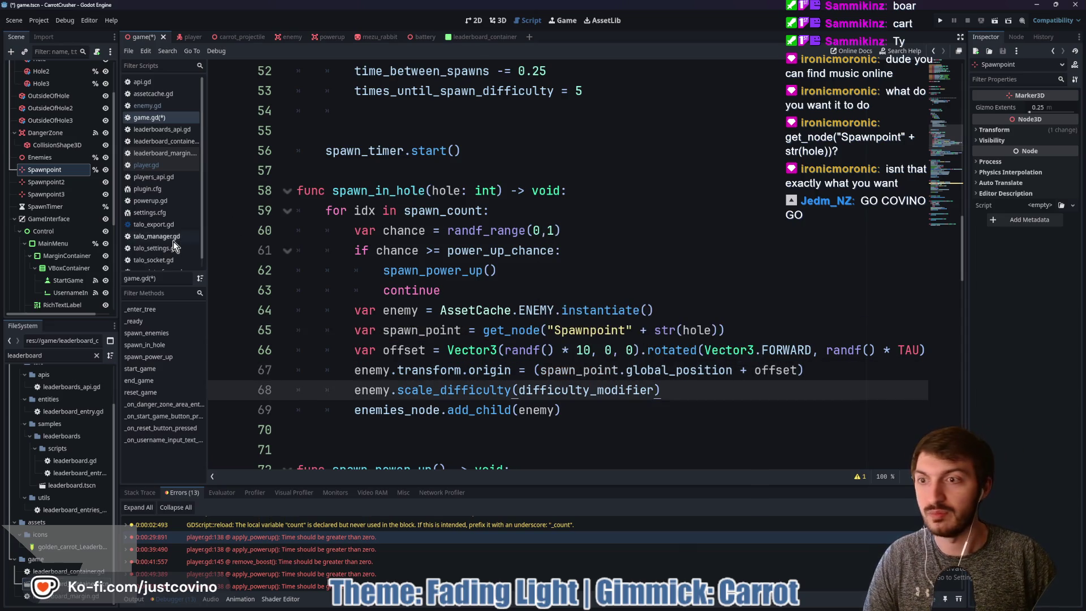
- Rename the Spawnpoint node to Spawnpoint1 in the Scene tree
double_click(63, 169)
left_click(67, 170)
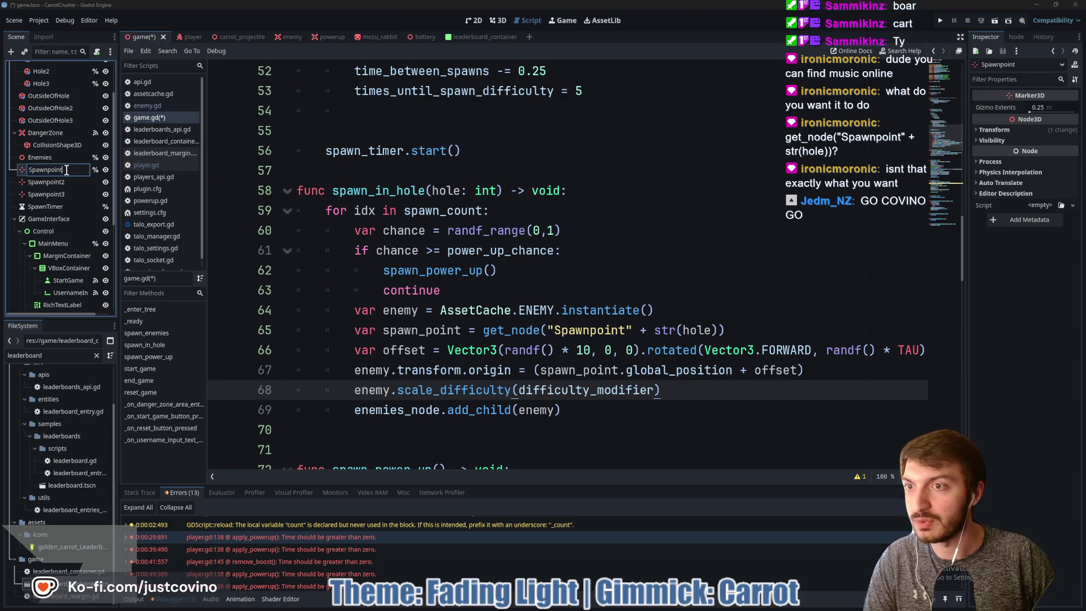
key("Return")
left_click(617, 192)
key("ctrl+s")
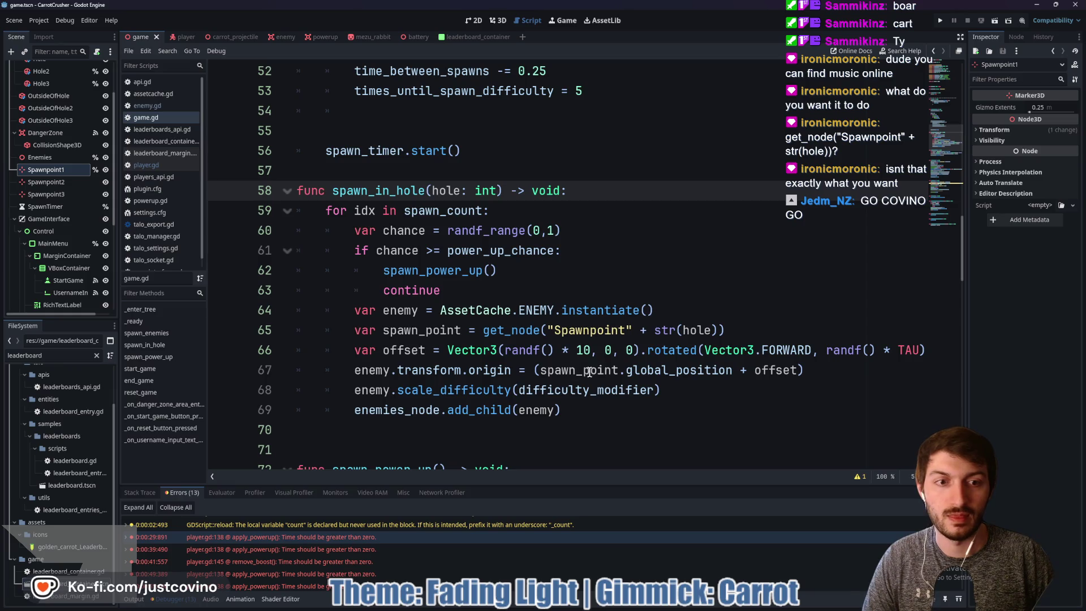
scroll(596, 367, "up", 10)
scroll(582, 348, "up", 3)
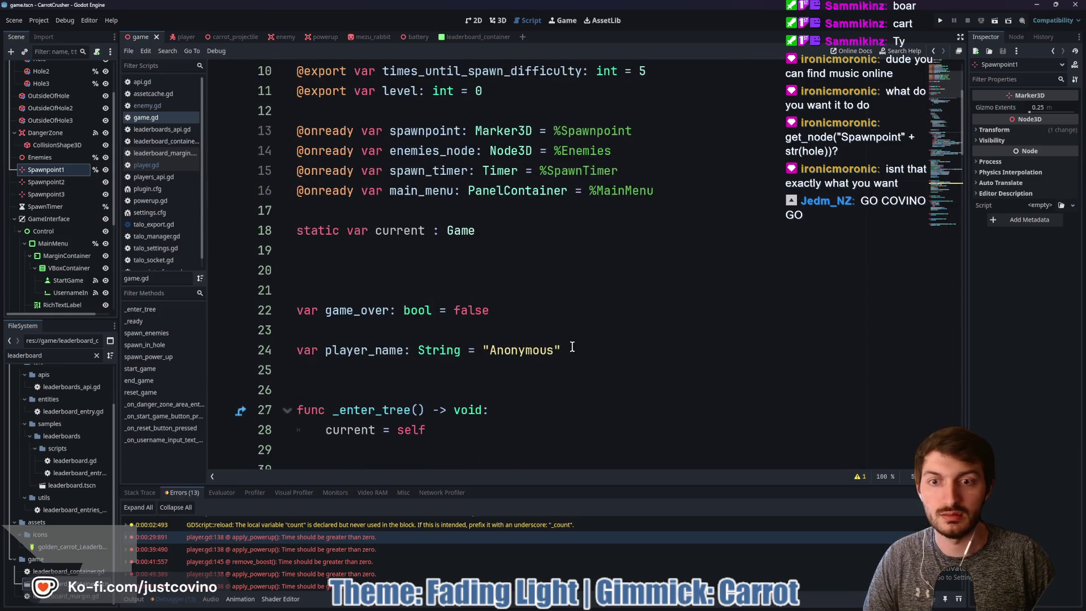
scroll(573, 344, "up", 2)
left_click_drag(647, 250, 291, 254)
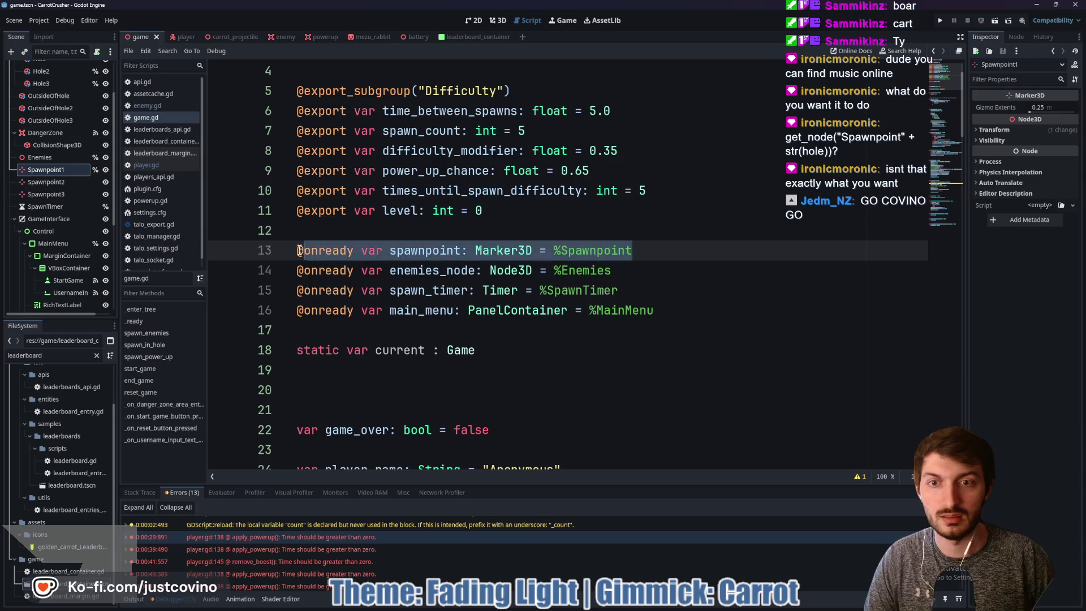
key("BackSpace")
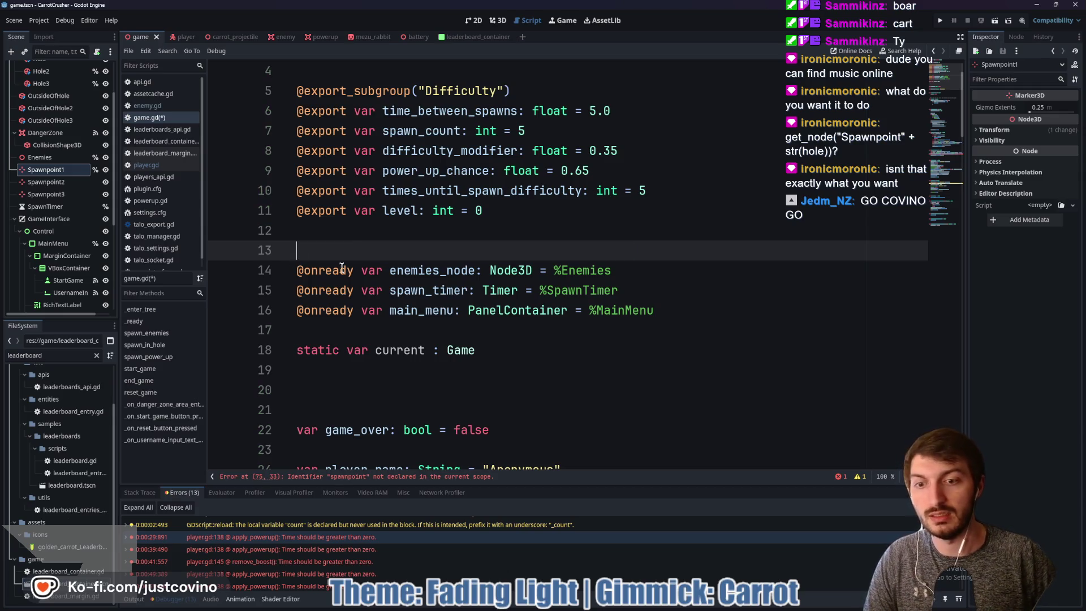
- Rename spawnpoint to spawn_point on line 75
scroll(492, 396, "down", 5)
scroll(492, 396, "down", 15)
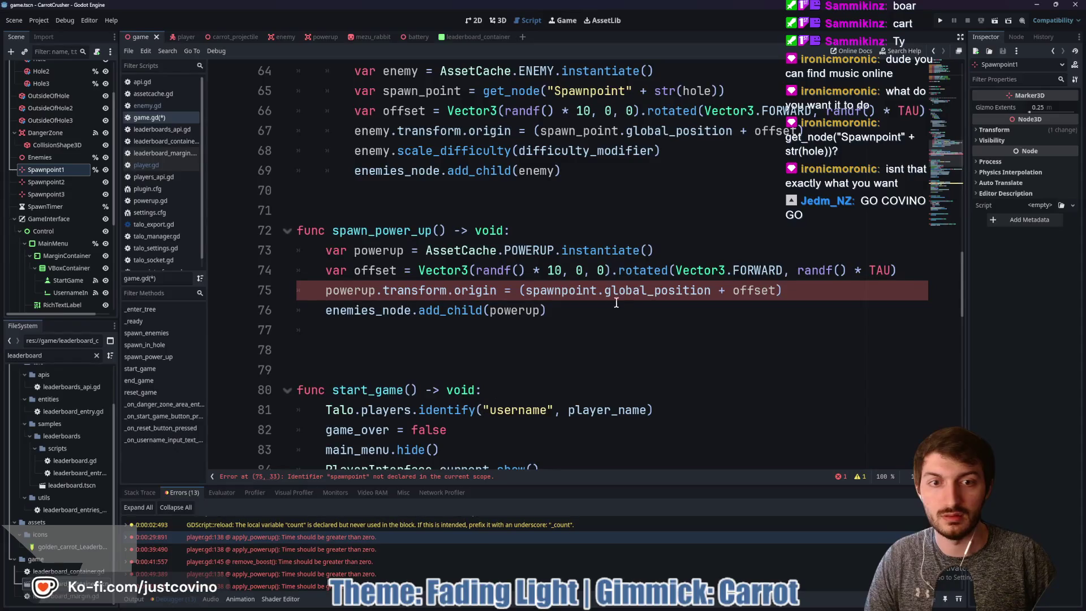
left_click(561, 291)
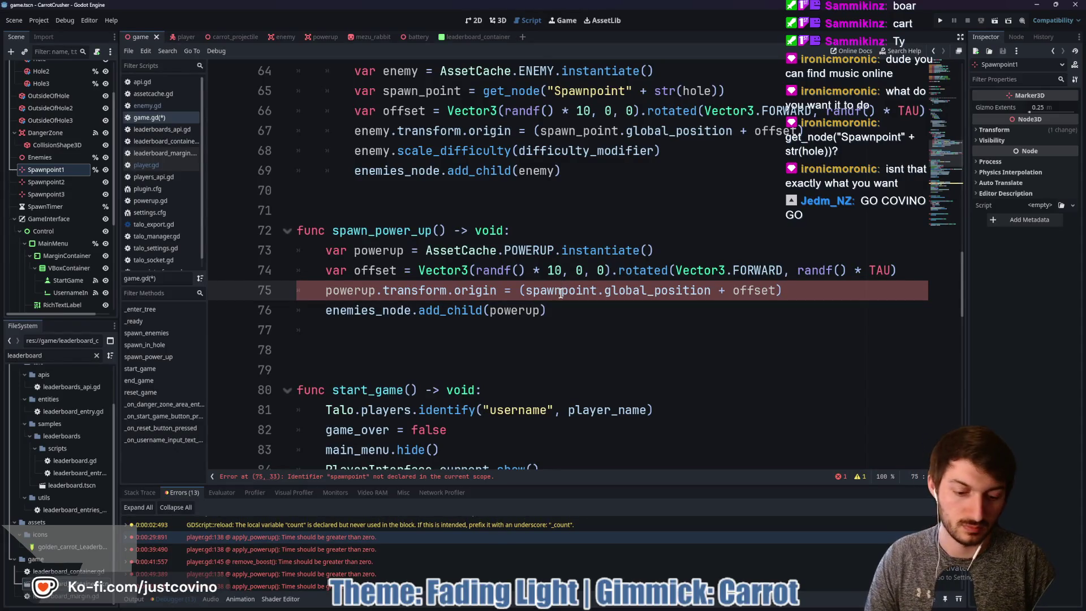
type("_")
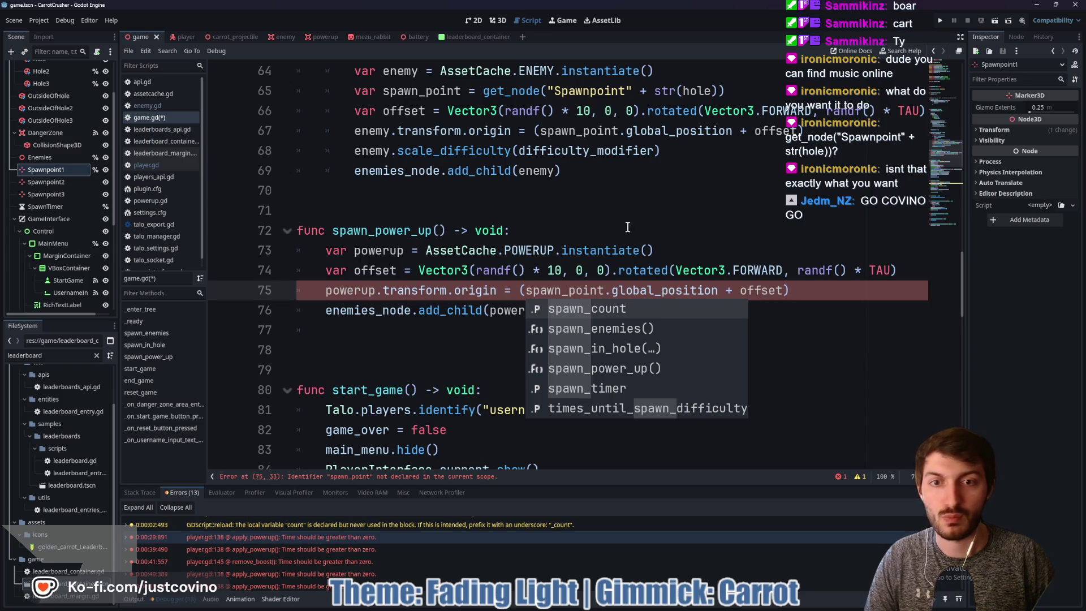
- Add a 'hole: int' parameter to spawn_power_up
left_click(440, 230)
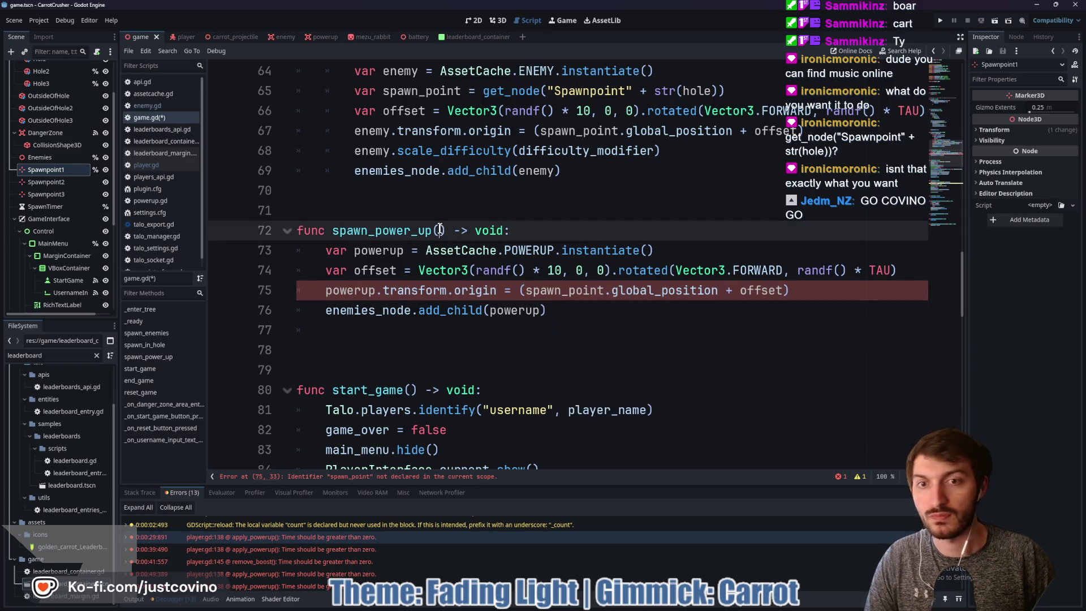
type("hole")
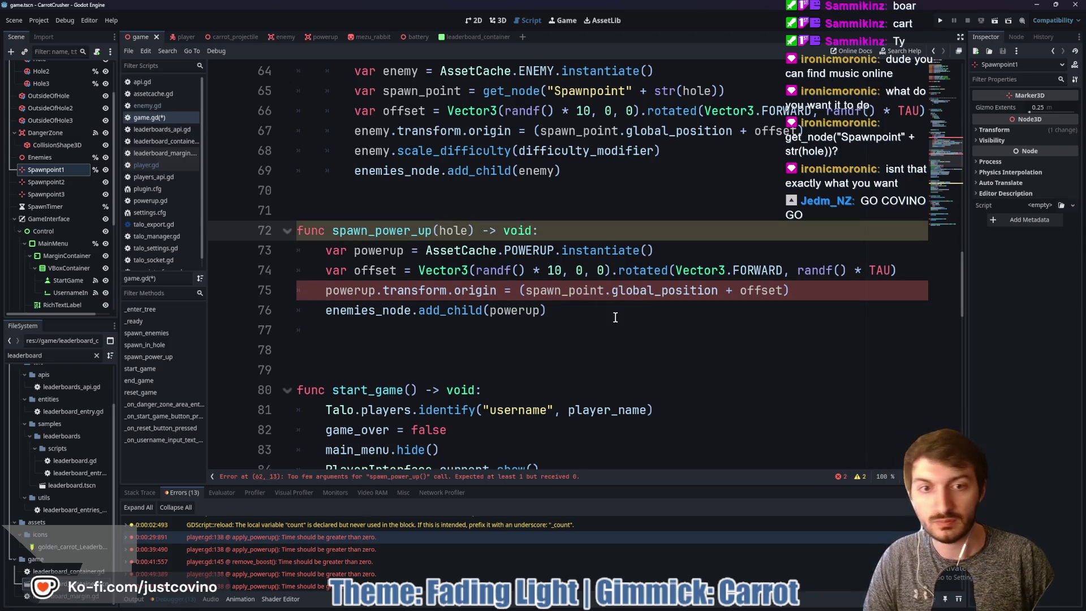
mouse_move(592, 251)
type(": int")
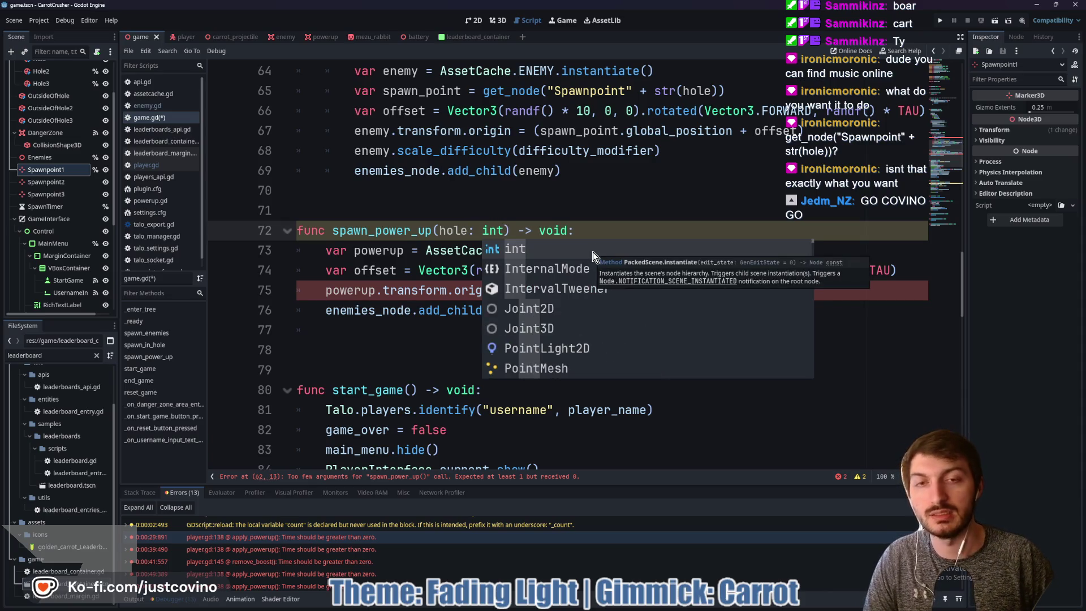
key("Escape")
- Pass hole in the call, paste the get_node spawn_point lookup into spawn_power_up, and save
scroll(583, 249, "up", 3)
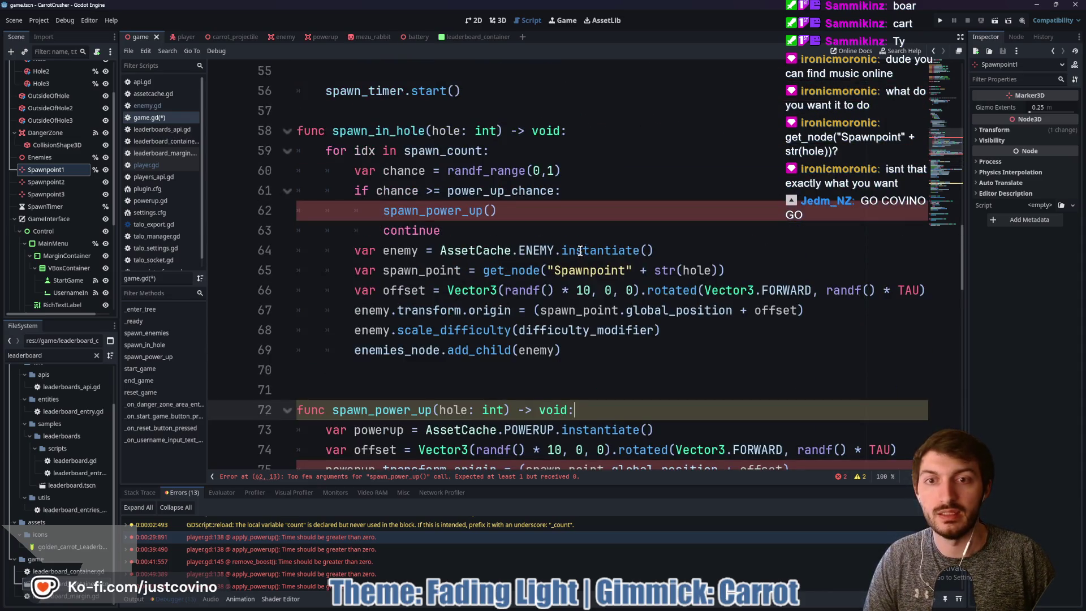
scroll(490, 206, "down", 1)
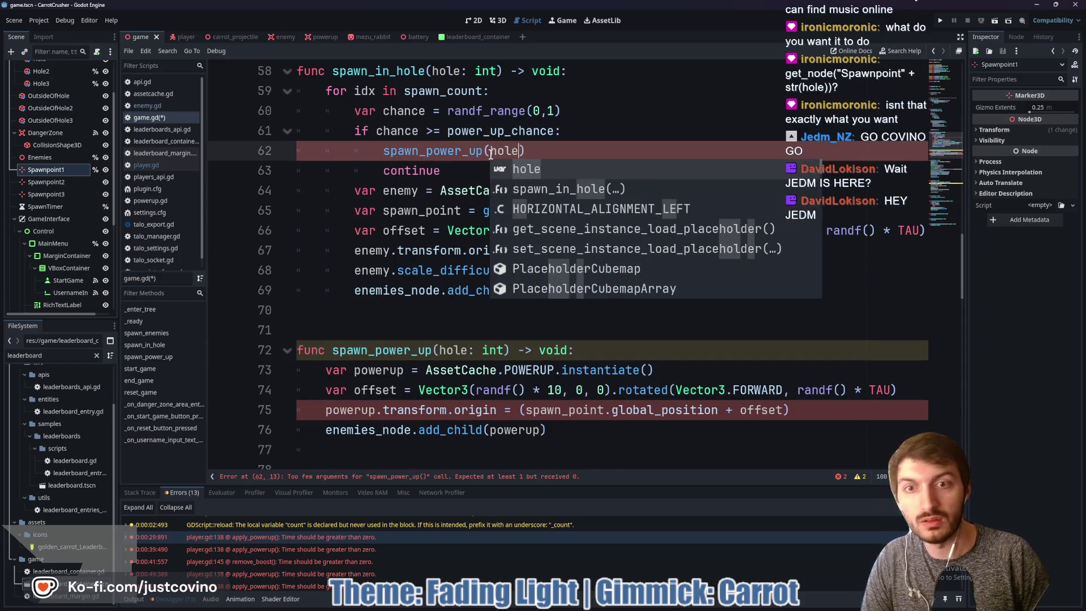
type("le")
left_click_drag(353, 210, 726, 210)
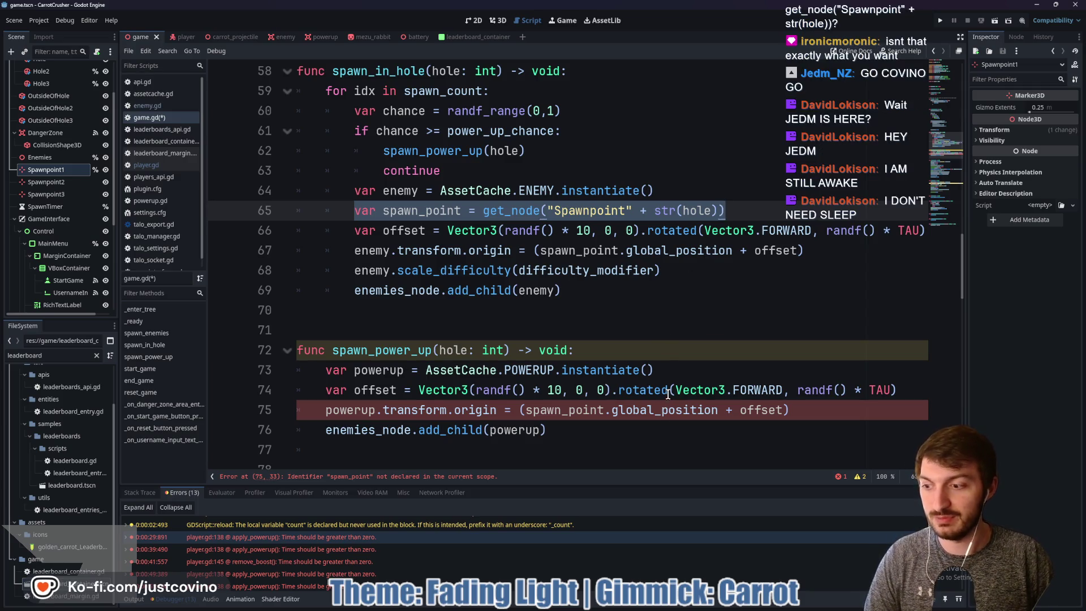
left_click(680, 370)
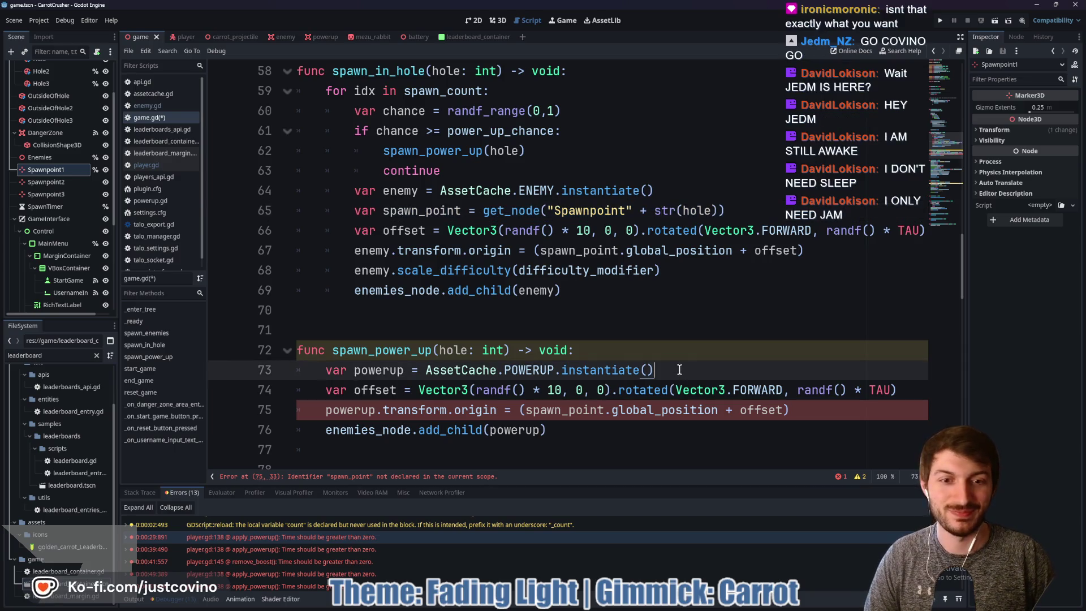
key("Return")
type("var spawn_point = get_node(\"Spawnpoint\" + str(hole))")
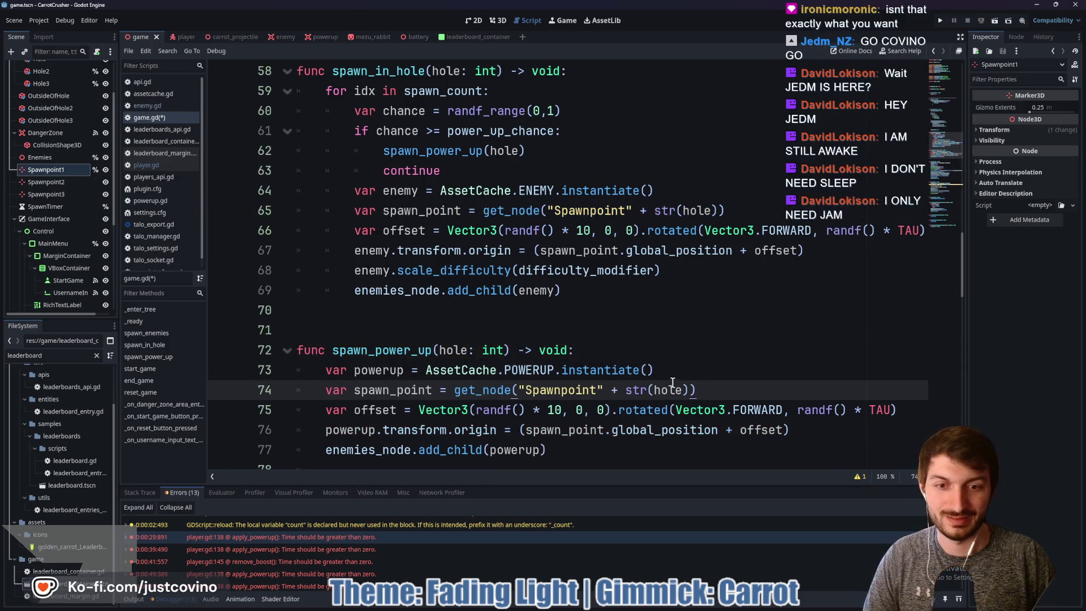
key("ctrl+s")
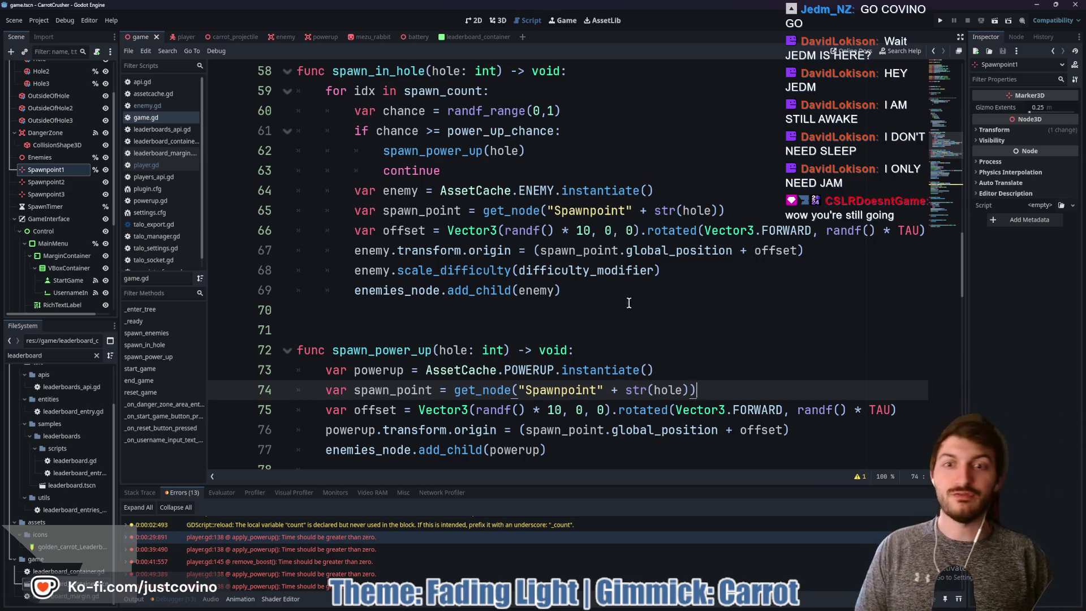
scroll(555, 315, "up", 1)
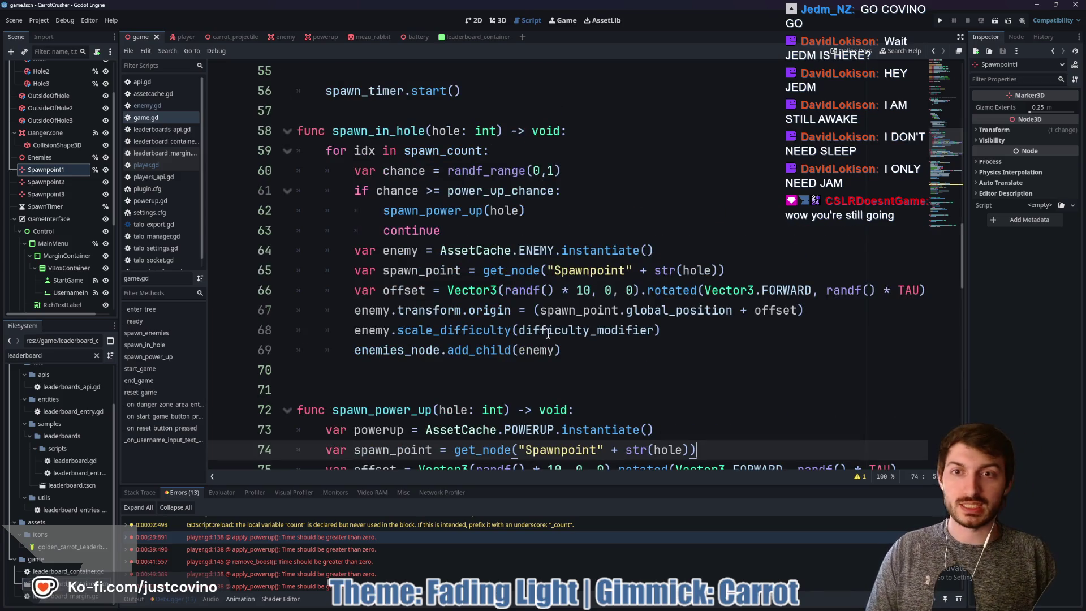
scroll(548, 334, "up", 3)
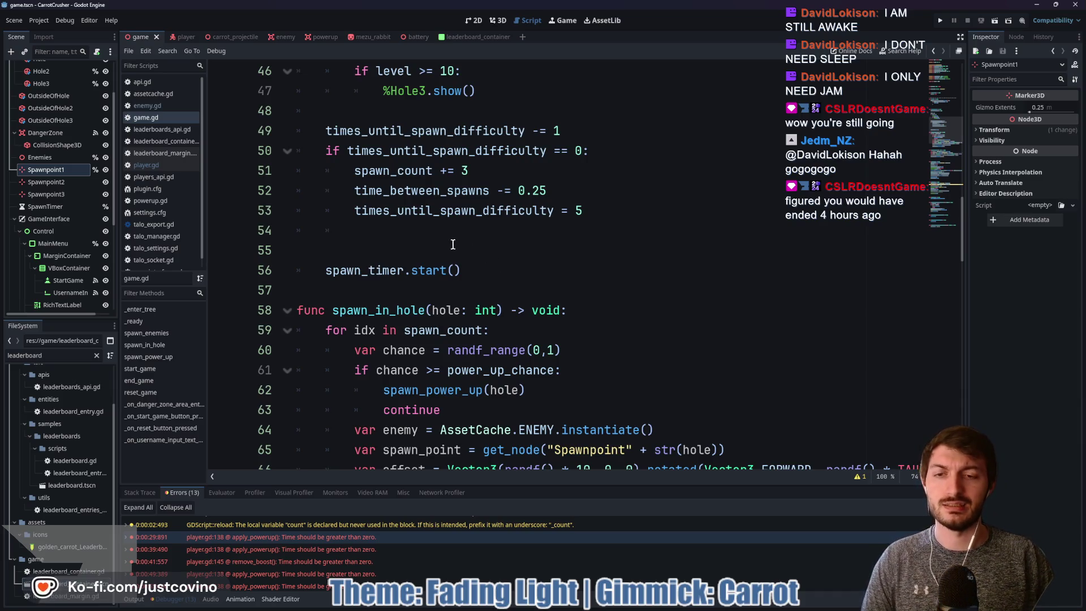
scroll(446, 231, "up", 2)
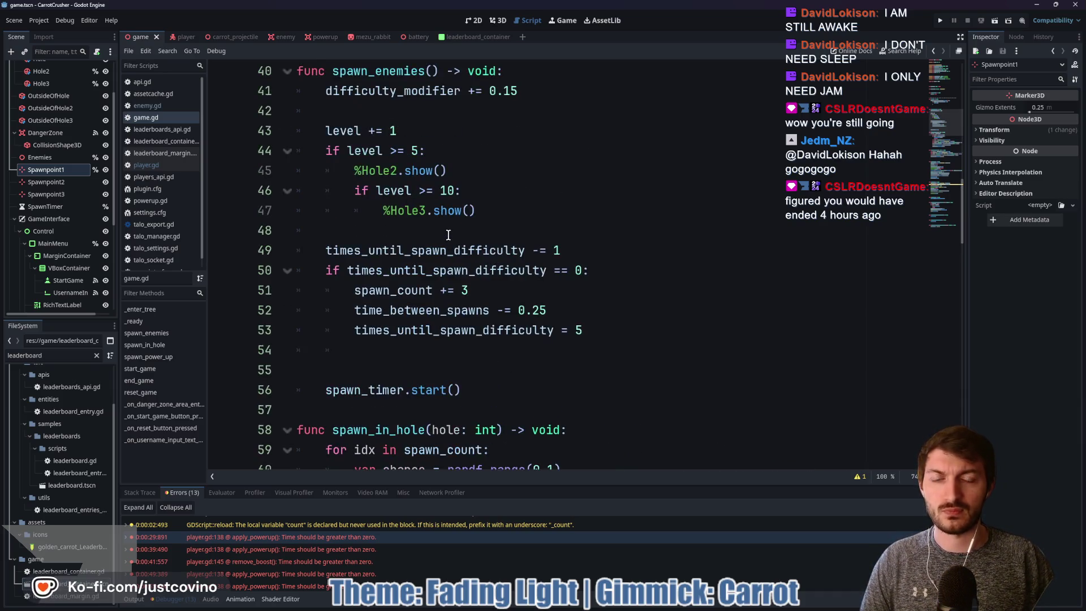
- Add spawn_in_hole(2) after the Hole2 reveal and spawn_in_hole(3) after the Hole3 reveal
left_click(457, 172)
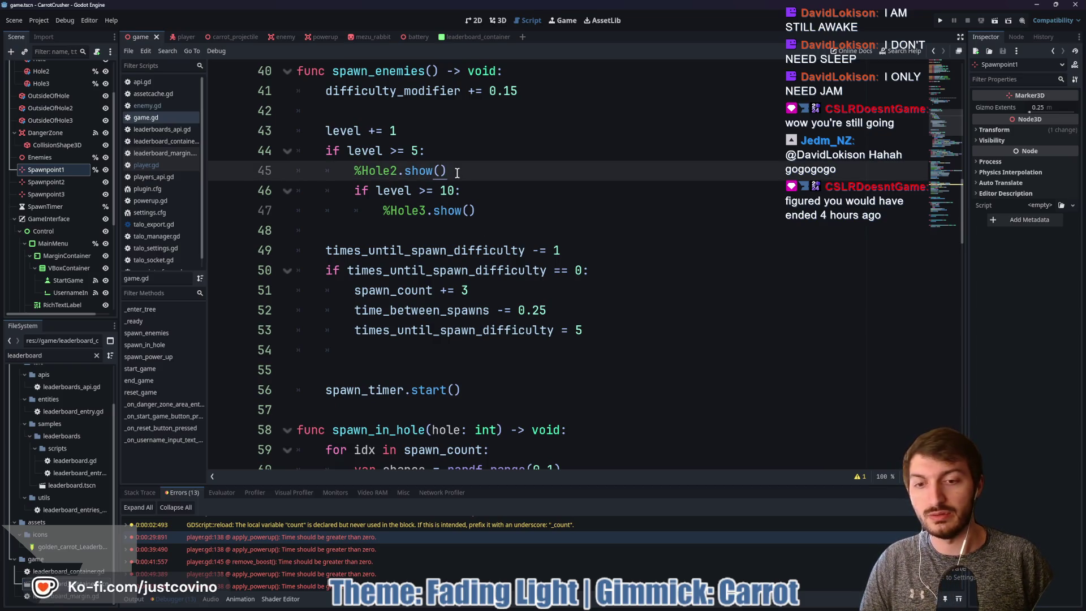
key("Return")
type("spawn")
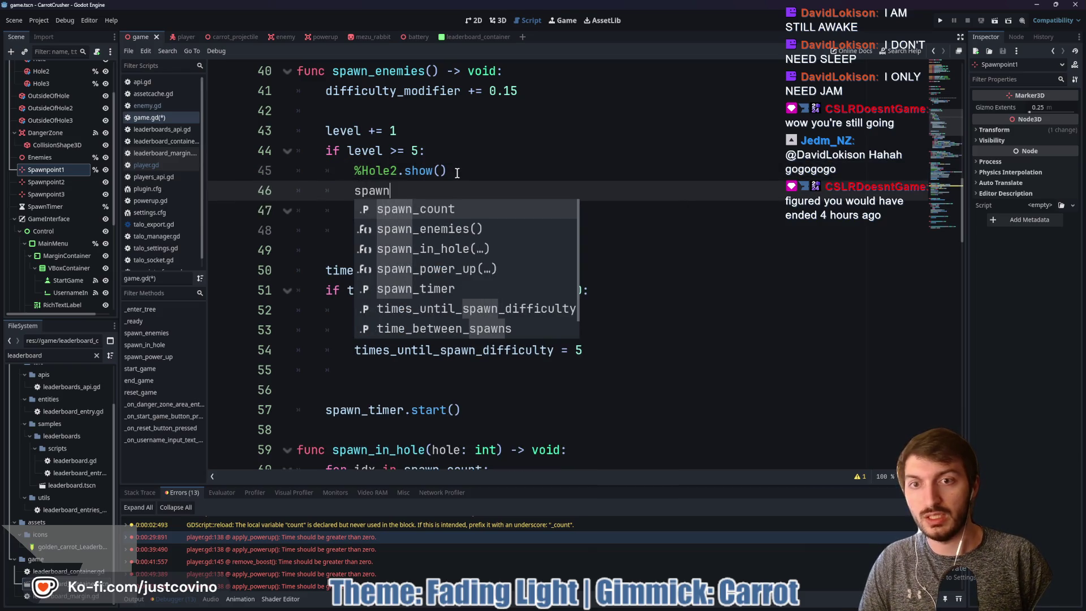
type("_in")
key("Return")
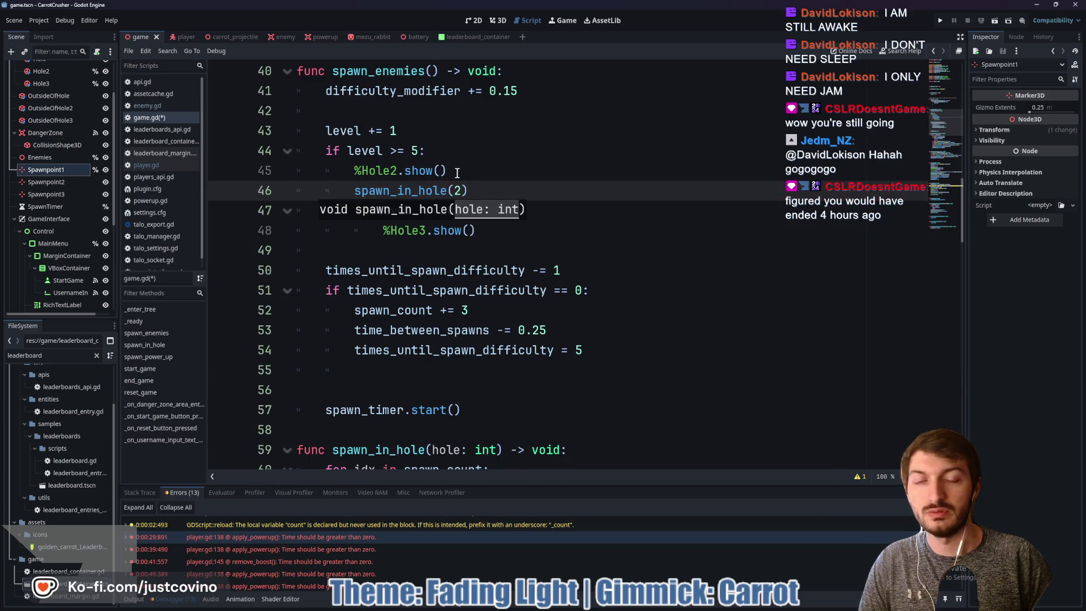
left_click(500, 233)
key("Return")
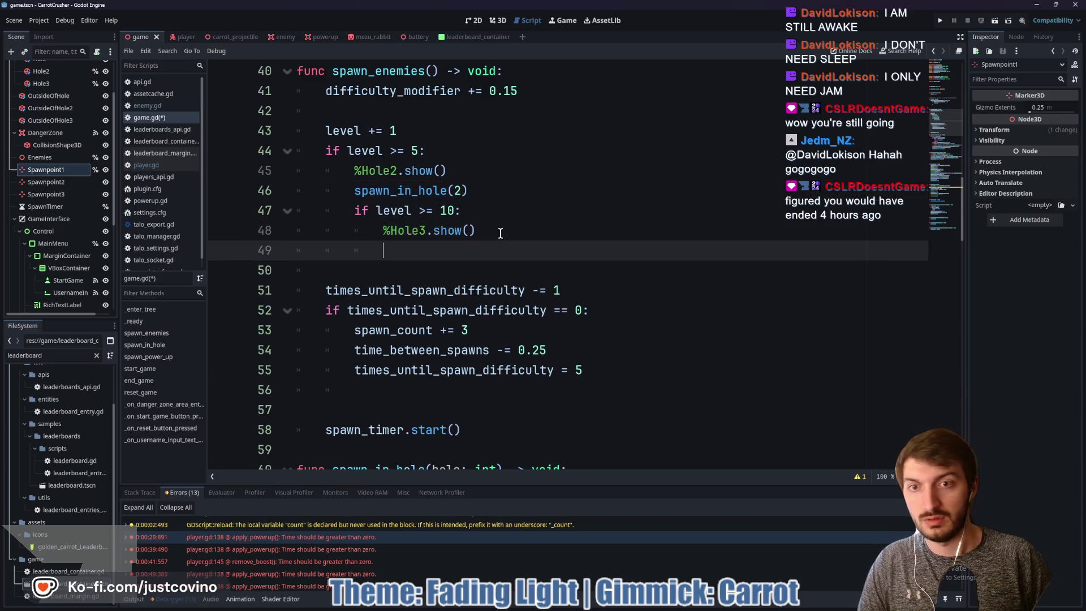
type("spawn")
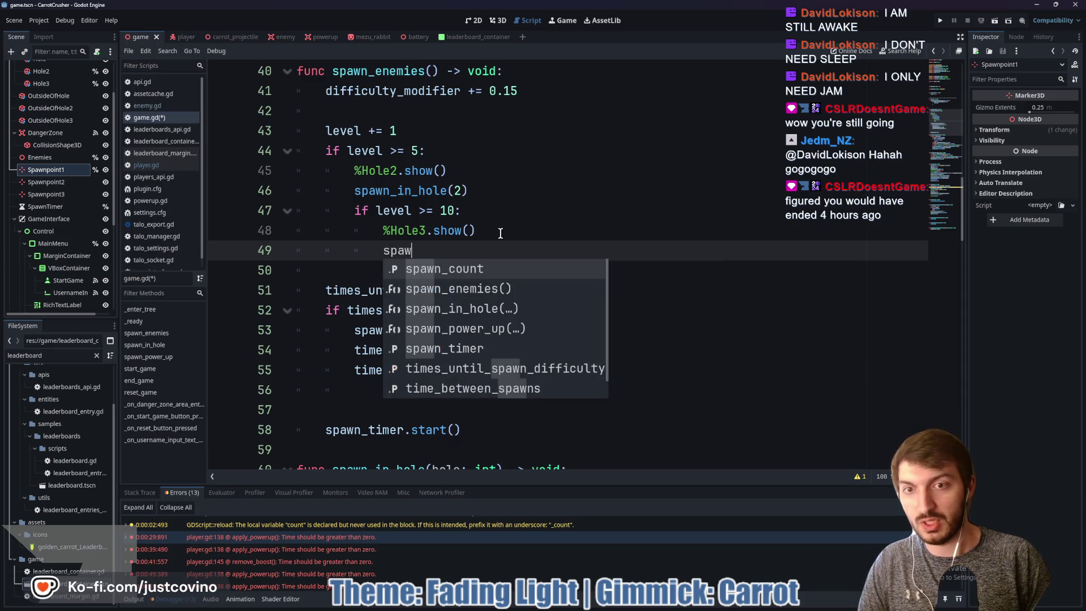
key("Down")
key("Down")
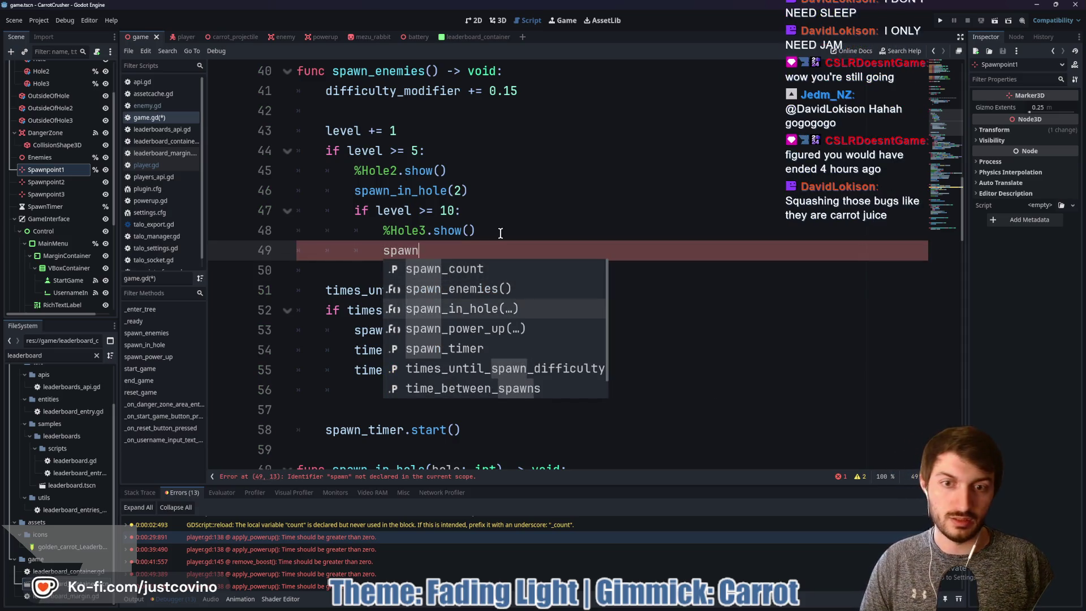
key("Return")
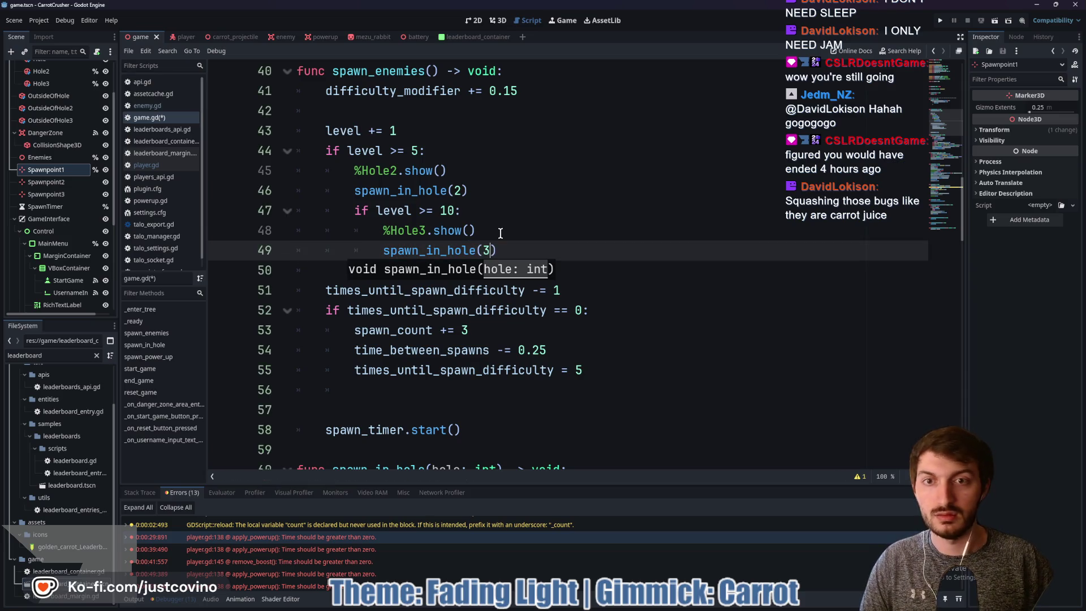
left_click(526, 239)
- Add spawn_in_hole(1) after the level checks and save game.gd
left_click(417, 270)
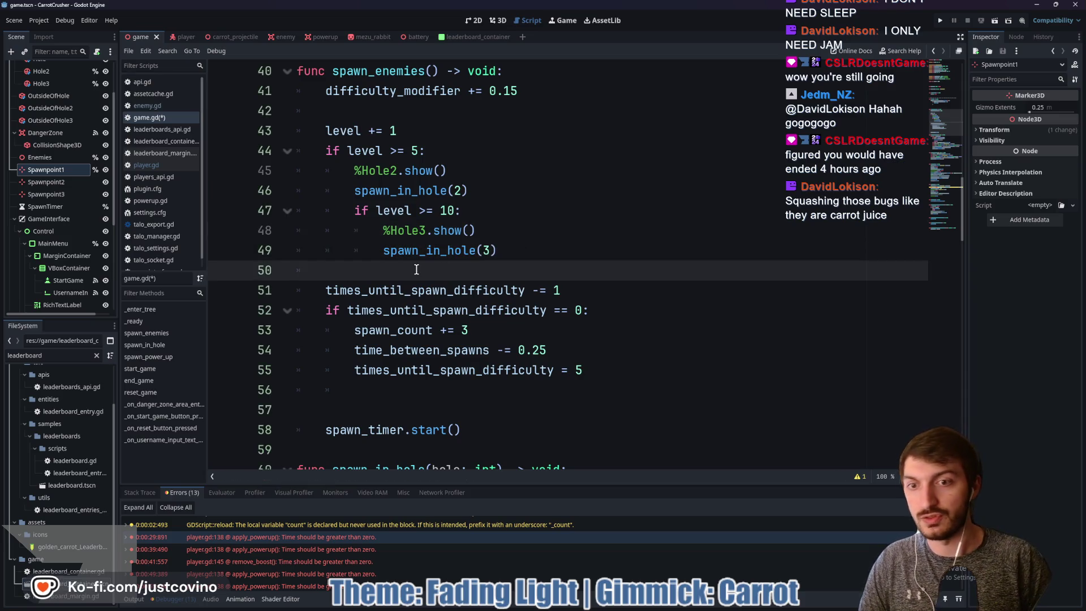
type("spawn")
key("Down")
key("Down")
key("Return")
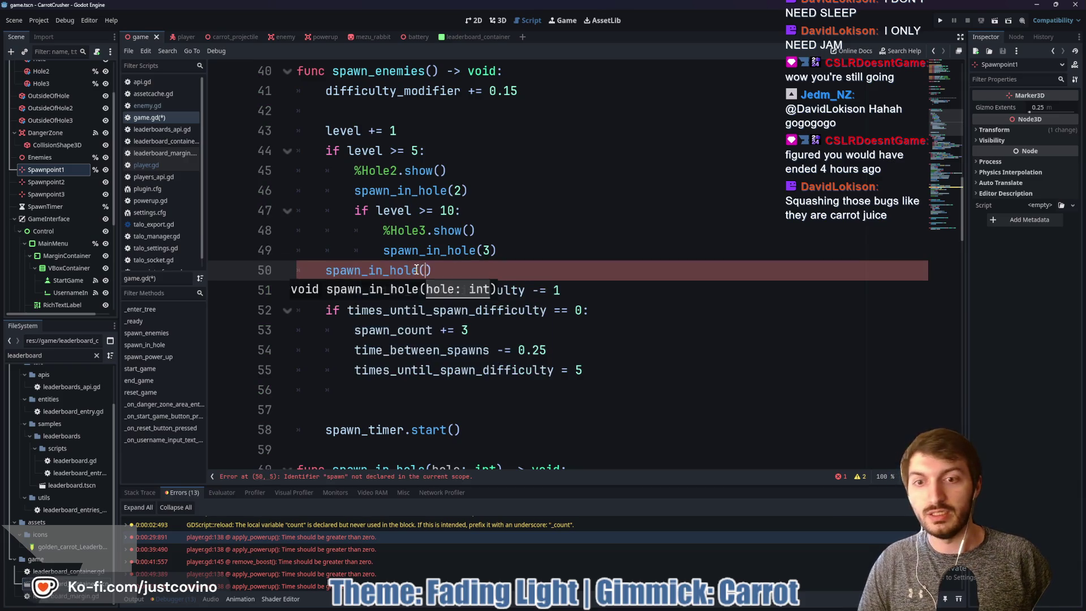
left_click(530, 267)
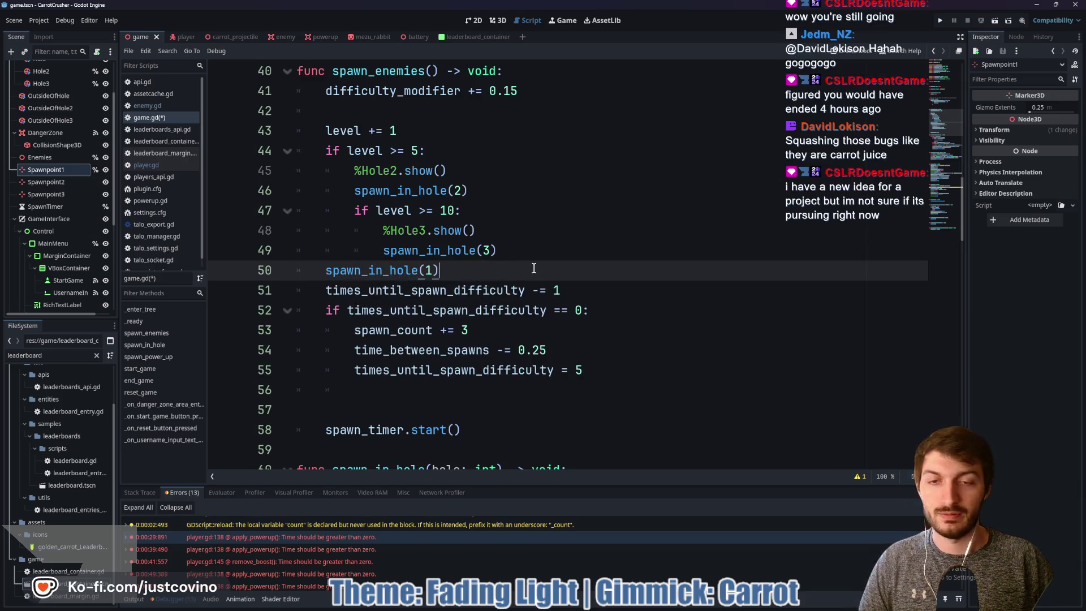
scroll(532, 266, "down", 5)
left_click(533, 257)
key("ctrl+s")
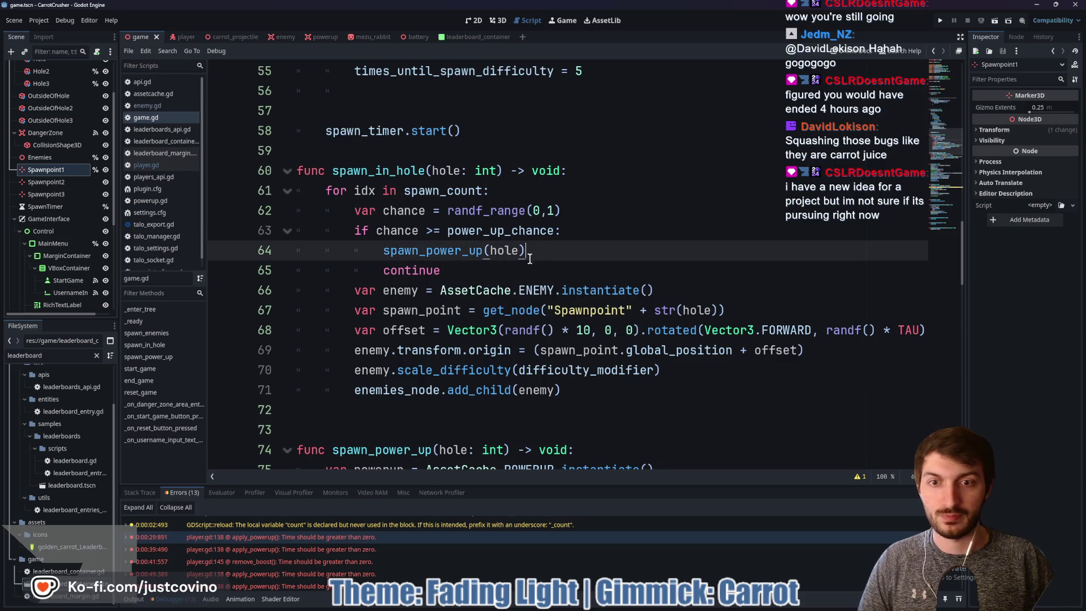
- Toggle Hole3's visibility in the scene tree and save the scene and script
scroll(548, 268, "down", 2)
scroll(561, 278, "up", 6)
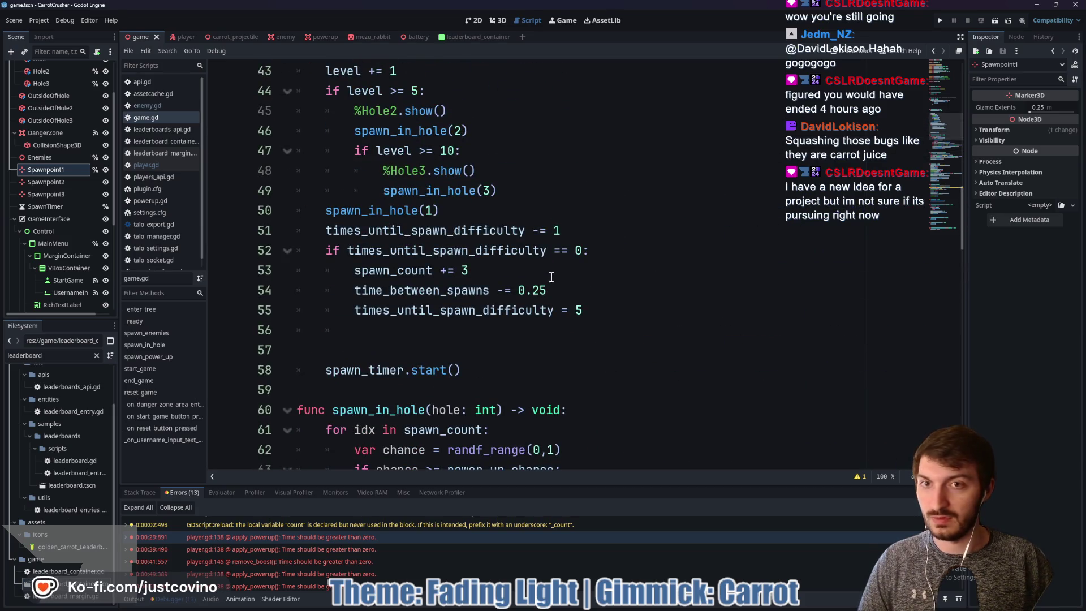
scroll(546, 277, "up", 3)
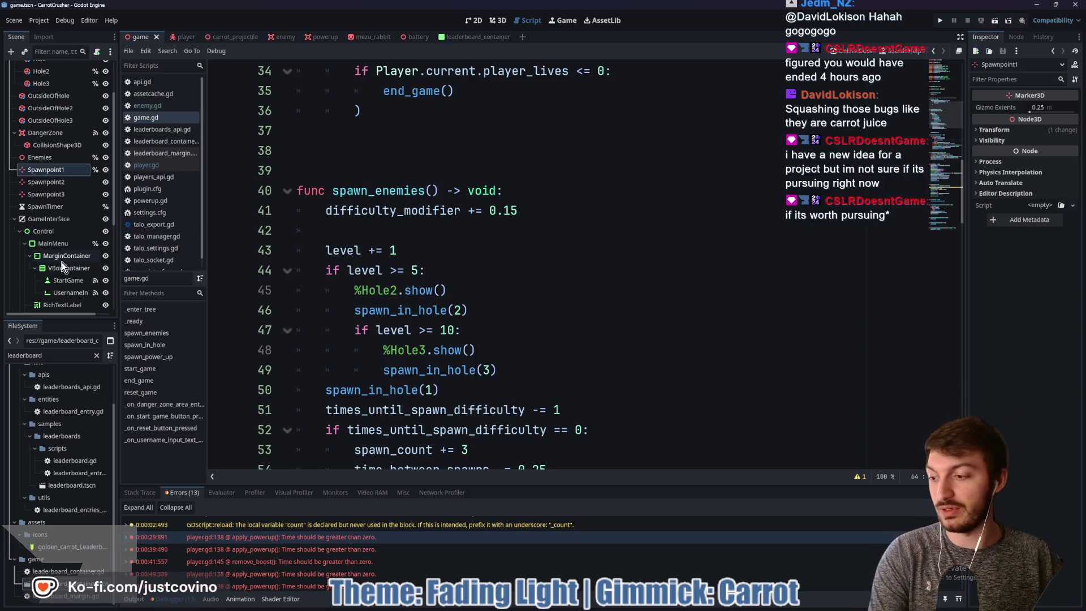
scroll(71, 185, "up", 3)
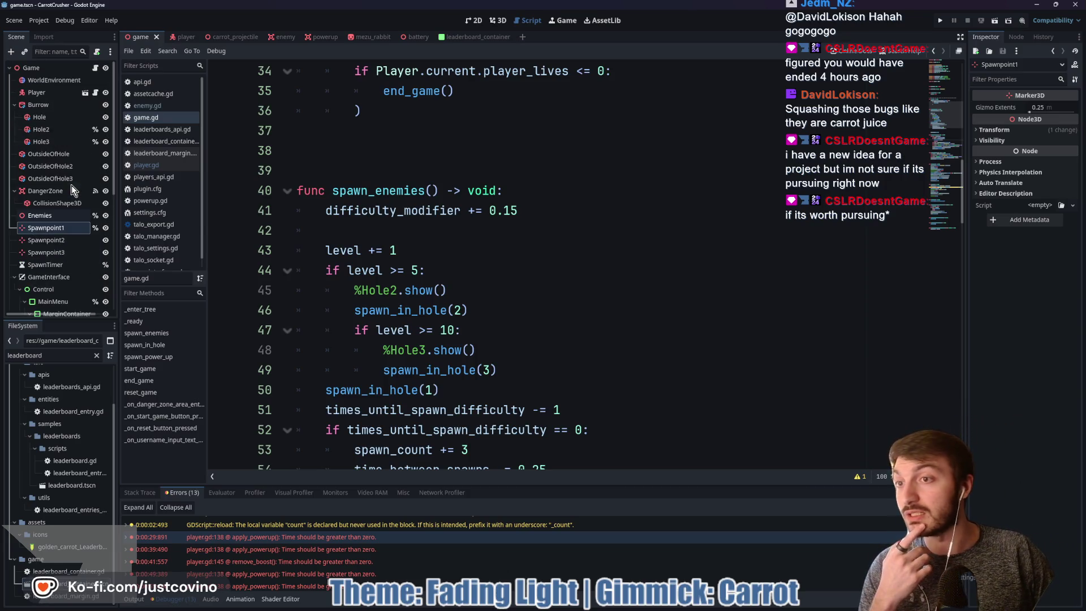
left_click(105, 142)
left_click(420, 164)
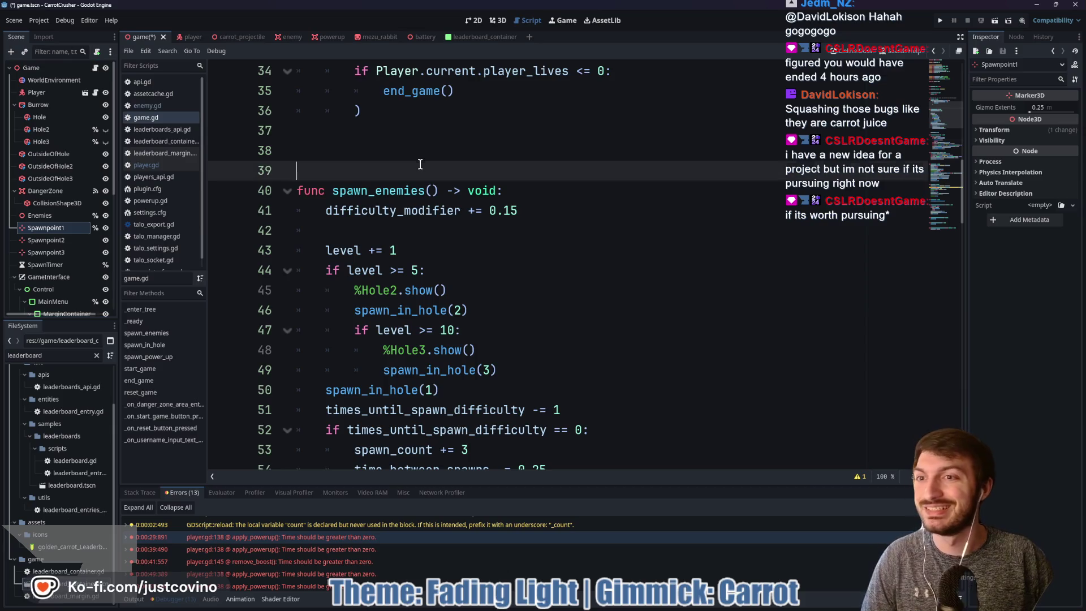
key("ctrl+s")
- Run the game with F5 to test the hole spawning
scroll(415, 163, "down", 7)
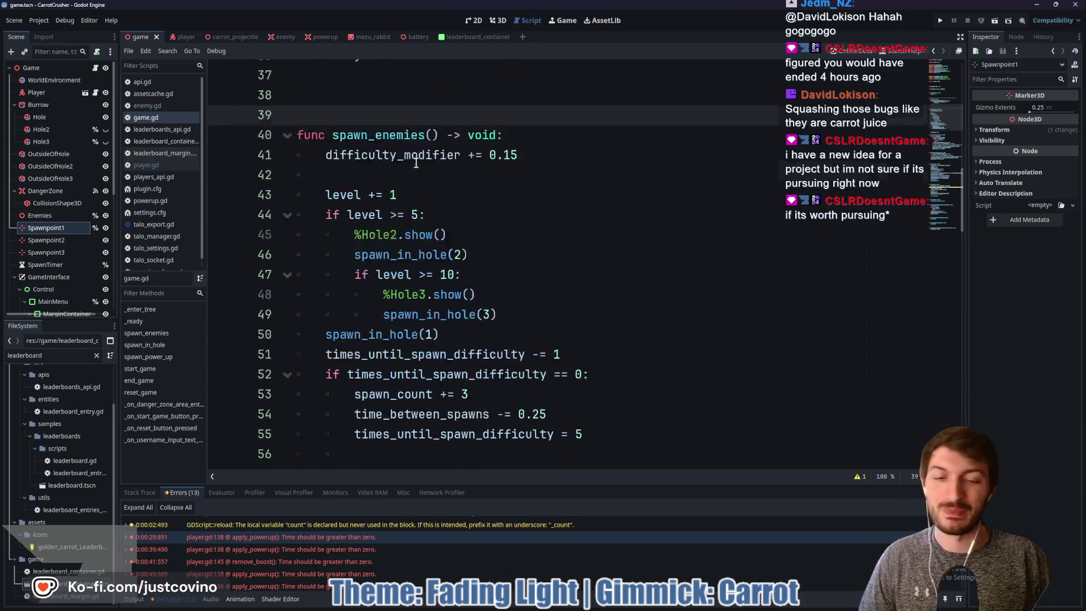
scroll(416, 162, "down", 3)
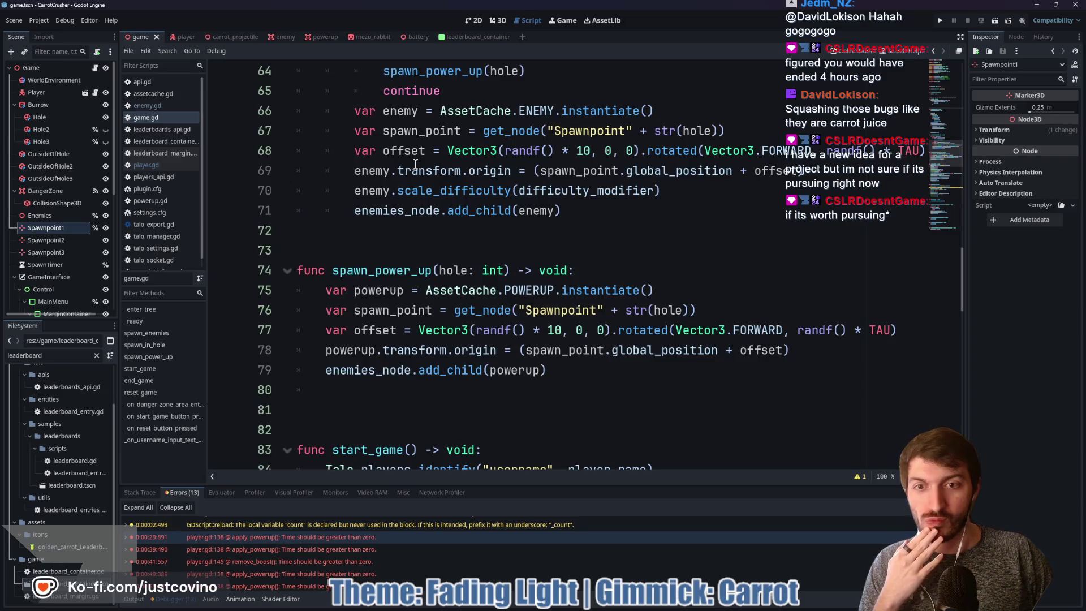
scroll(414, 164, "up", 3)
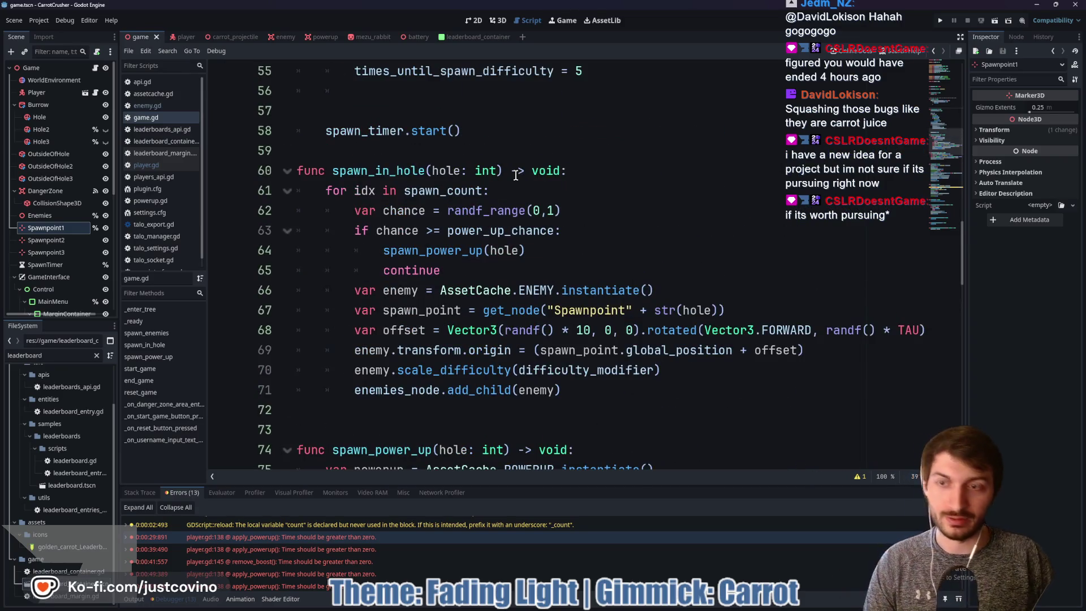
key("F5")
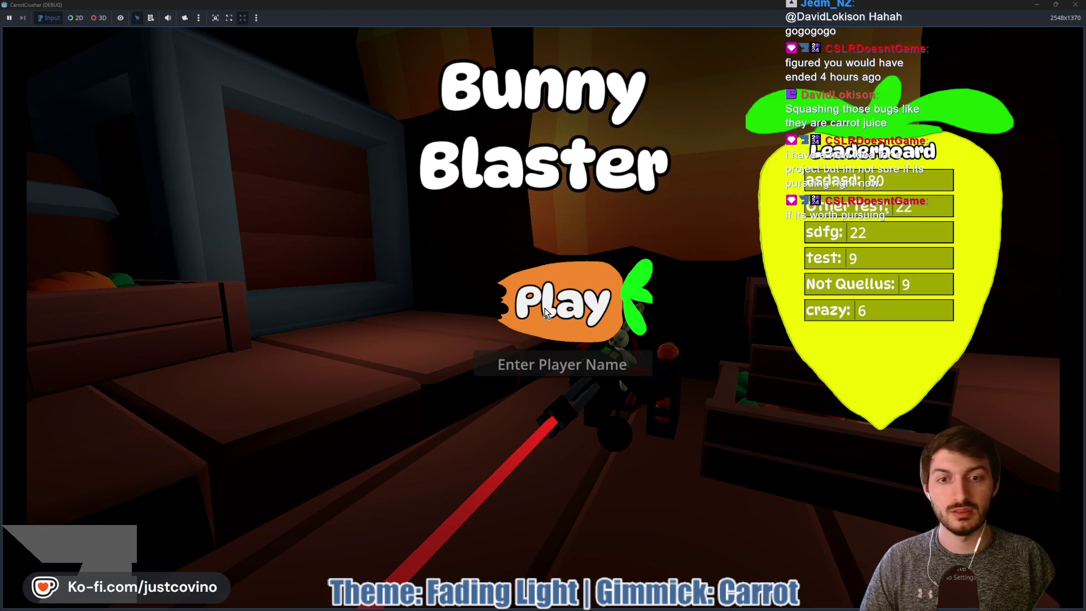
- Enter a player name in the name field and start a round with Play
left_click(566, 305)
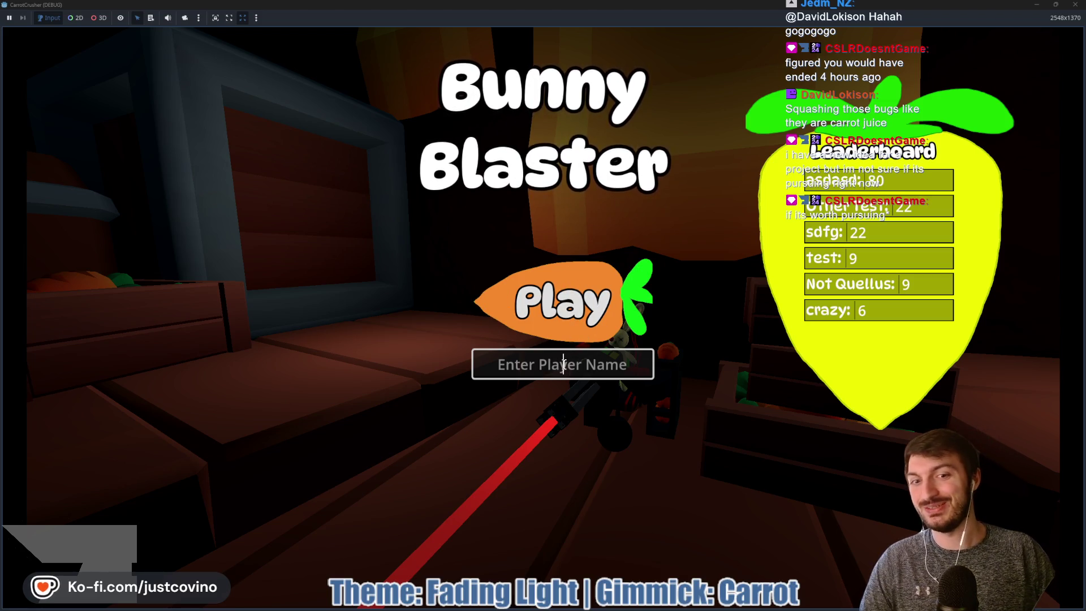
type("NOTJE")
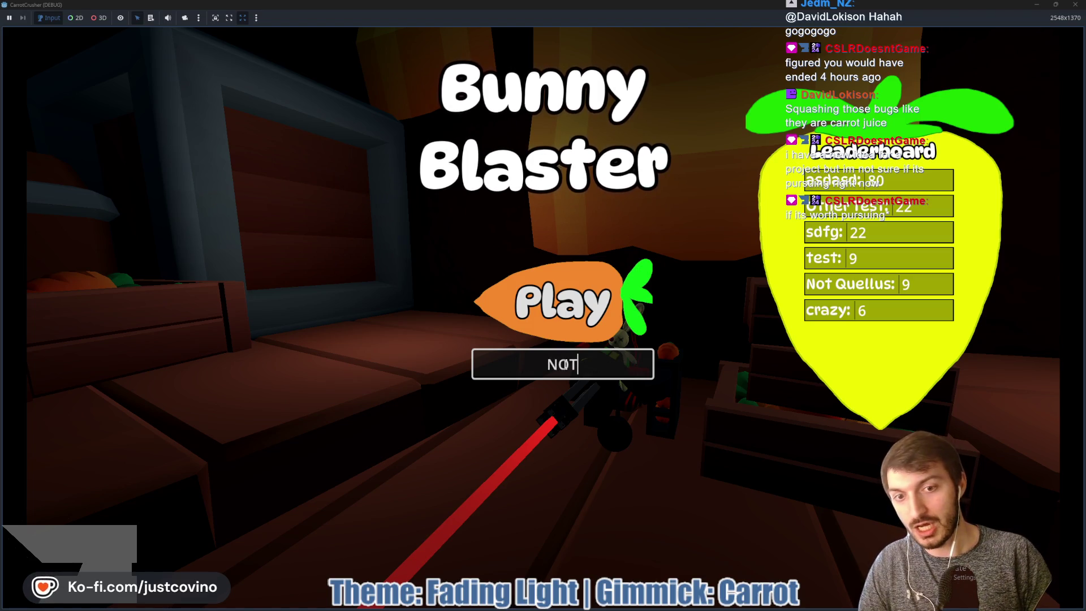
type("DM")
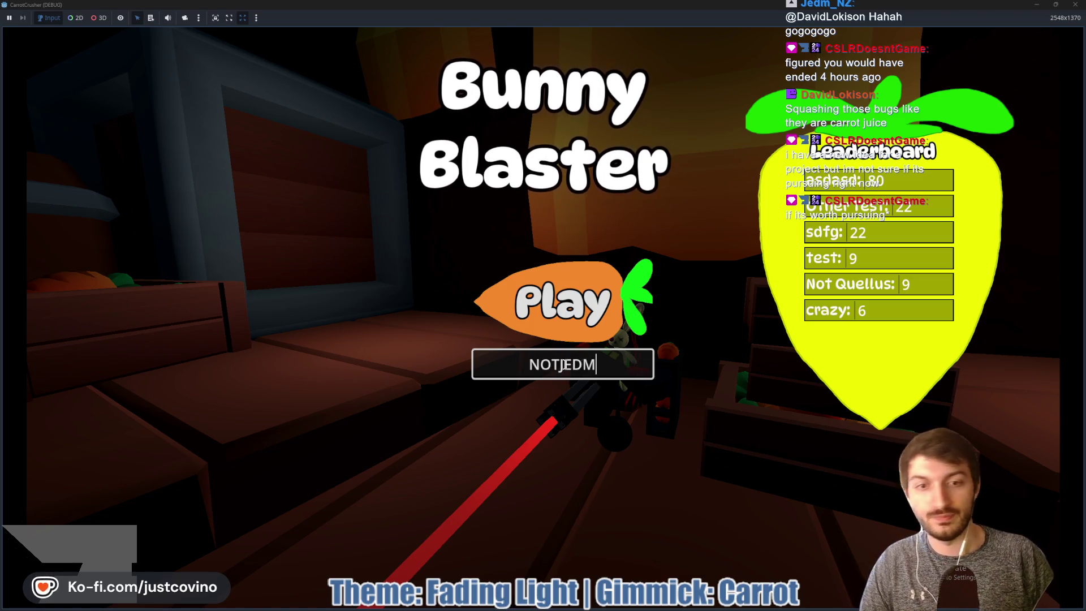
left_click(560, 302)
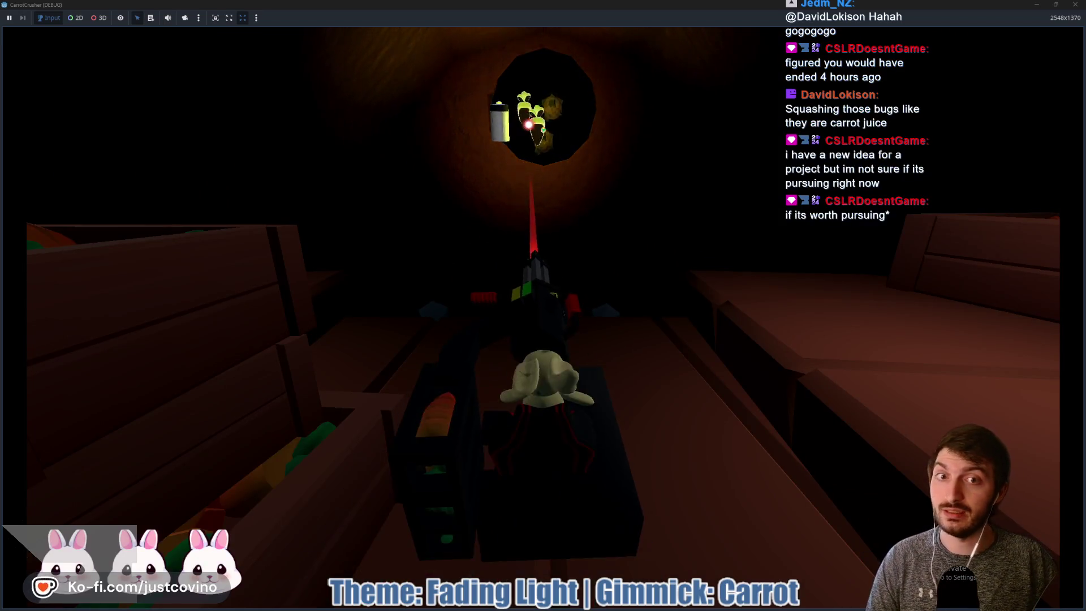
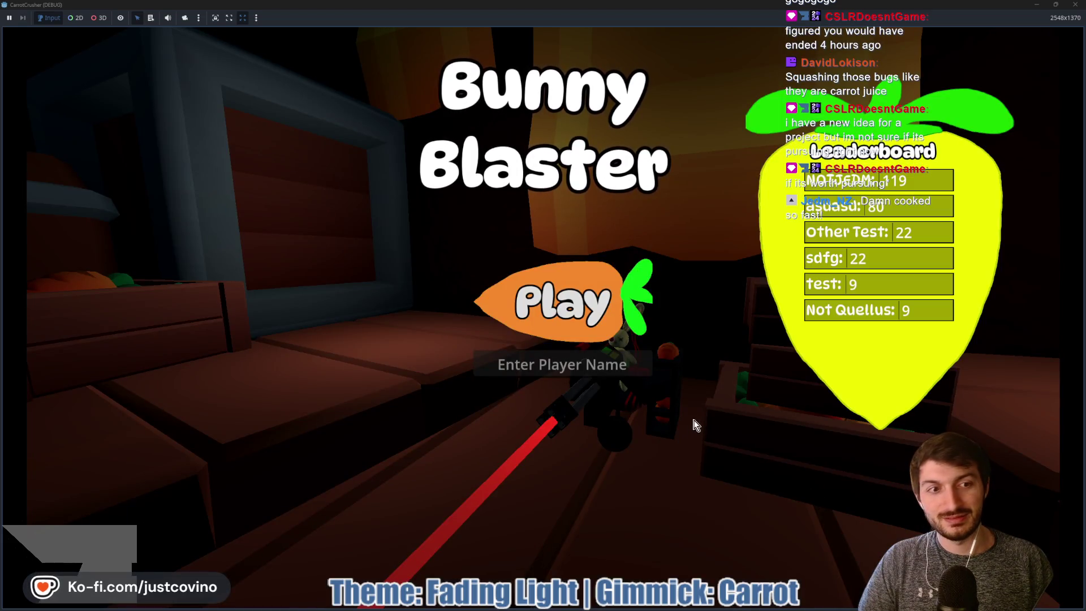
- Close the running Bunny Blaster game and inspect the player.gd powerup error in the Debugger
key("super+Down")
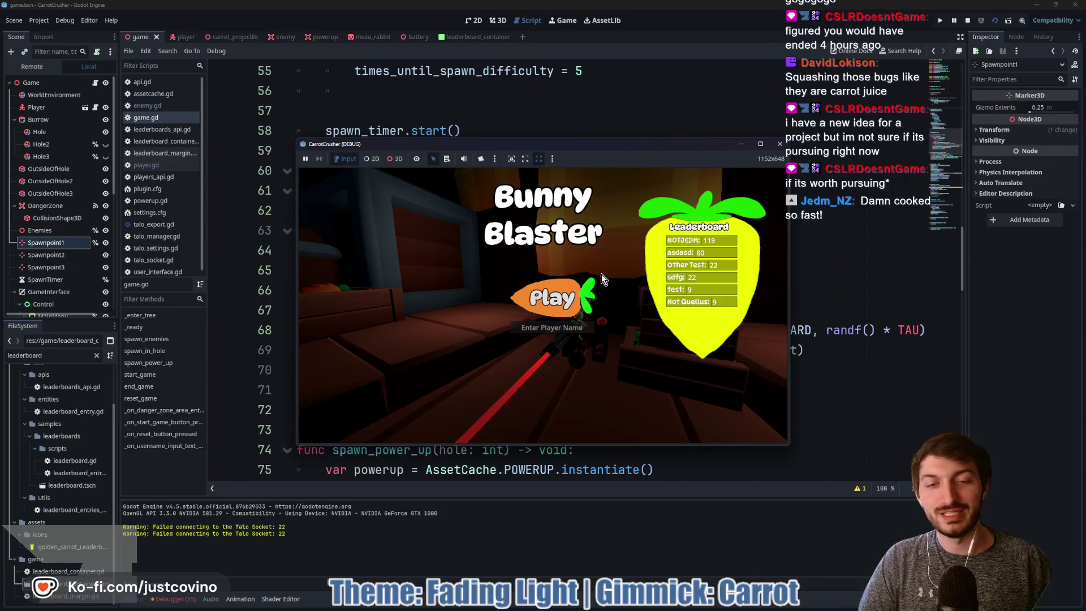
left_click(779, 143)
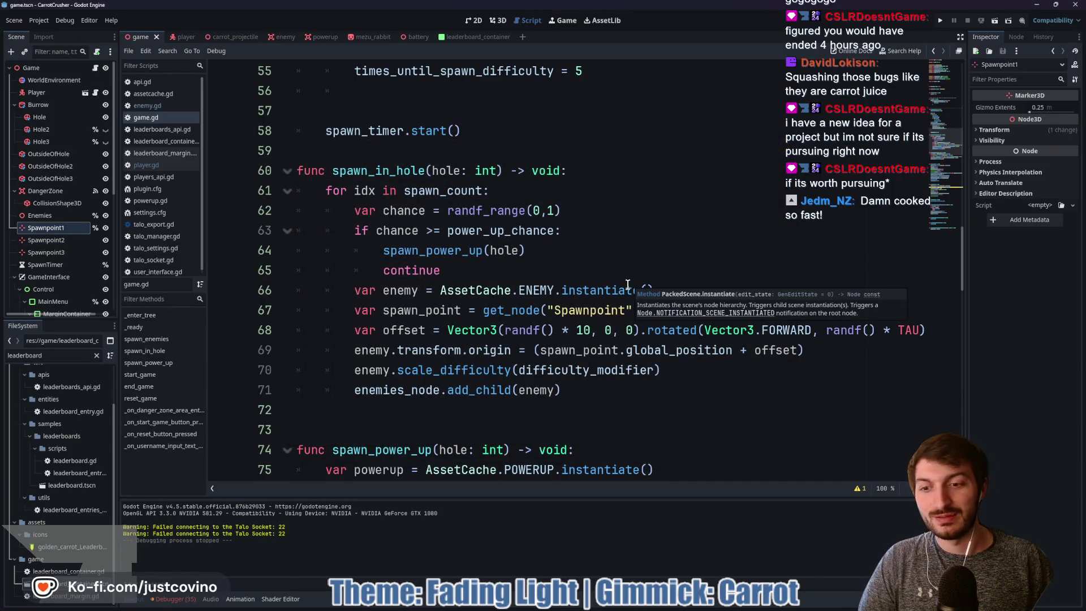
left_click(173, 599)
double_click(300, 566)
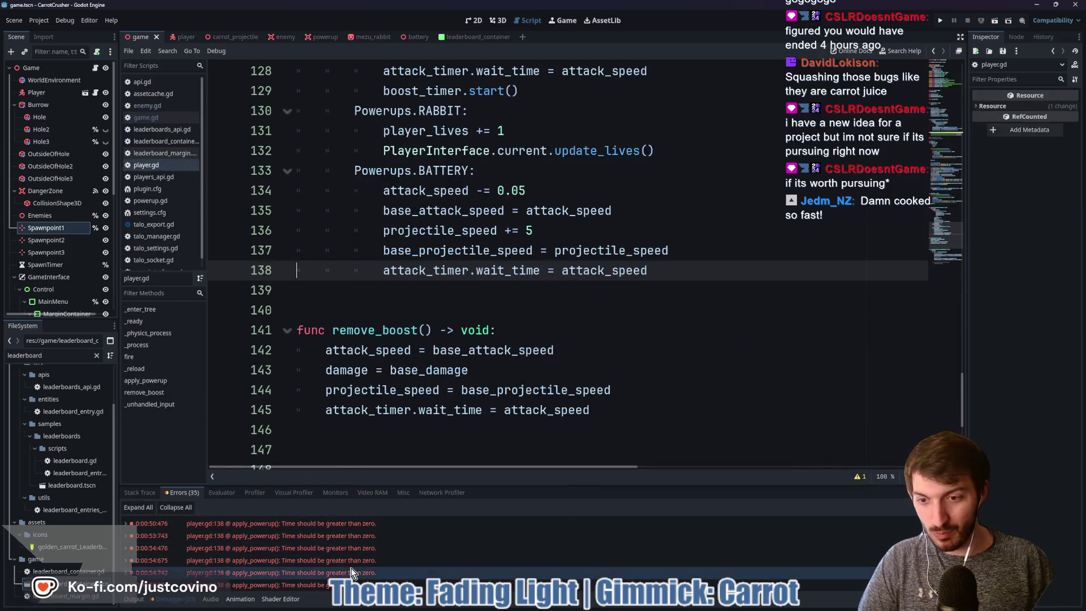
key("F5")
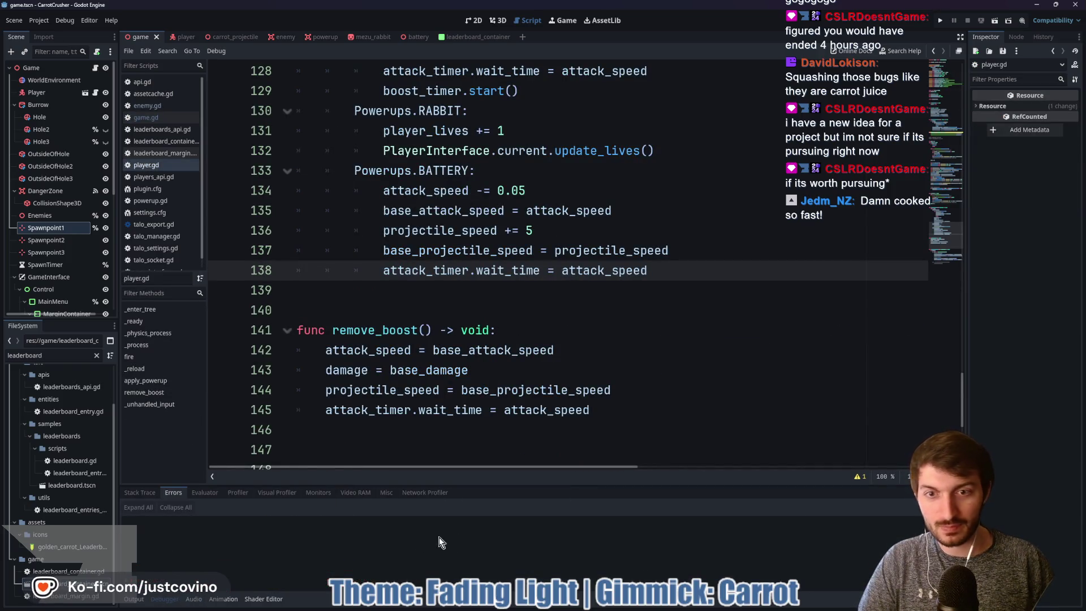
- Return to the Output log and show the scene in the 3D view from the front
left_click(142, 599)
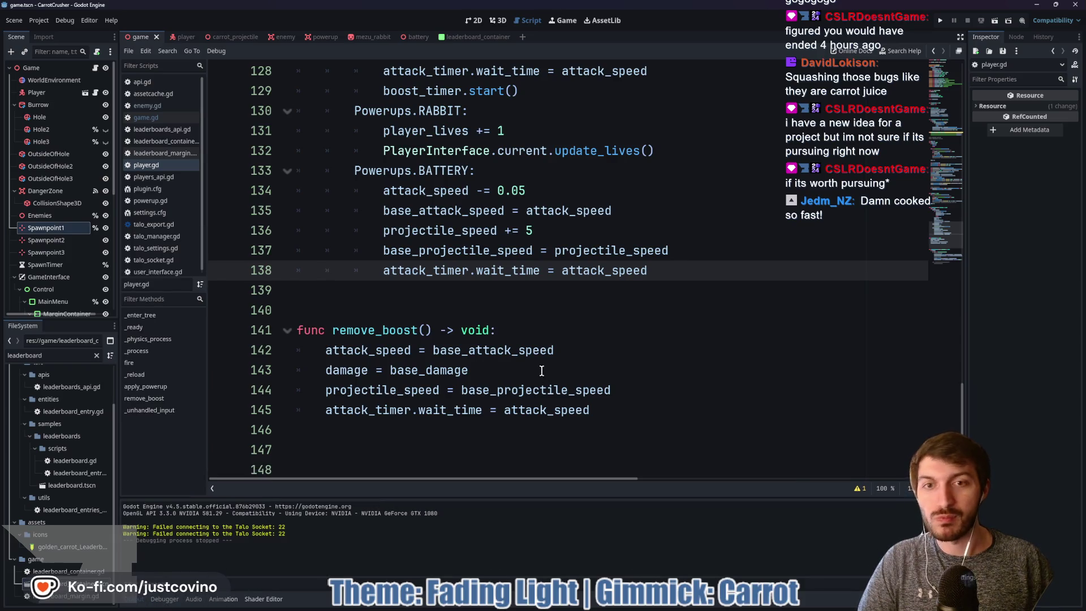
scroll(541, 370, "up", 6)
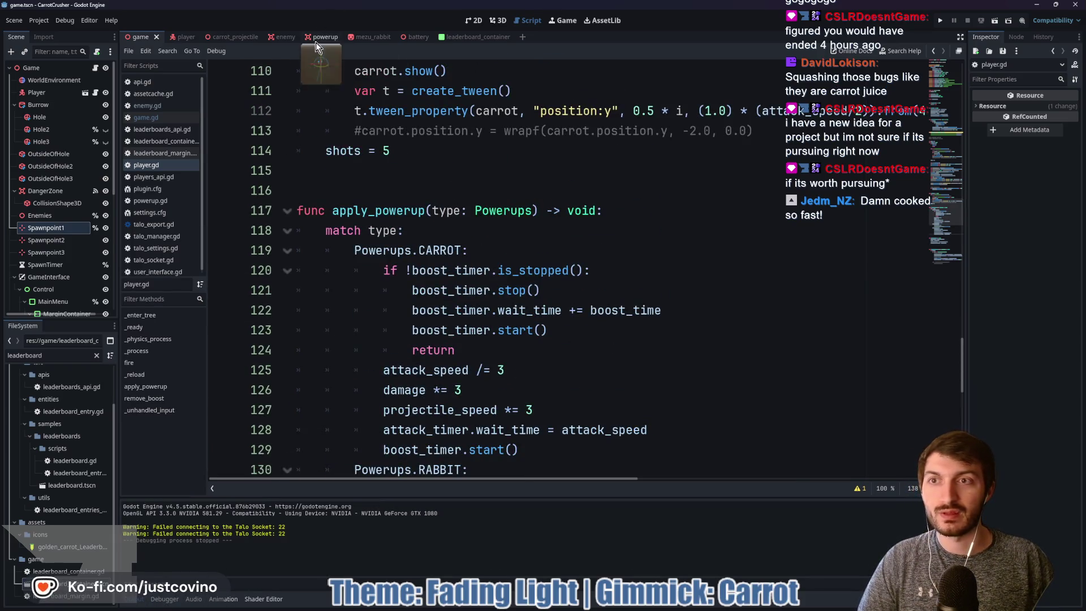
key("ctrl+F2")
key("KP_1")
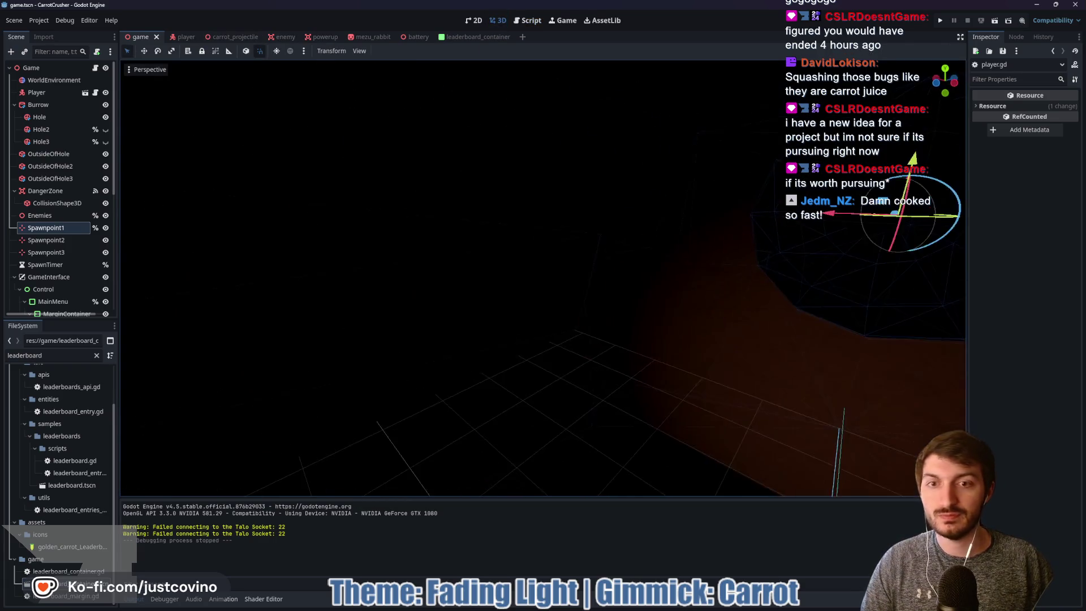
- Show Hole3, resize the OutsideOfHole3 box to 40 wide by 61 tall, and save
left_click(105, 141)
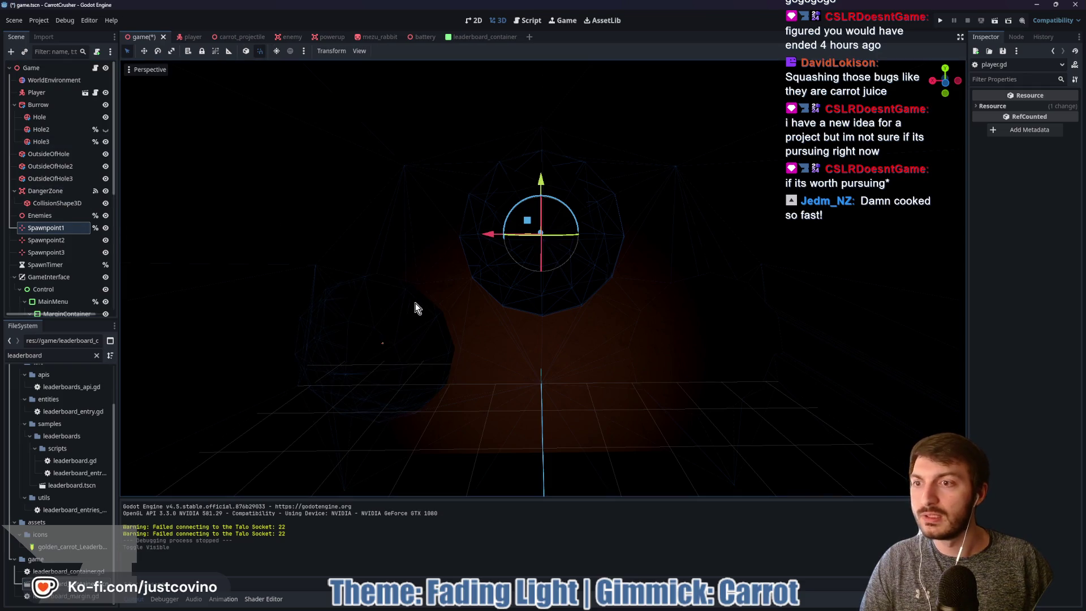
left_click(397, 306)
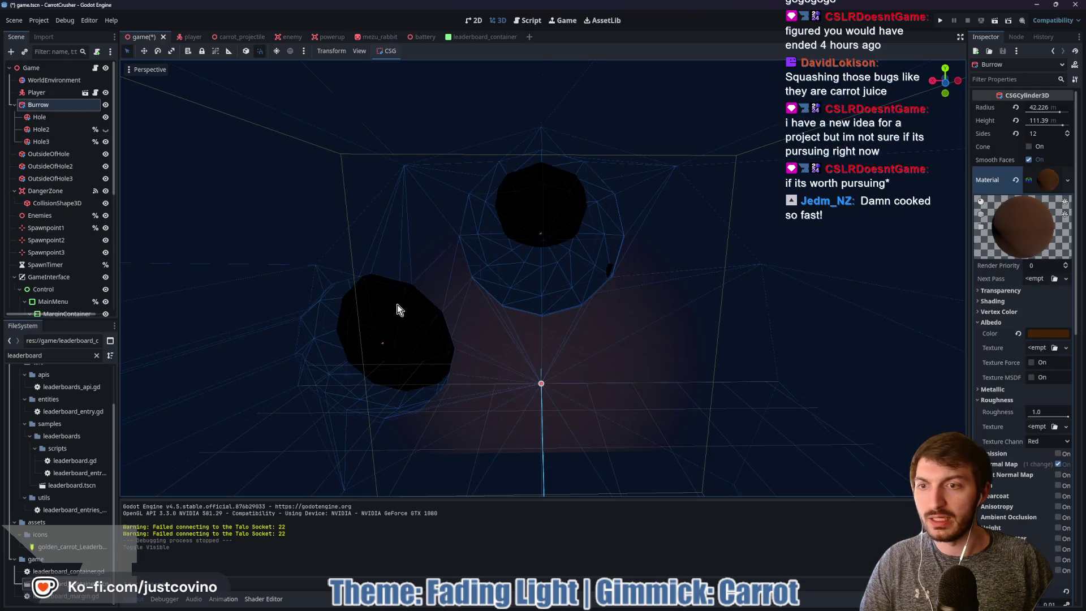
left_click(50, 178)
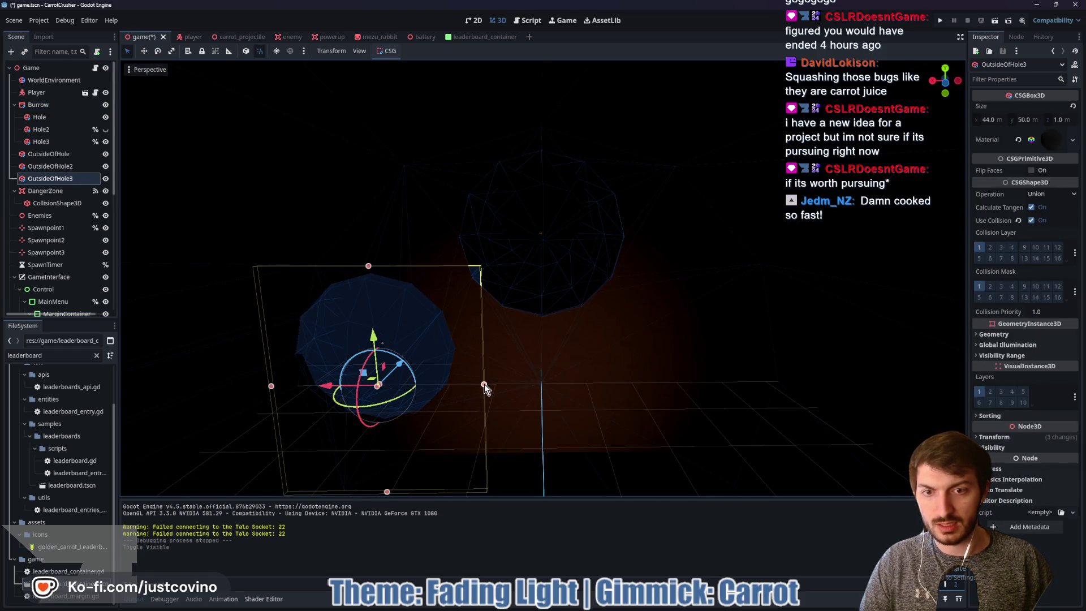
left_click_drag(484, 384, 462, 381)
left_click_drag(357, 266, 356, 212)
key("ctrl+s")
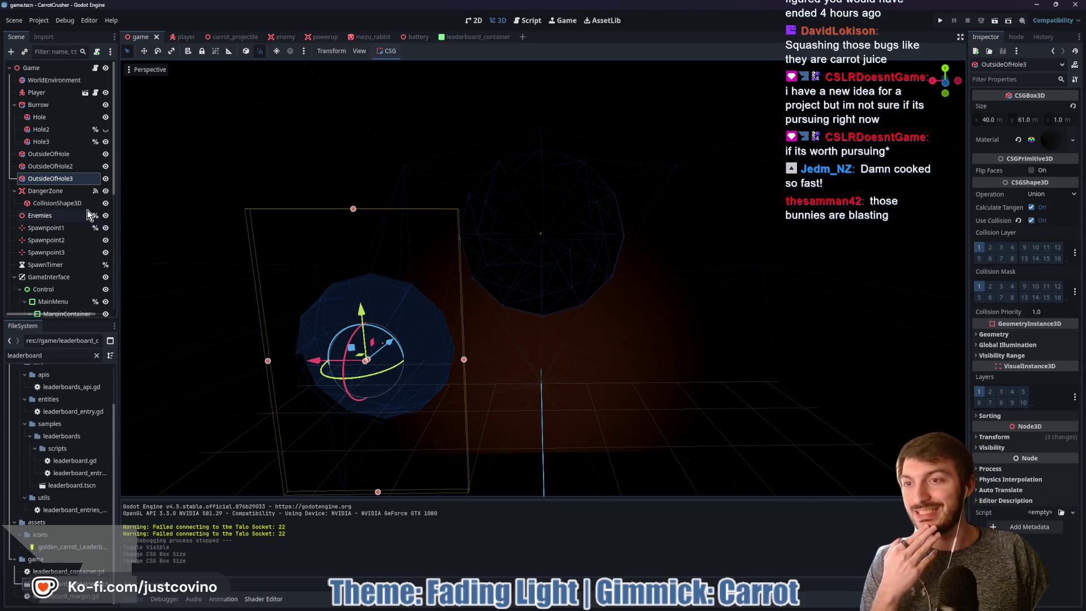
- Hide Hole3 again and save the scene
left_click(106, 142)
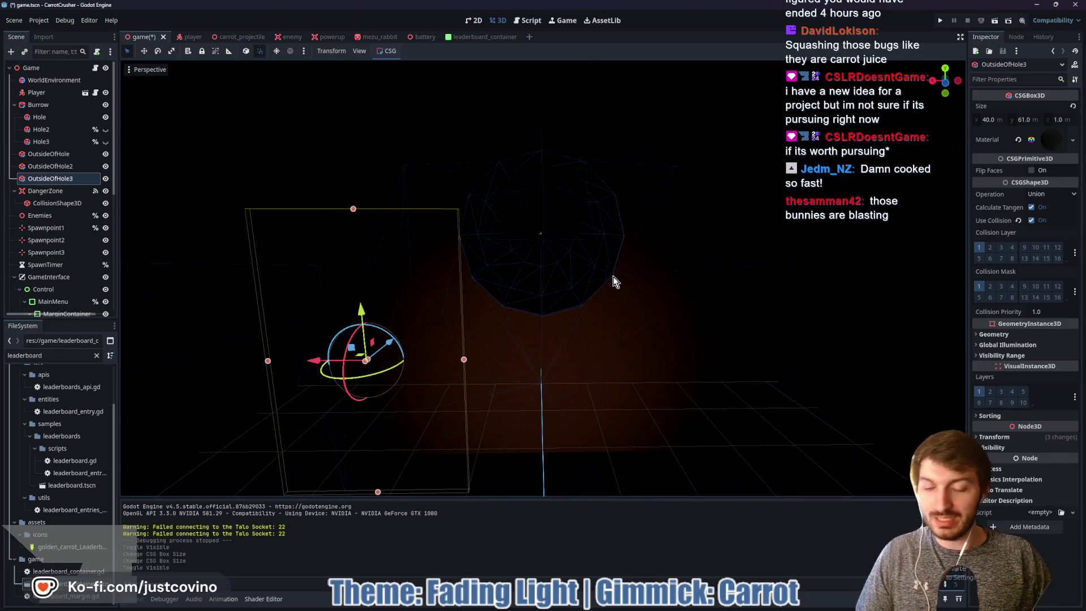
key("ctrl+s")
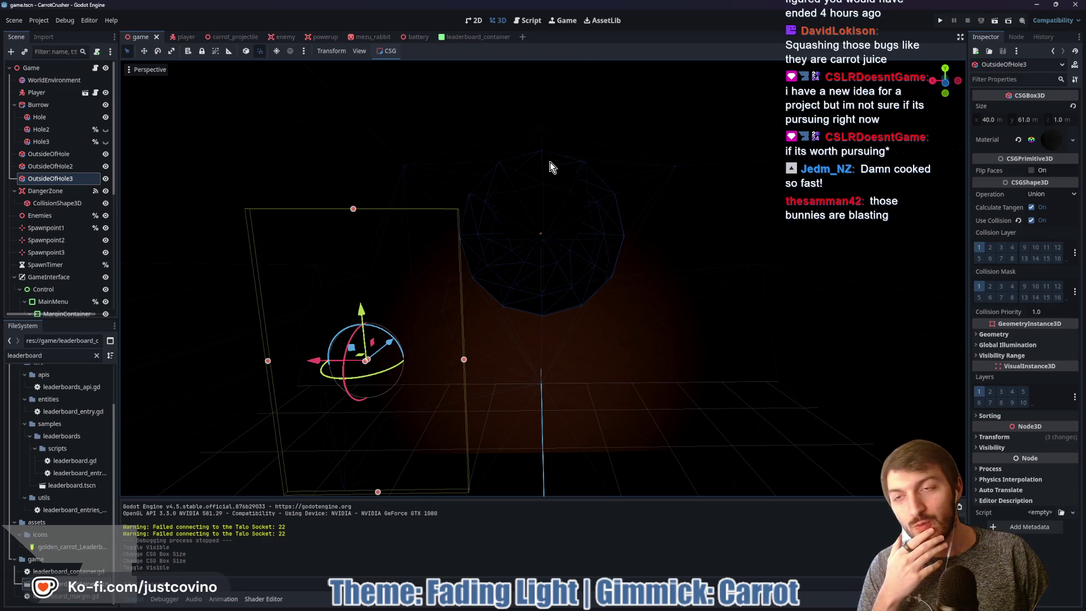
scroll(564, 194, "down", 5)
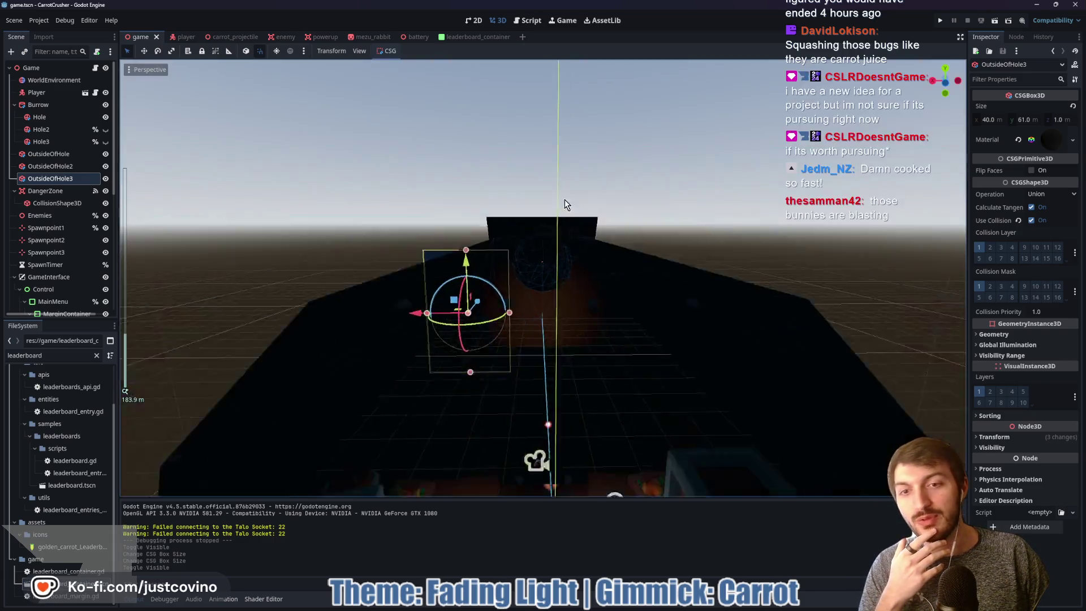
scroll(659, 267, "up", 5)
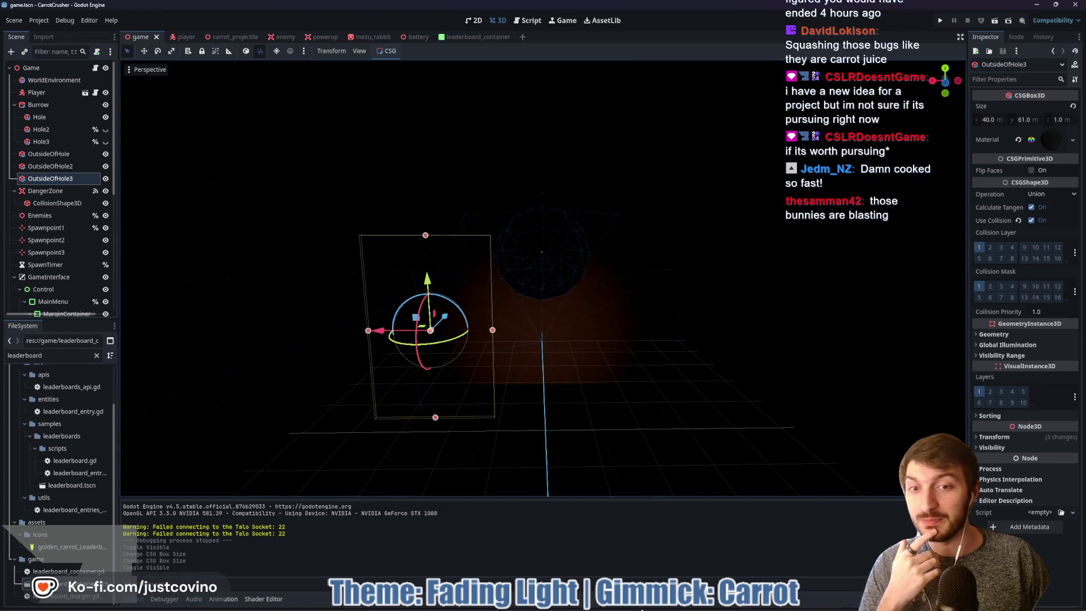
- In GitHub Desktop, commit the changed files to main with summary 'Multiholed'
left_click(615, 607)
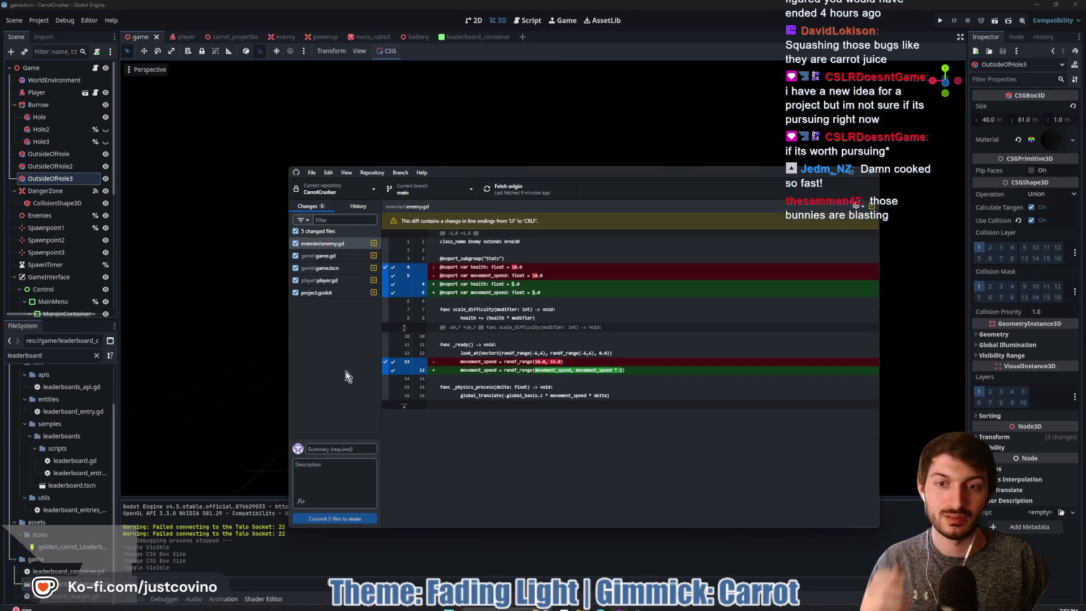
left_click(333, 448)
type("Multihole")
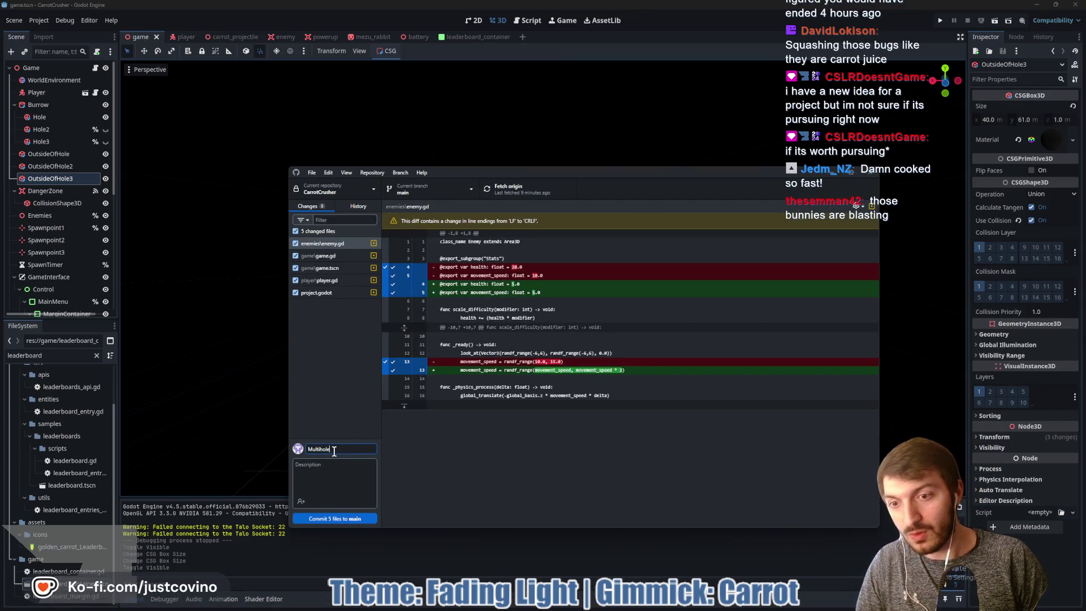
type("d")
left_click(348, 519)
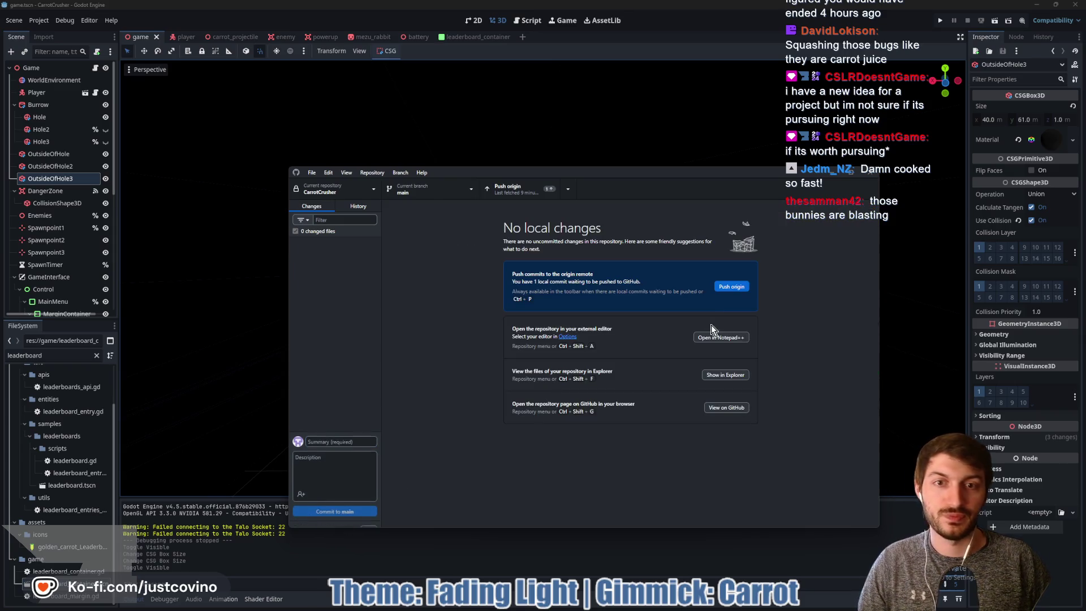
- Push the commit to origin and go back to the Godot editor
left_click(739, 288)
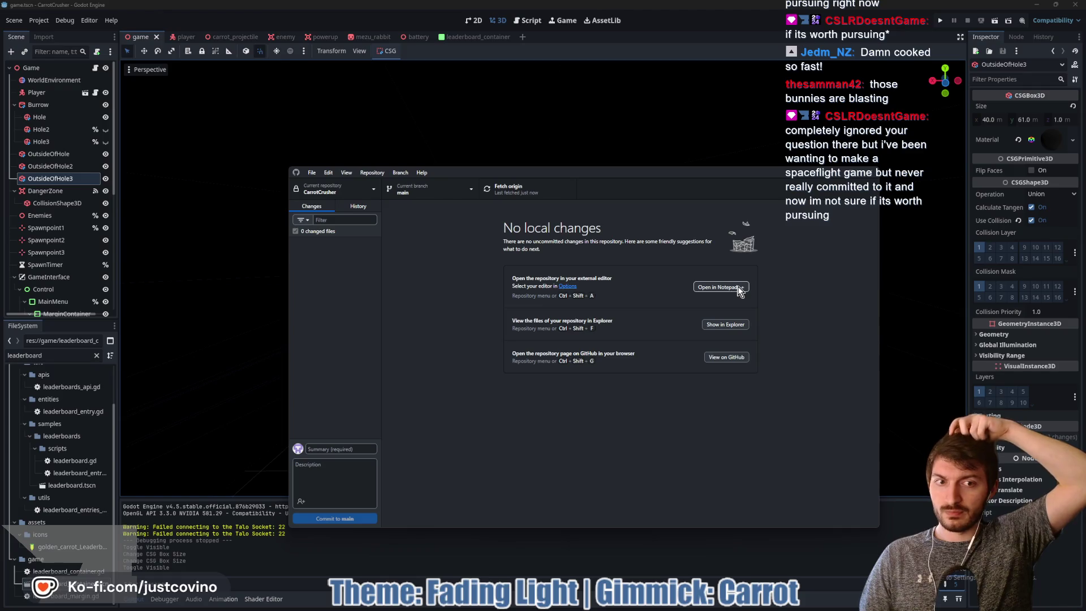
left_click(674, 22)
left_click_drag(593, 298, 594, 305)
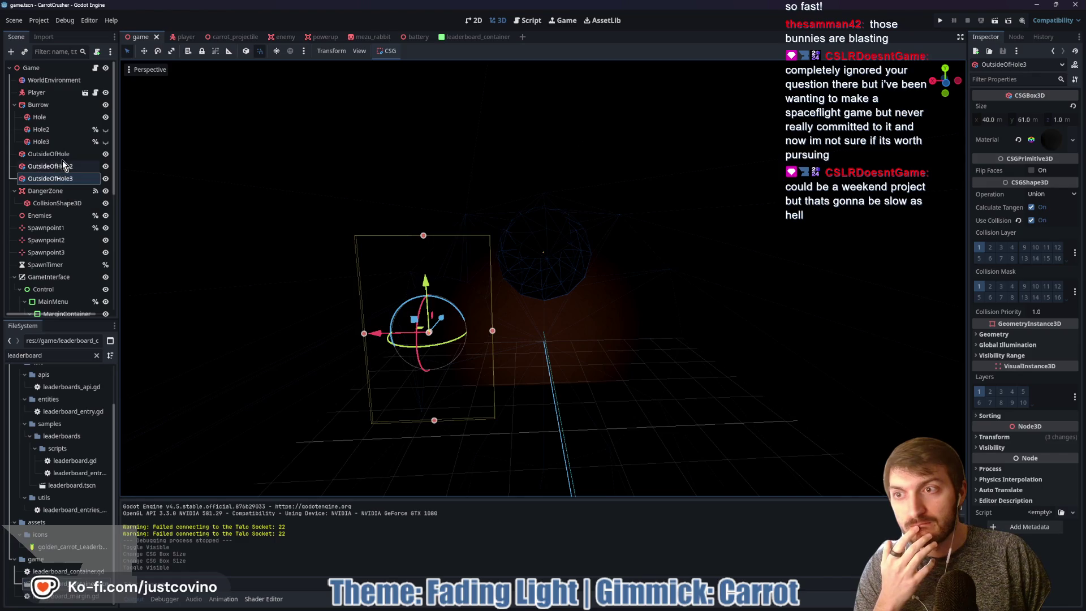
- In the 2D view, hide MainMenu and make DeathMenu visible
scroll(62, 243, "down", 5)
left_click(476, 22)
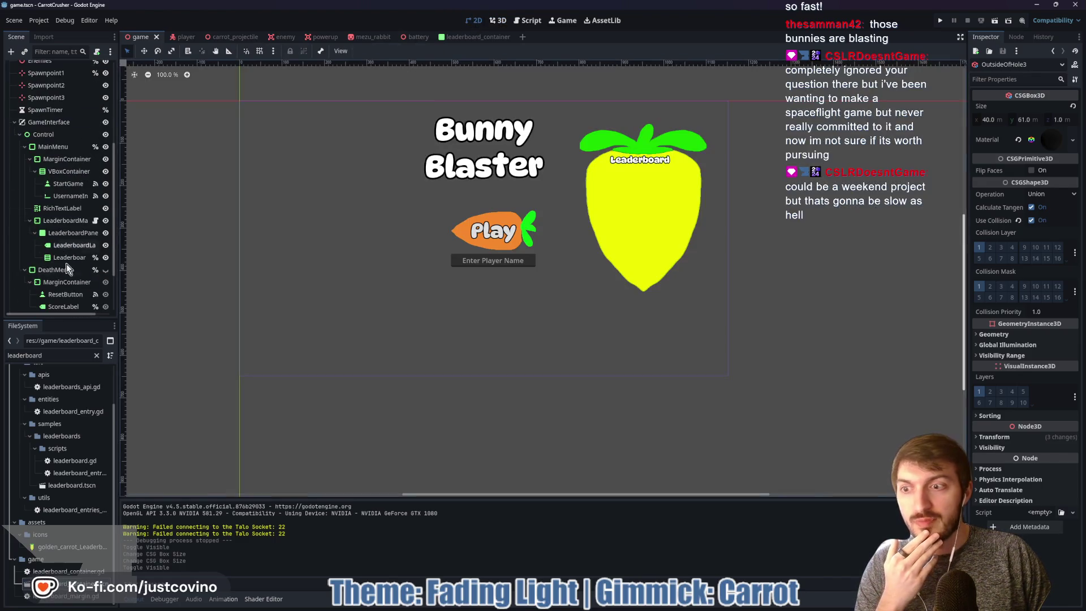
left_click(50, 270)
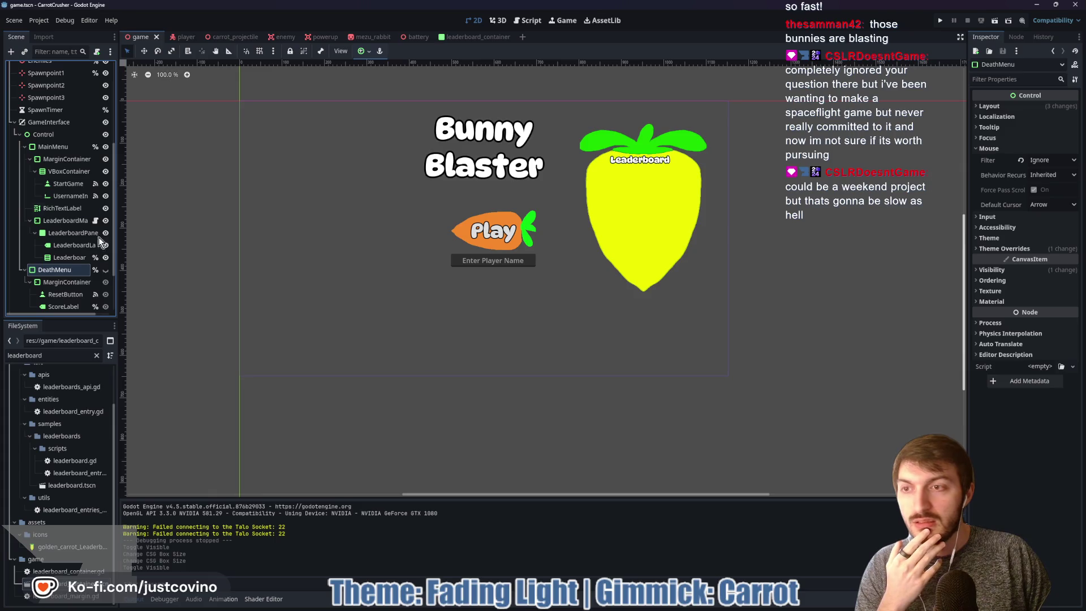
left_click(106, 148)
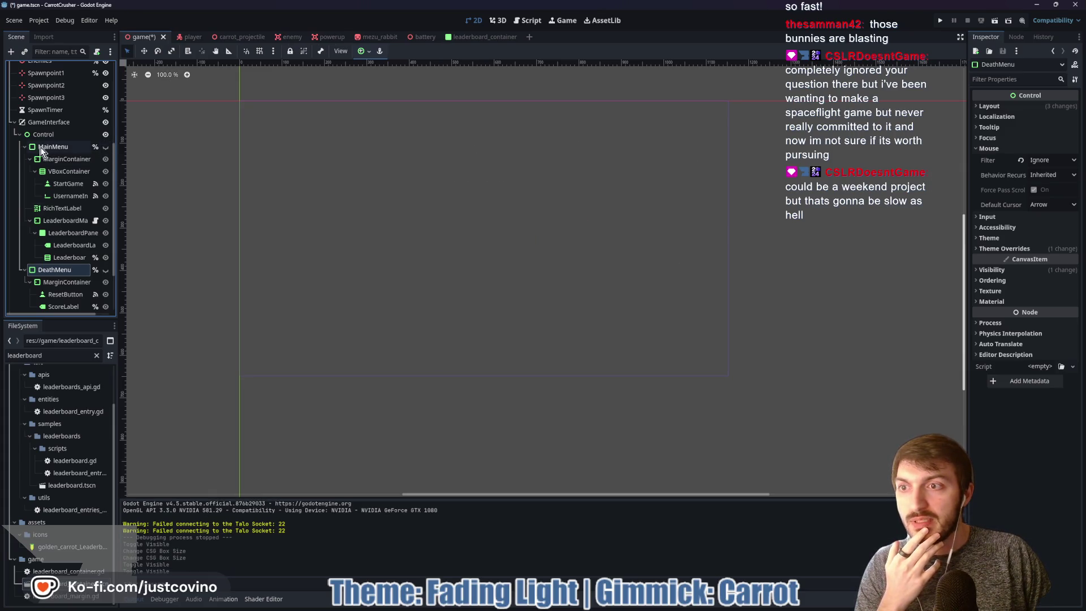
left_click(23, 146)
left_click(106, 210)
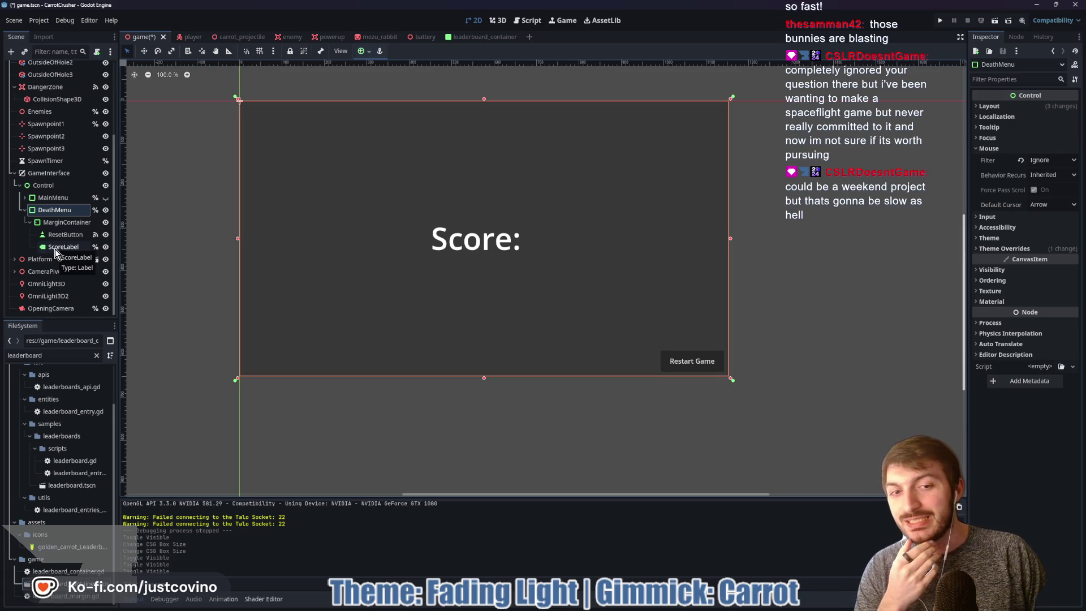
- Select the DeathMenu's MarginContainer and bring up the Create New Node dialog
left_click(64, 234)
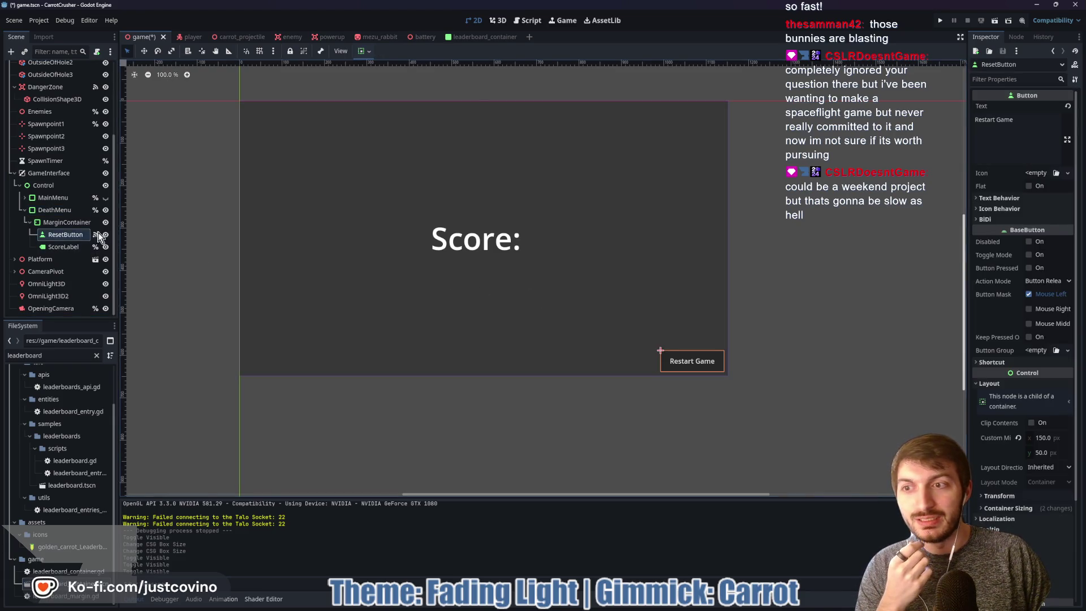
left_click(65, 222)
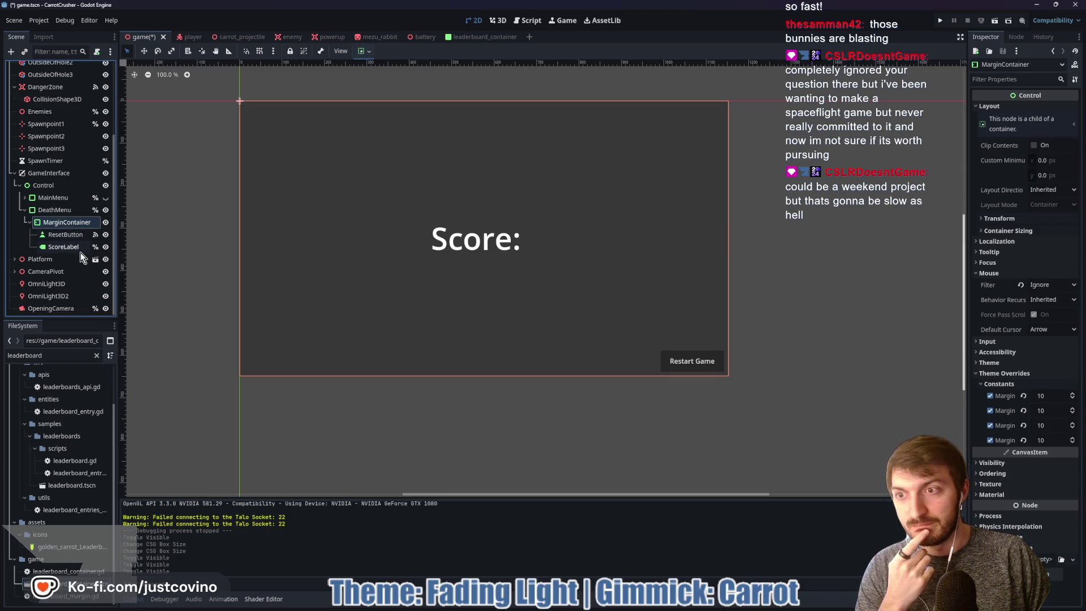
double_click(55, 223)
left_click(35, 225)
key("ctrl+a")
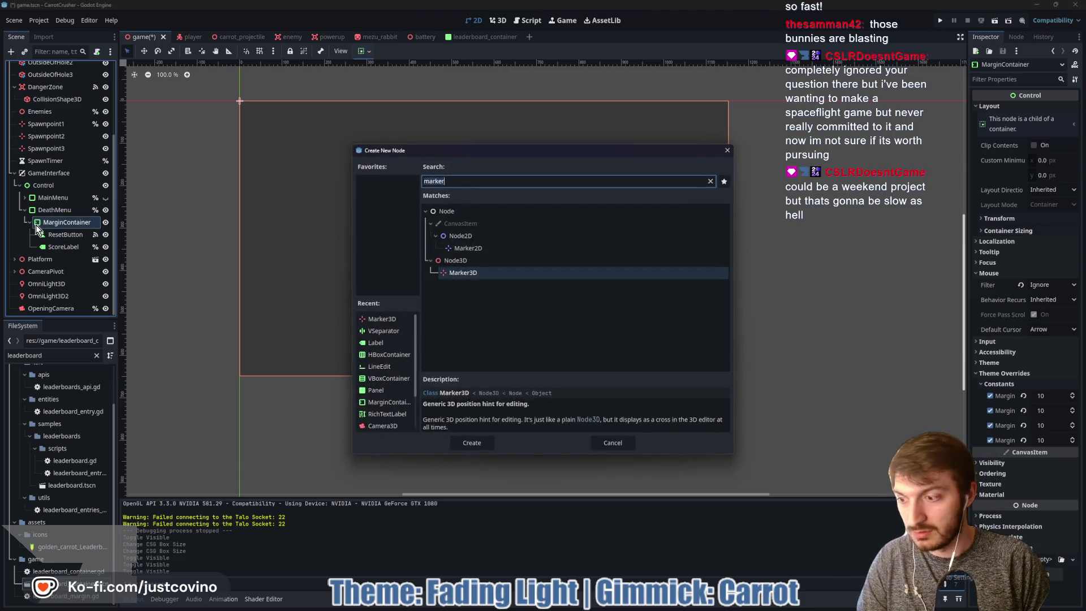
- Add a Label above ResetButton and ScoreLabel, centred horizontally and vertically
type("label")
key("Return")
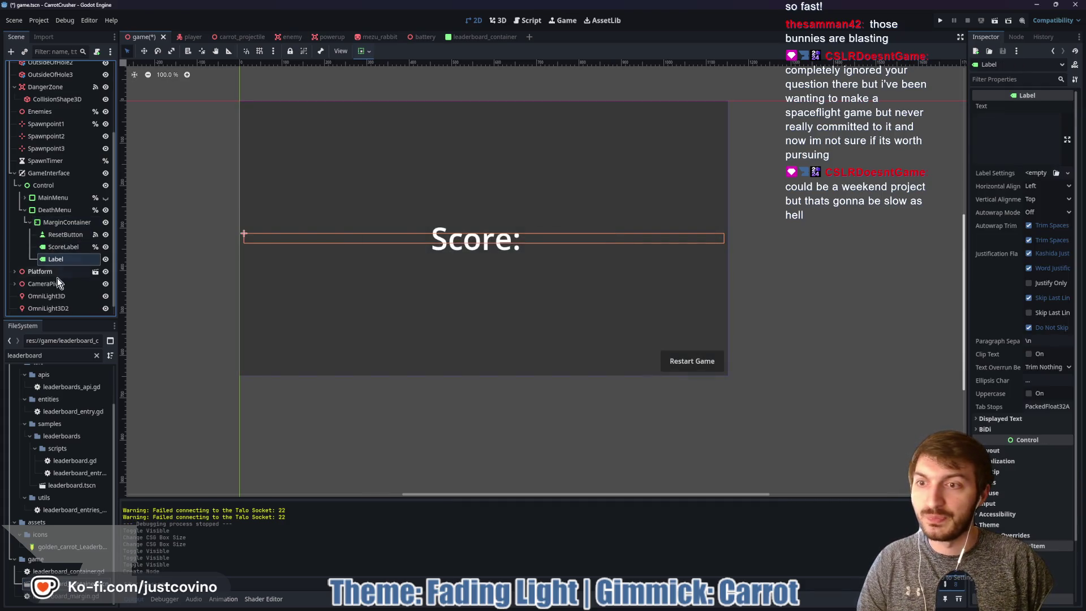
mouse_move(72, 260)
left_mouse_down()
mouse_move(57, 259)
mouse_move(43, 229)
left_mouse_up()
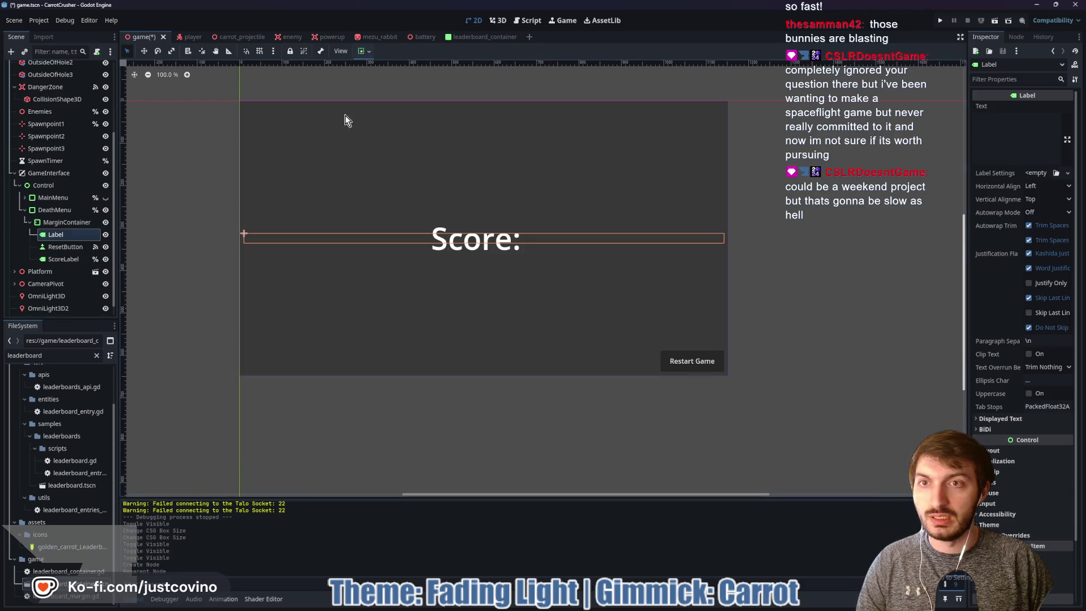
left_click(369, 53)
left_click(380, 82)
left_click(382, 131)
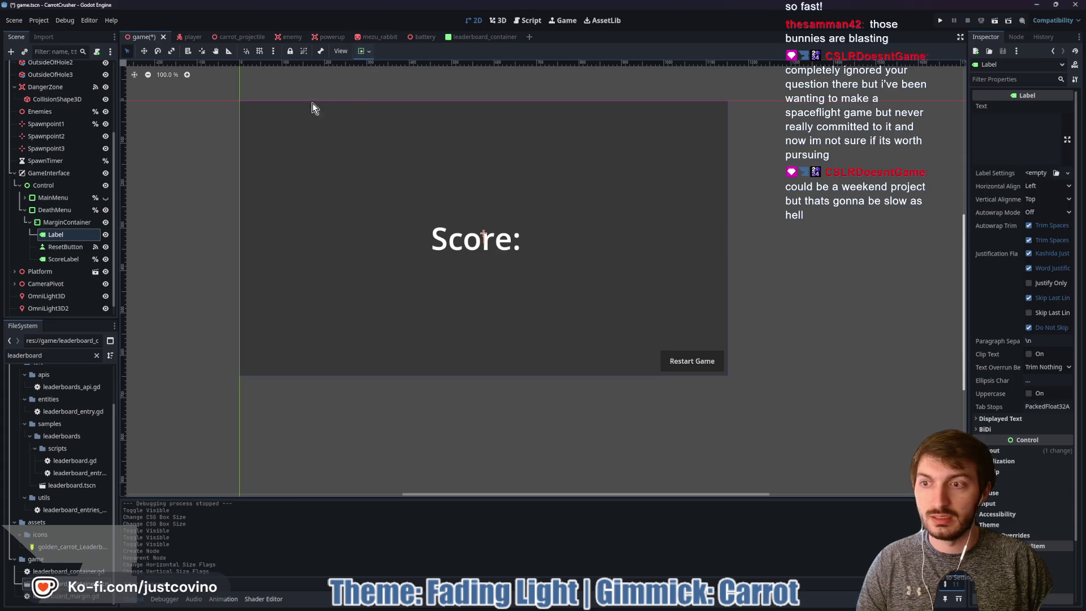
- Give the Label new LabelSettings and quick-load a custom font for it
left_click(1021, 129)
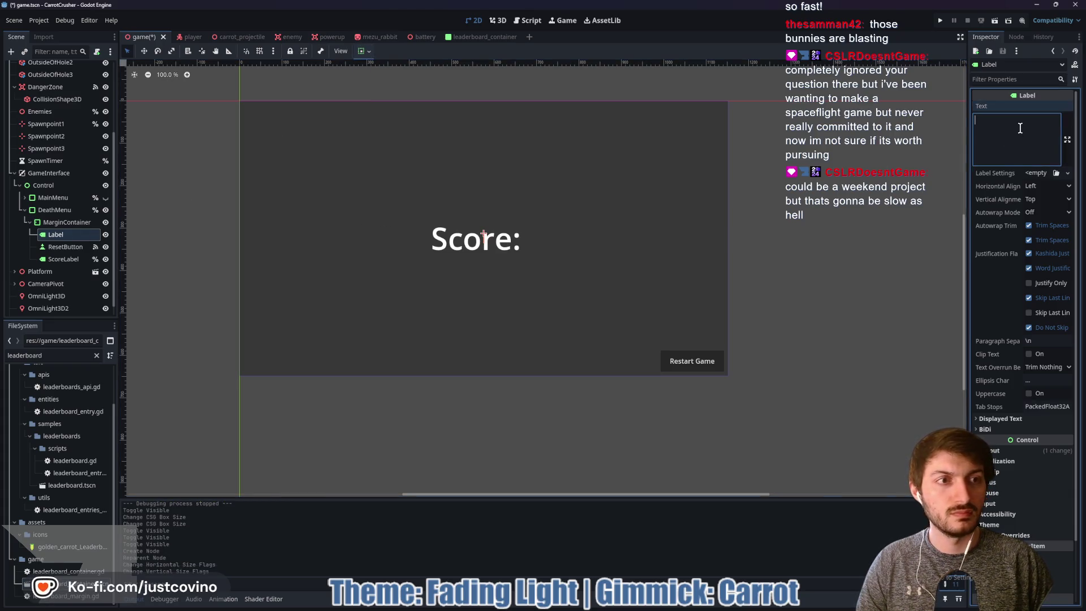
left_click(1042, 174)
left_click(1038, 201)
left_click(1039, 212)
left_click(1041, 225)
left_click(1053, 287)
double_click(460, 210)
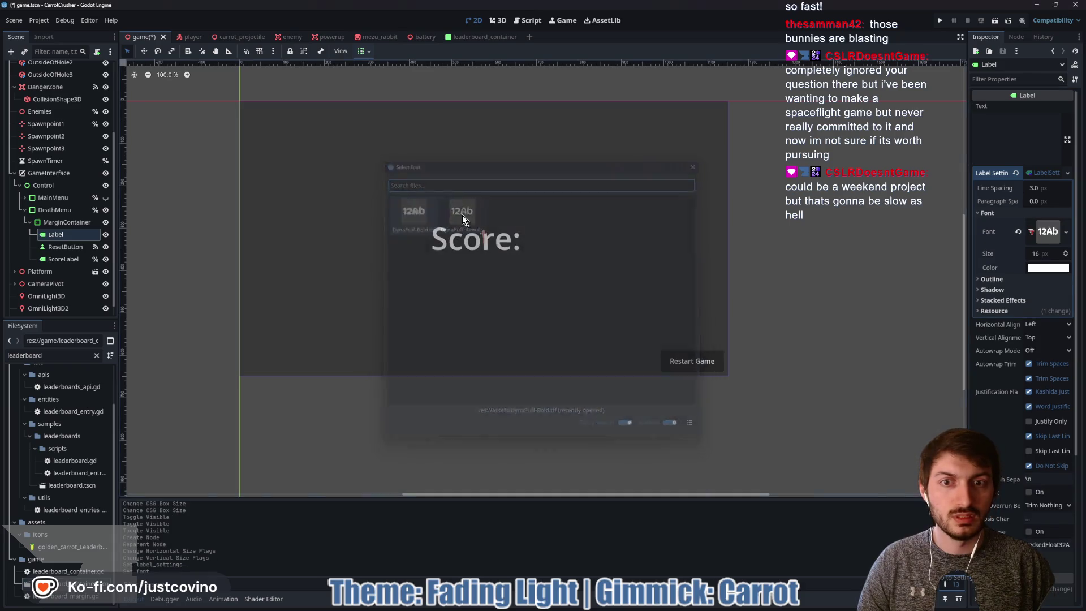
- Enter the two-line darkness message as the label text and set font size 42
left_click(990, 115)
type("There is nothing but ")
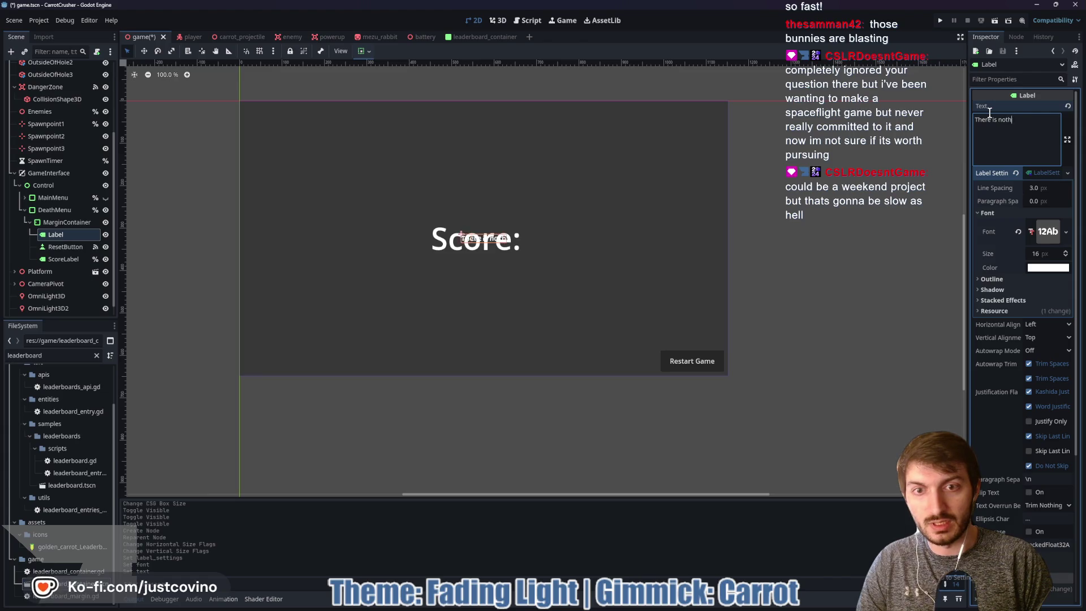
type("Darkness.")
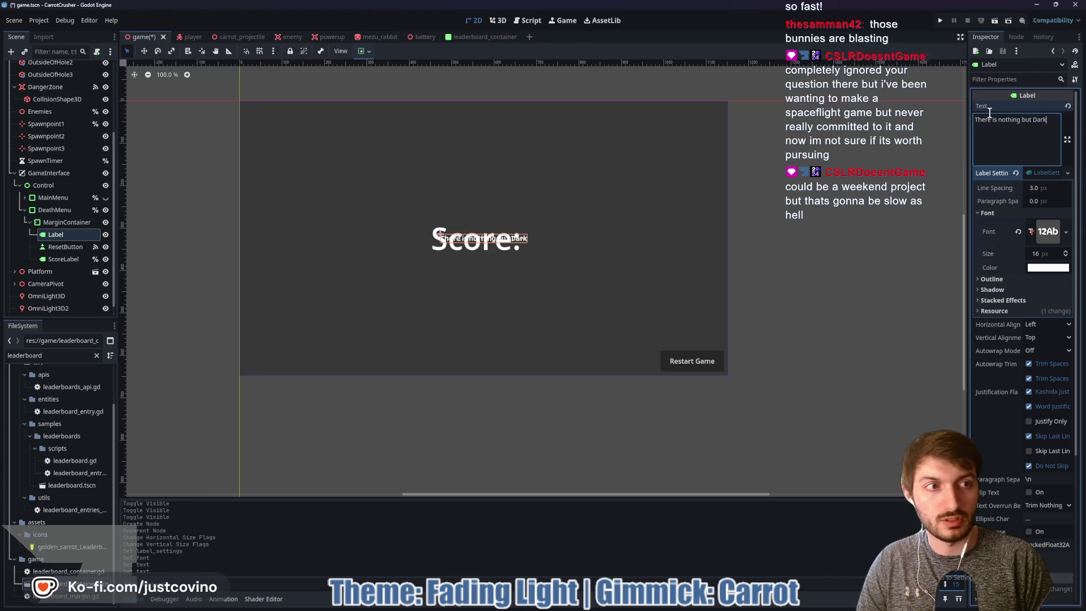
type("..")
key("Return")
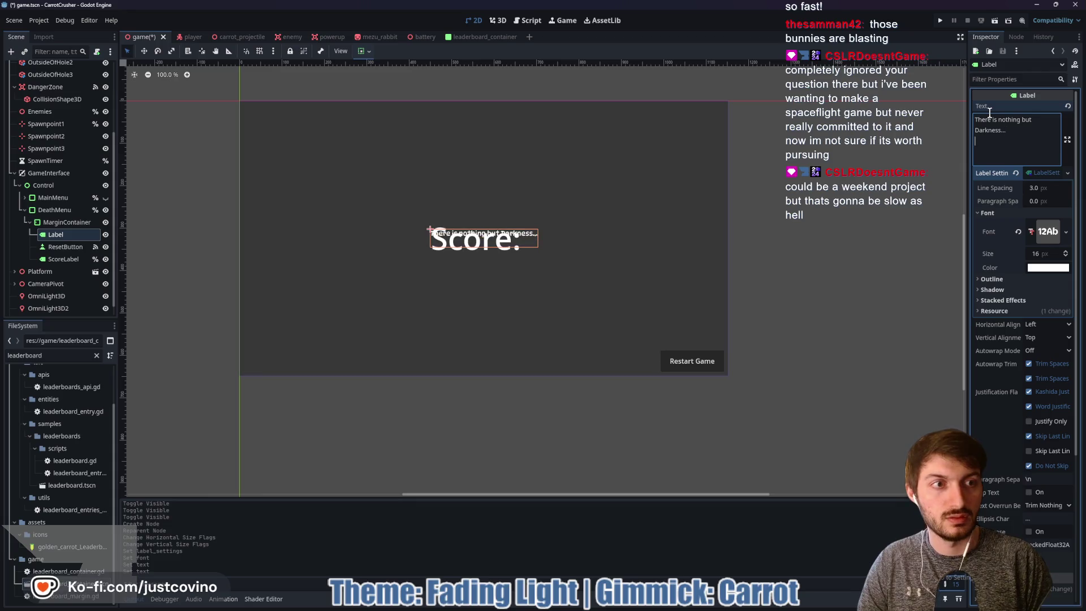
type("Your home has collapsed.")
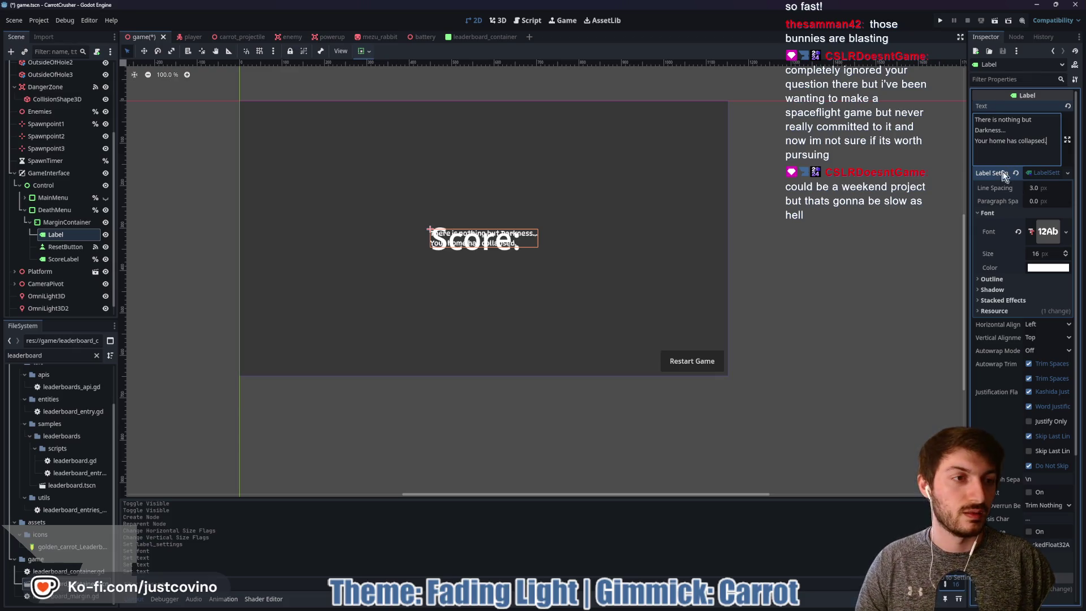
left_click(1043, 253)
type("32")
key("Return")
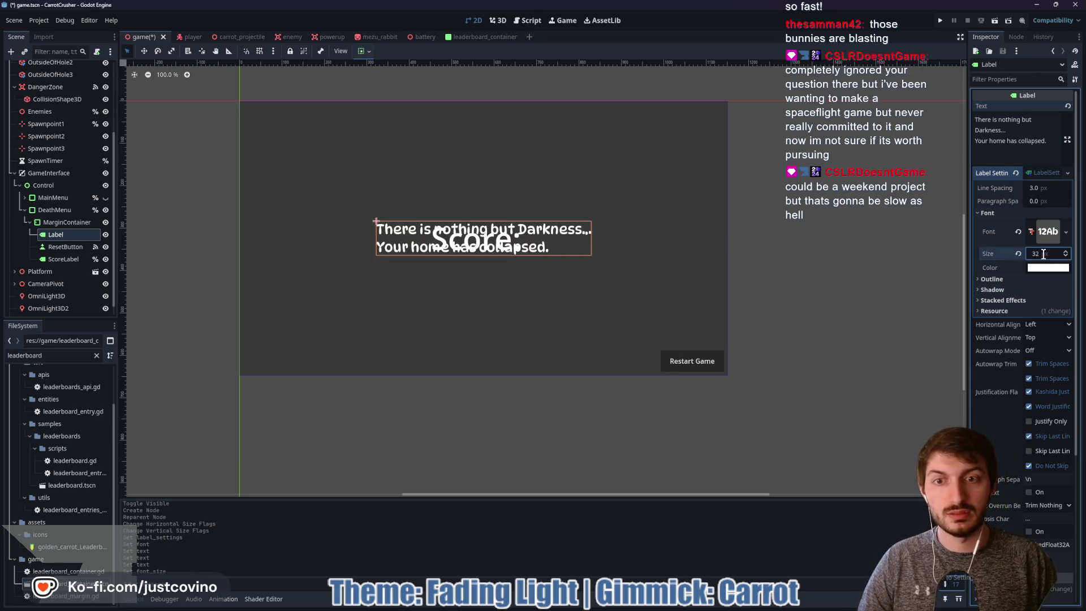
type("42")
key("Return")
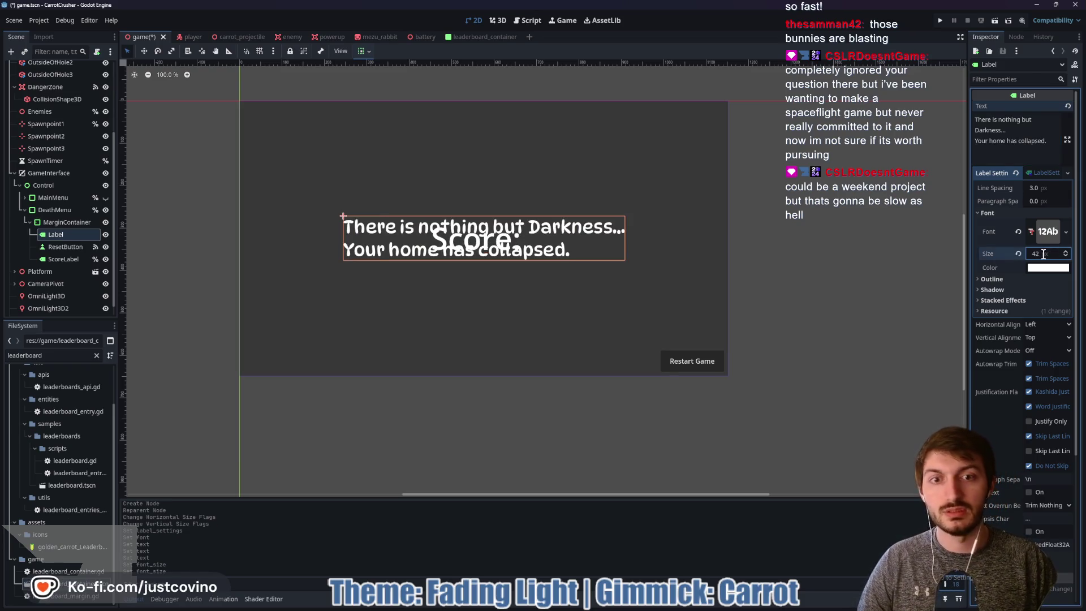
- Give the label text a 7 px black outline
left_click(994, 280)
left_click(1039, 290)
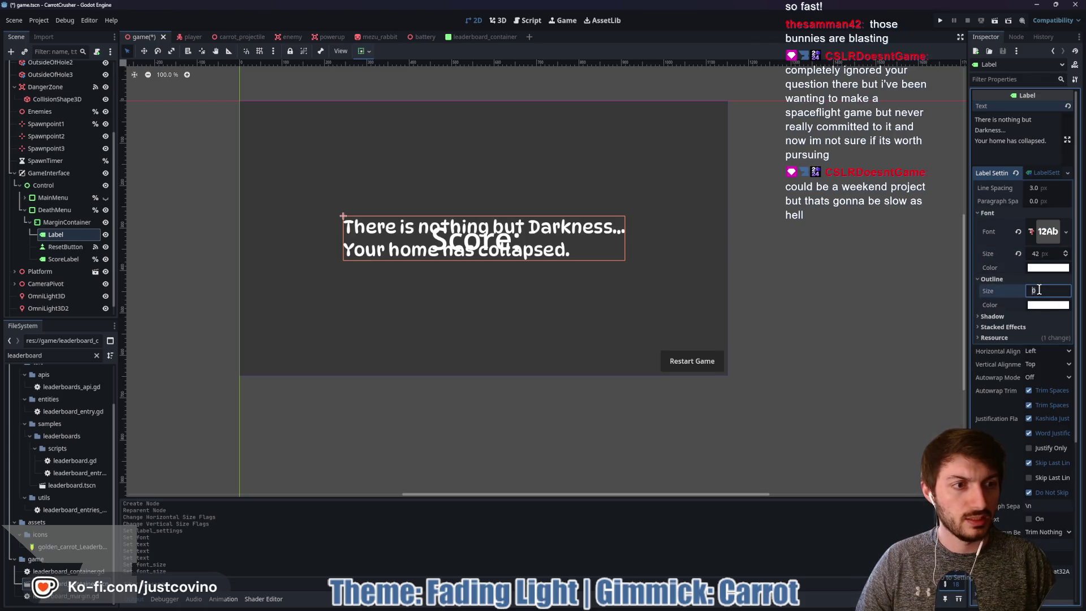
type("7")
key("Return")
left_click(1046, 305)
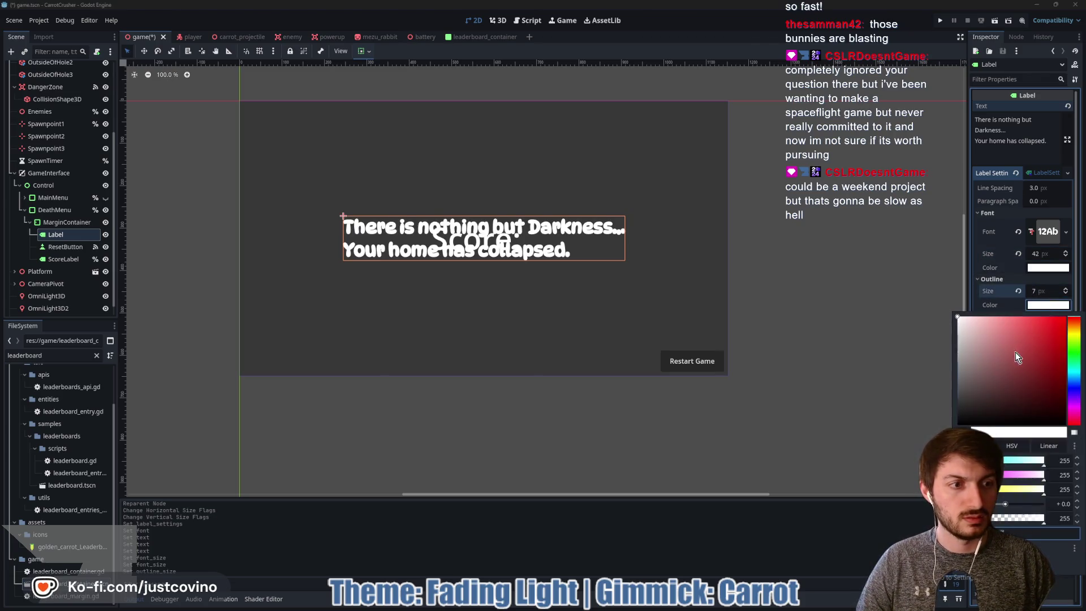
left_click_drag(1016, 352, 957, 426)
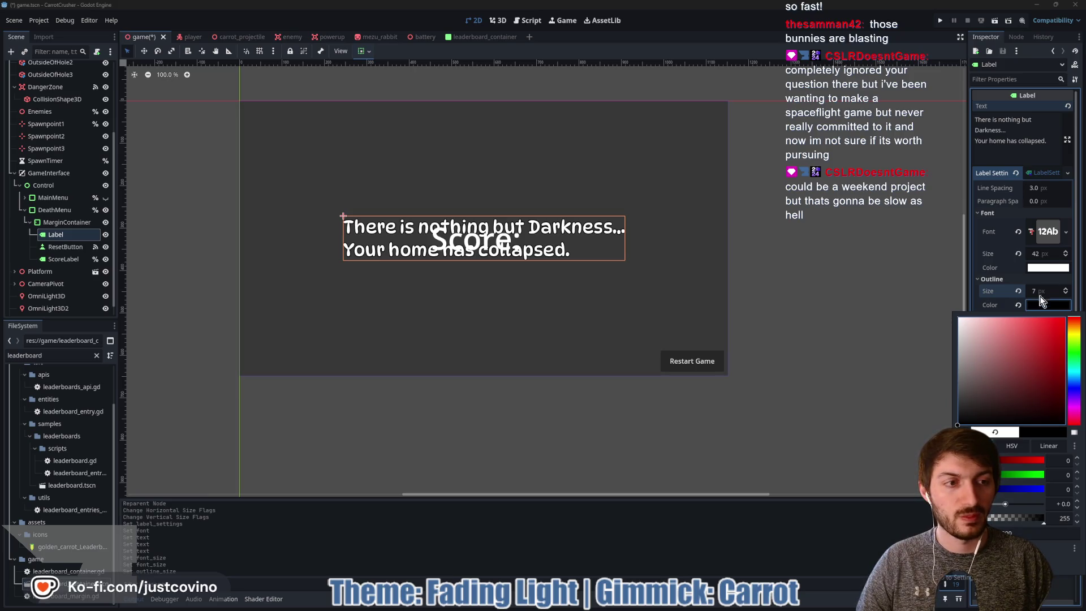
left_click(933, 317)
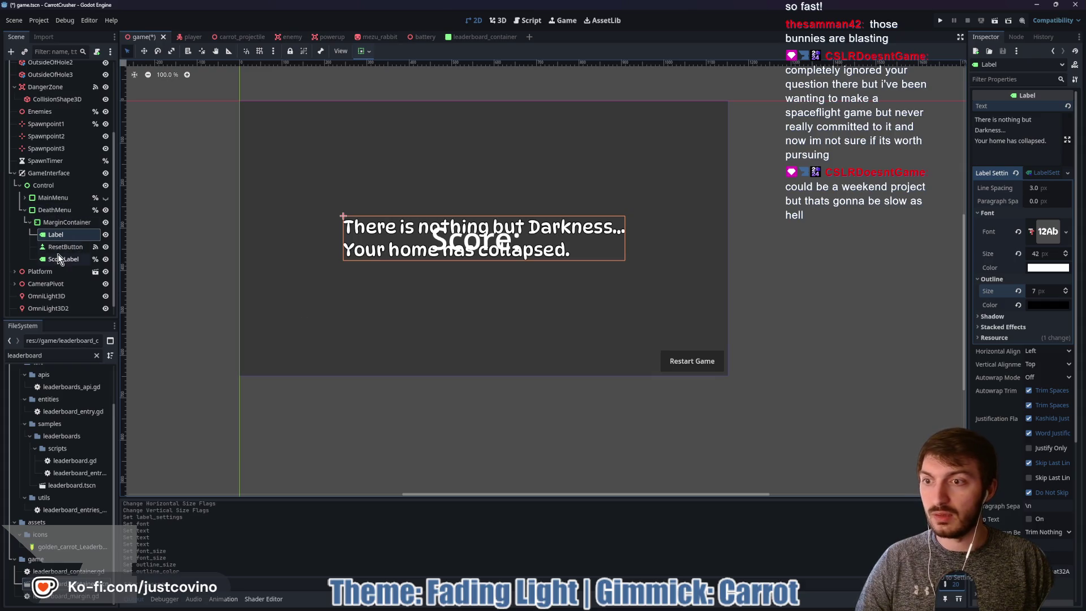
left_click(50, 211)
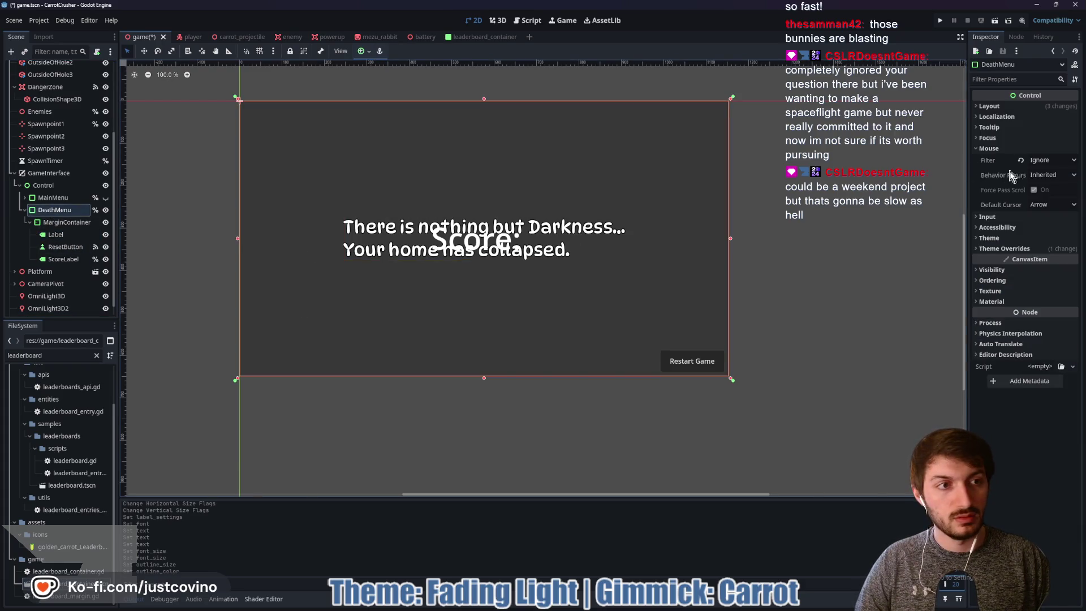
- Set the DeathMenu panel style's BG Color to black (000000)
left_click(1006, 249)
left_click(1047, 349)
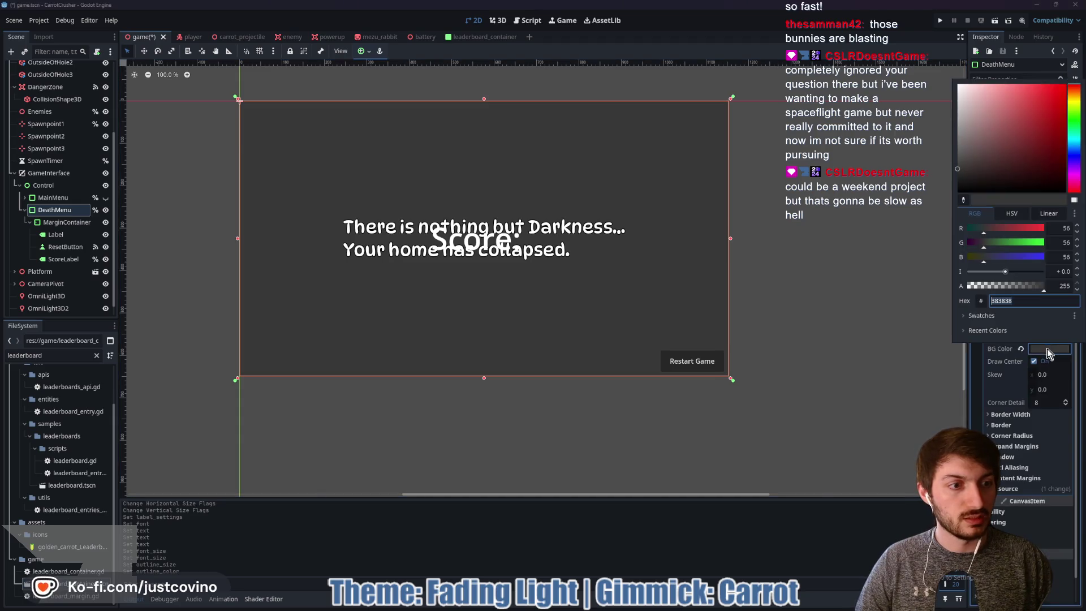
left_click_drag(962, 176, 959, 193)
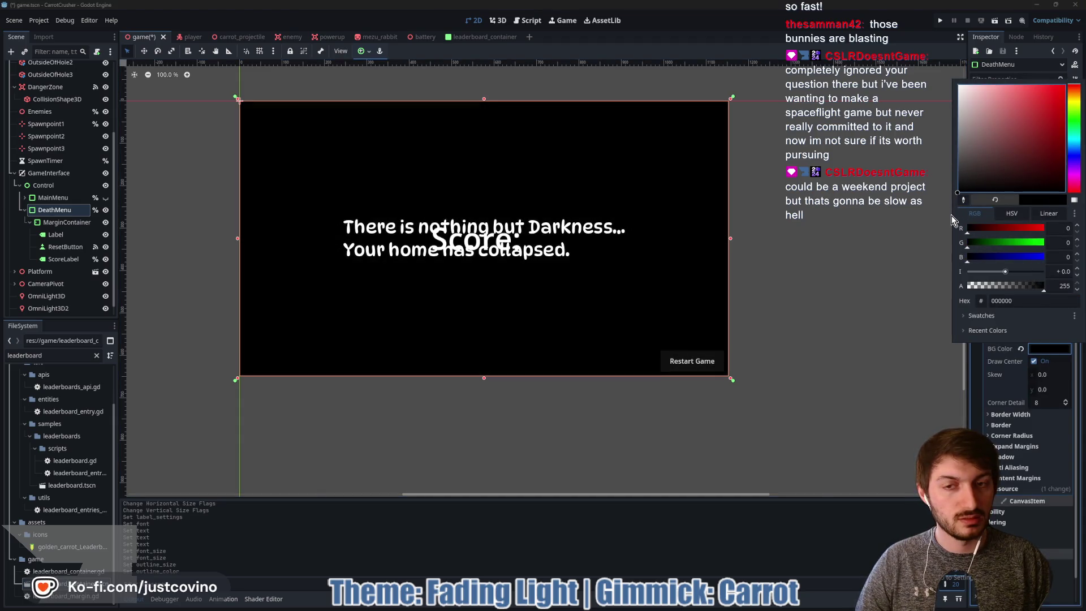
left_click(1043, 352)
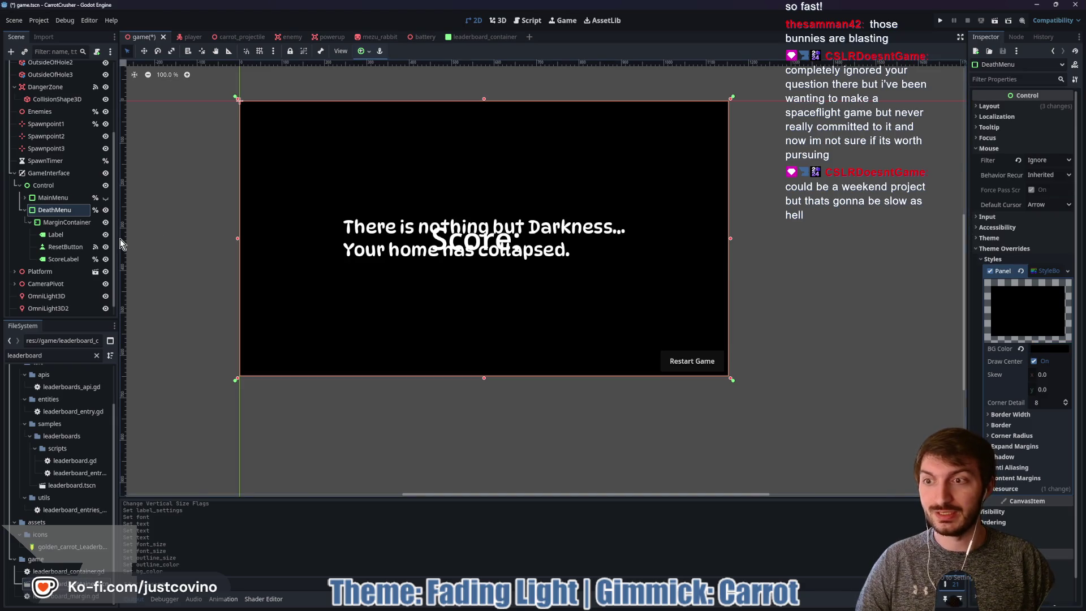
left_click(57, 235)
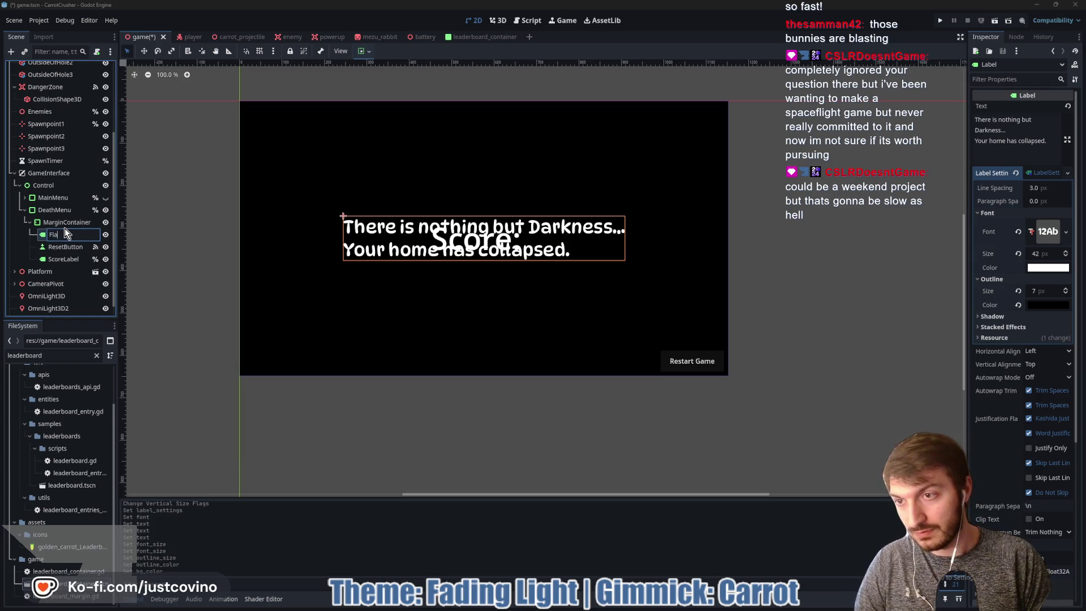
- Rename the message label to FlavorLabel and move on to ResetButton
key("Return")
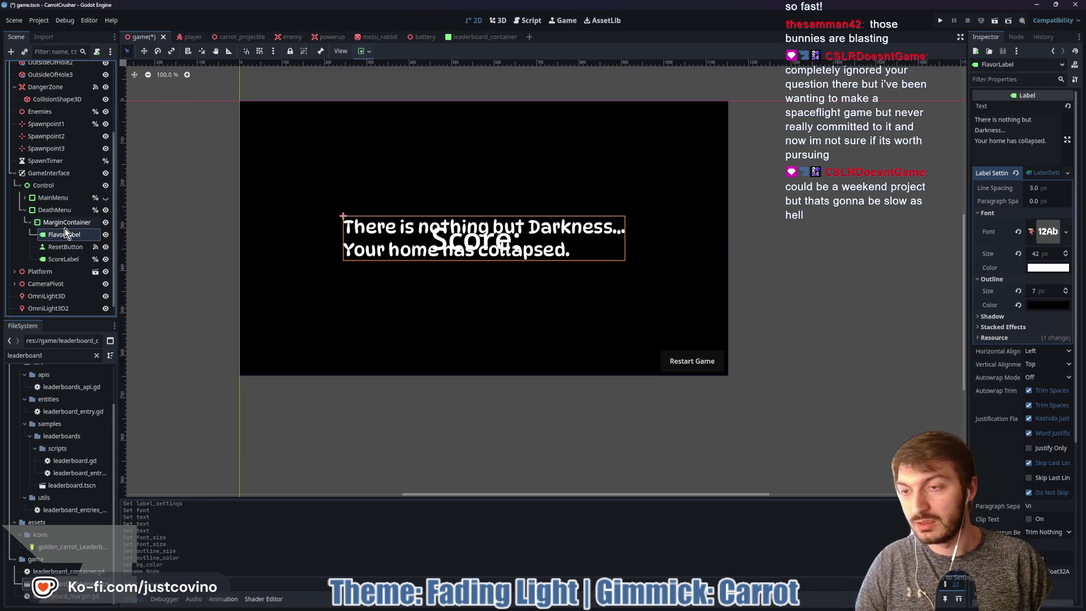
left_click(59, 260)
key("Up")
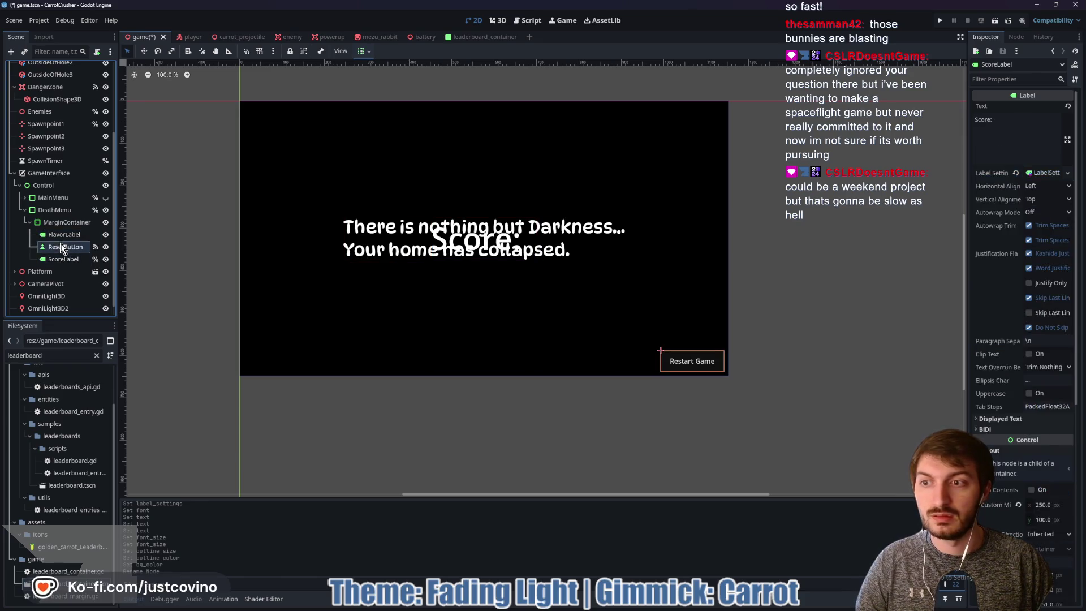
- Change the ResetButton's text from 'Restart Game' to 'Try Again'
left_click(1036, 120)
key("BackSpace")
key("BackSpace")
key("BackSpace")
type("Try Again")
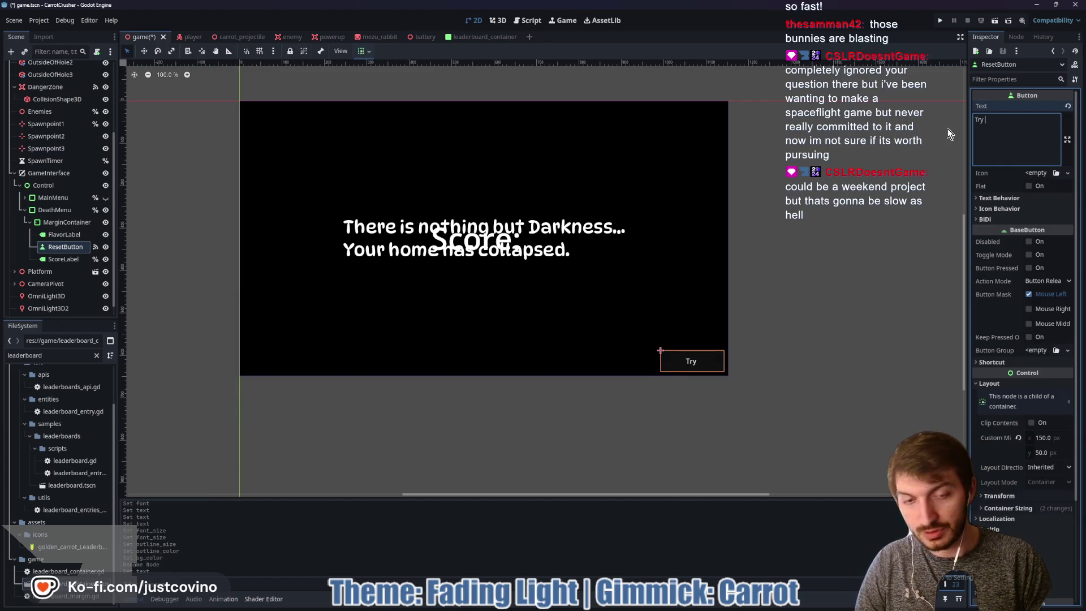
type("..")
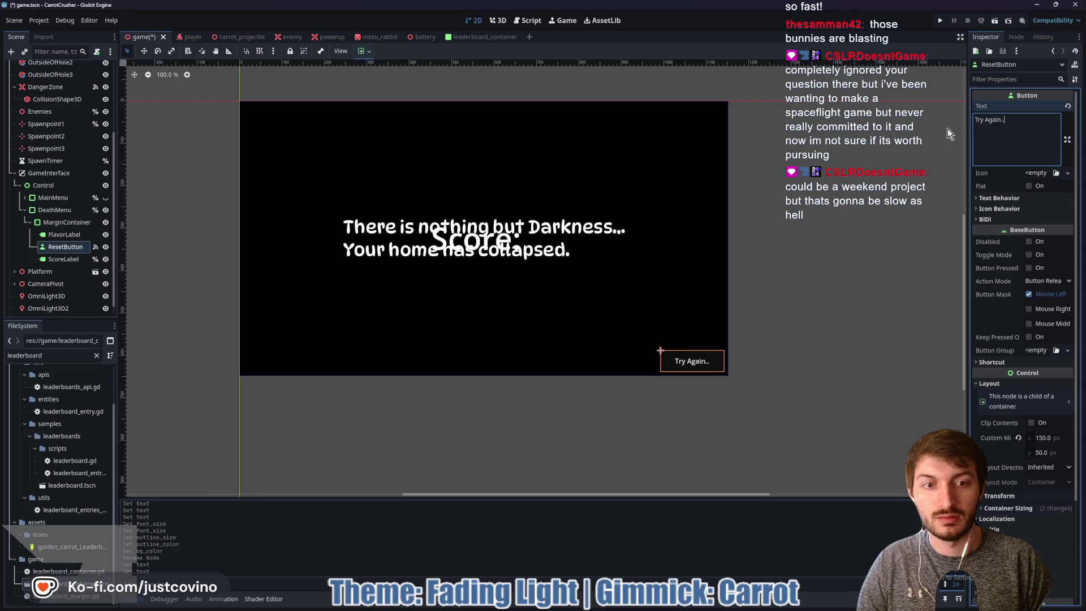
key("BackSpace")
key("BackSpace")
key("BackSpace")
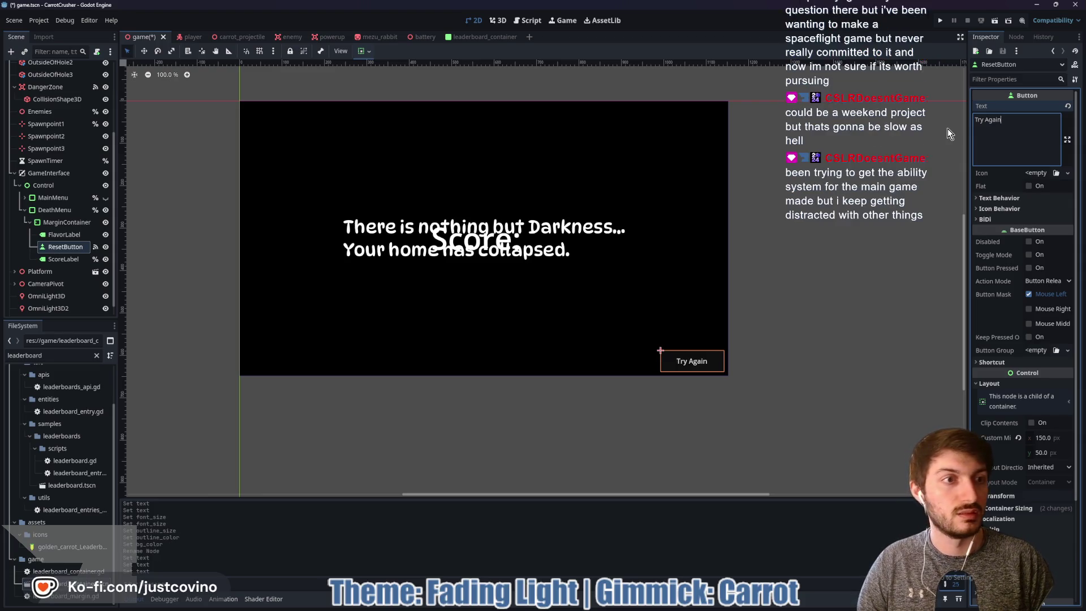
type("n")
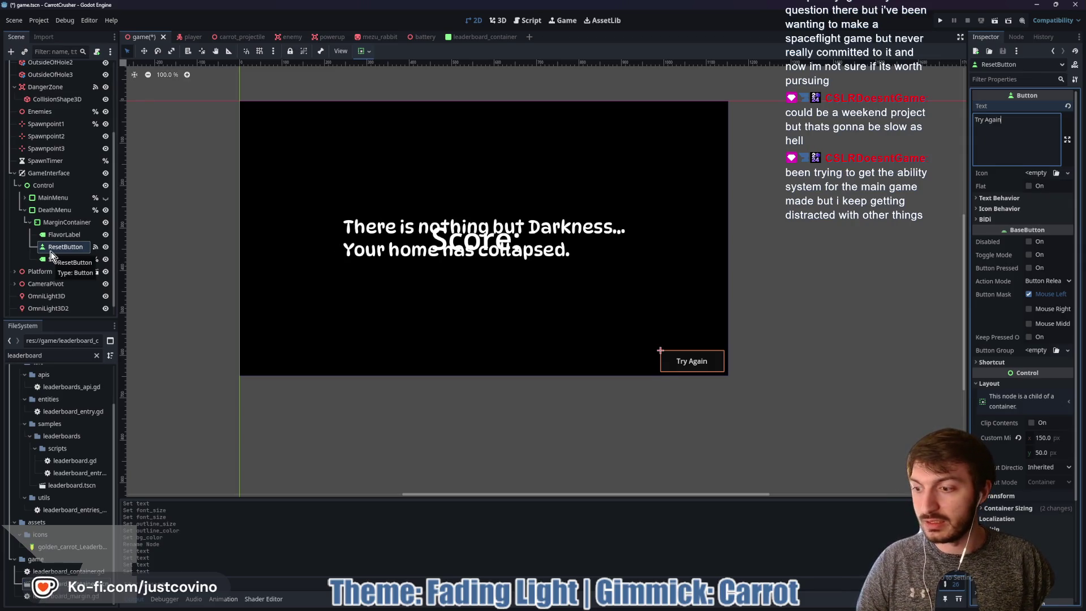
- Review the MarginContainer, ResetButton, FlavorLabel and DeathMenu nodes in turn
left_click(62, 224)
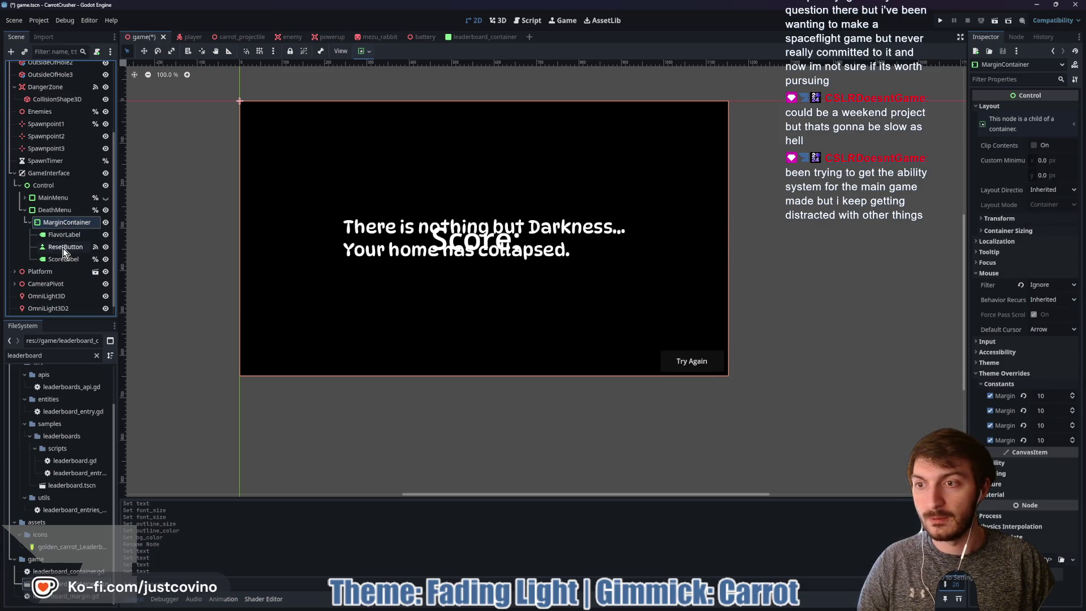
left_click(61, 248)
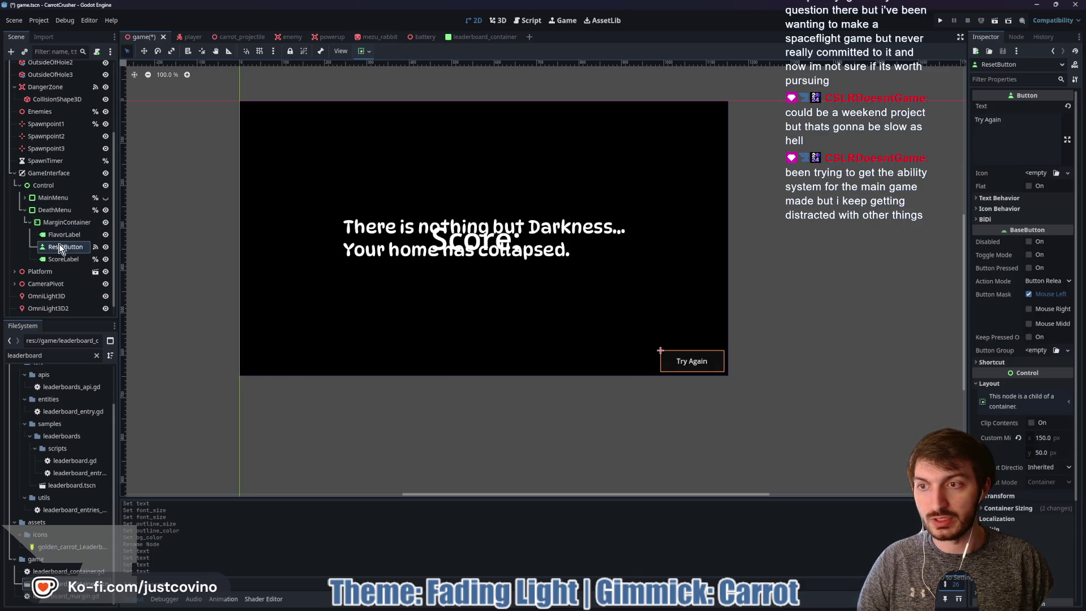
left_click(57, 236)
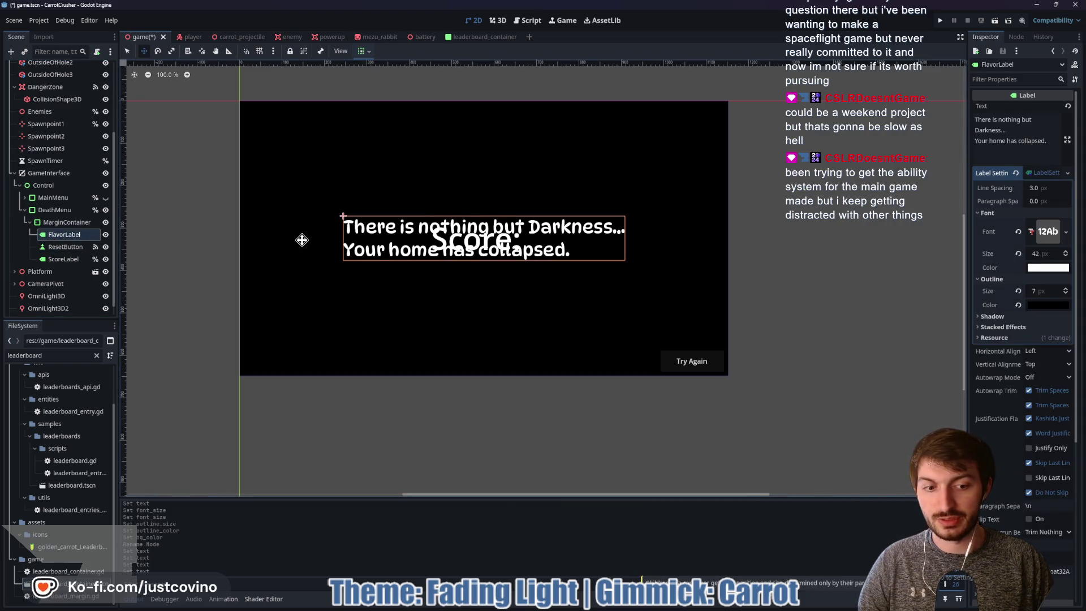
left_click(55, 224)
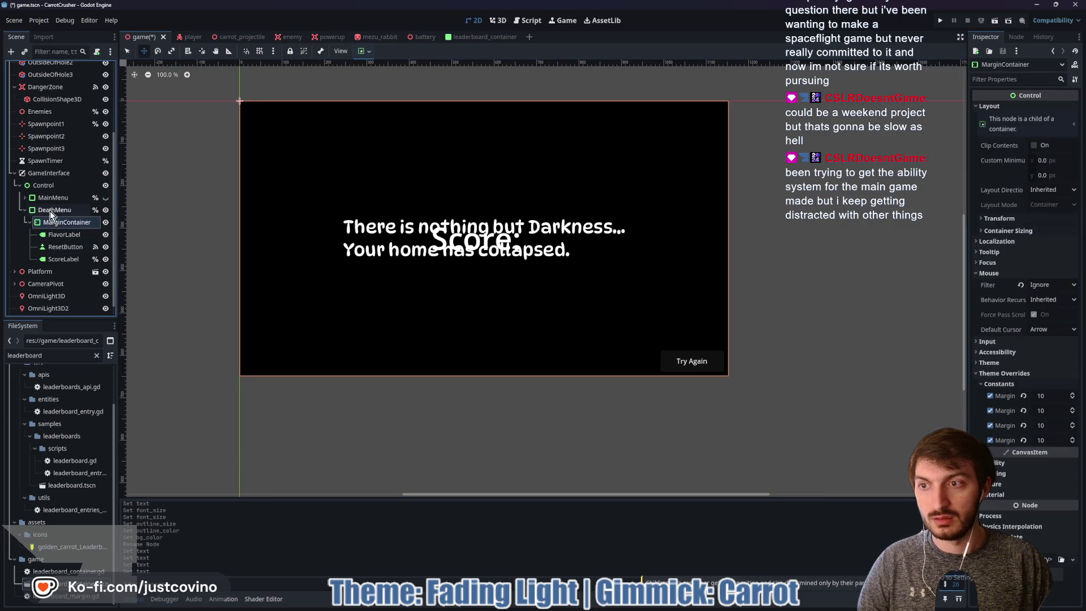
left_click(50, 210)
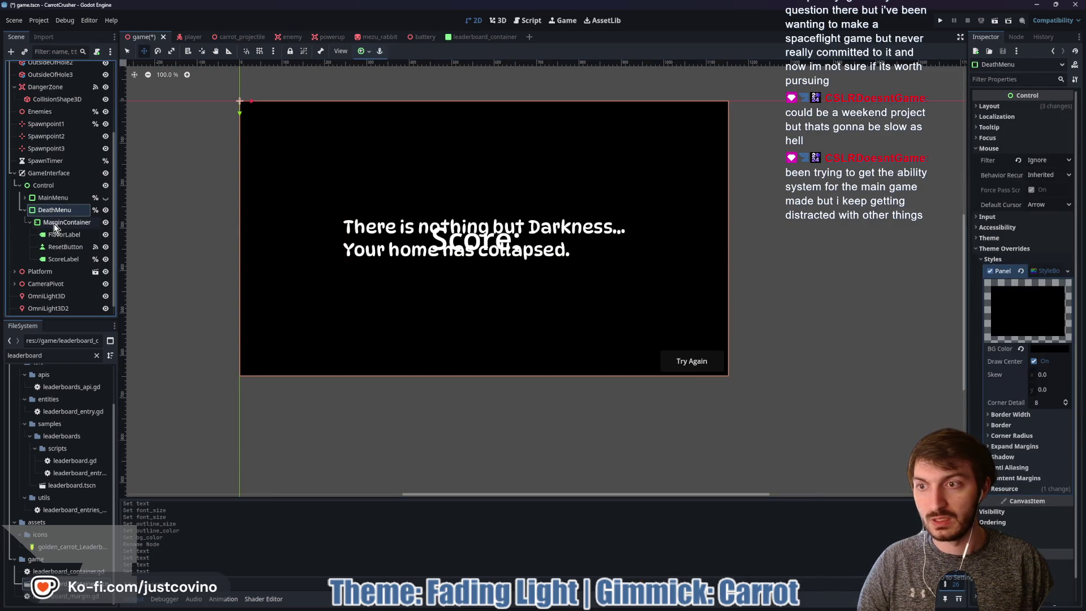
- Add MarginContainer2 under DeathMenu and move ScoreLabel into it
key("ctrl+a")
type("margin")
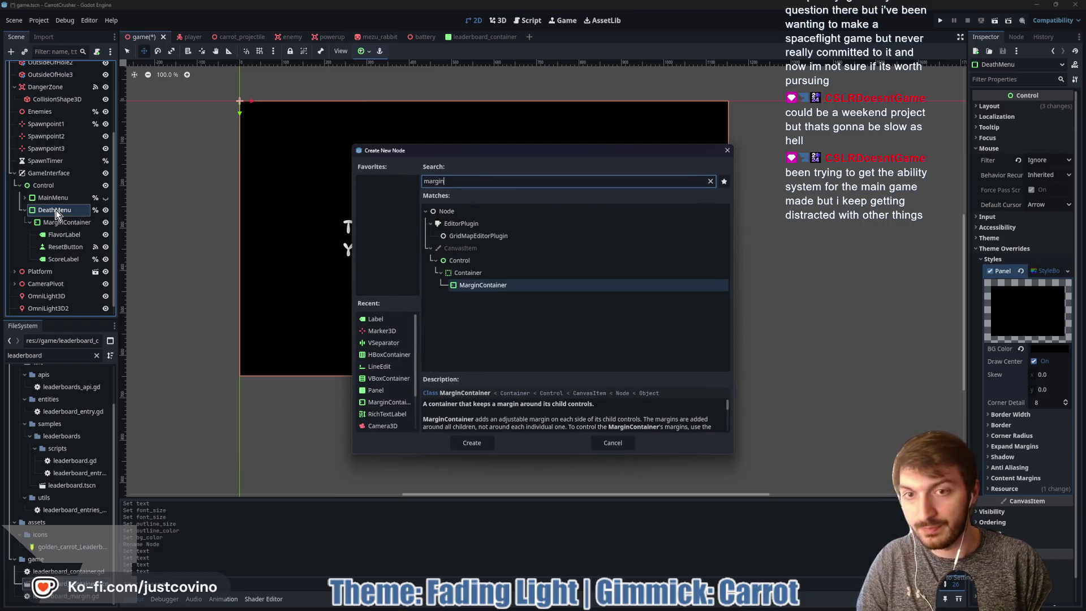
key("Return")
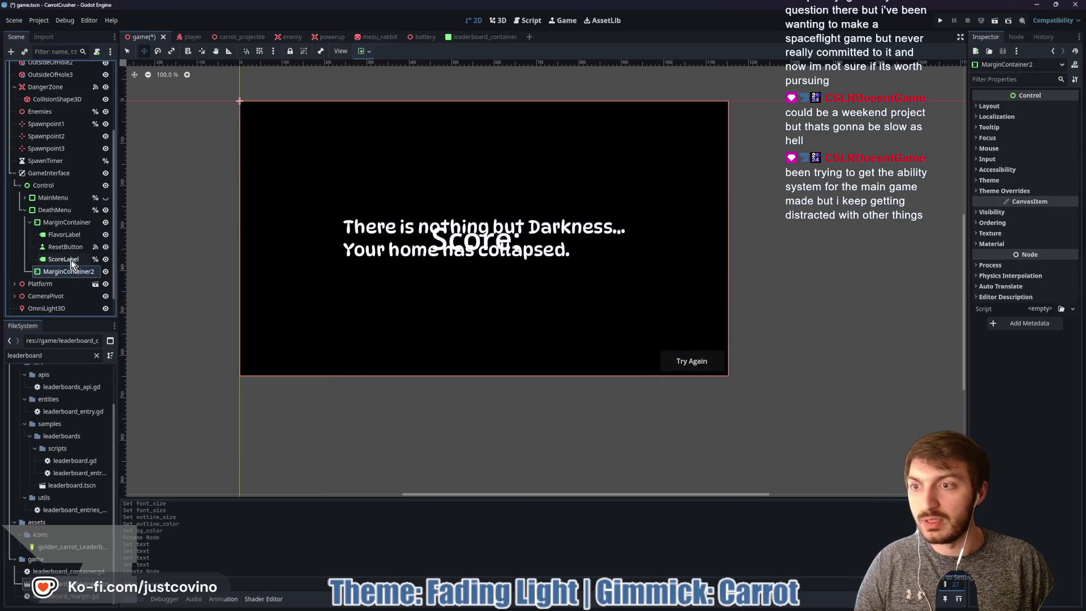
left_click_drag(57, 259, 65, 274)
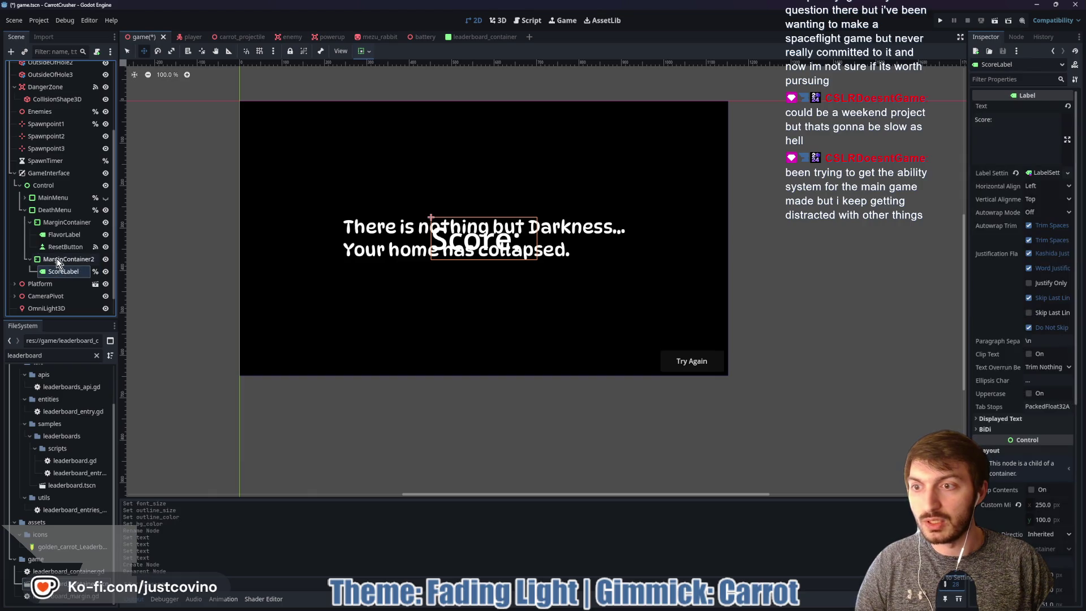
left_click(57, 259)
- Centre MarginContainer2 horizontally around the Score text
left_click(365, 51)
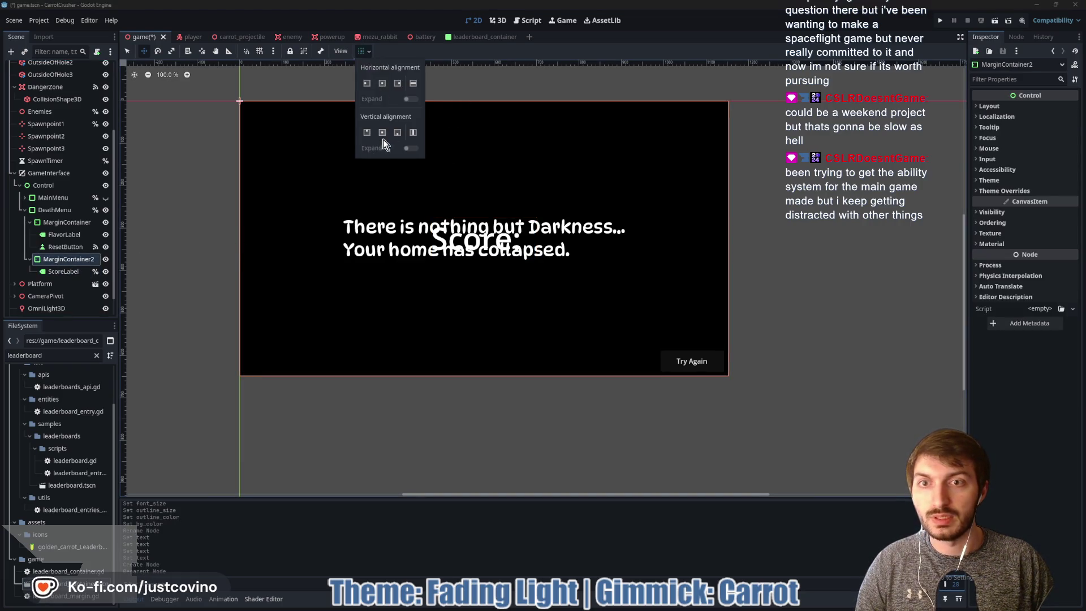
left_click(384, 131)
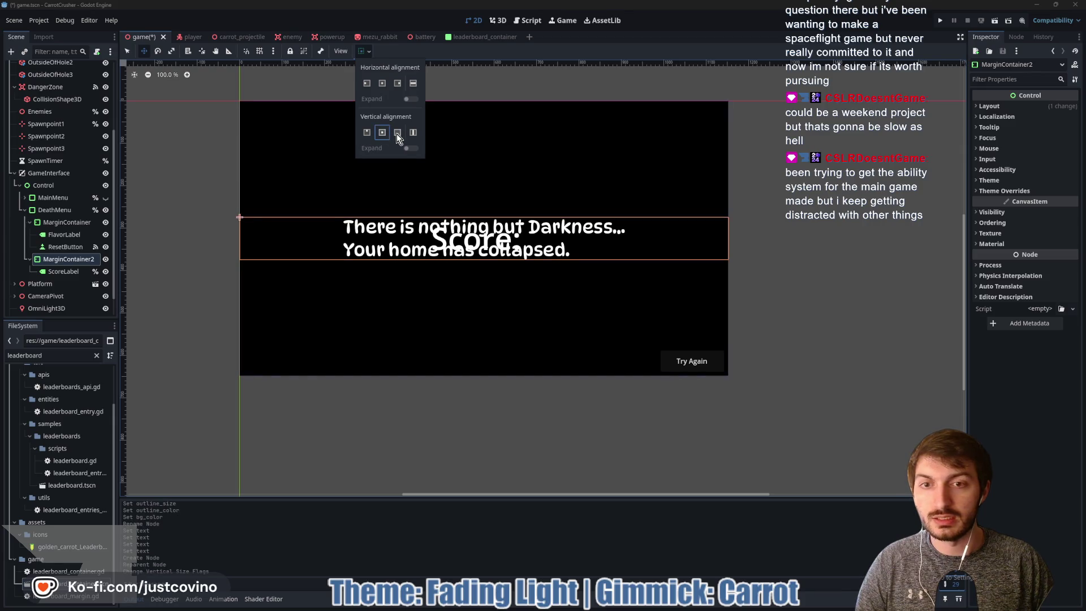
left_click(396, 134)
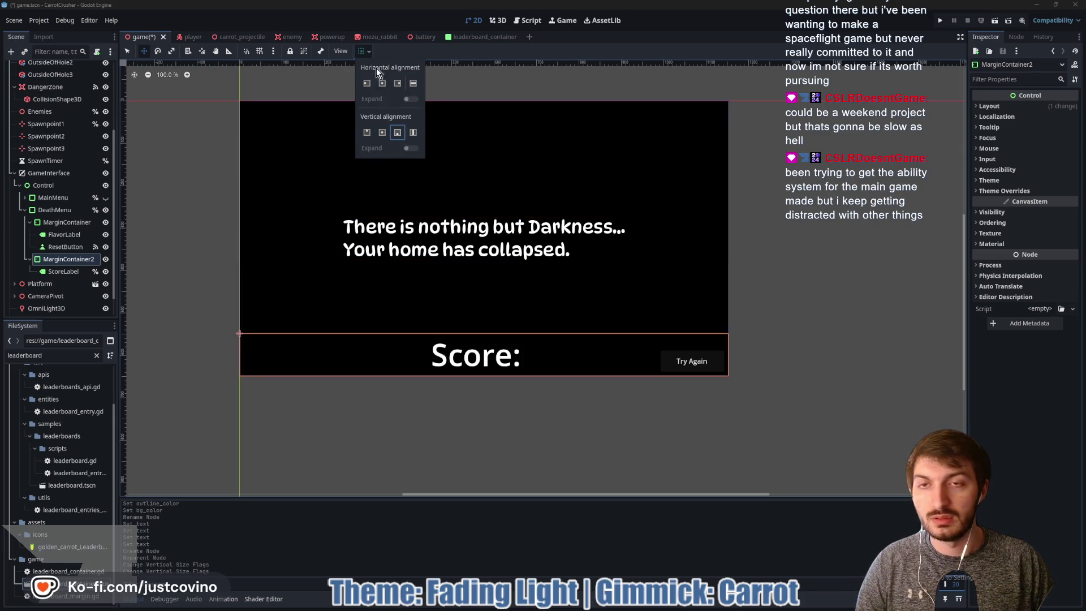
left_click(382, 85)
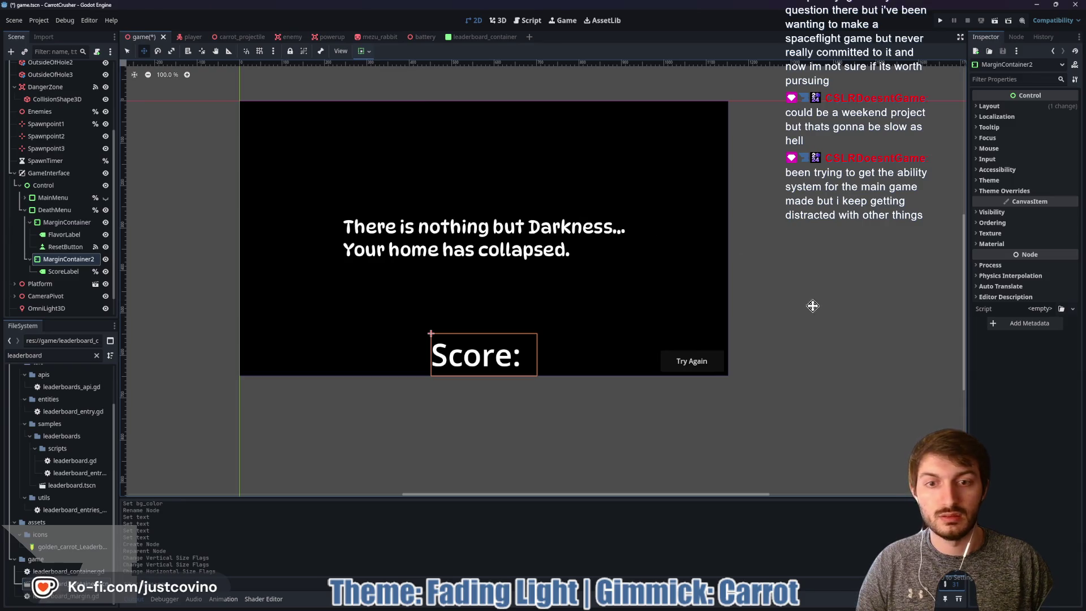
left_click_drag(482, 348, 481, 315)
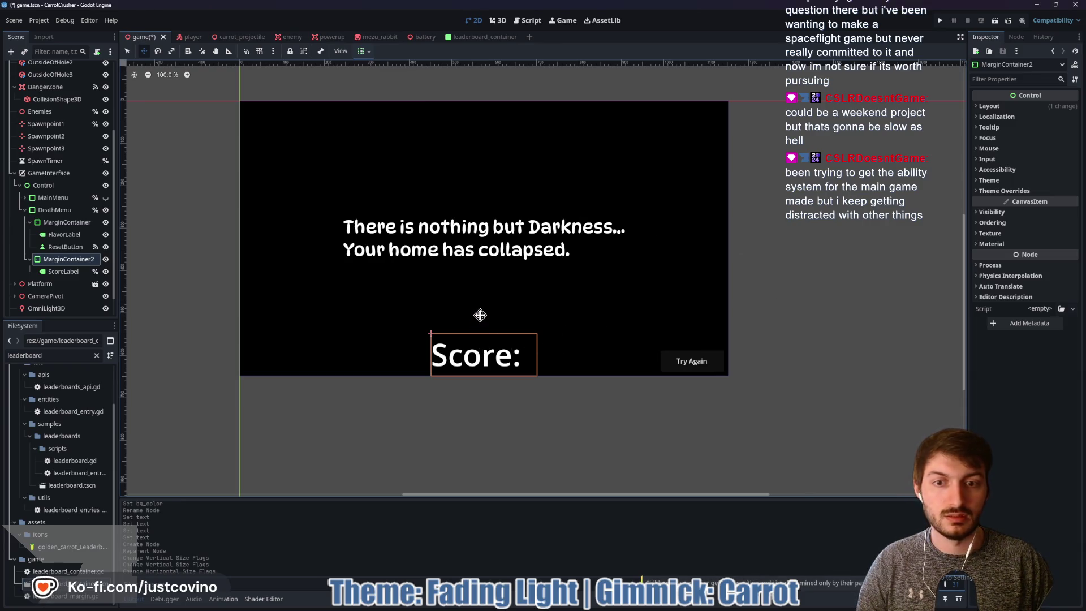
- Override MarginContainer2's Margin Bottom constant to 145 to lift the Score text
left_click(996, 190)
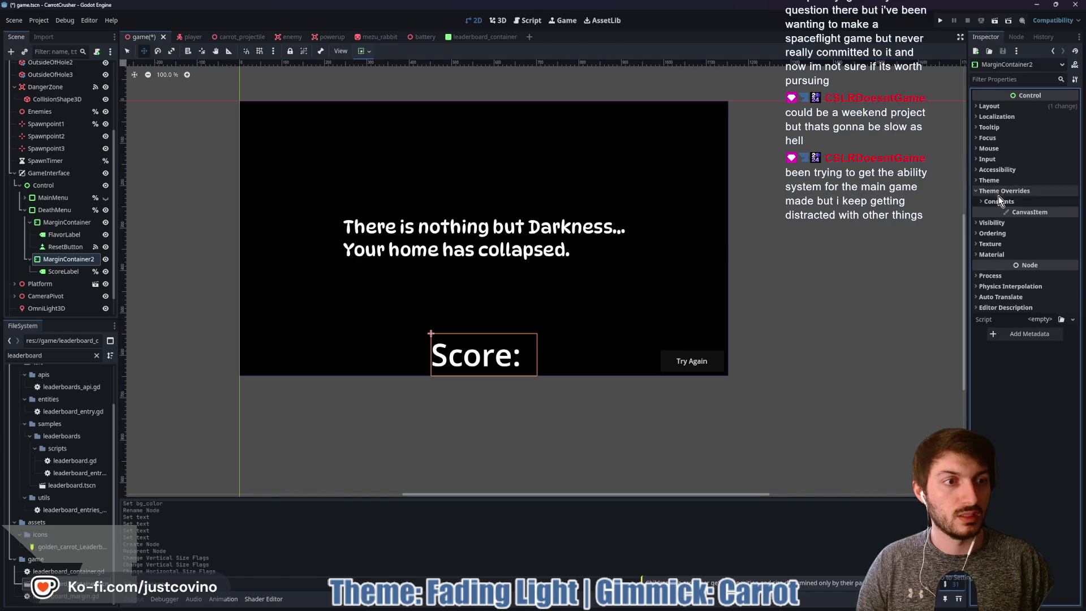
left_click(999, 201)
left_click(1043, 228)
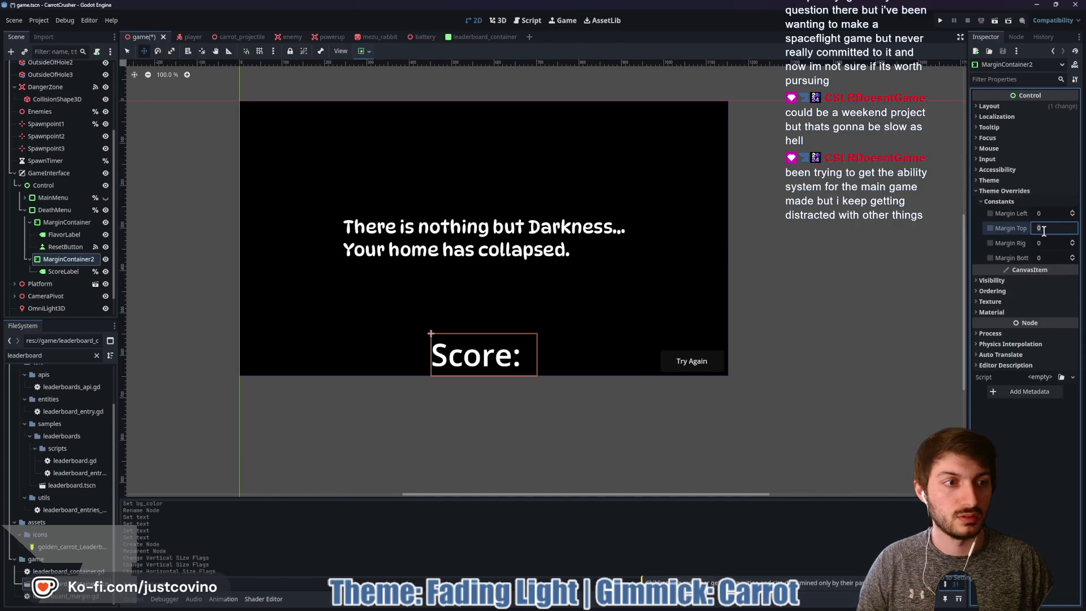
left_click_drag(1044, 257, 1078, 257)
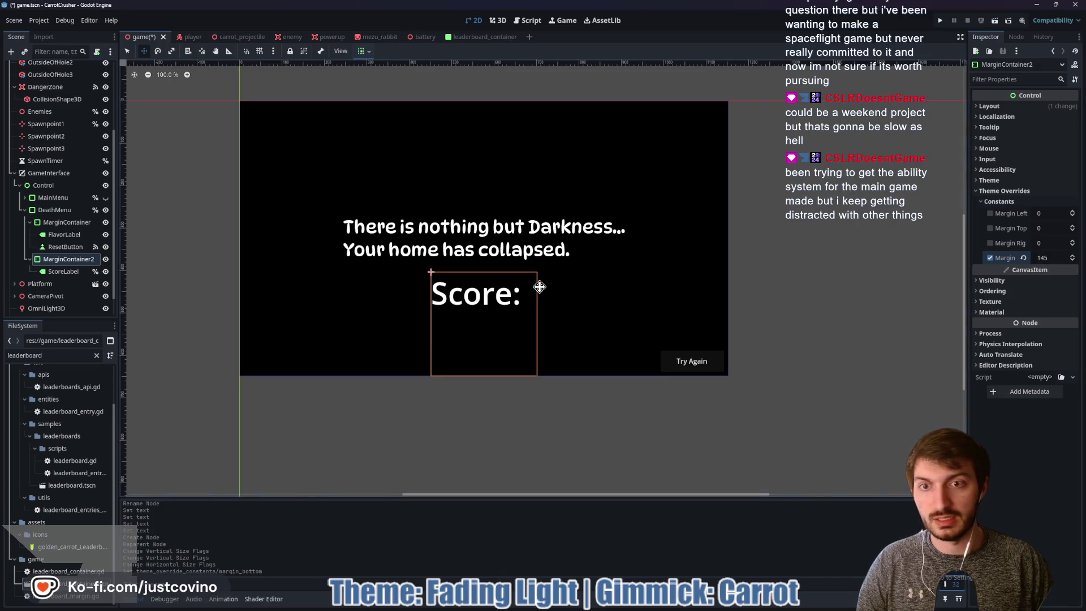
- Check the flavour text container and label, then start a new node under DeathMenu
left_click(63, 223)
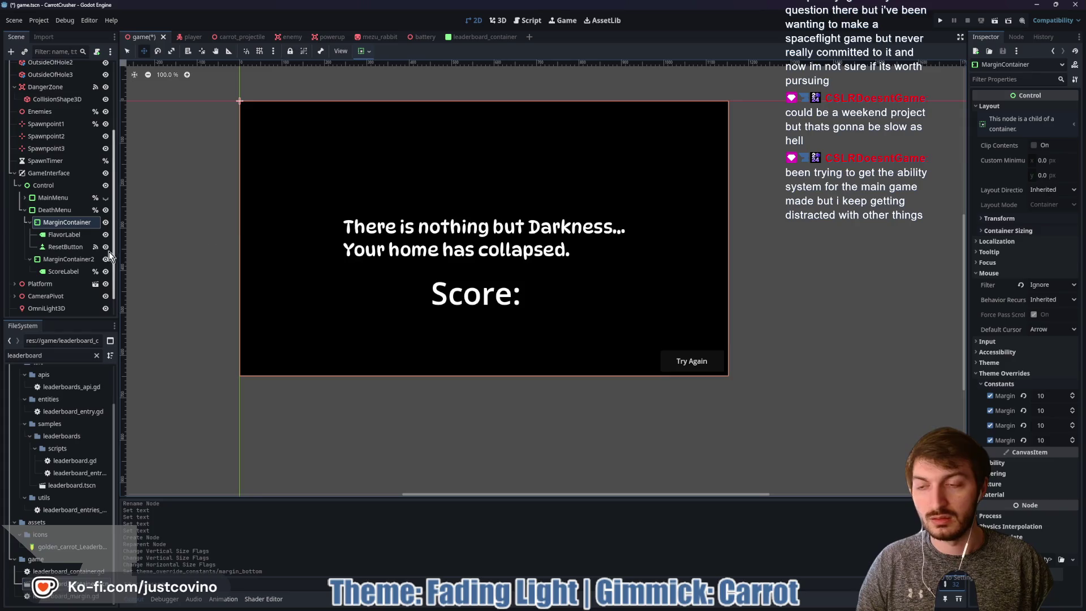
left_click(71, 237)
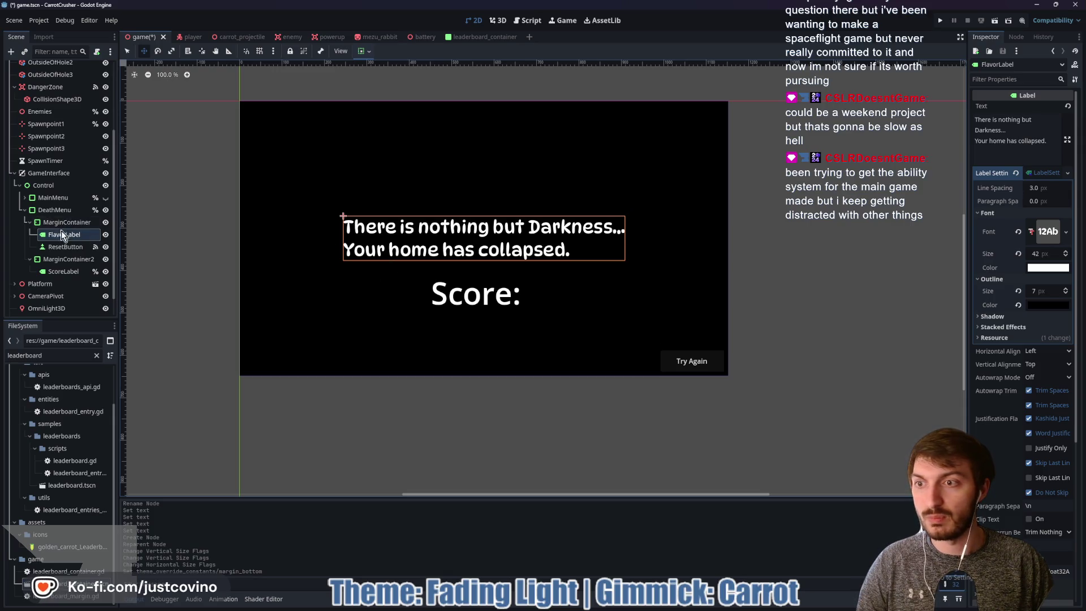
left_click(52, 209)
key("ctrl+a")
- Create MarginContainer3 and move ResetButton into it
type("margin")
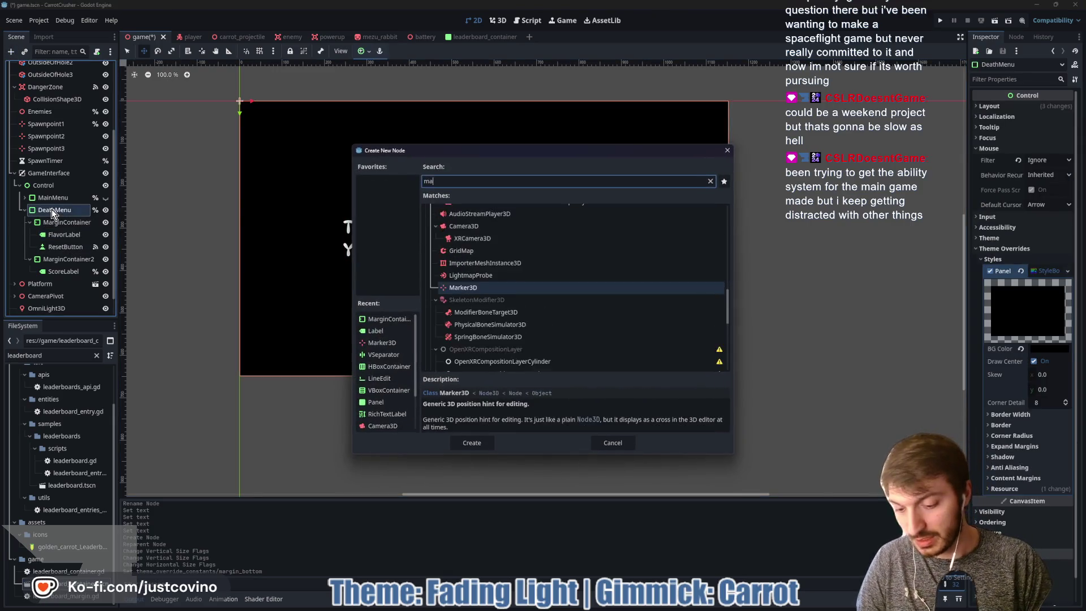
key("Return")
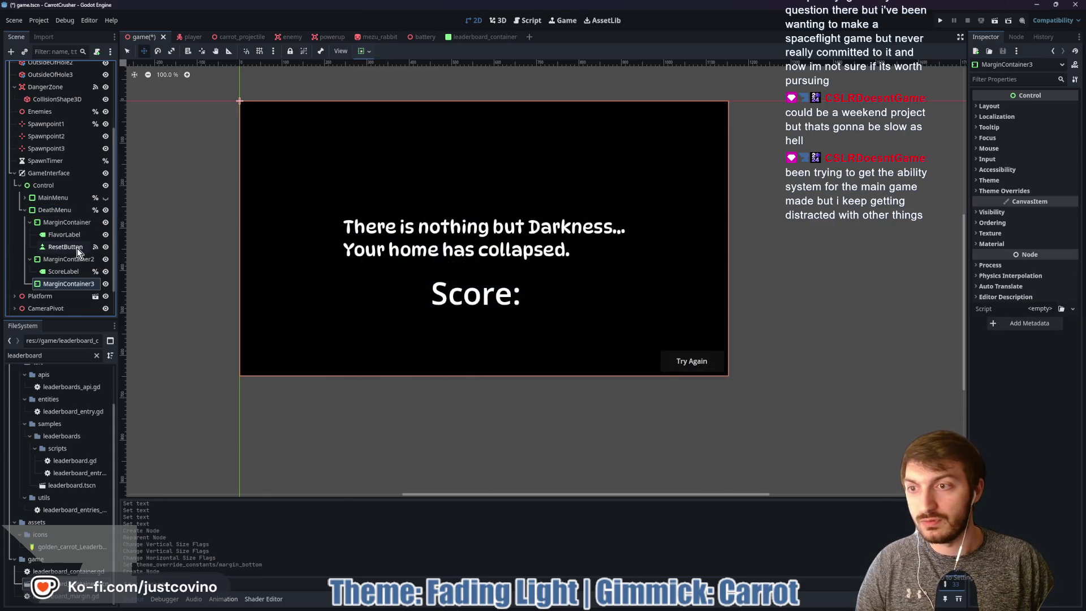
left_click_drag(62, 247, 68, 283)
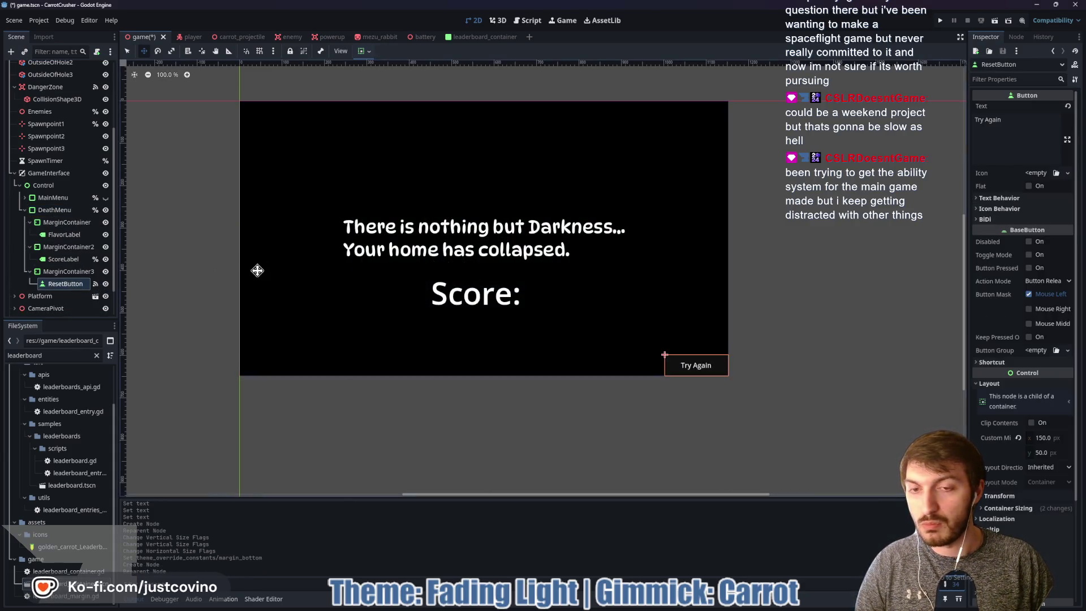
- Centre the flavour text's MarginContainer horizontally and vertically
left_click(65, 225)
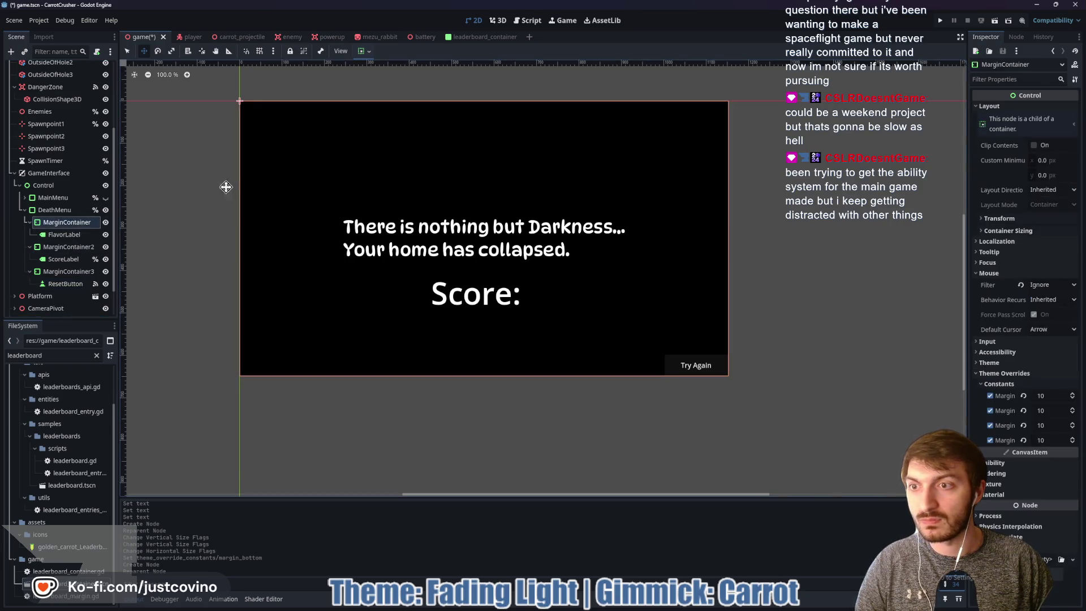
left_click(366, 52)
left_click(382, 84)
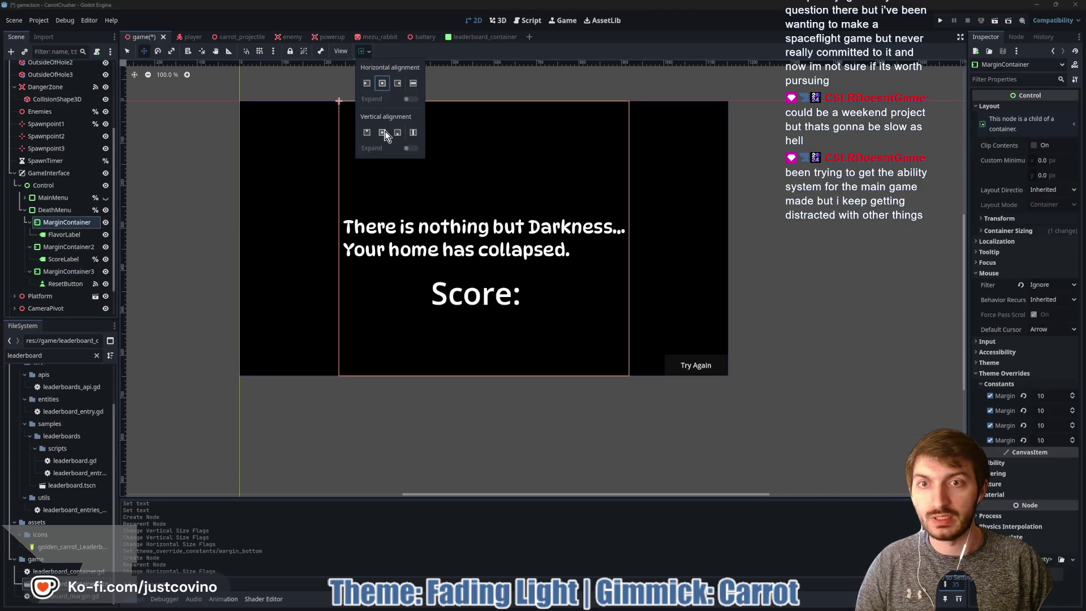
left_click(382, 133)
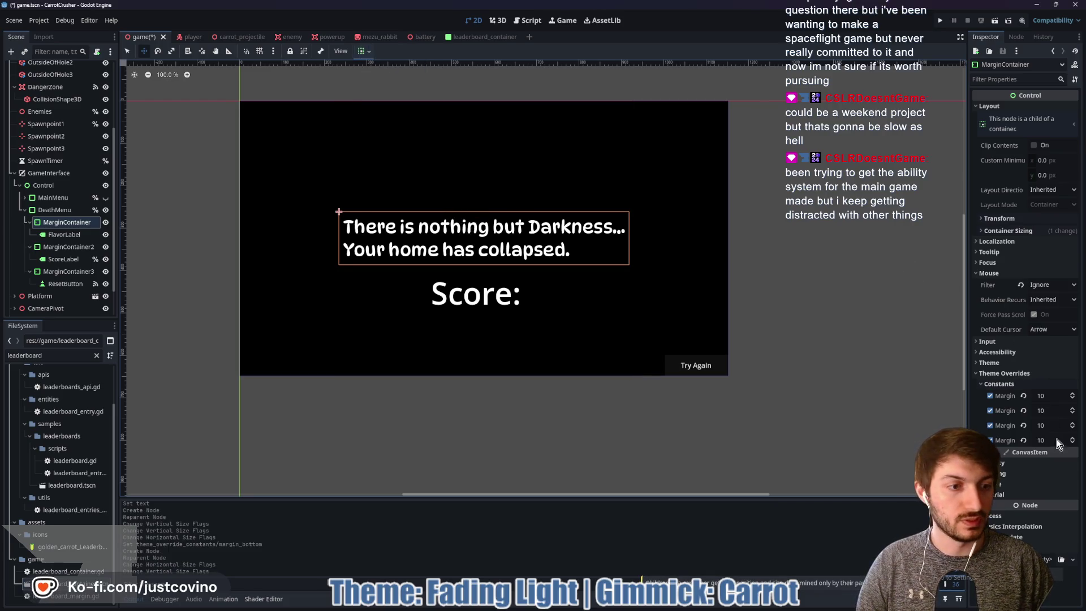
- Zero that container's margins, then set Margin Bottom to 380
left_click(1023, 395)
left_click(1023, 410)
left_click(1023, 425)
left_click(1023, 440)
mouse_move(1056, 441)
left_mouse_down()
mouse_move(1078, 440)
mouse_move(1044, 440)
mouse_move(1074, 410)
mouse_move(1046, 410)
left_mouse_up()
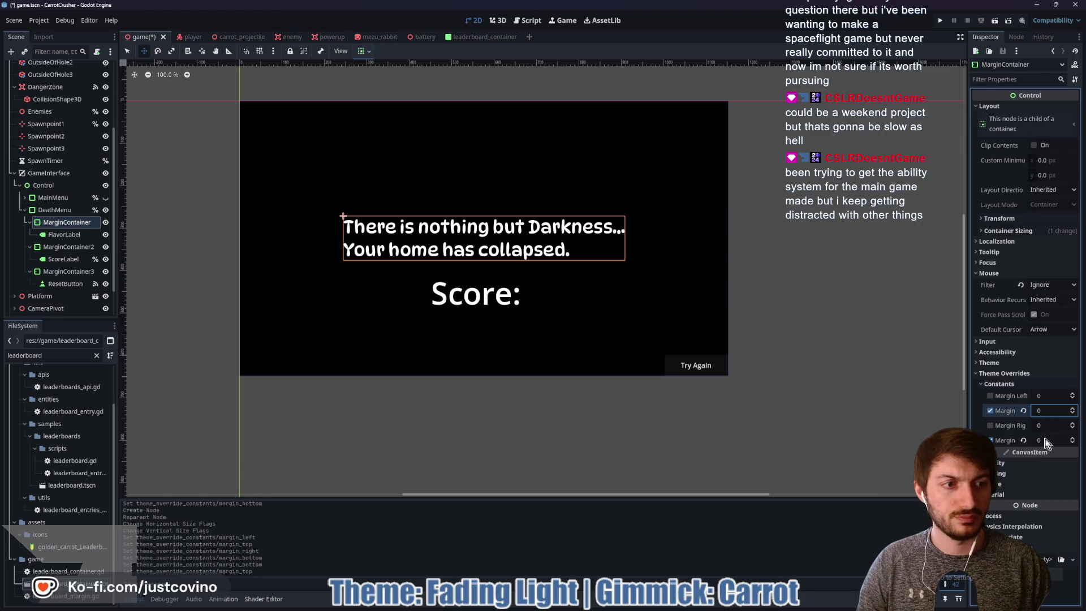
mouse_move(1046, 441)
left_mouse_down()
mouse_move(1078, 439)
mouse_move(1081, 428)
left_mouse_up()
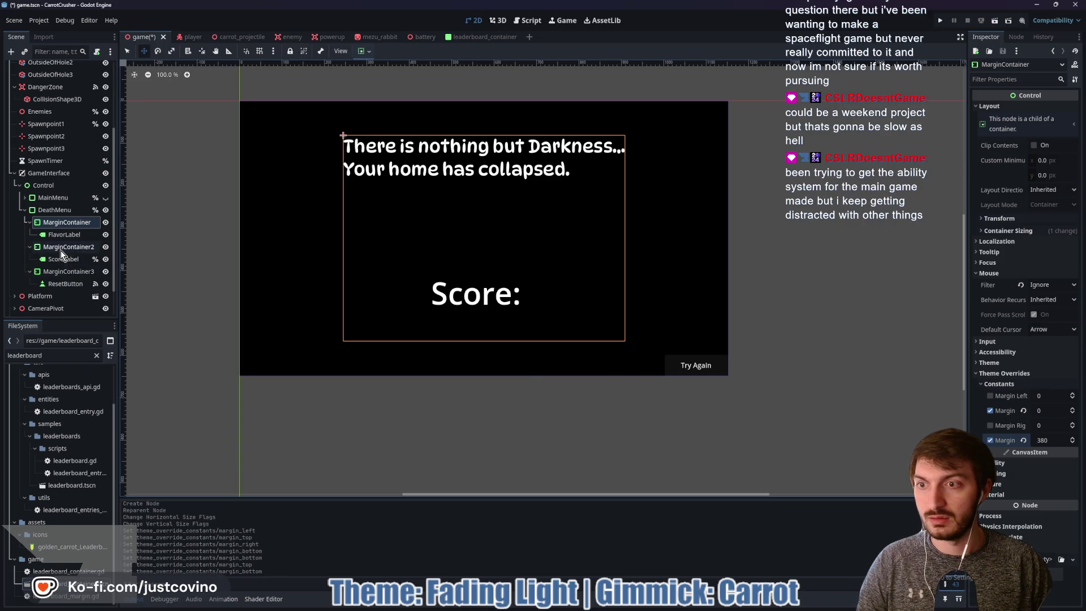
- Set MarginContainer2's bottom margin to 250 and right margin to 415 to line up Score
left_click(60, 250)
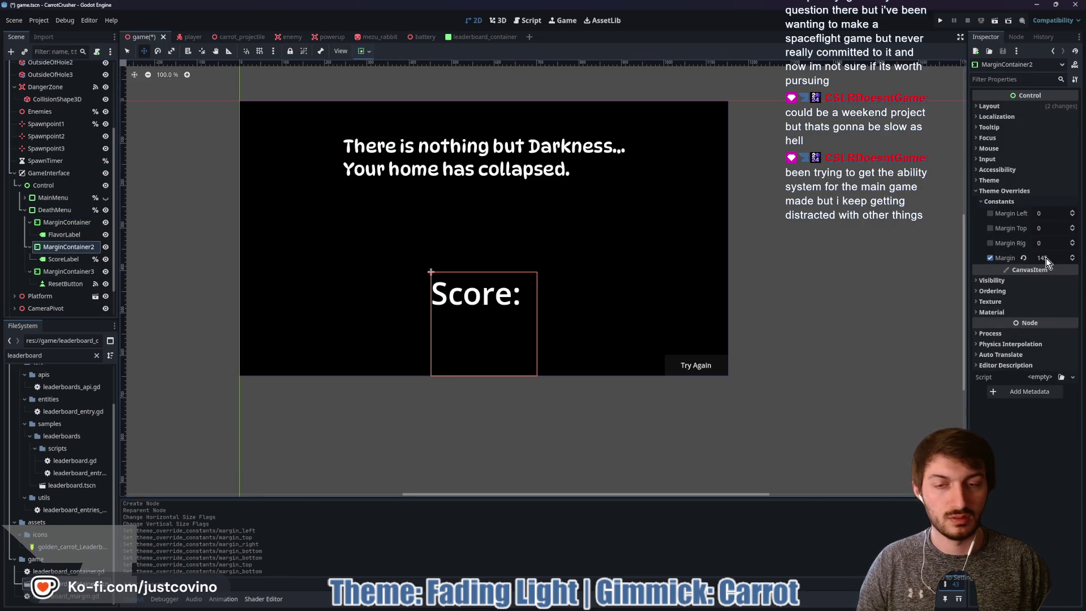
mouse_move(1046, 258)
left_mouse_down()
mouse_move(1075, 258)
mouse_move(1040, 258)
left_mouse_up()
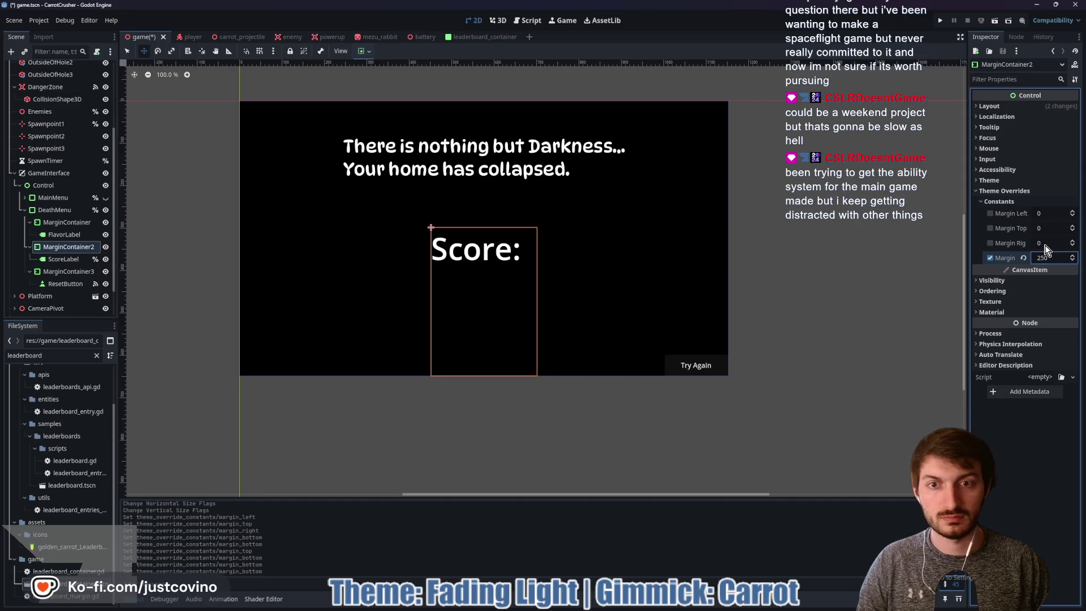
left_click_drag(1046, 243, 1080, 243)
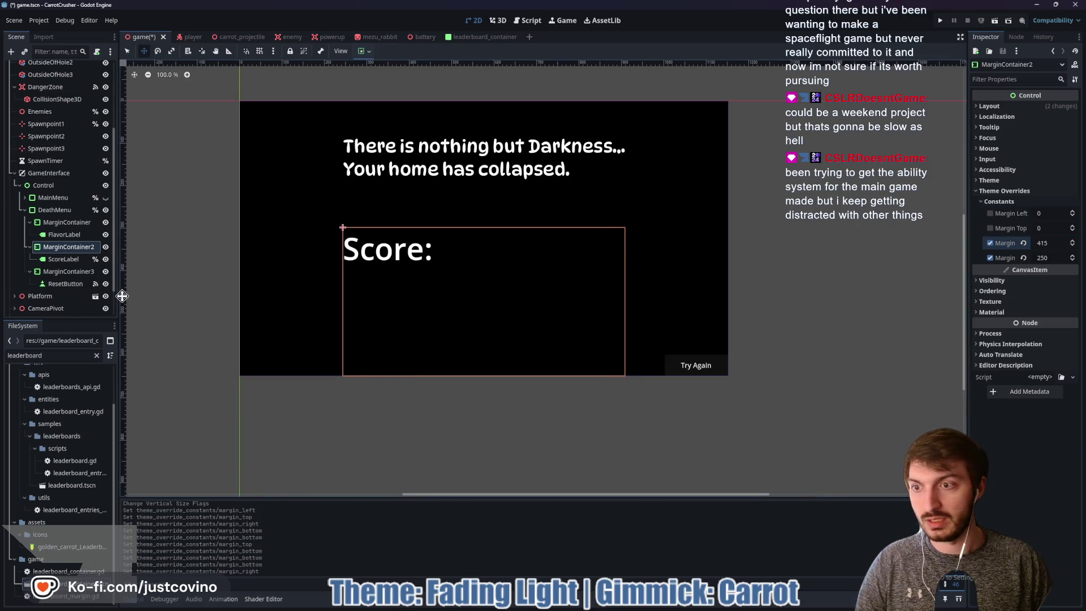
- Centre MarginContainer3 horizontally so the Try Again button sits mid-screen
left_click(56, 275)
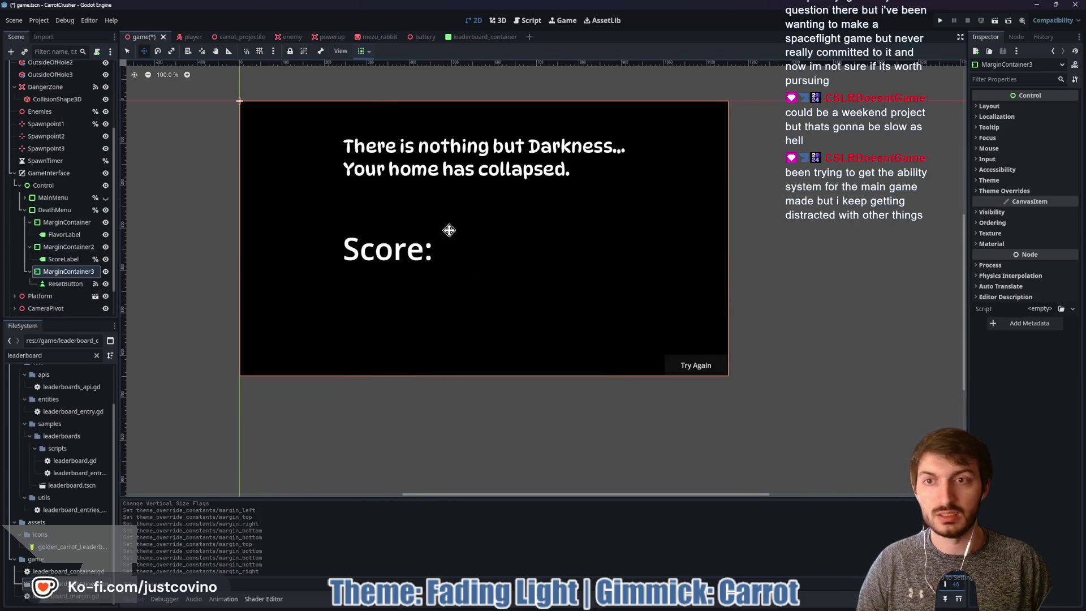
left_click(362, 51)
left_click(397, 131)
left_click(381, 84)
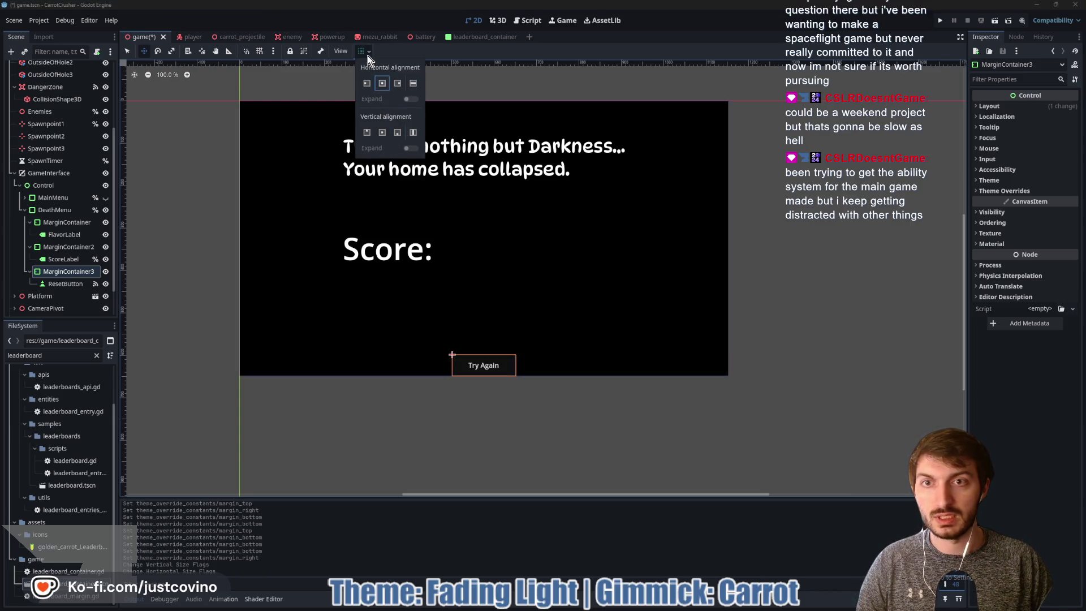
left_click(367, 52)
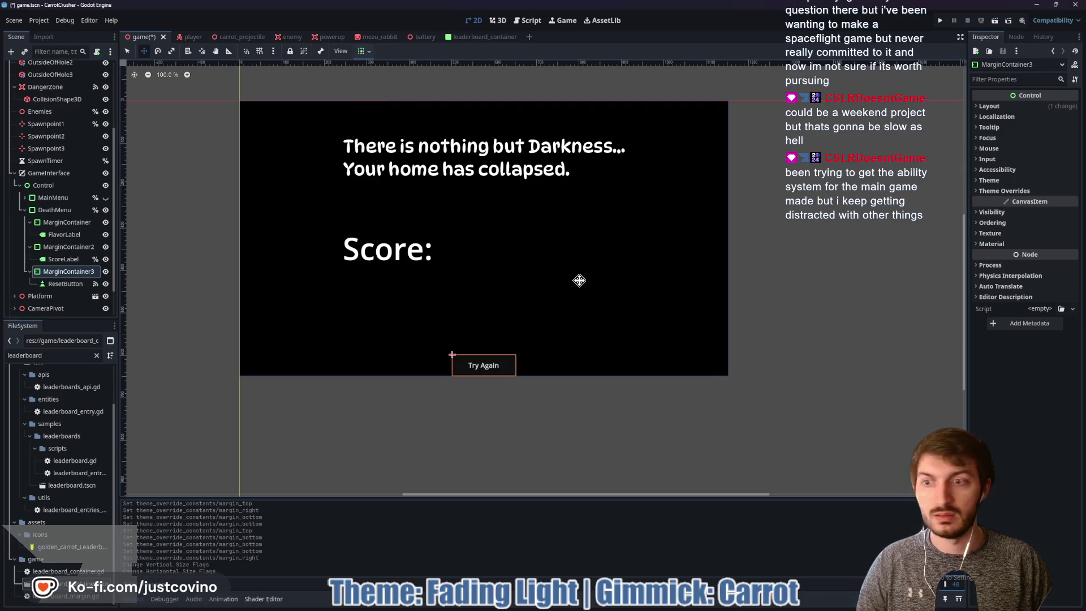
- Override MarginContainer3's bottom margin to 80 and select ResetButton's minimum width
left_click(1003, 191)
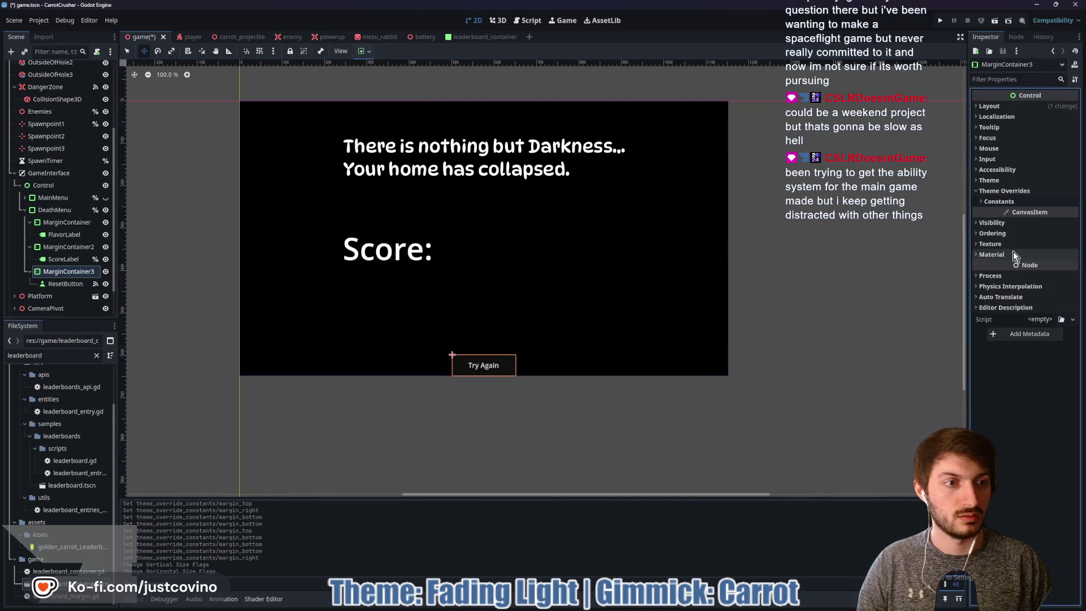
left_click(999, 201)
left_click(1050, 257)
type("80")
key("Return")
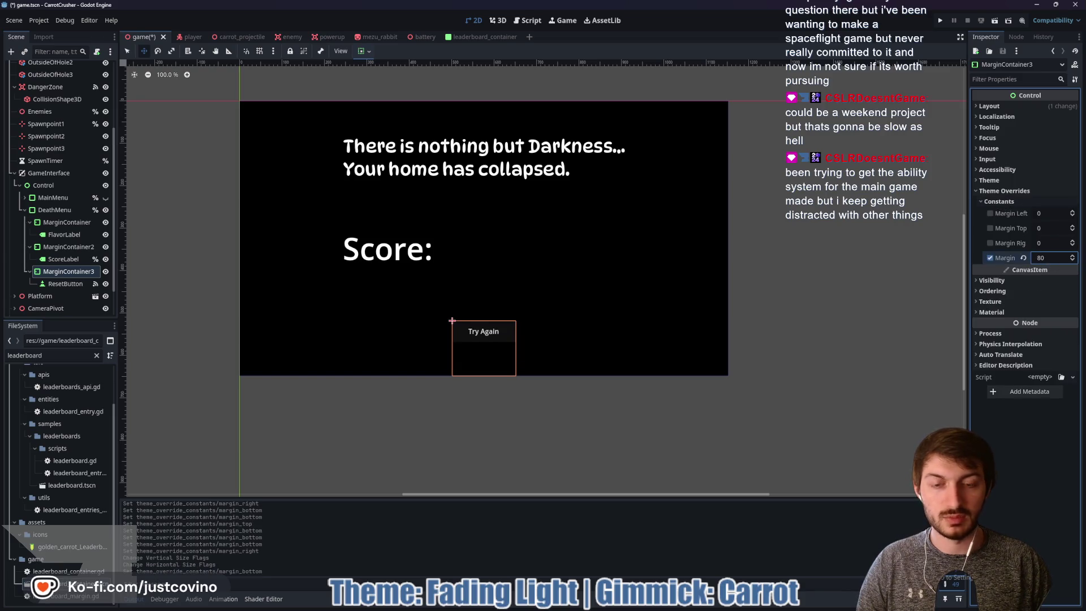
left_click(65, 283)
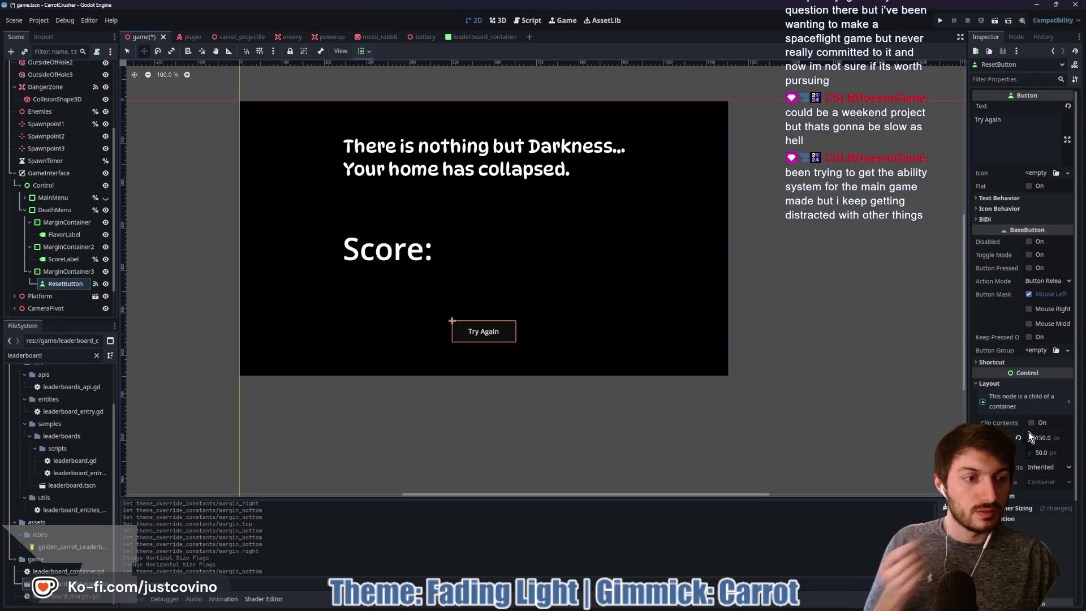
left_click(1051, 438)
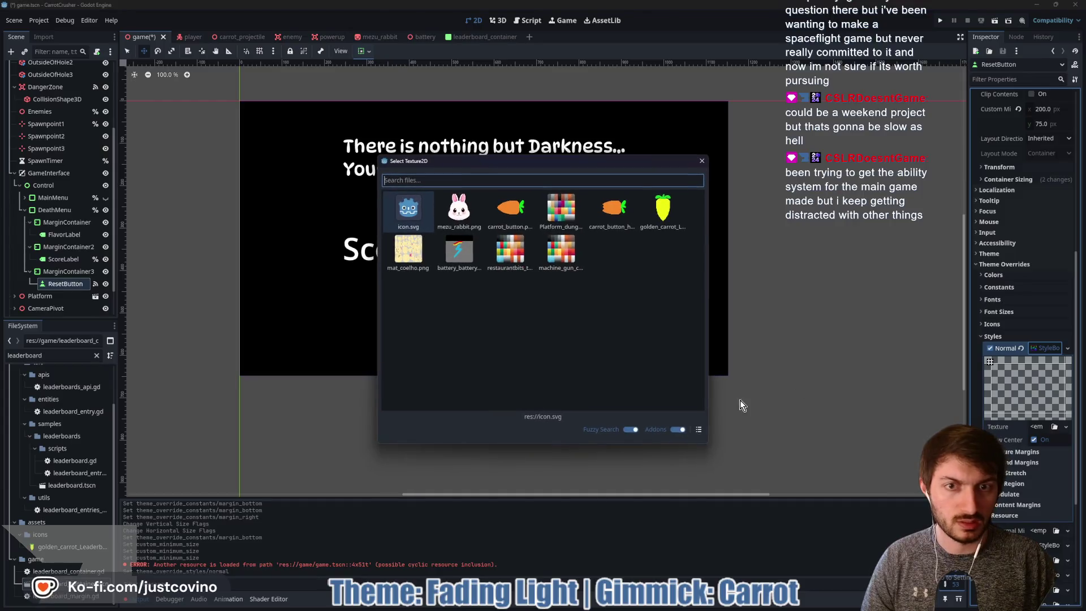
- Apply carrot_button.png to the normal style and give Pressed a new StyleBoxTexture
double_click(509, 208)
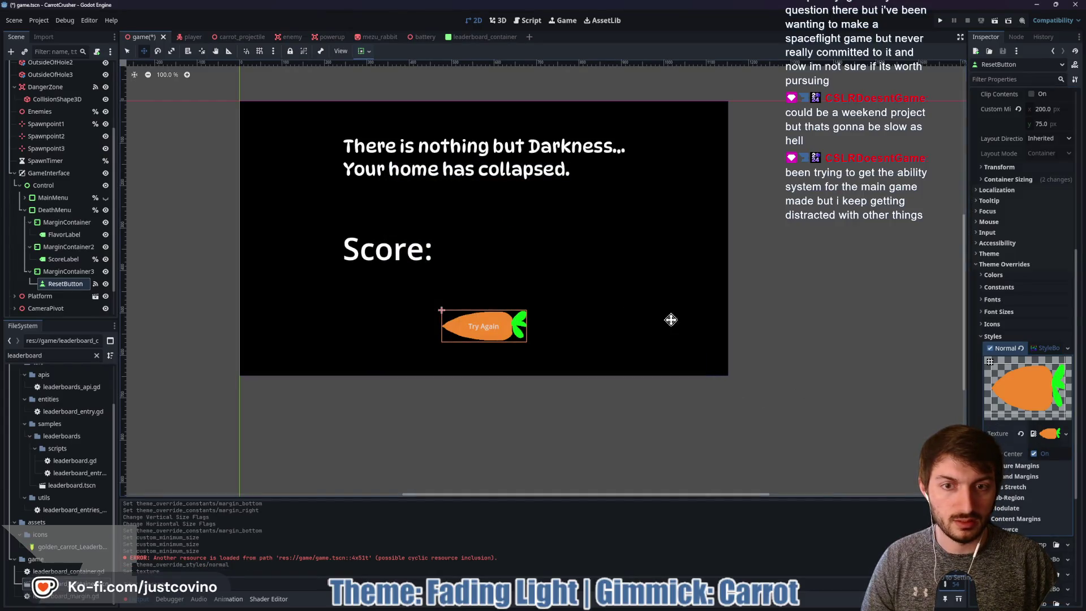
left_click(1041, 352)
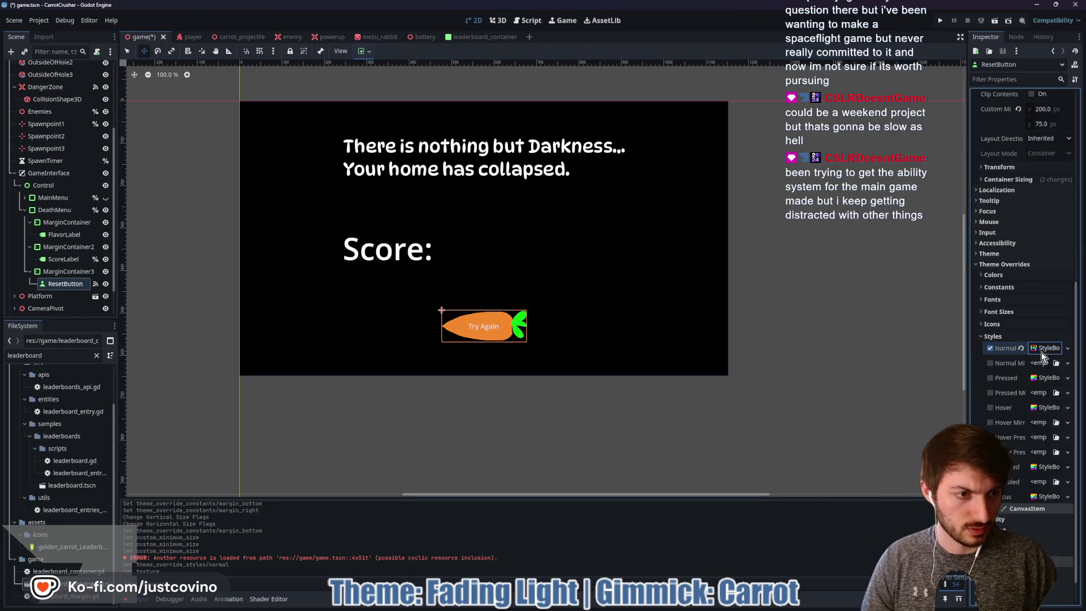
right_click(1042, 383)
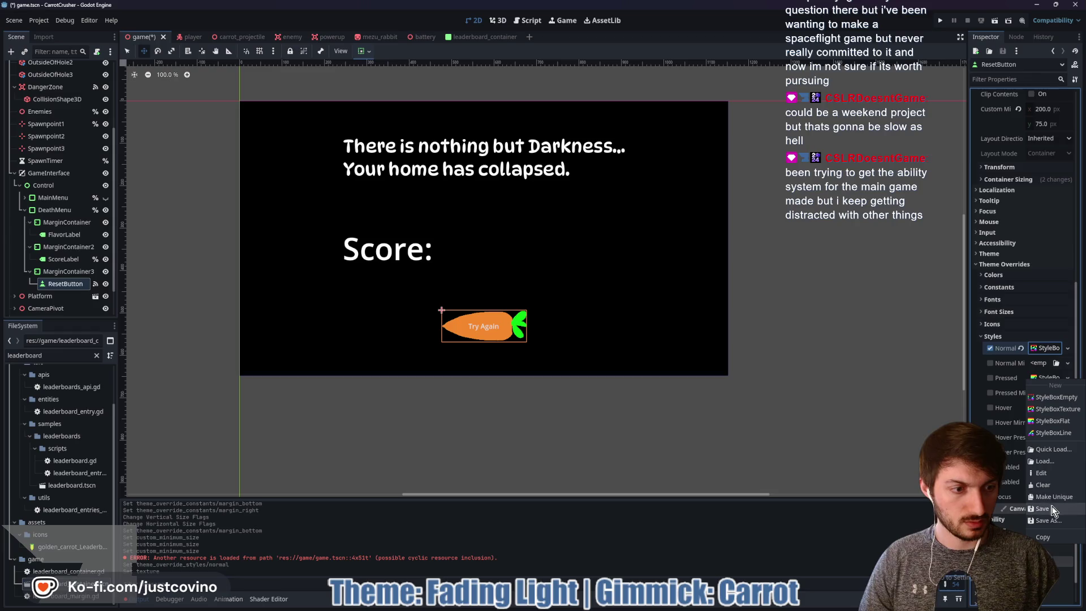
left_click(1050, 461)
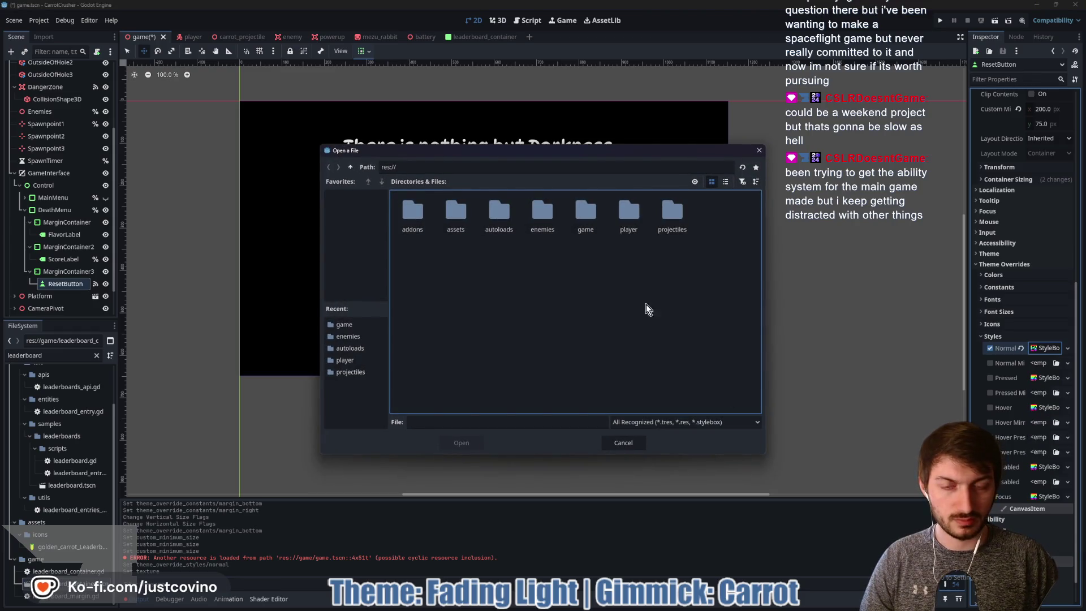
left_click(759, 155)
right_click(1046, 377)
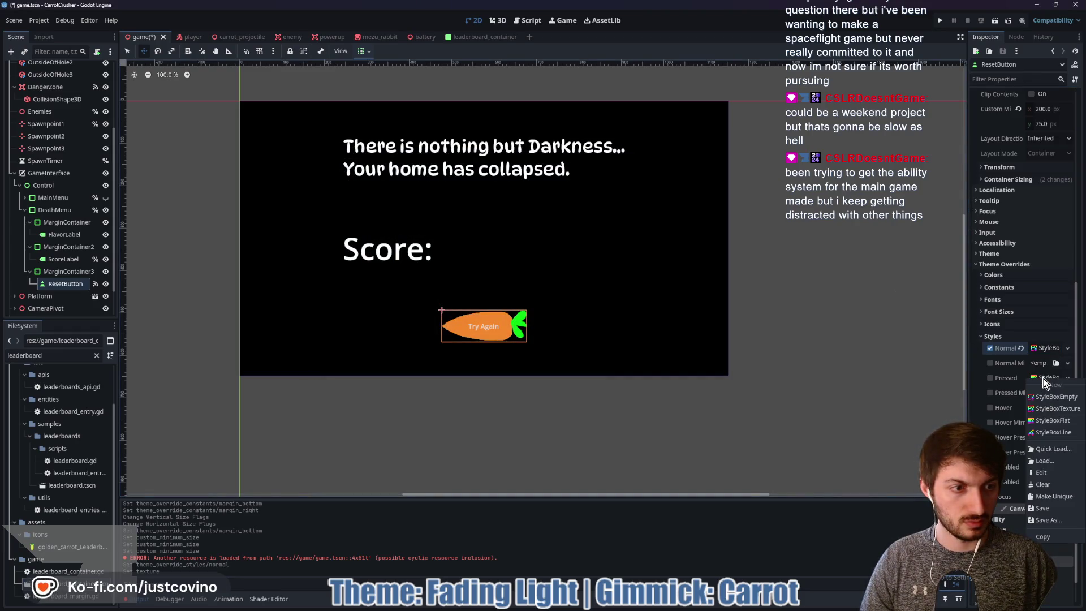
left_click(1049, 409)
right_click(1040, 378)
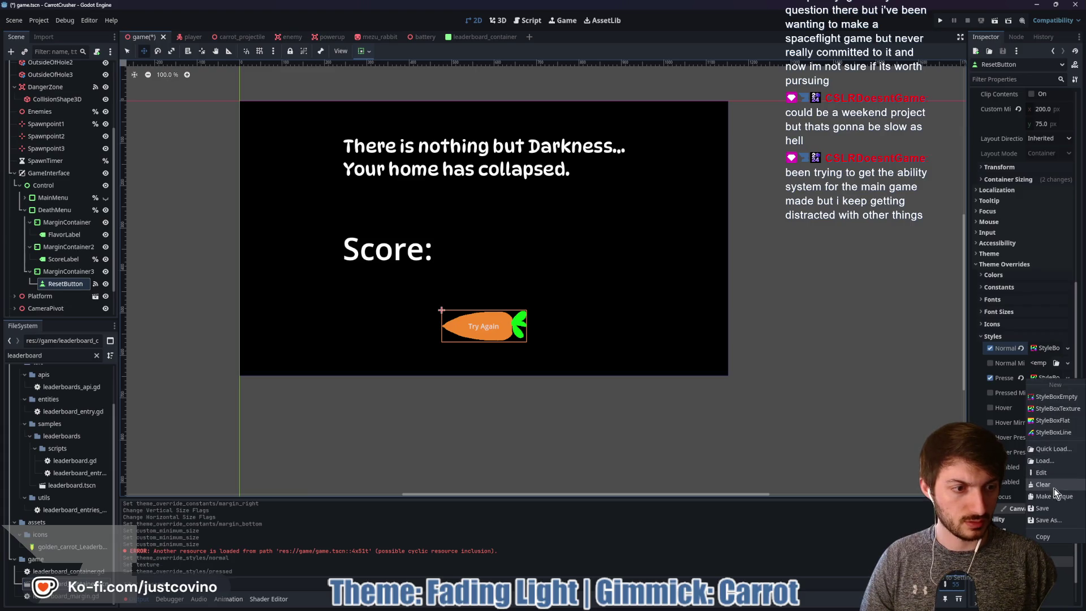
left_click(1051, 450)
key("Escape")
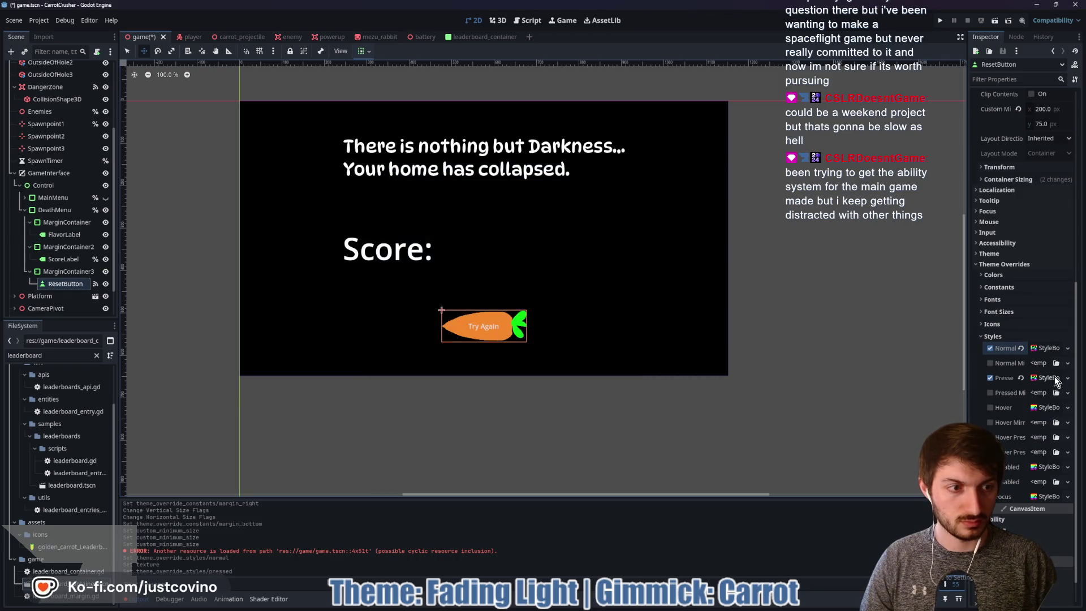
- Load carrot_button.png as the Pressed texture, modulated grey with alpha 188
left_click(1044, 377)
left_click(1035, 457)
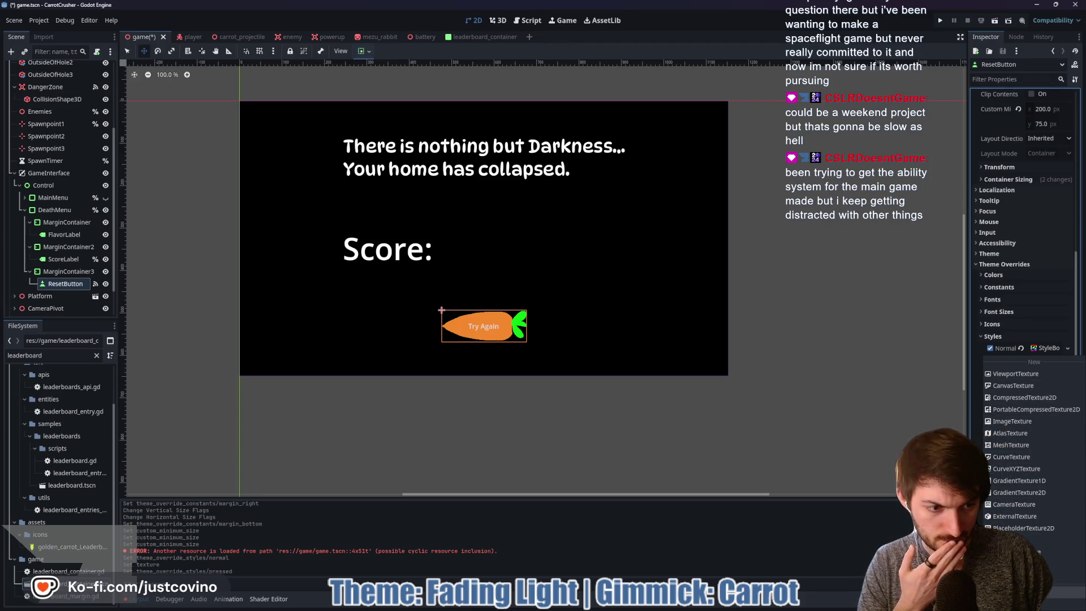
left_click(1013, 566)
left_click(510, 209)
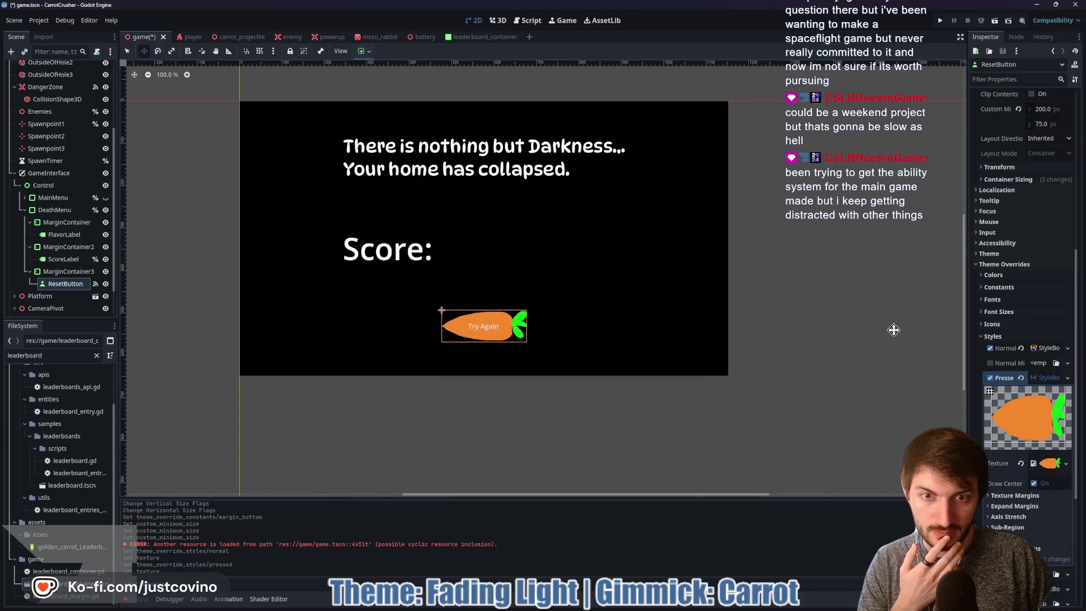
left_click(1034, 539)
left_click_drag(1033, 485, 1024, 486)
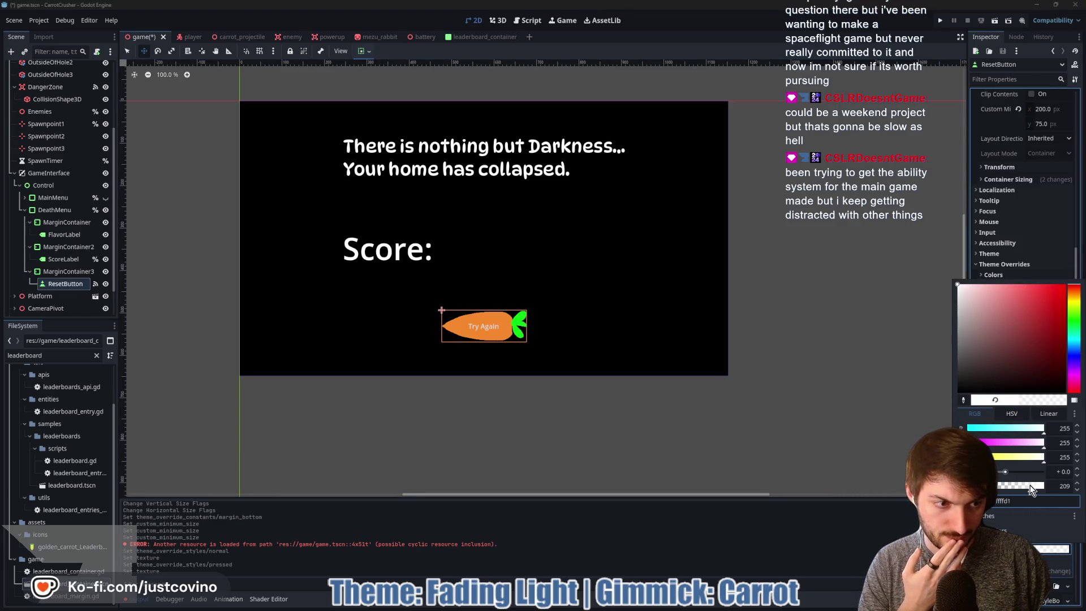
left_click_drag(962, 320, 955, 334)
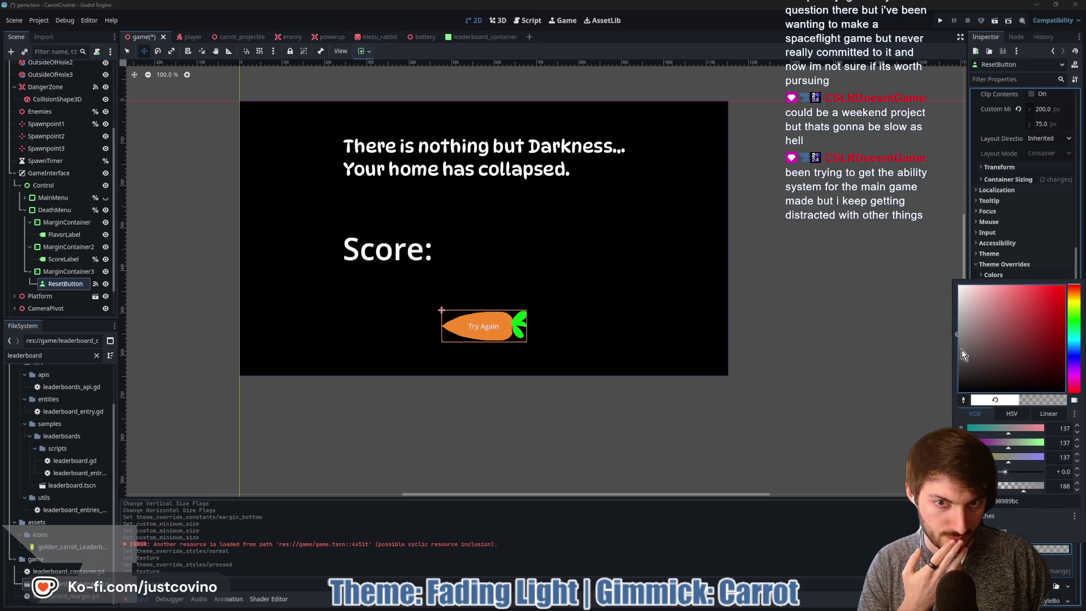
left_click(1043, 546)
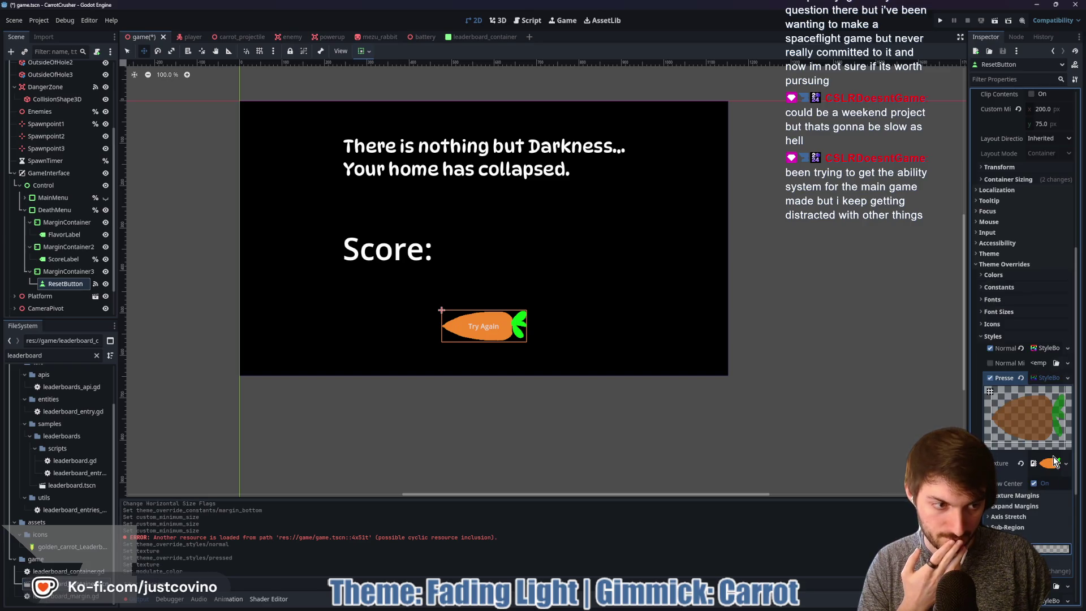
left_click(1047, 378)
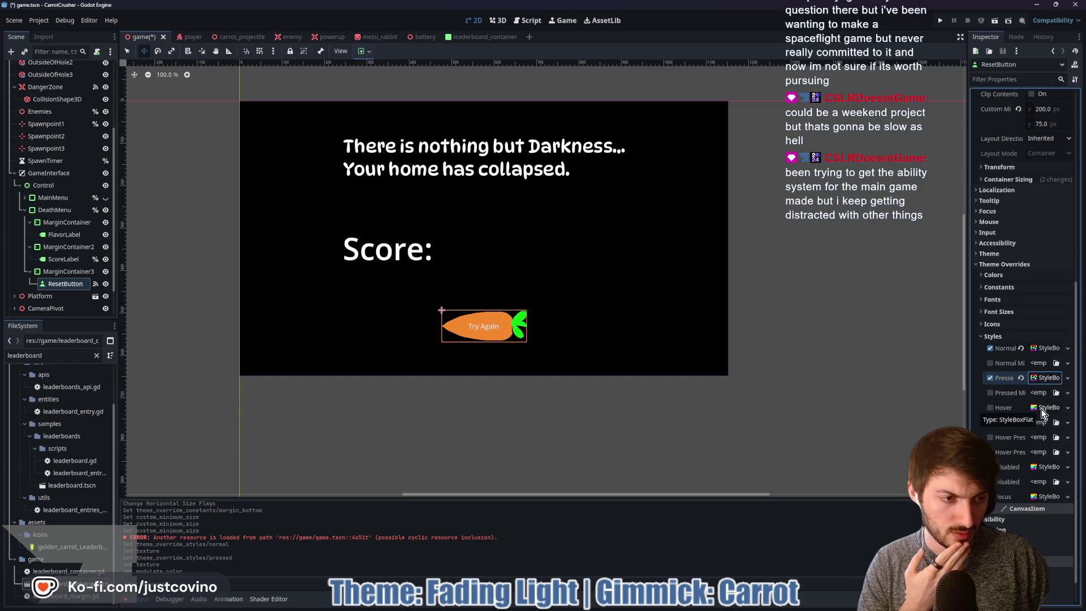
- Give the Hover style a new StyleBoxTexture using carrot_button.png
left_click(1041, 409)
right_click(1041, 408)
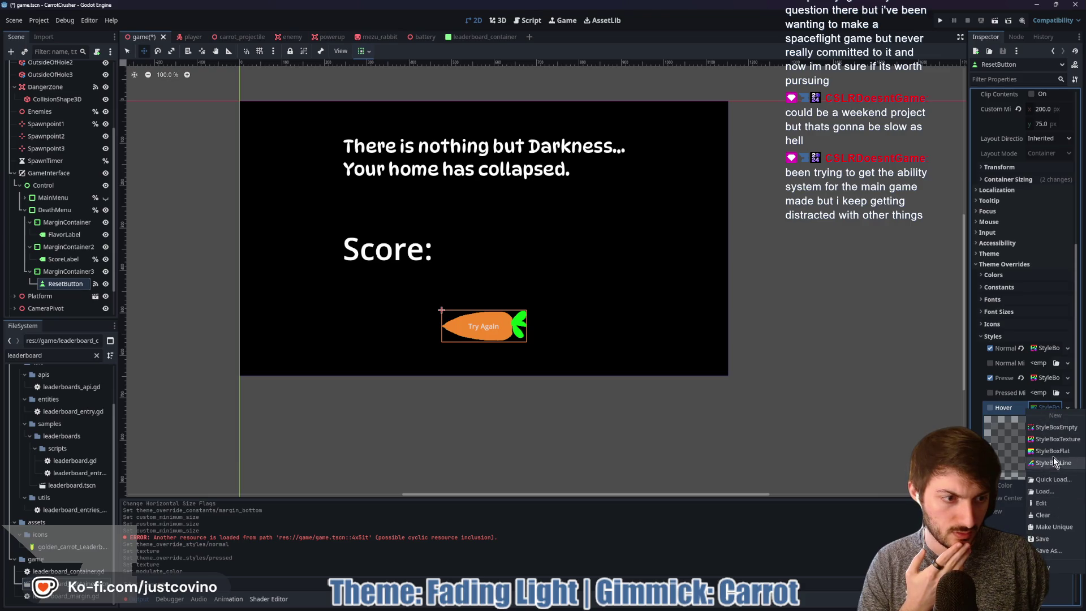
left_click(1049, 440)
left_click(1038, 485)
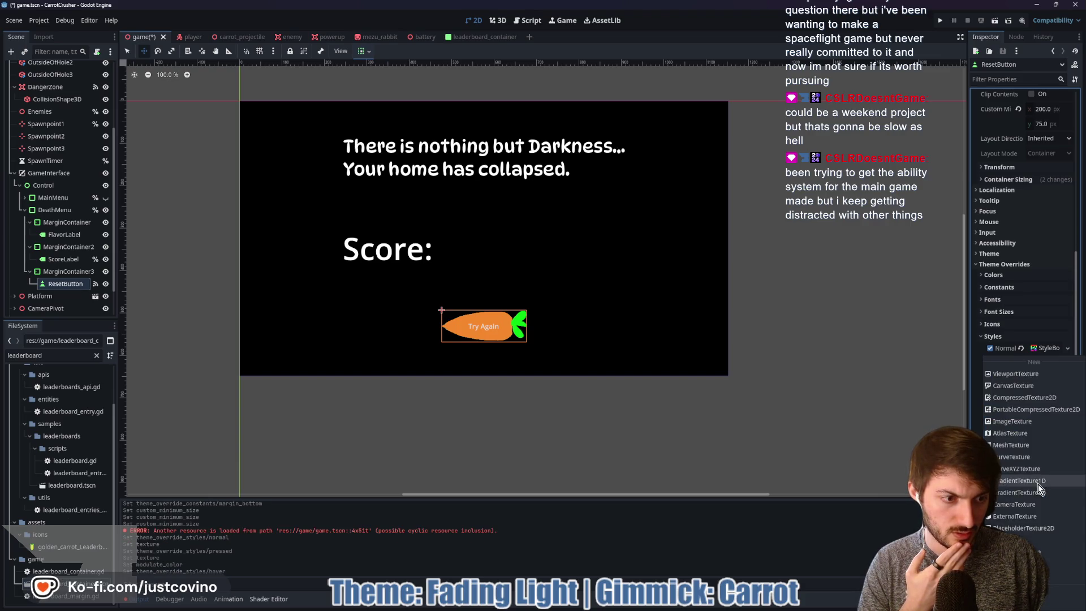
left_click(1018, 551)
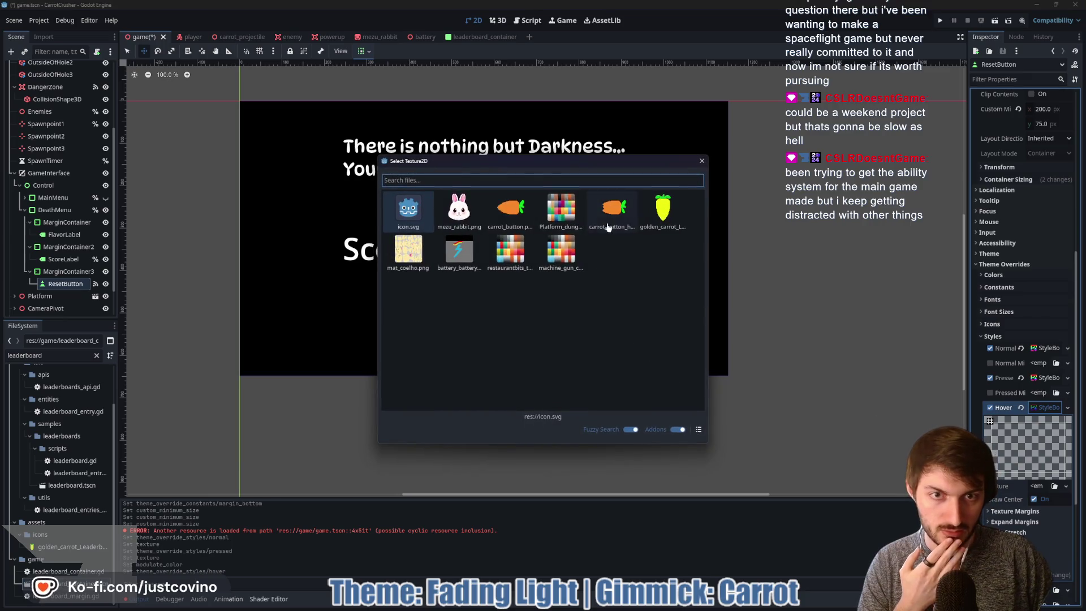
double_click(615, 215)
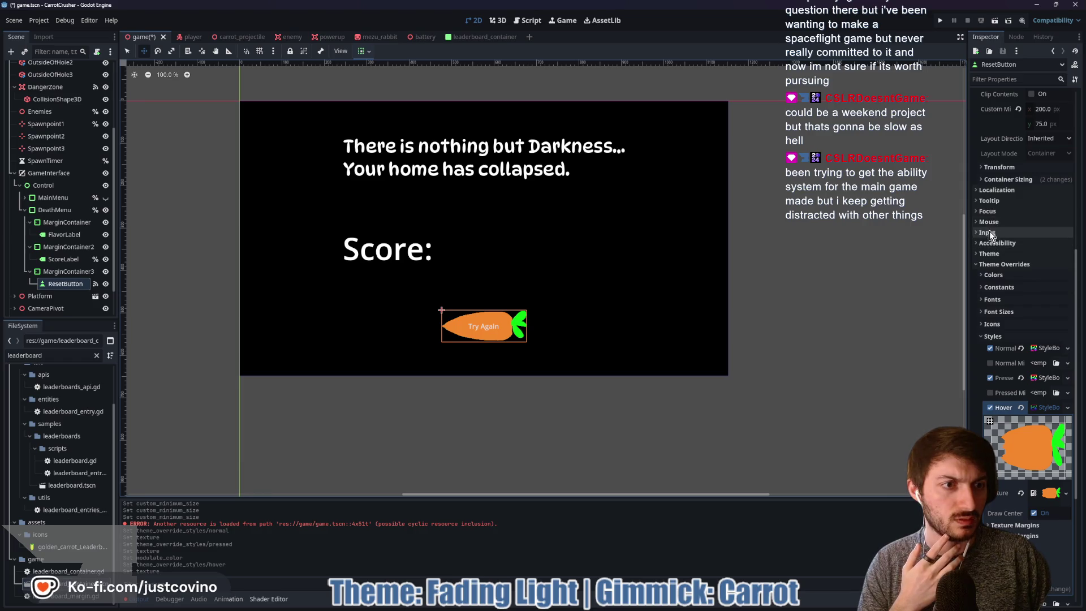
left_click(992, 210)
left_click(1045, 312)
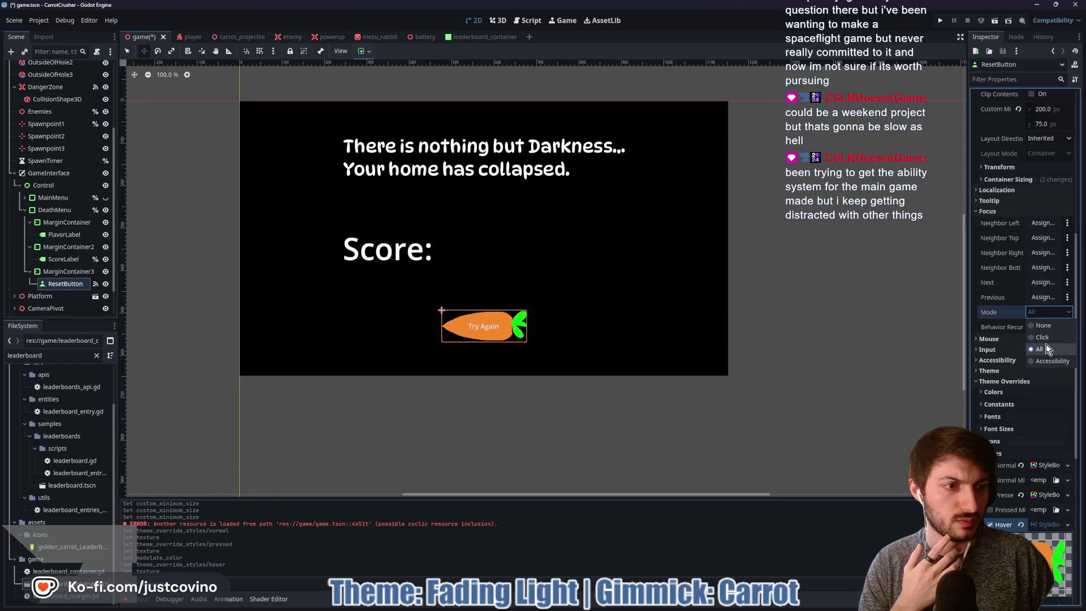
- Set ResetButton's Focus Mode to None and its font size override to 24
left_click(1043, 326)
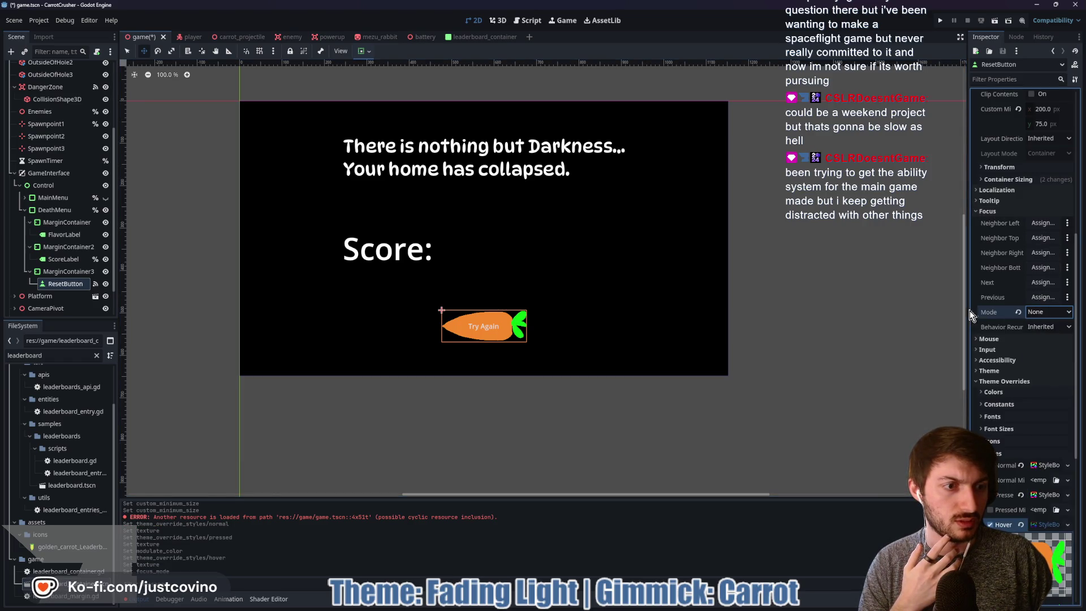
left_click(988, 211)
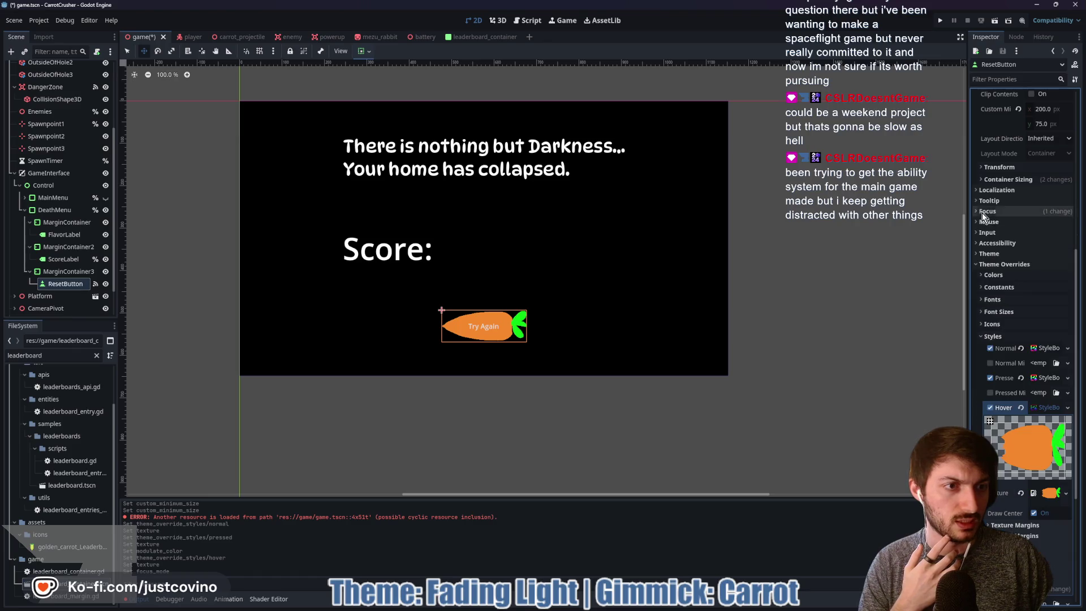
left_click(992, 312)
left_click(1045, 322)
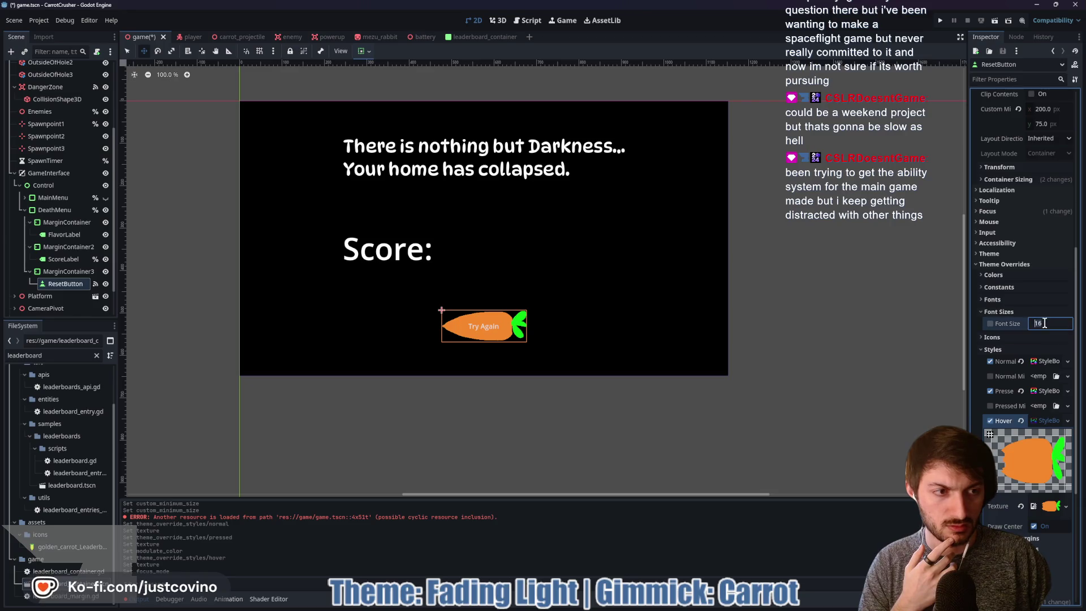
type("24")
key("Return")
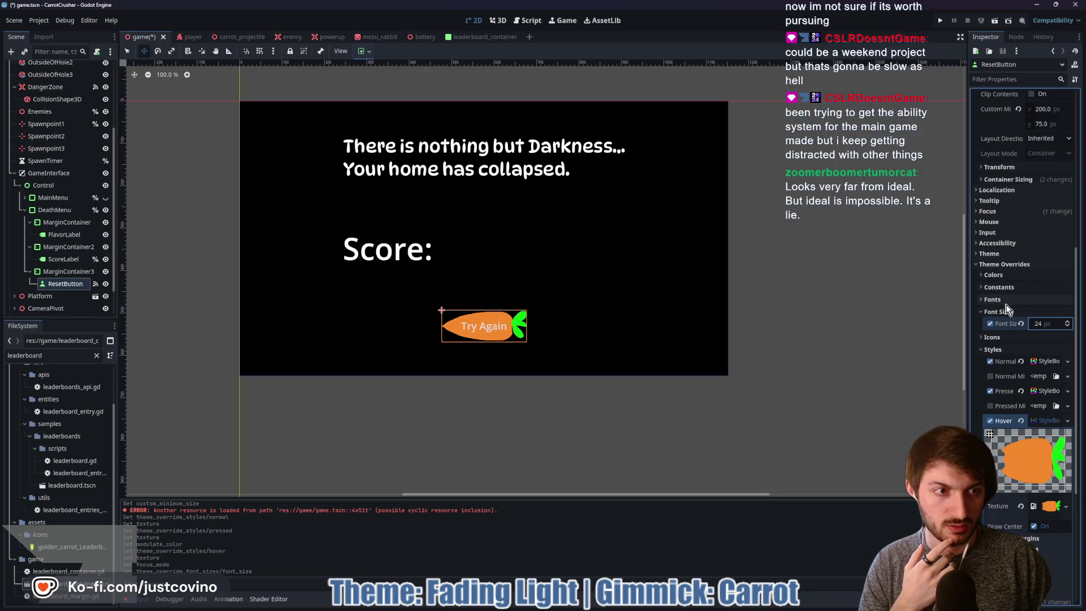
- Load the game's custom font file as the button's font override
left_click(1006, 305)
left_click(1038, 312)
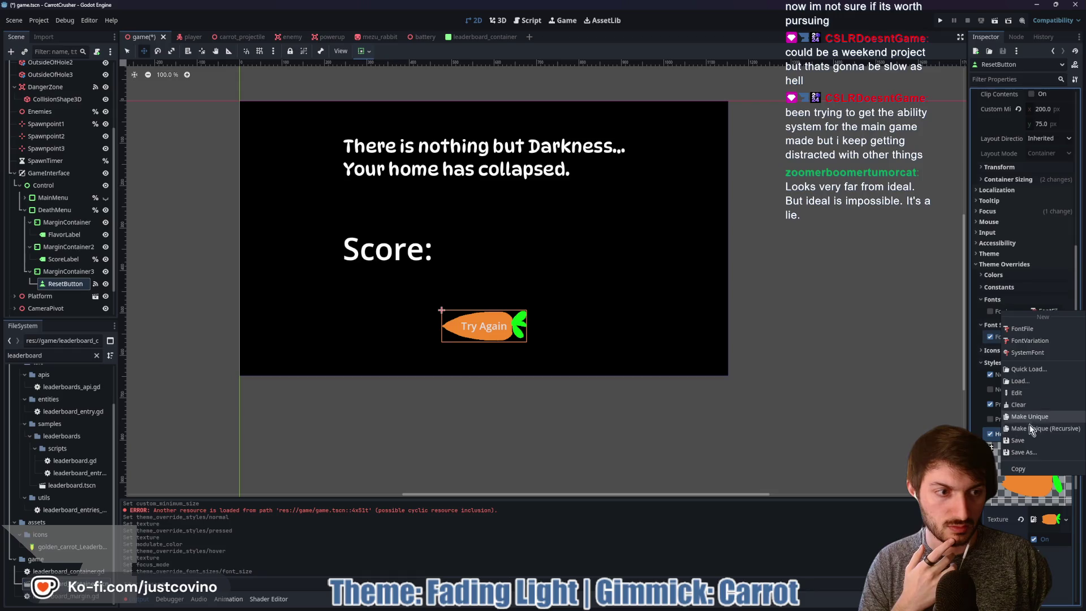
left_click(1036, 384)
double_click(457, 212)
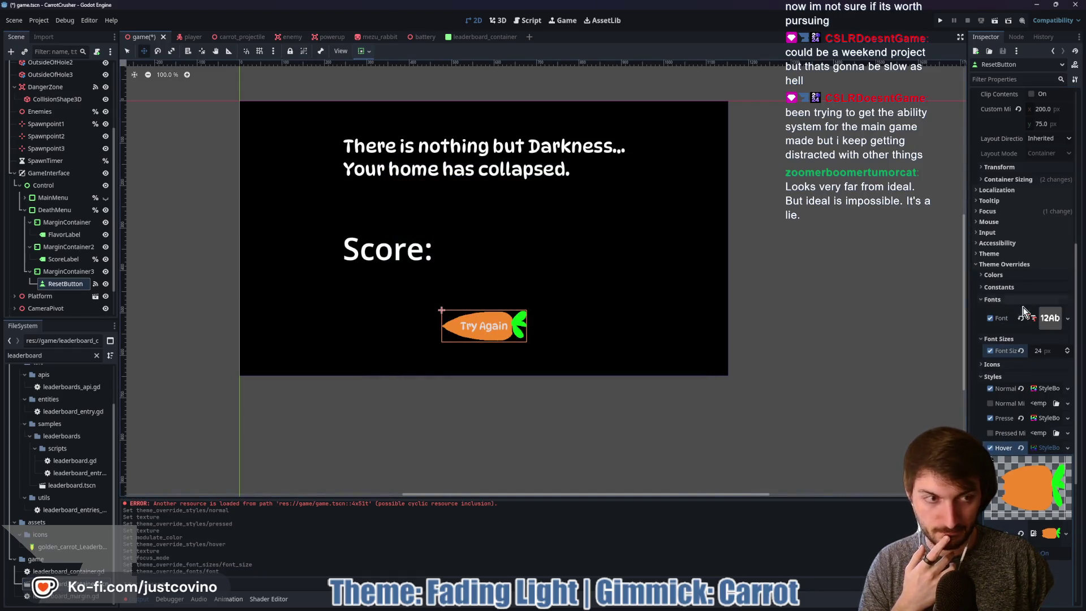
- Enable the font outline colour override and set the outline size to 6
left_click(999, 275)
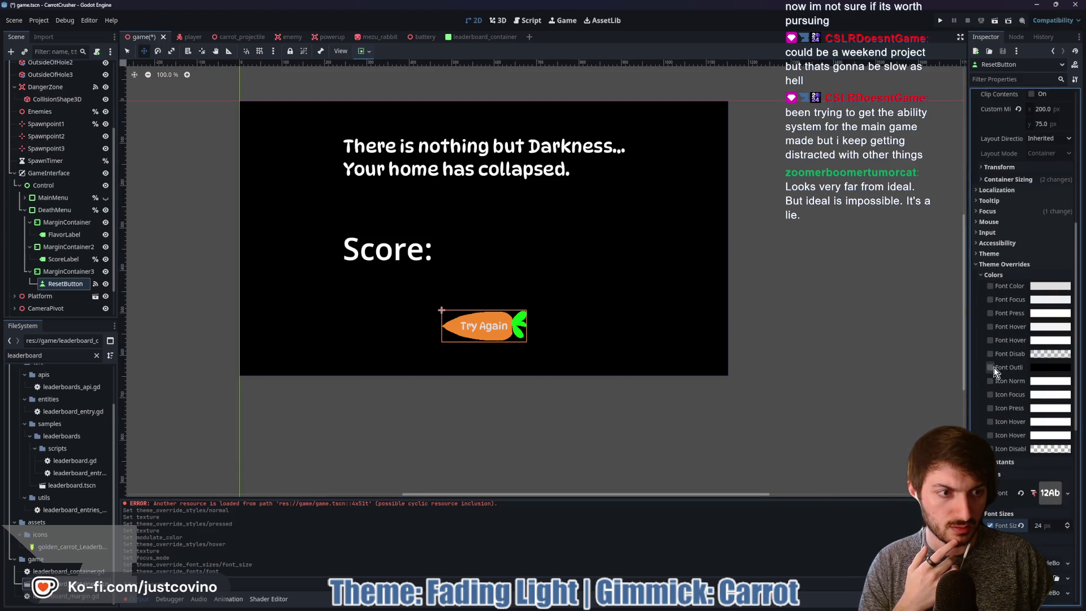
left_click(990, 367)
left_click(994, 276)
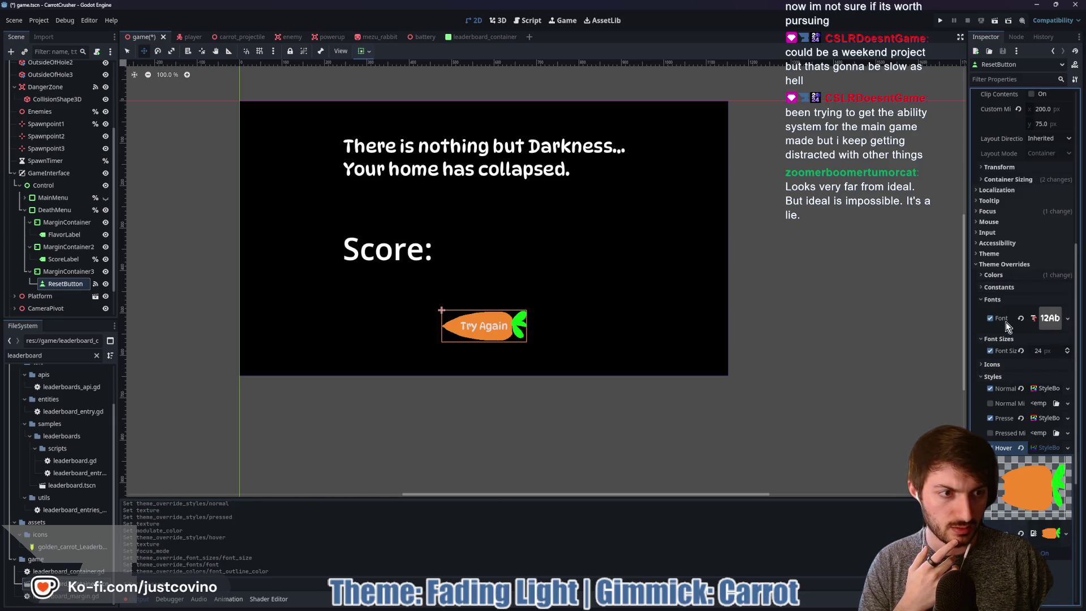
left_click(997, 287)
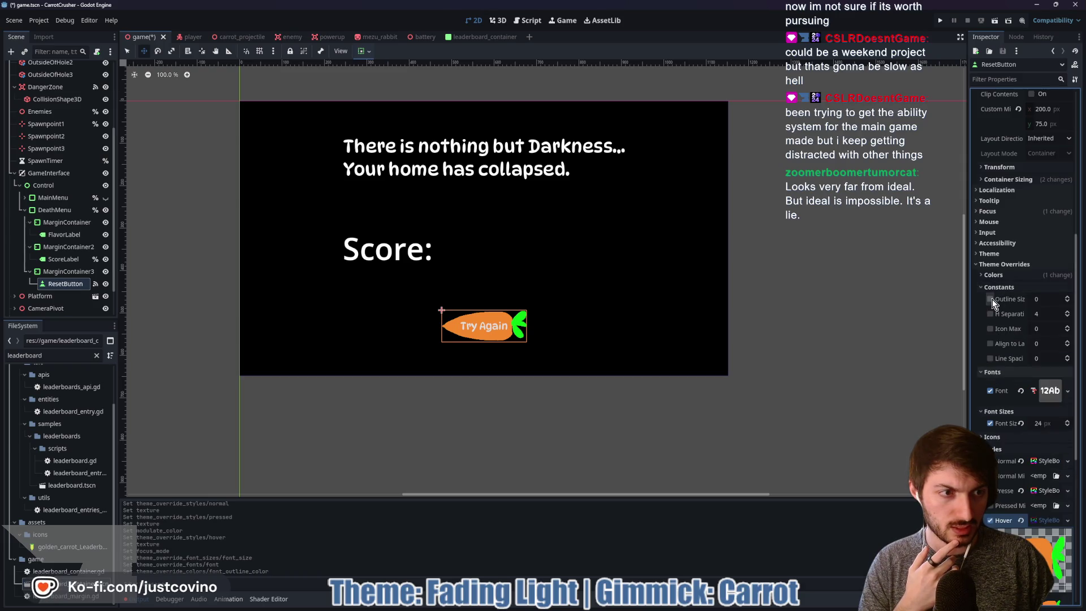
left_click(990, 299)
type("6")
key("Return")
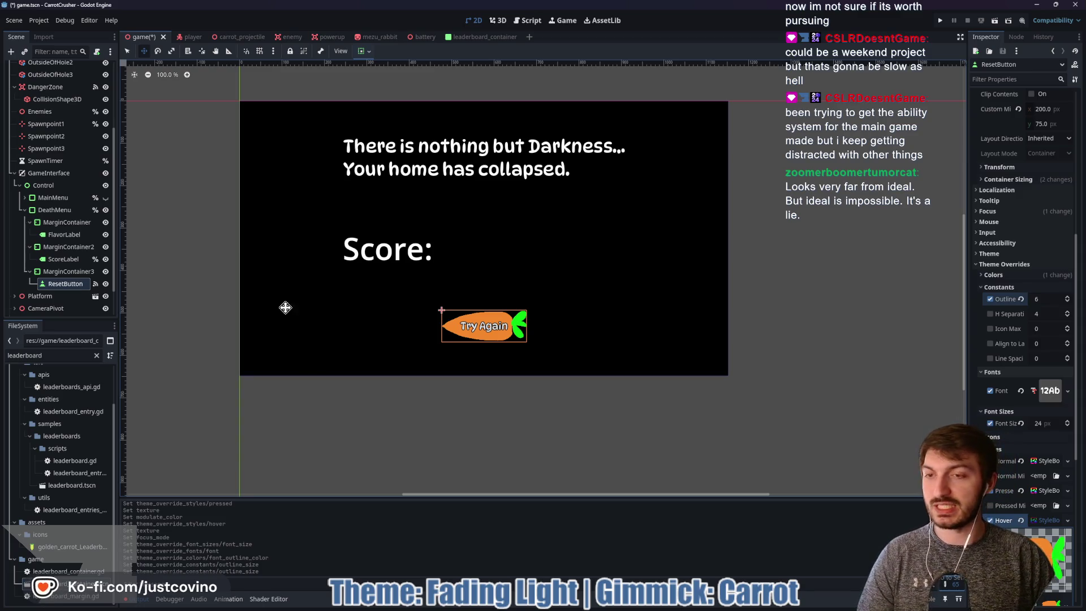
- Quick-load the game font into ScoreLabel's Label Settings
left_click(54, 258)
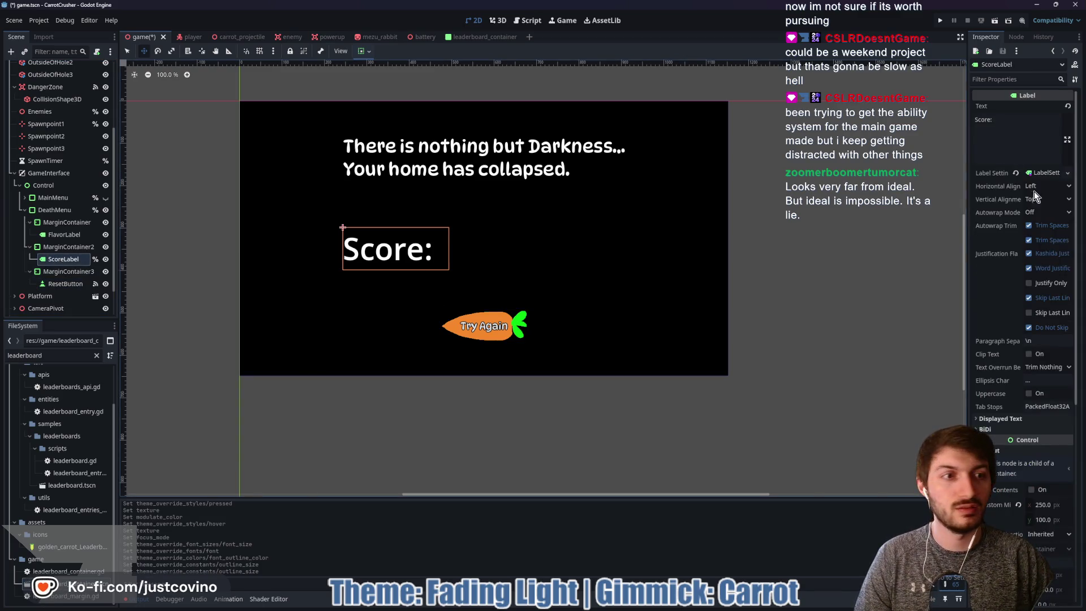
left_click(1046, 173)
left_click(1035, 226)
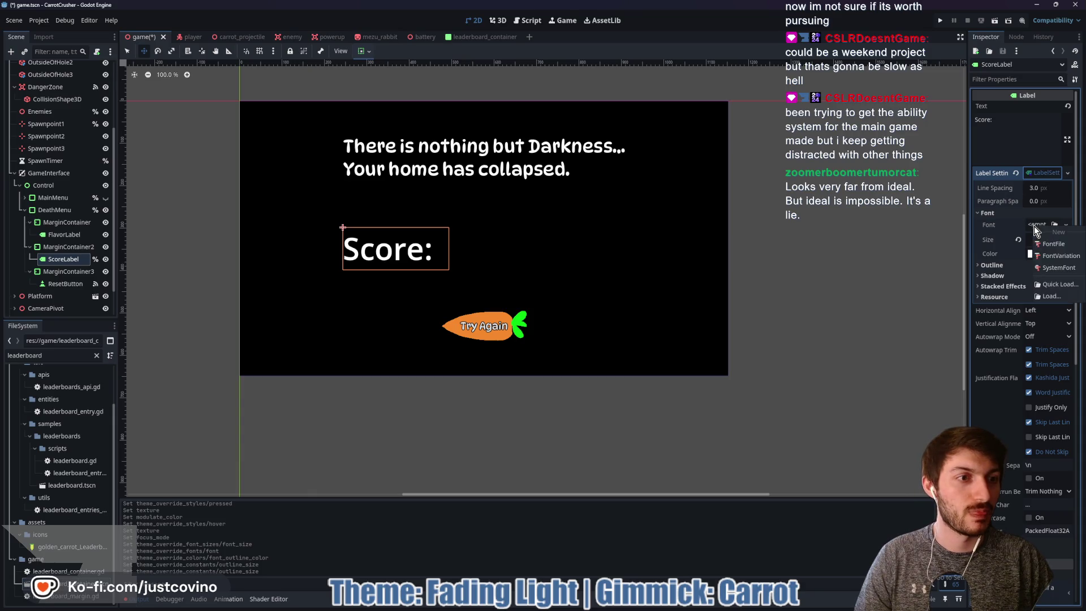
left_click(1050, 284)
double_click(460, 207)
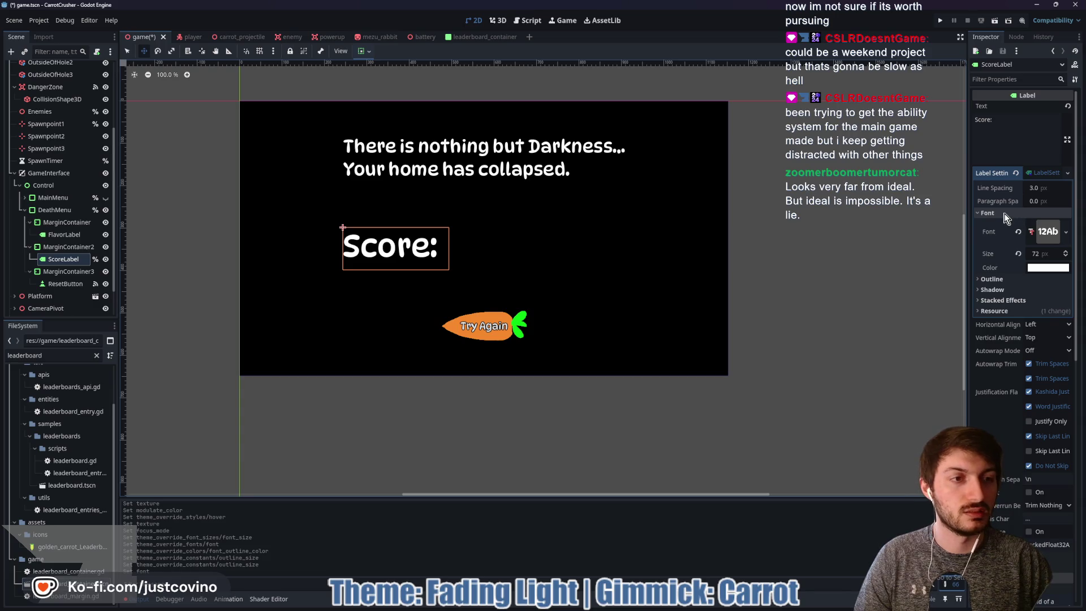
- Give ScoreLabel a dark outline of size 12 and save the scene
left_click(1013, 278)
left_click(1046, 306)
left_click(971, 407)
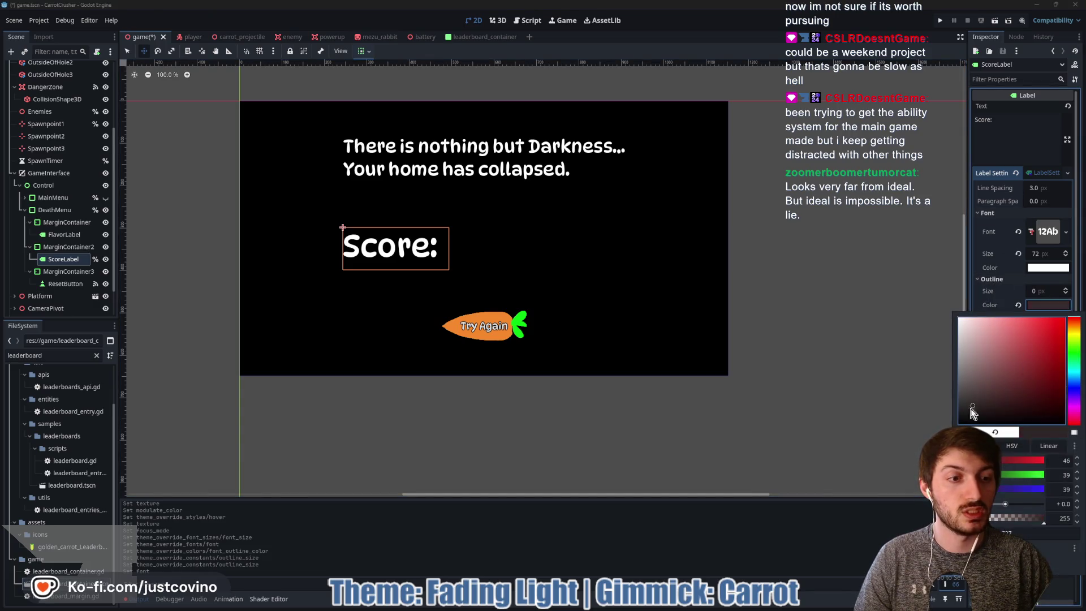
left_click(1039, 295)
left_click(1041, 292)
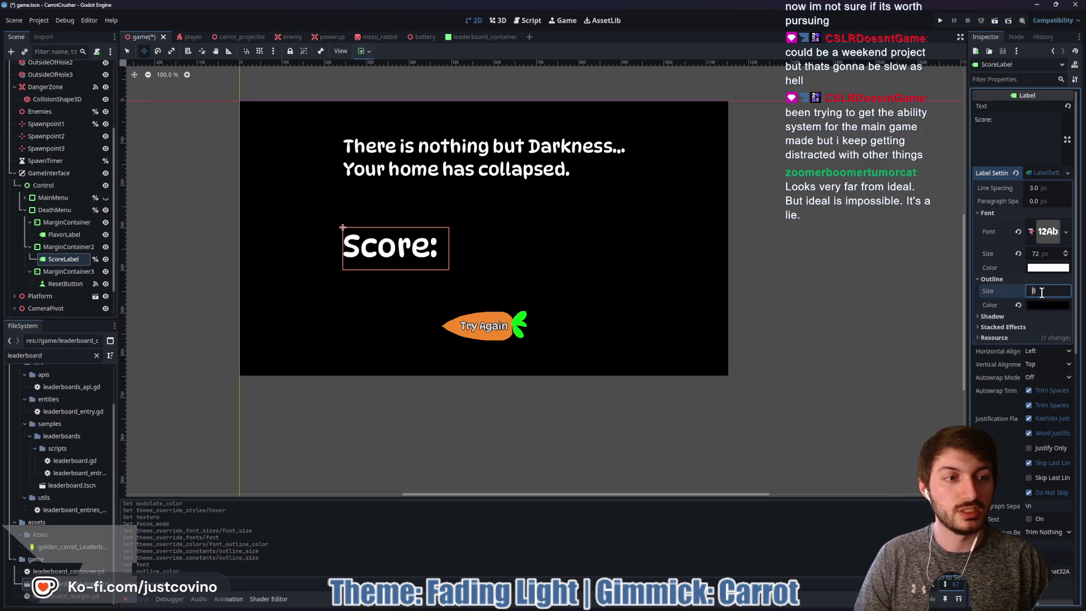
type("12")
key("Return")
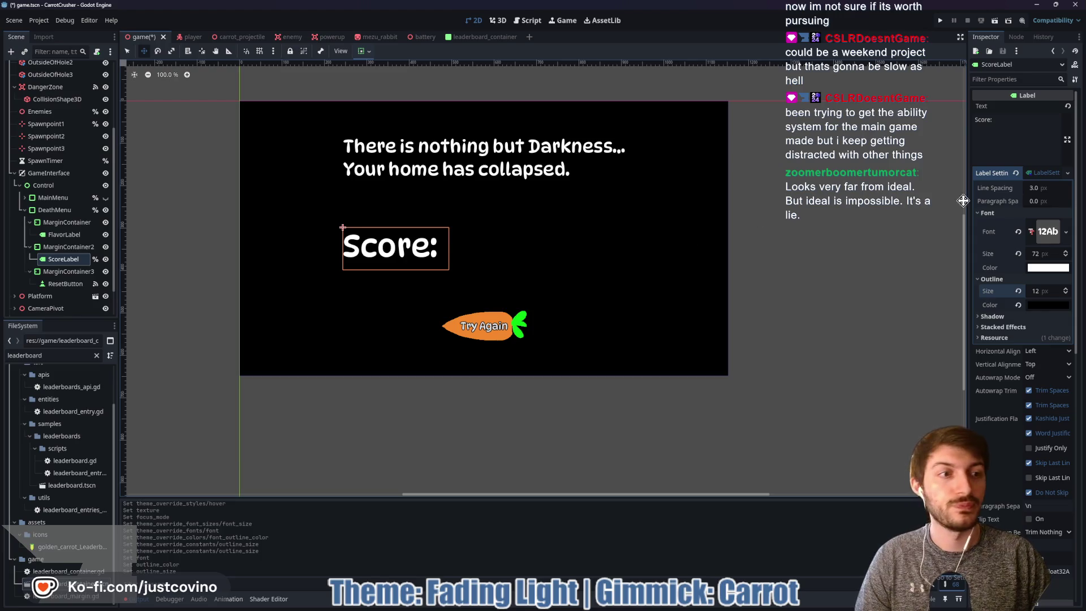
key("ctrl+s")
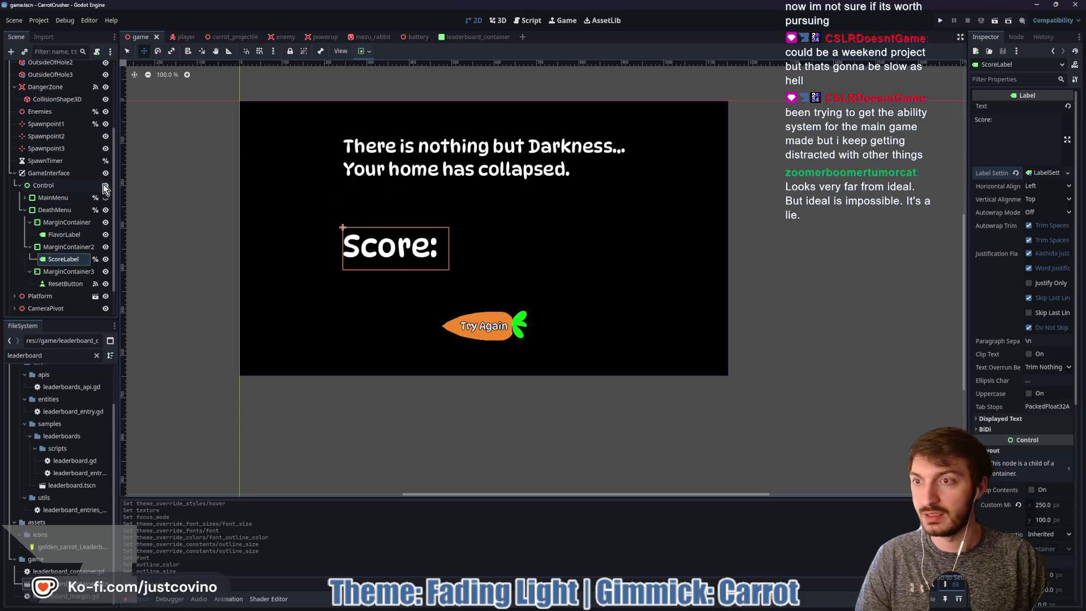
- Hide the death menu, show the main menu, and run the game maximised with F5
left_click(105, 210)
left_click(106, 197)
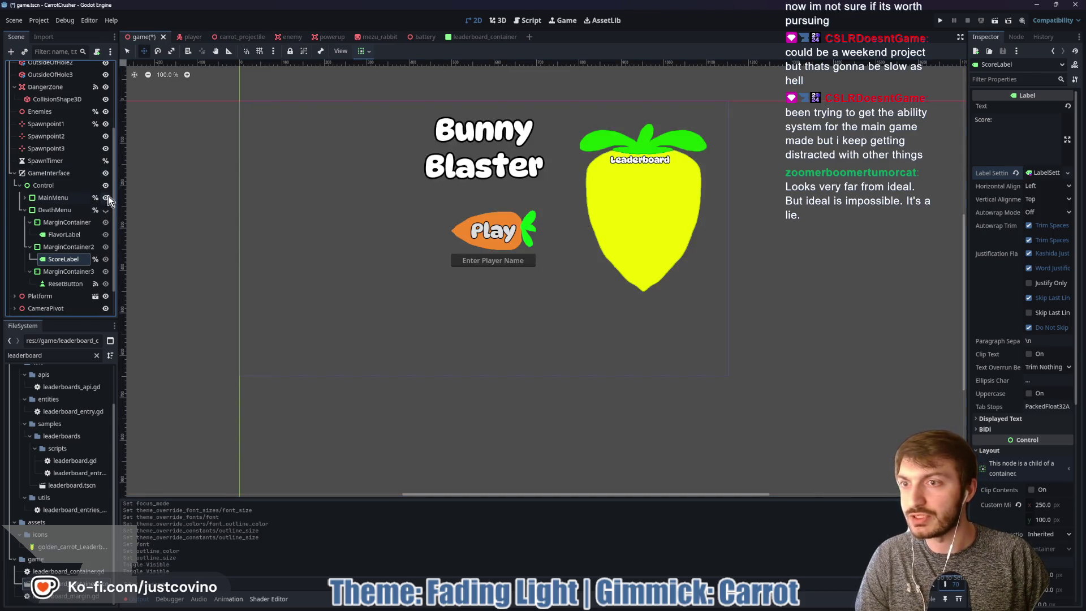
key("F5")
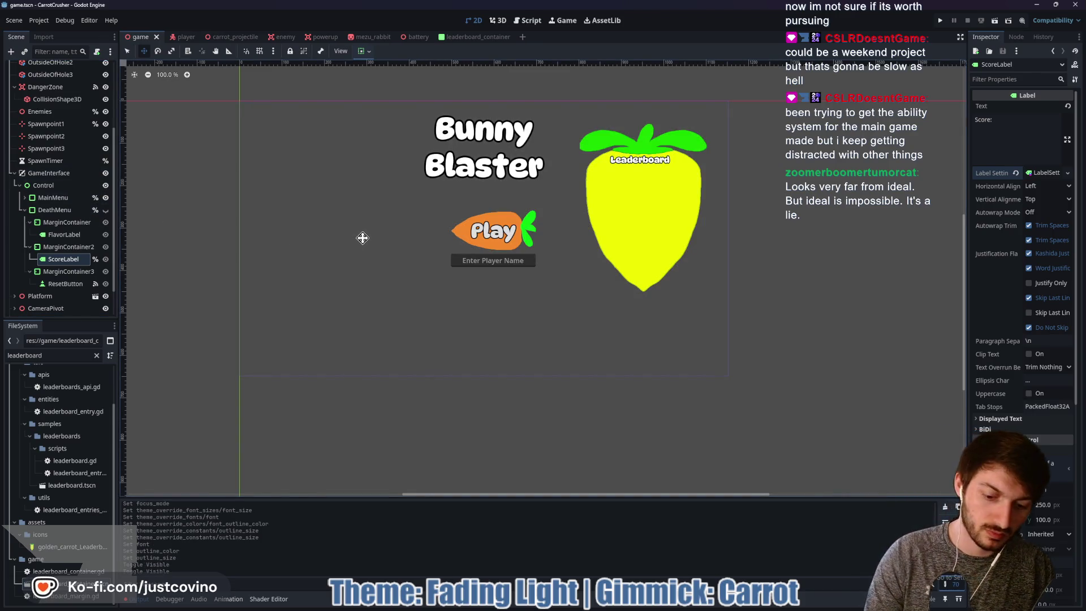
left_click(760, 144)
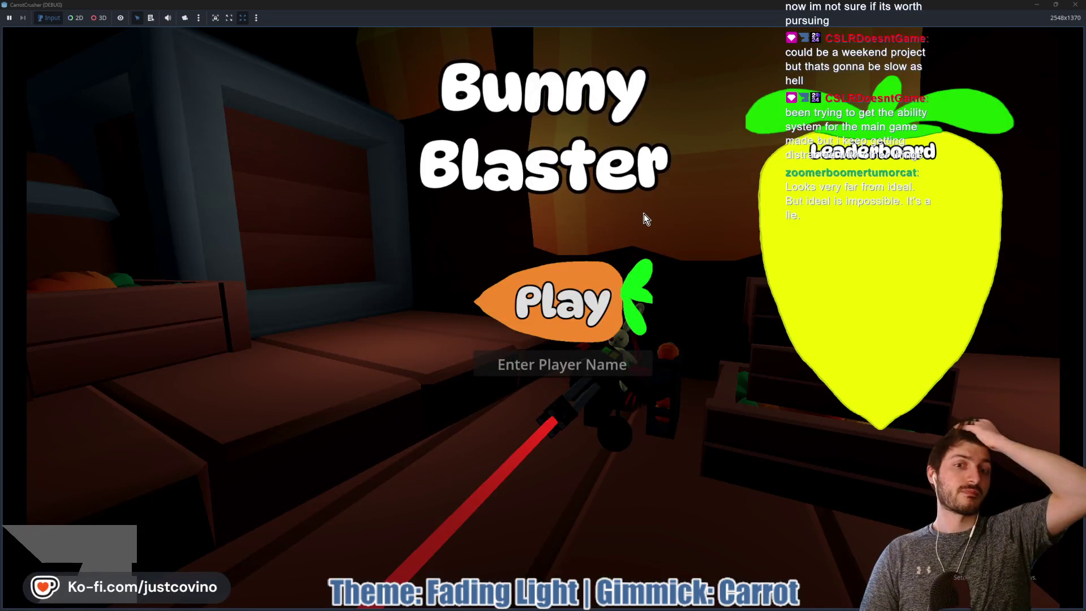
- Play a round under a throwaway name to game over, hit Try Again, then stop the game
left_click(590, 362)
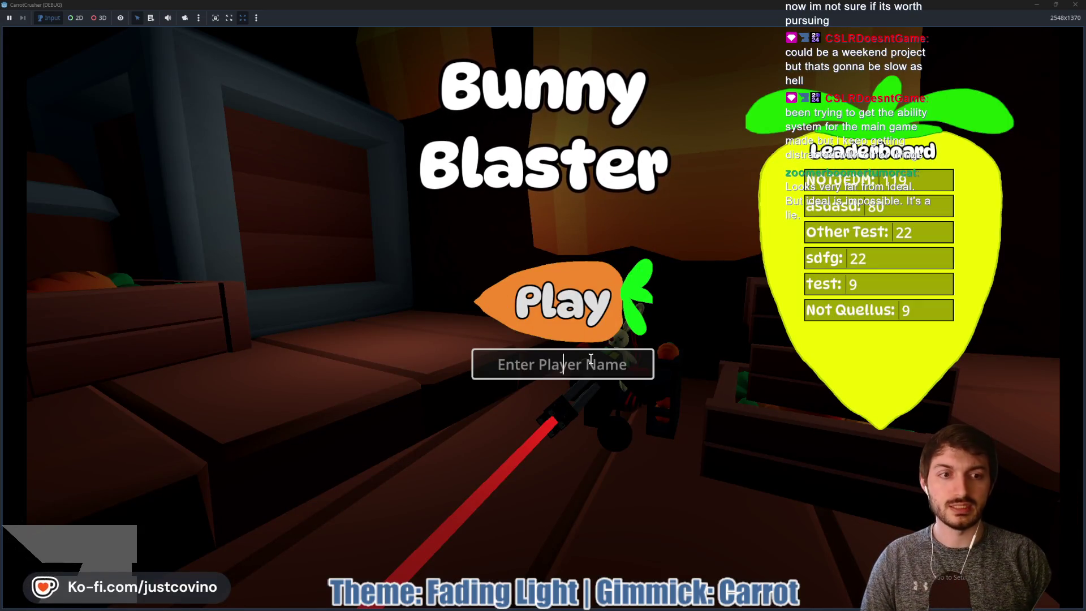
type("aklsdfj")
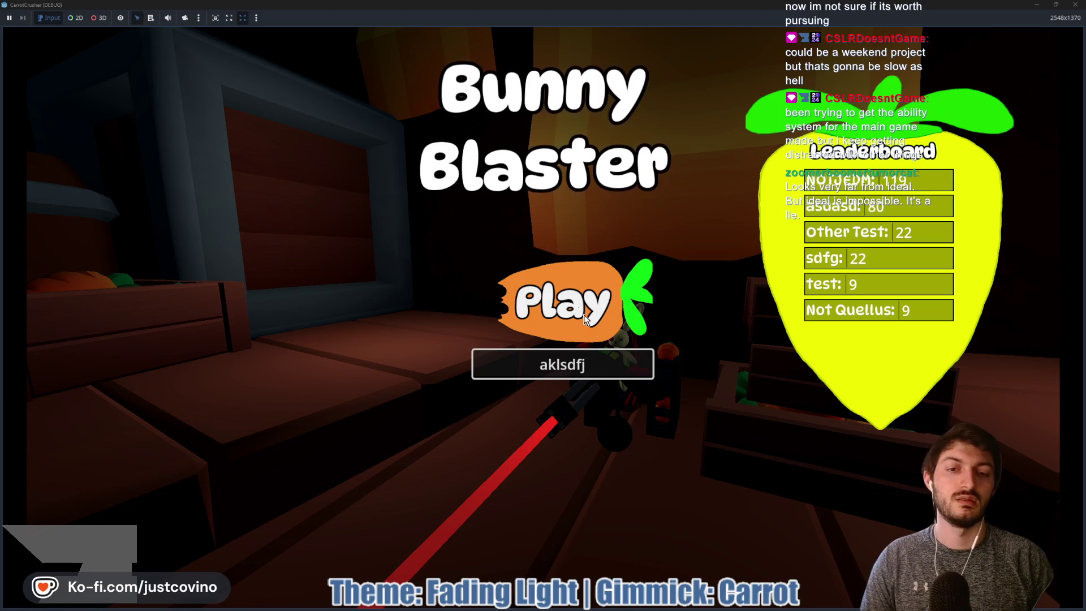
left_click(560, 300)
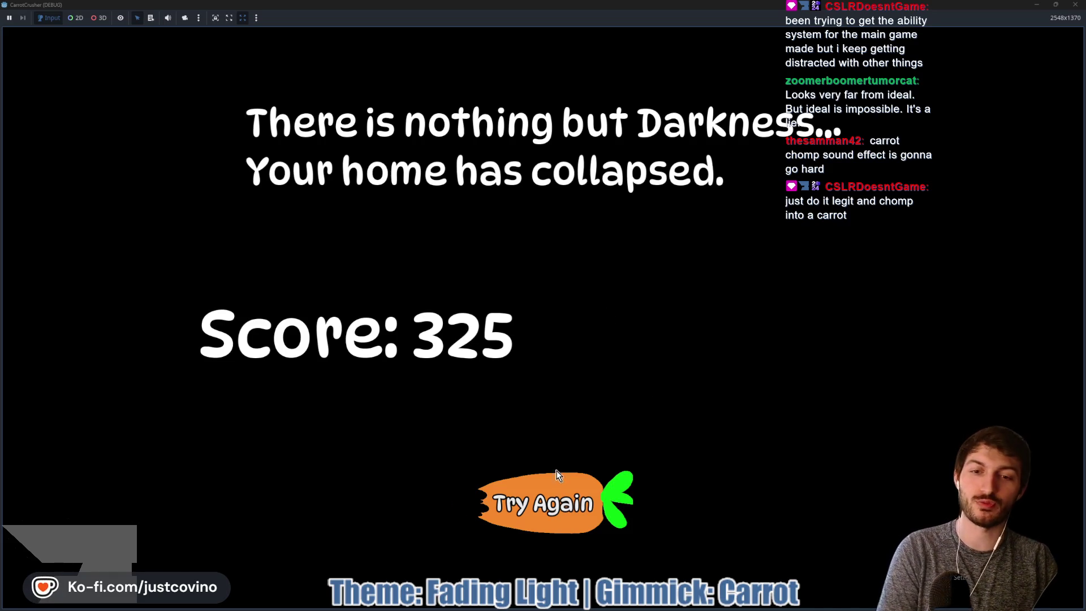
left_click(559, 502)
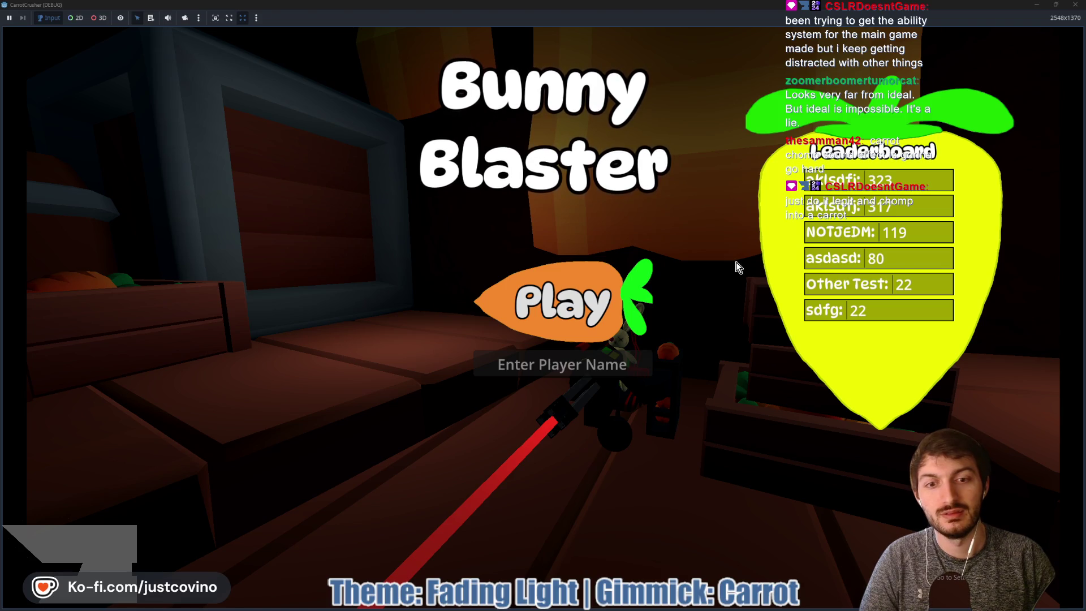
left_click(1044, 7)
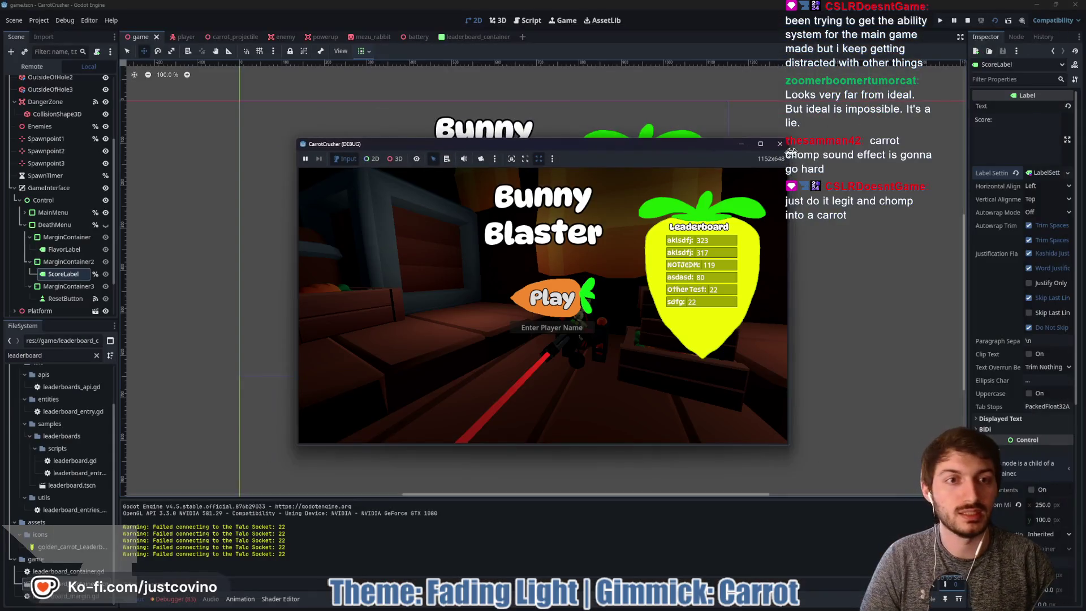
left_click(784, 143)
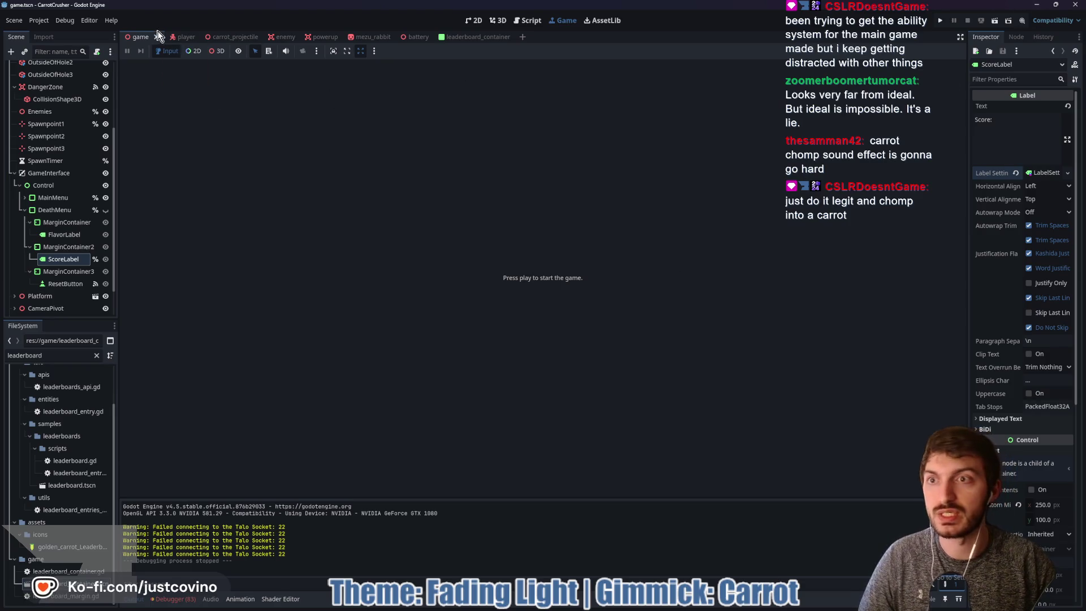
left_click(498, 23)
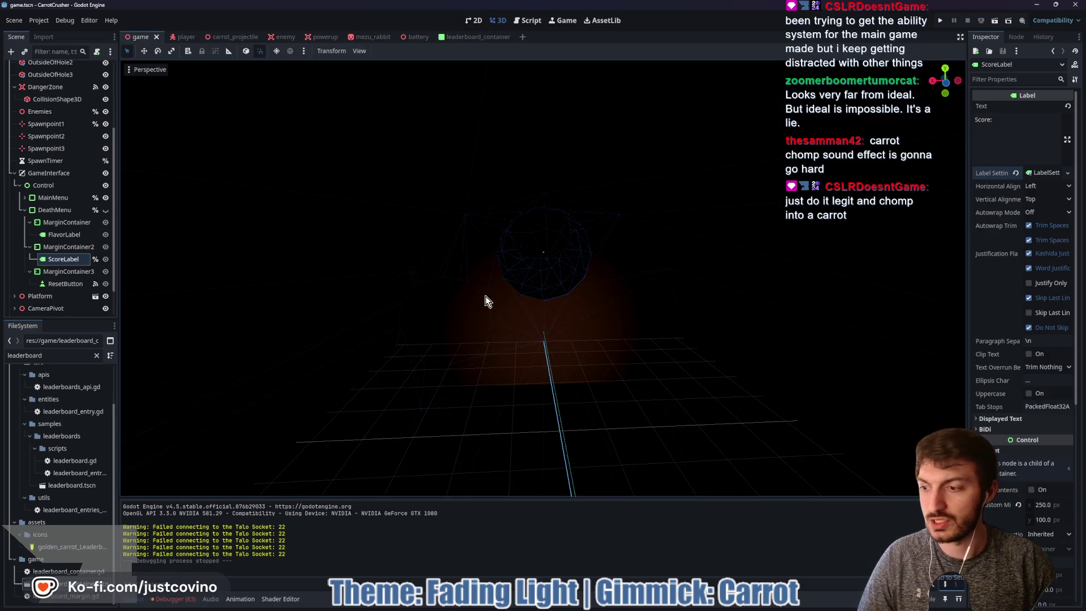
- Commit game.tscn to main as "before music + SFX" and push to origin
left_click(618, 606)
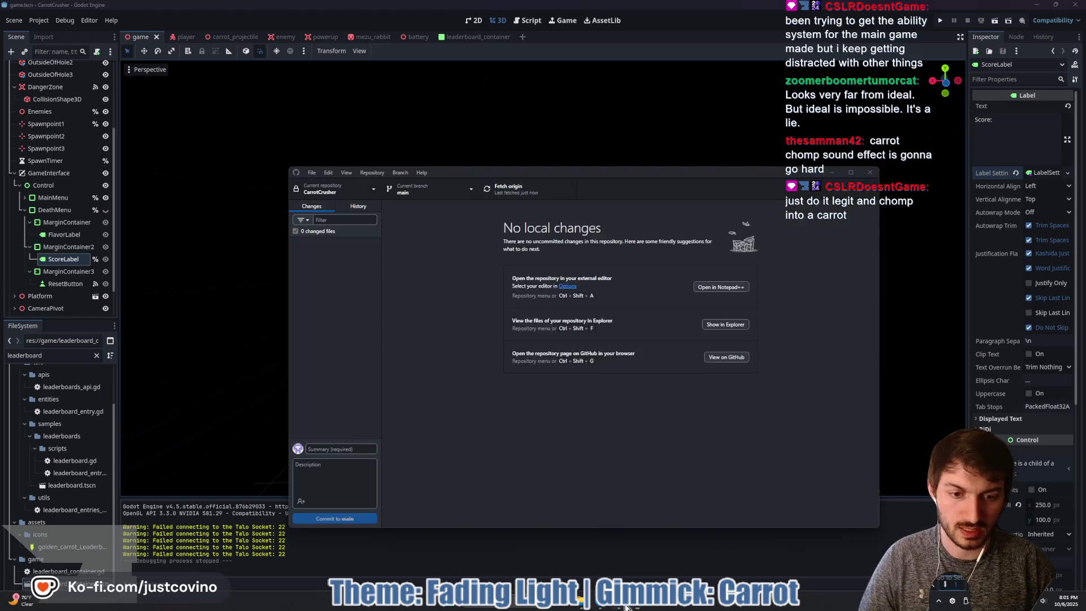
type("before")
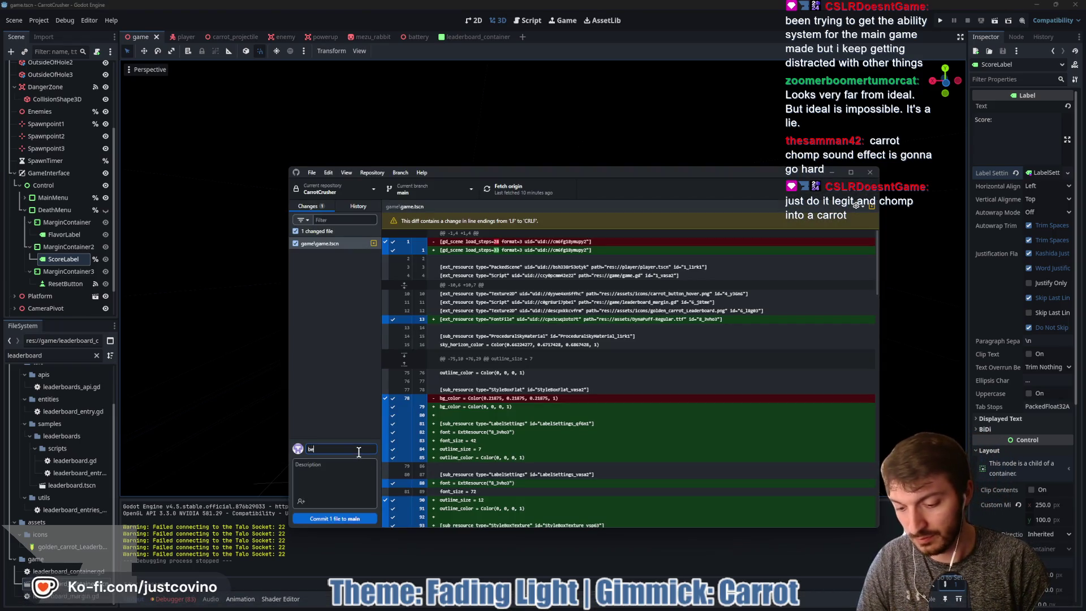
type(" music + SFX")
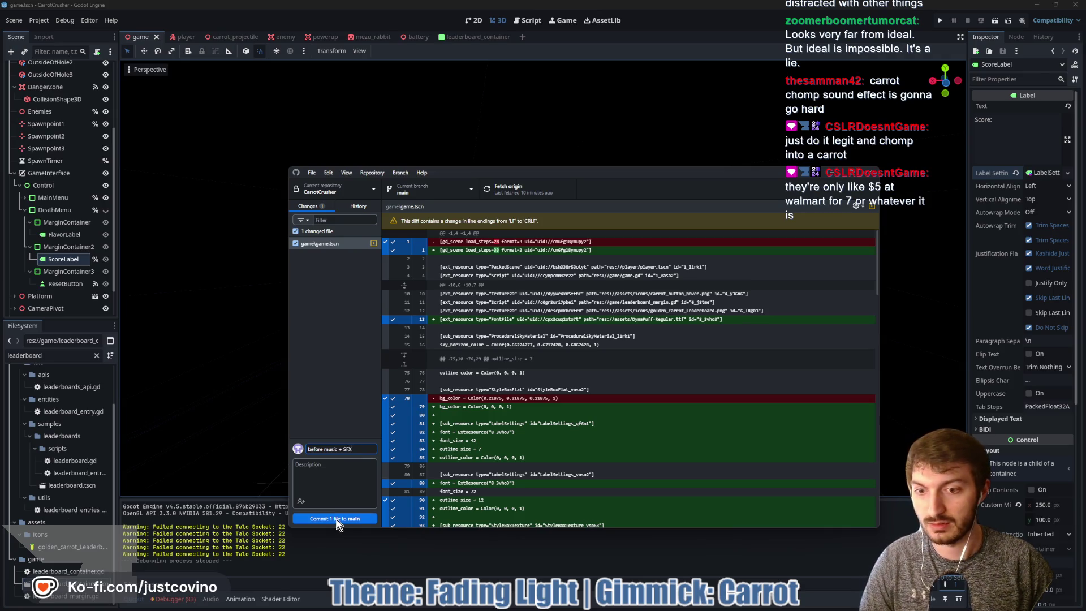
left_click(337, 519)
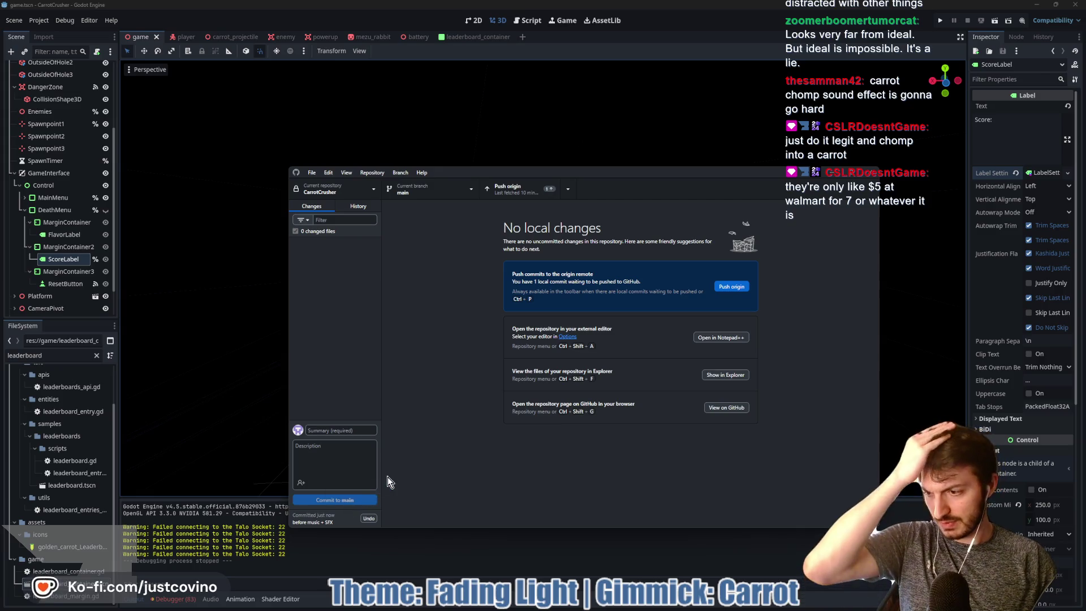
left_click(728, 288)
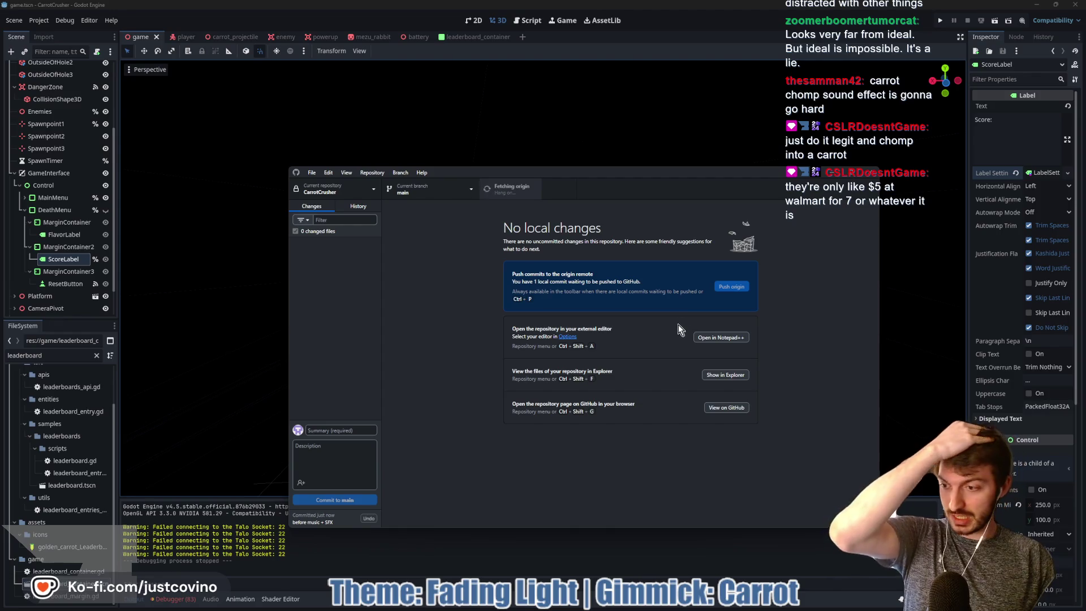
left_click(677, 19)
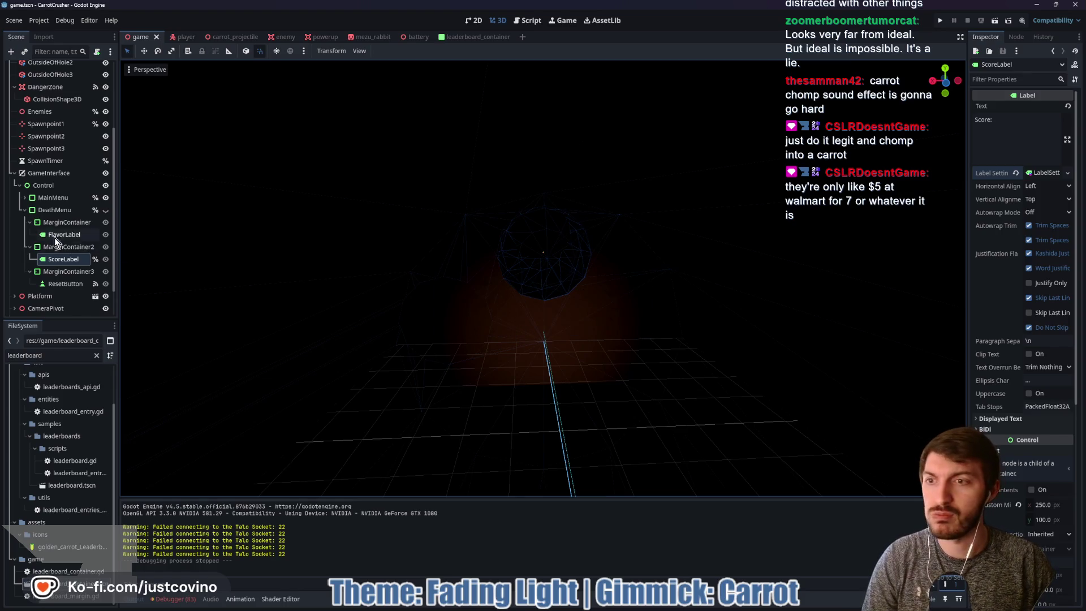
- Fold DeathMenu, GameInterface, Burrow and DangerZone, then raise the Rabbit Jam browser window
left_click(24, 210)
left_click(14, 210)
scroll(14, 186, "up", 1)
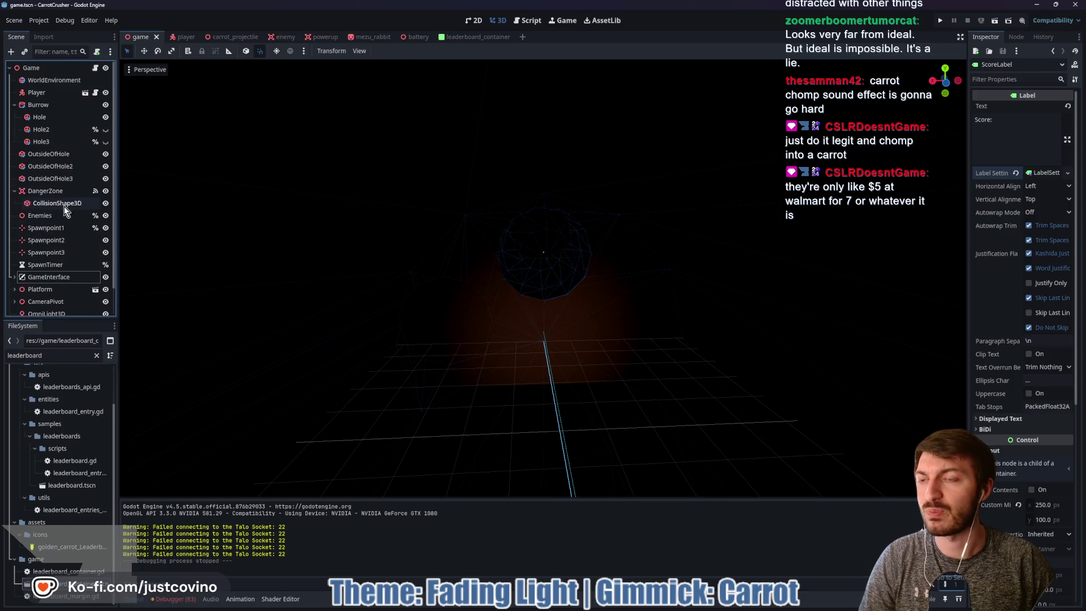
left_click(14, 105)
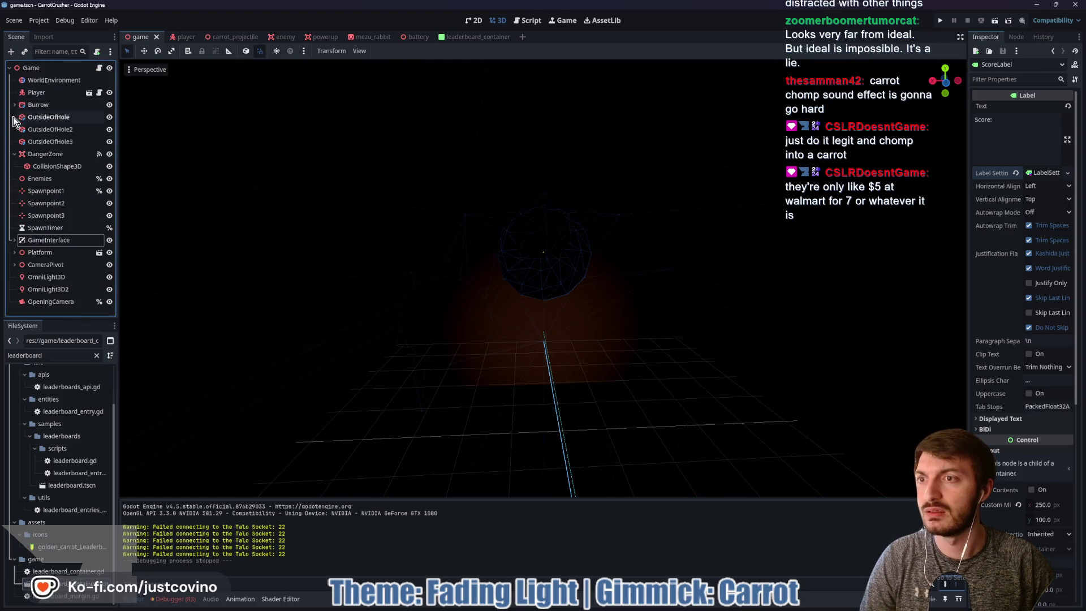
left_click(14, 154)
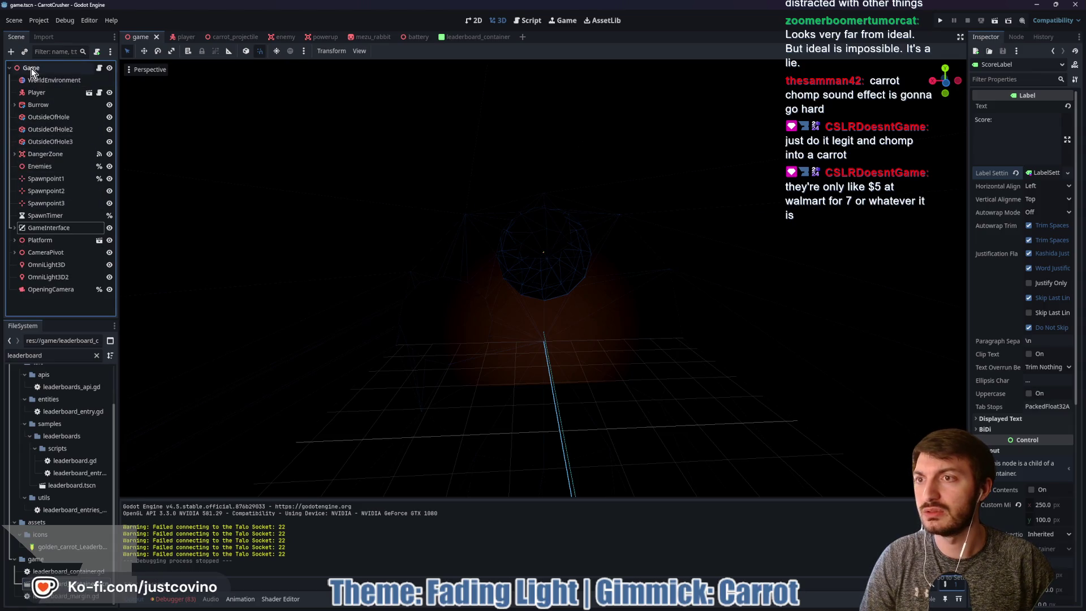
left_click(603, 607)
left_click_drag(500, 142, 496, 56)
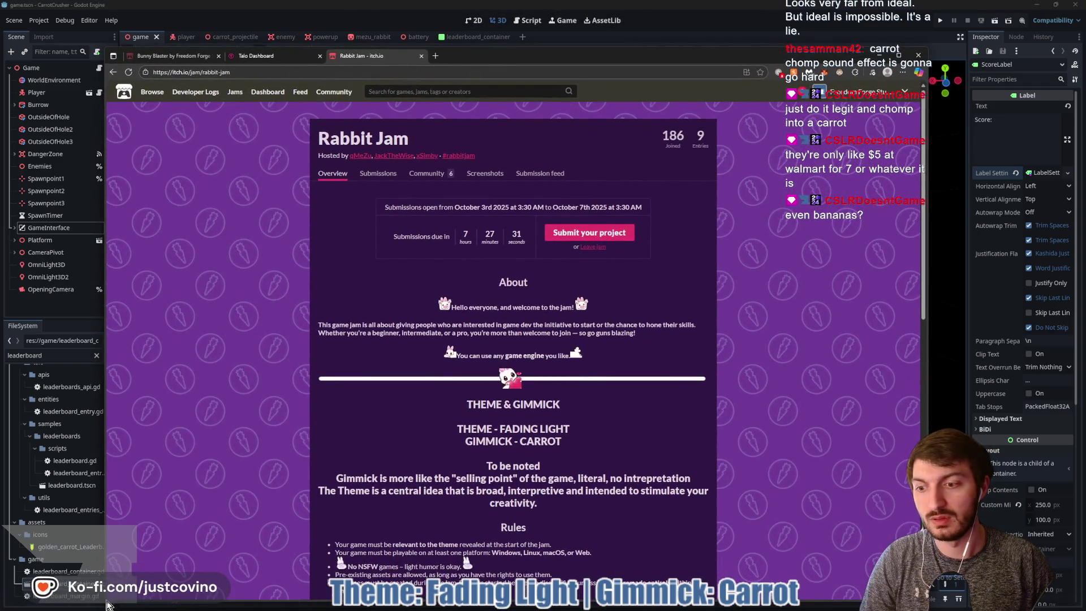
- Go to opengameart.org in a new tab and search for "machine gun"
left_click_drag(106, 604, 109, 528)
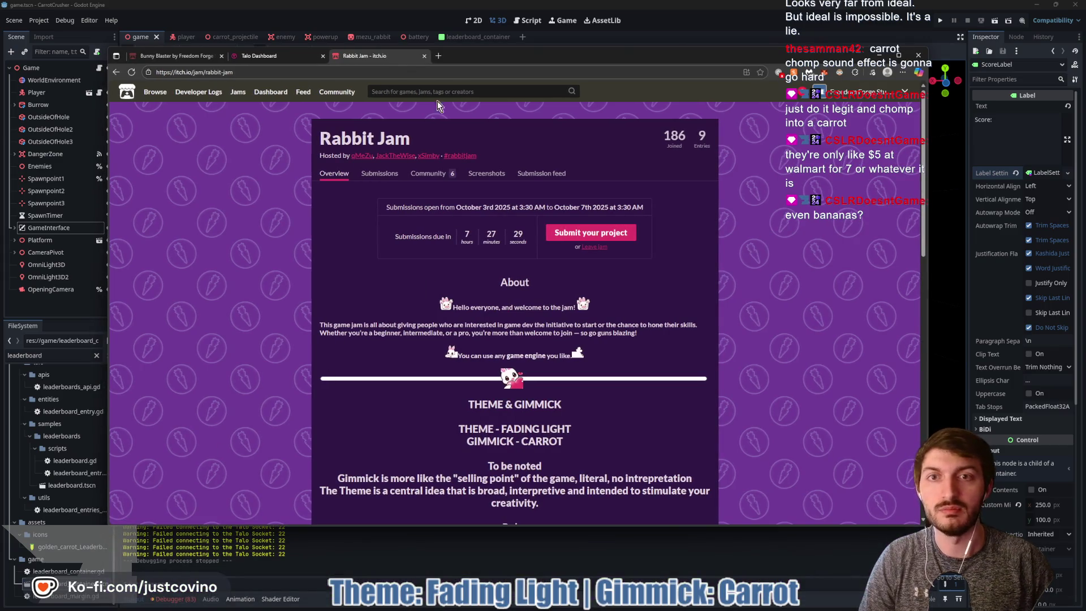
left_click(439, 56)
type("opengame")
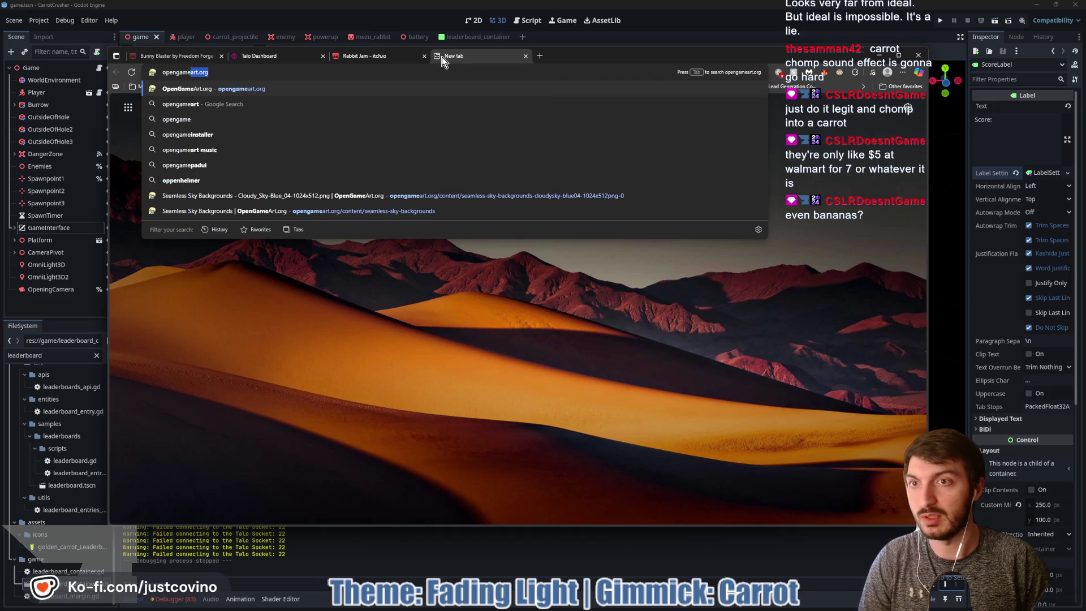
key("Return")
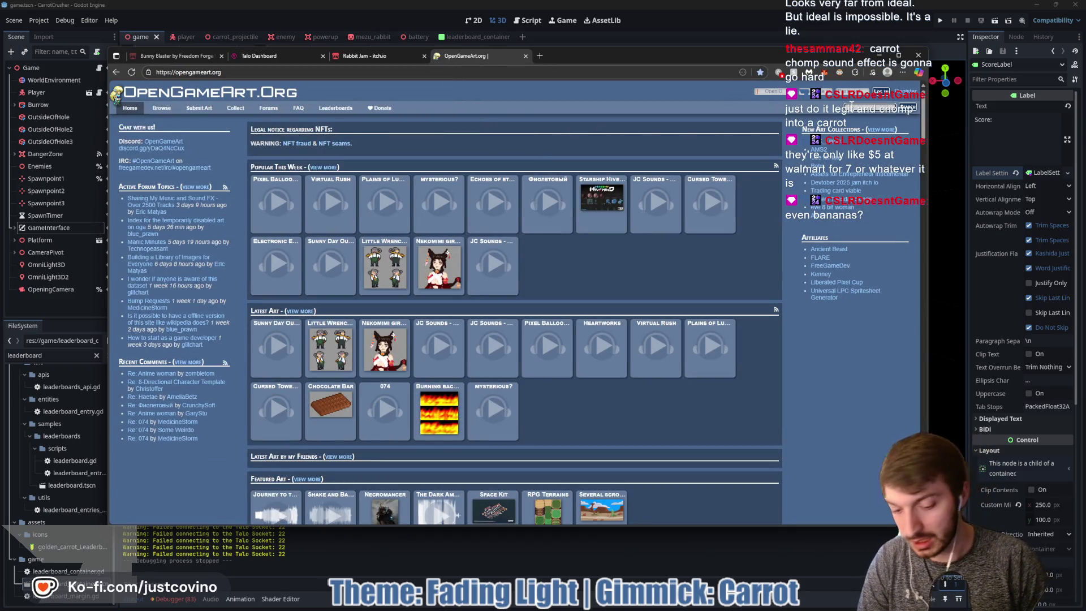
key("Return")
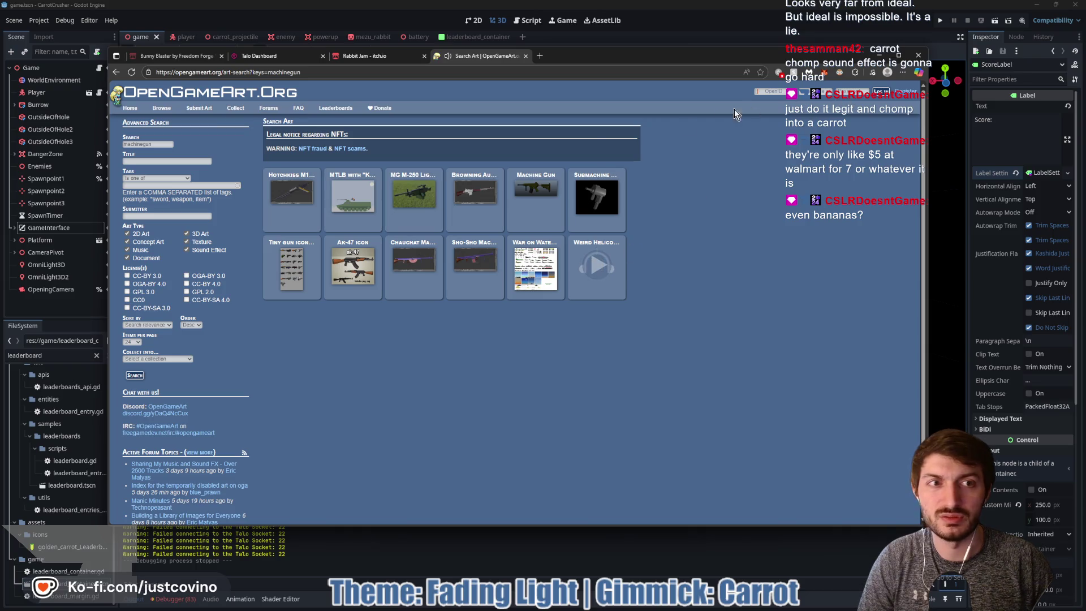
key("Return")
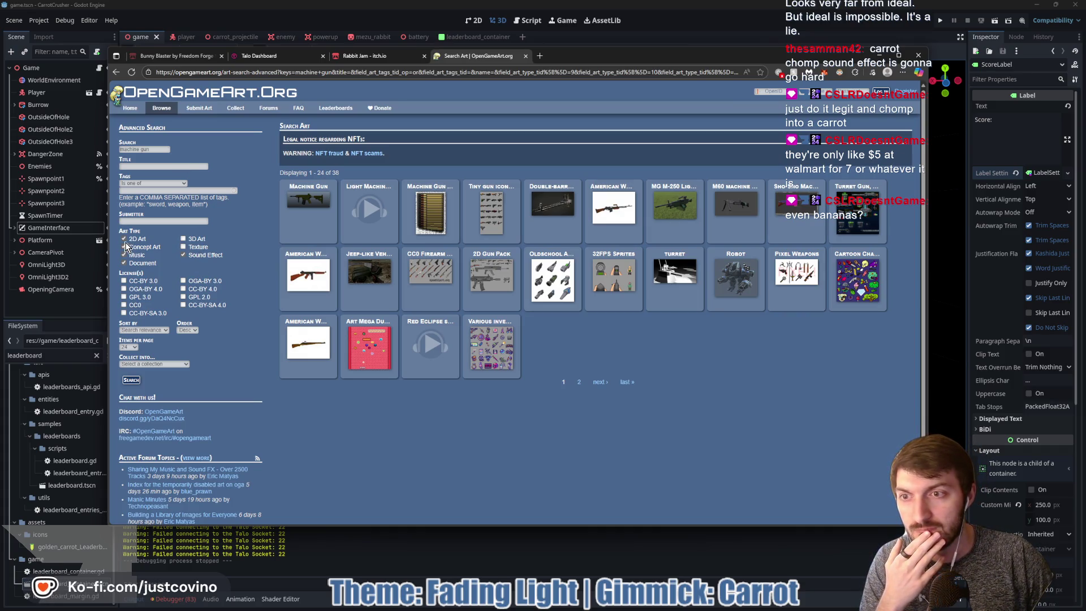
- Filter results to Music and Sound Effect and preview the first and fourth results
left_click(131, 380)
left_click(305, 212)
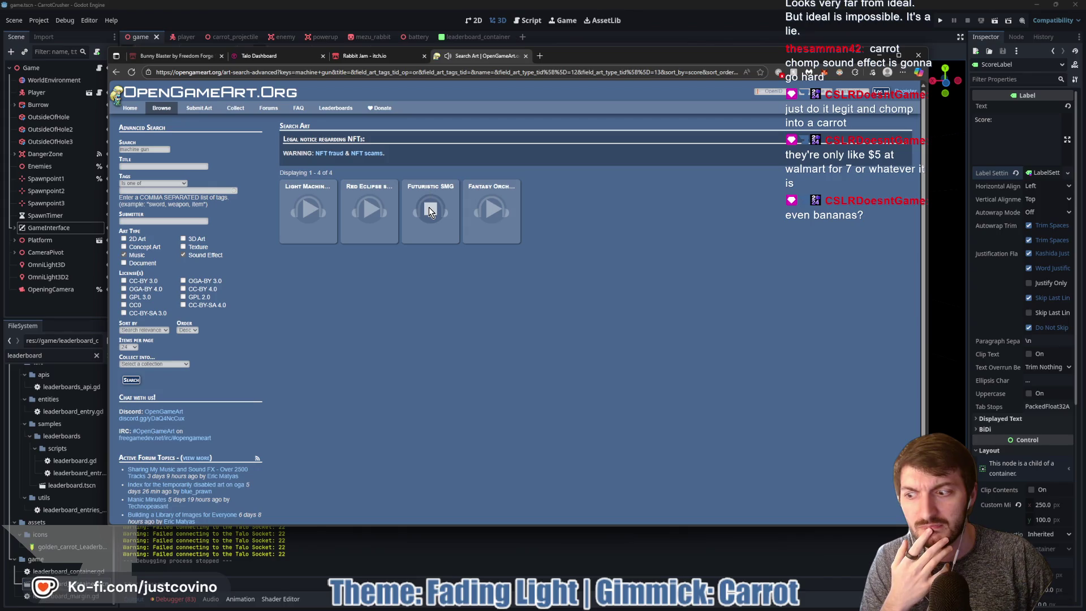
left_click(491, 211)
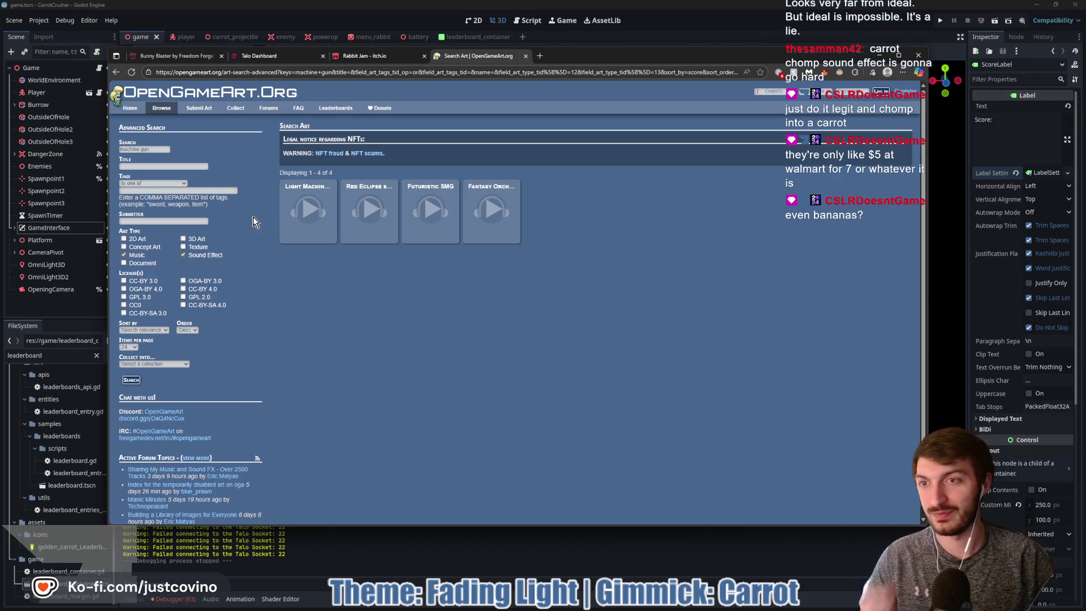
left_click(414, 73)
- Search Google for "cc0 sound effects"
type("cc- sound effec")
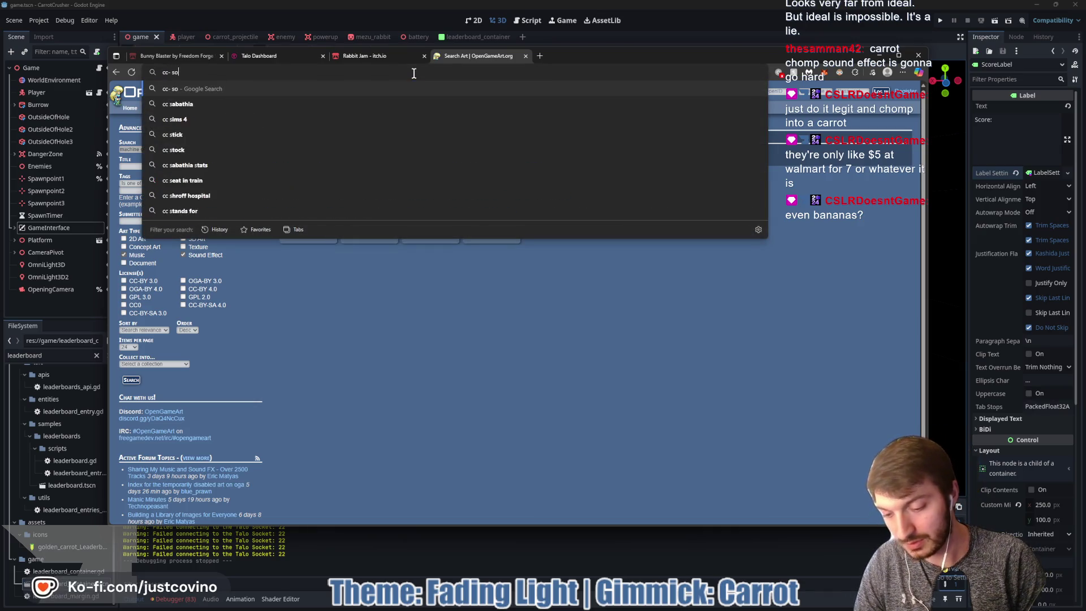
type("ts")
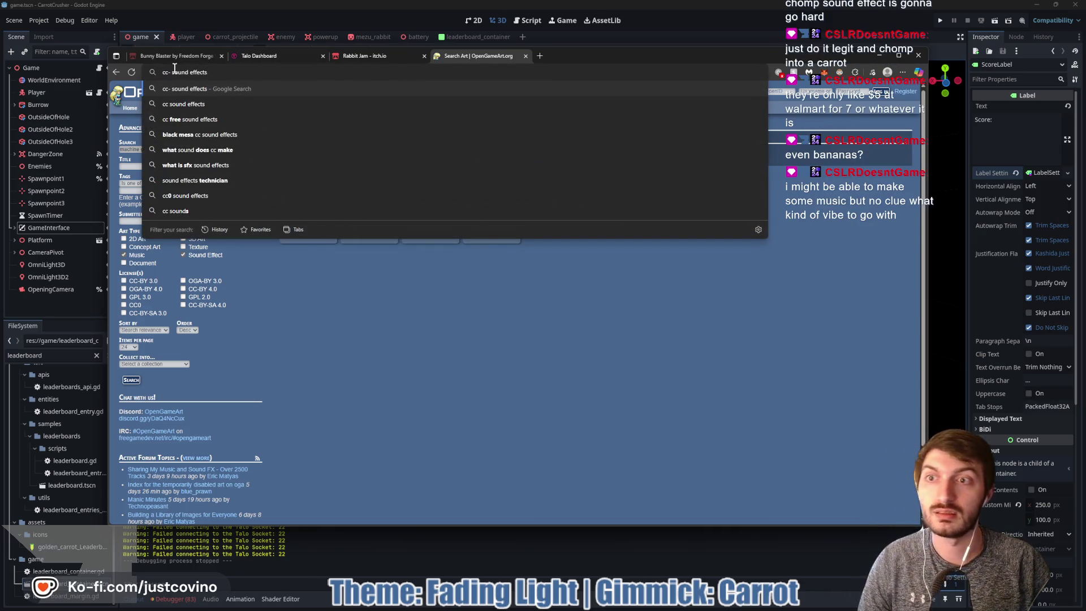
key("Home")
key("Right")
key("Right")
key("Right")
key("BackSpace")
type("0")
key("Return")
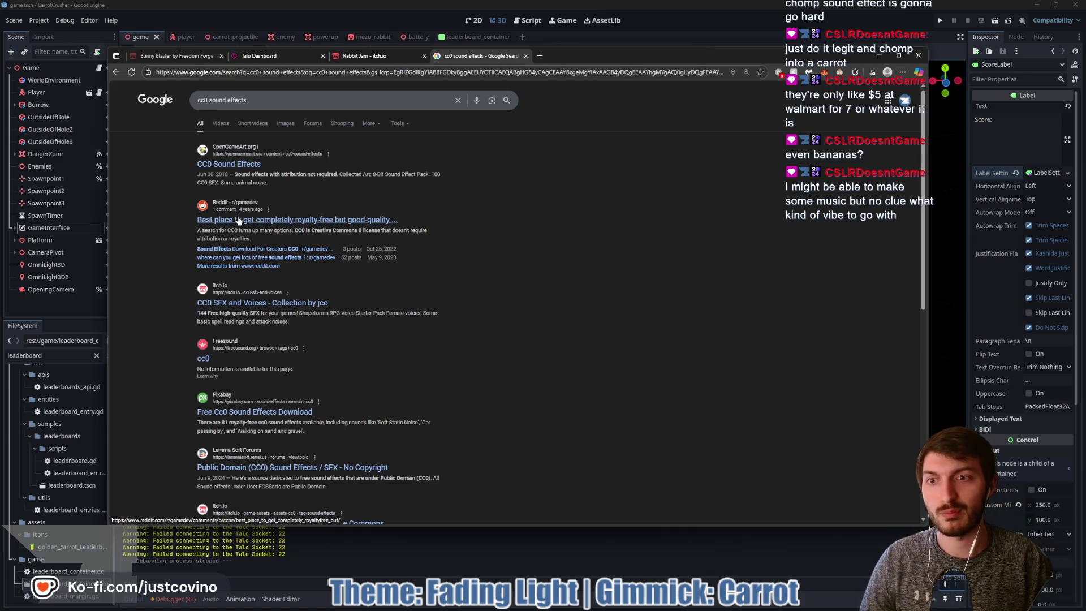
- Open the CC0 SFX and Voices collection and extract the downloaded FilmCow Recorded SFX zip
left_click(253, 304)
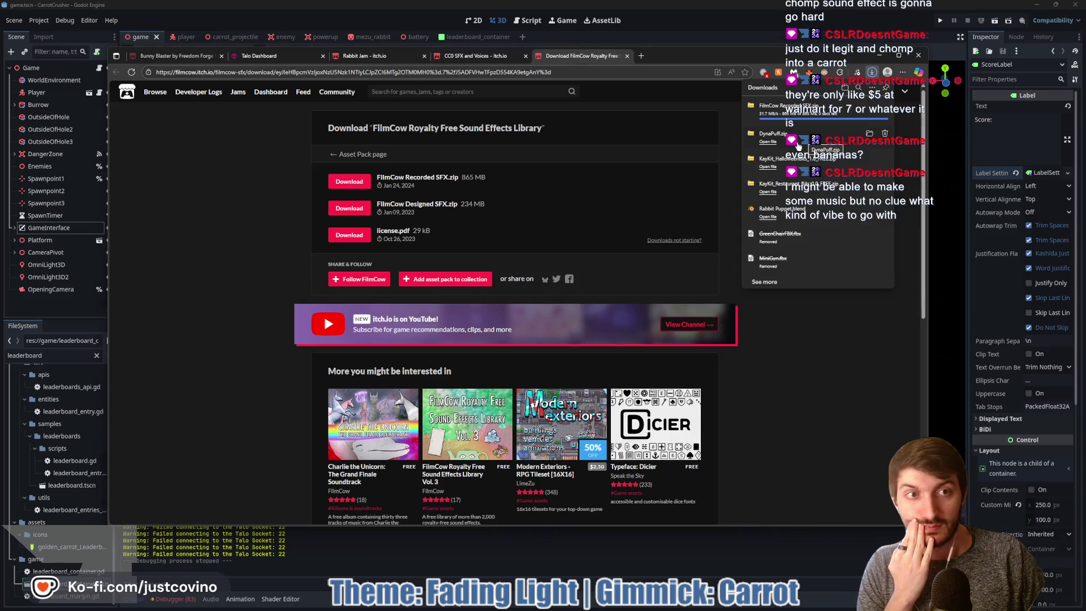
left_click(870, 106)
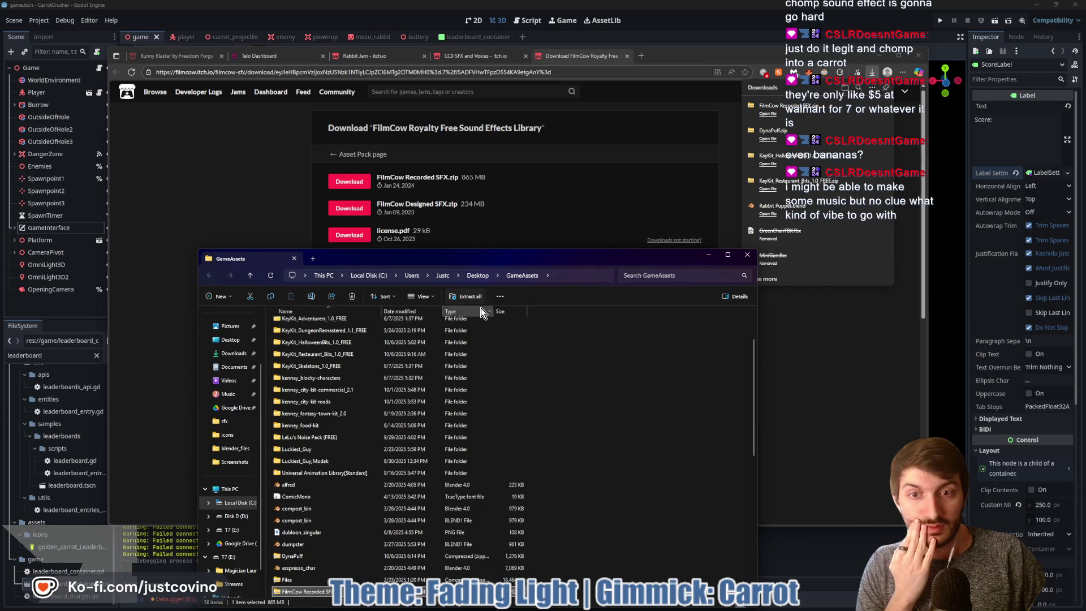
left_click(464, 297)
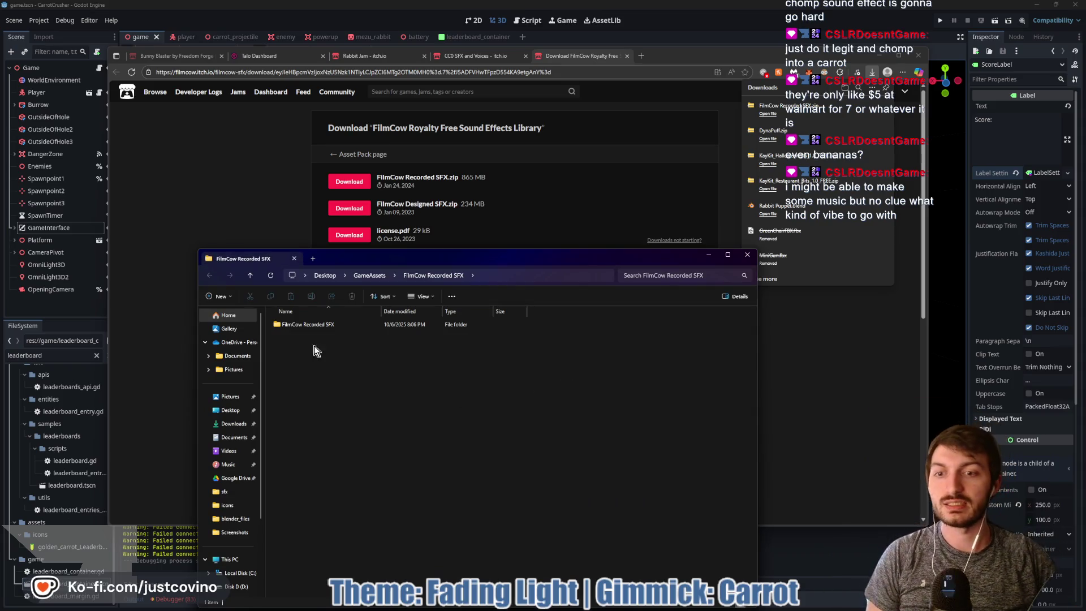
- Open the FilmCow Recorded SFX folder, close GameAssets, and bring the assets window forward
double_click(326, 323)
left_click_drag(500, 253, 712, 181)
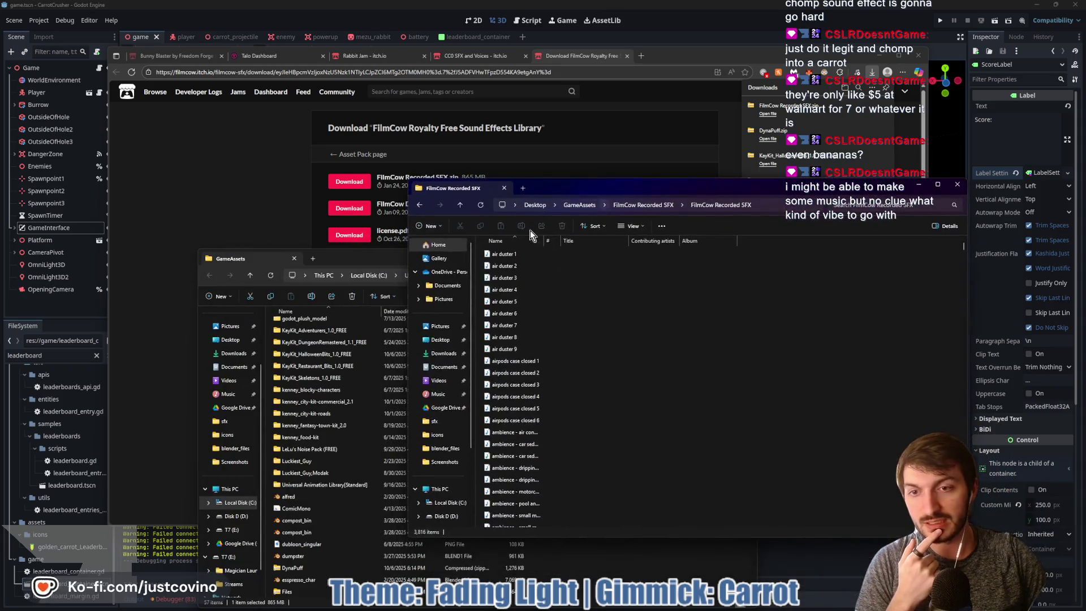
left_click(574, 268)
left_click(748, 259)
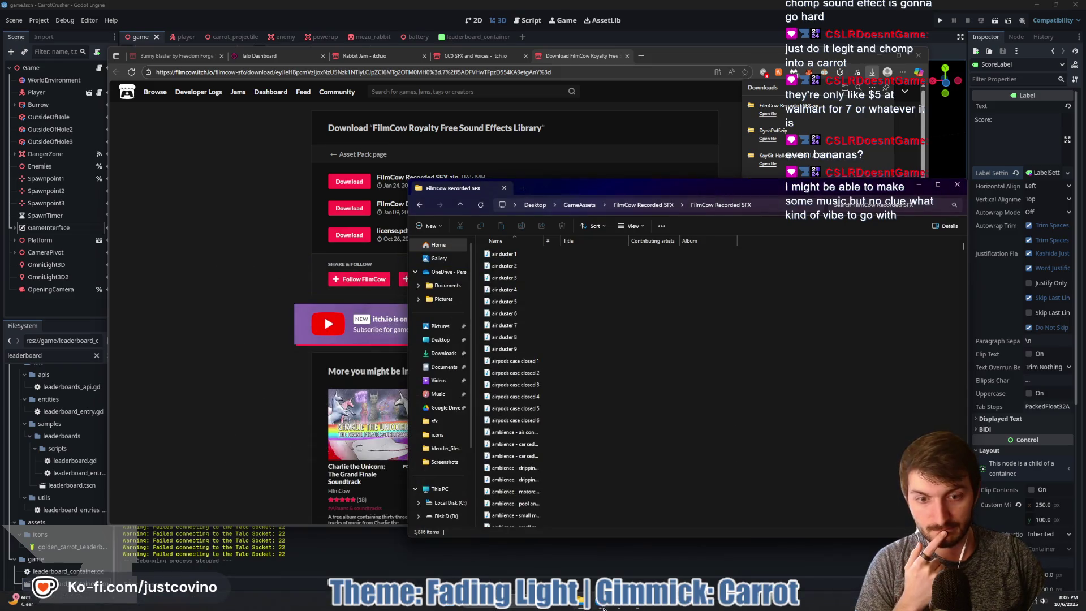
mouse_move(583, 606)
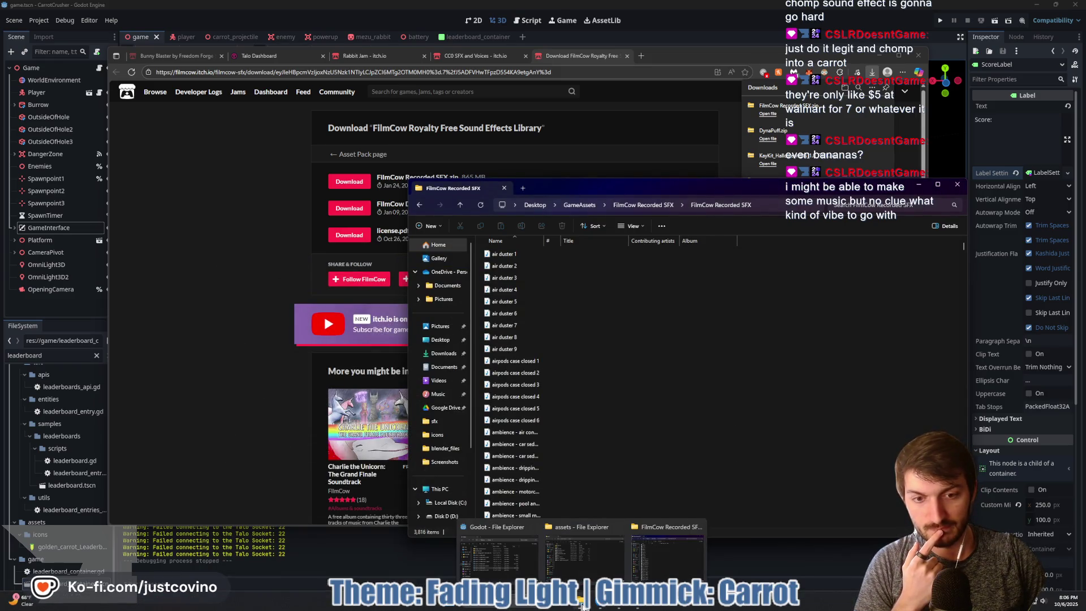
left_click(583, 558)
- Create and open an sfx folder in assets, then return to the FilmCow files
right_click(185, 409)
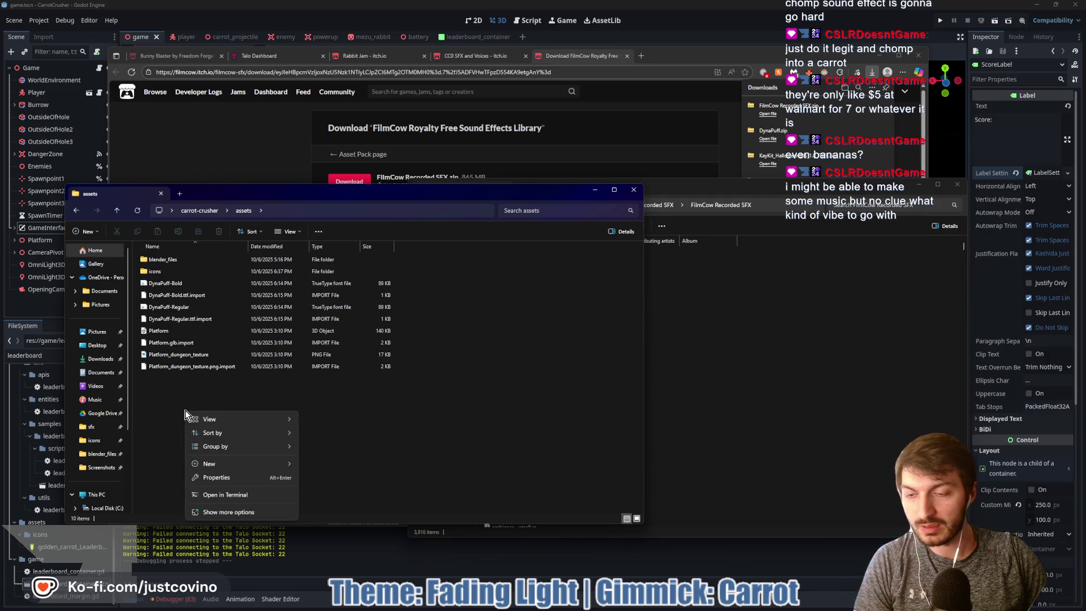
mouse_move(238, 464)
left_click(319, 462)
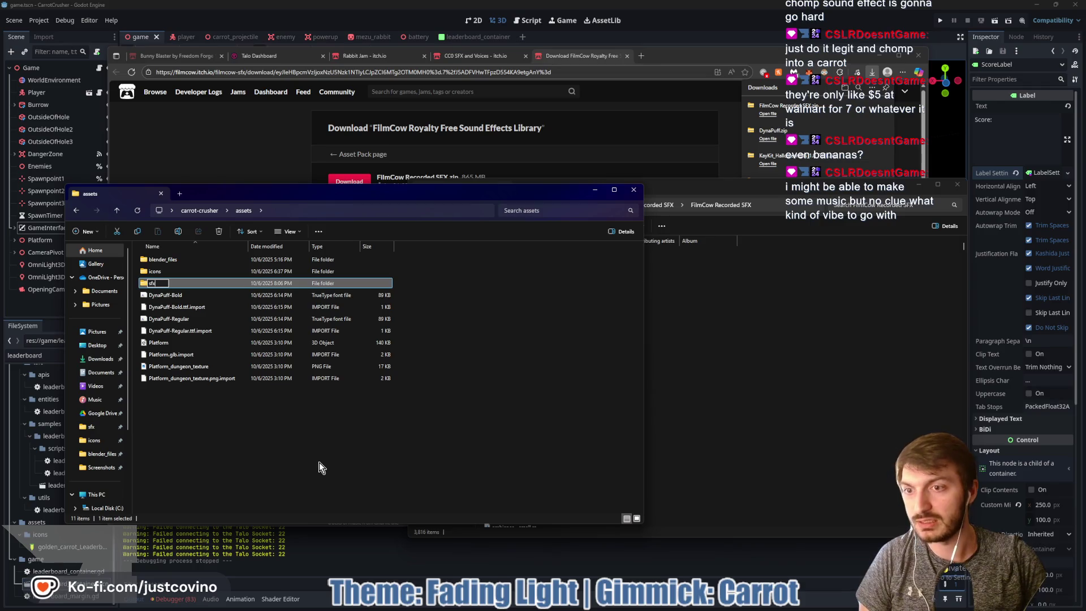
key("Return")
double_click(229, 283)
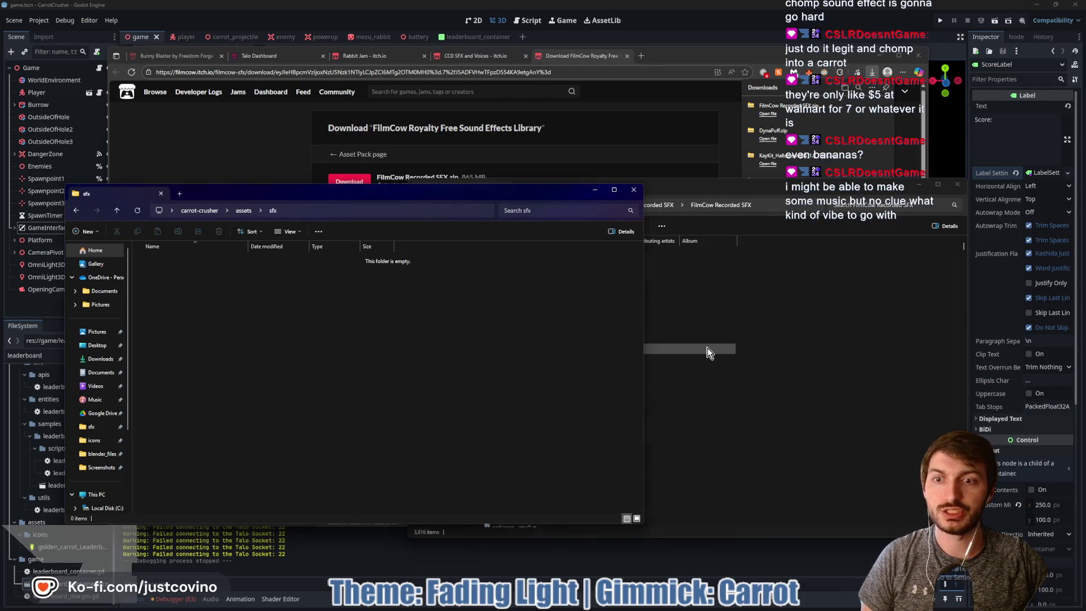
left_click(710, 349)
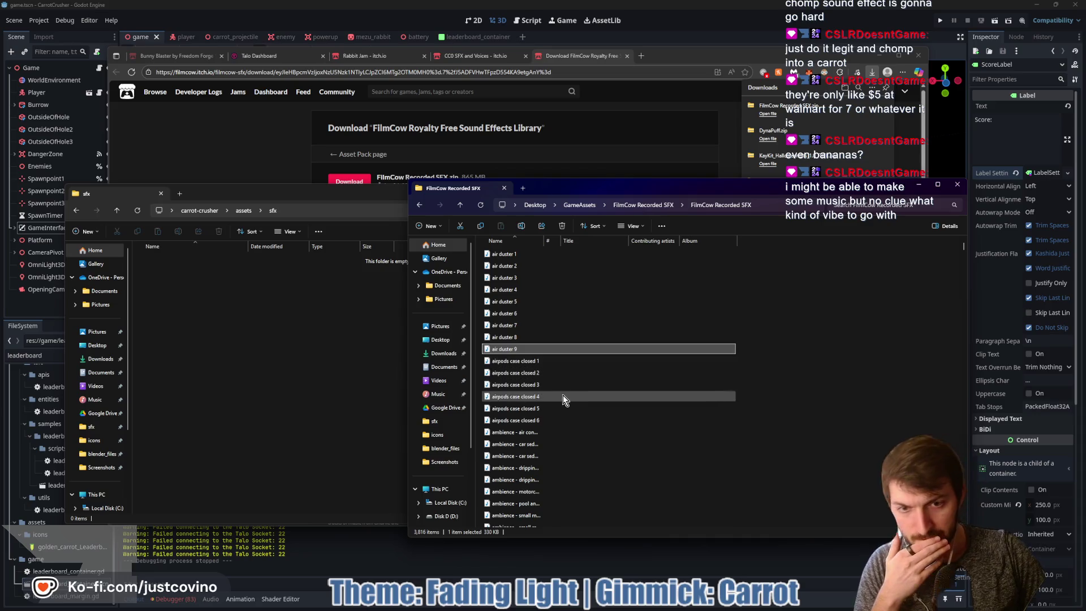
- Play the bag of mulch dropped clips and dismiss the 'server execution failed' error
left_click_drag(693, 188, 723, 159)
scroll(628, 320, "down", 5)
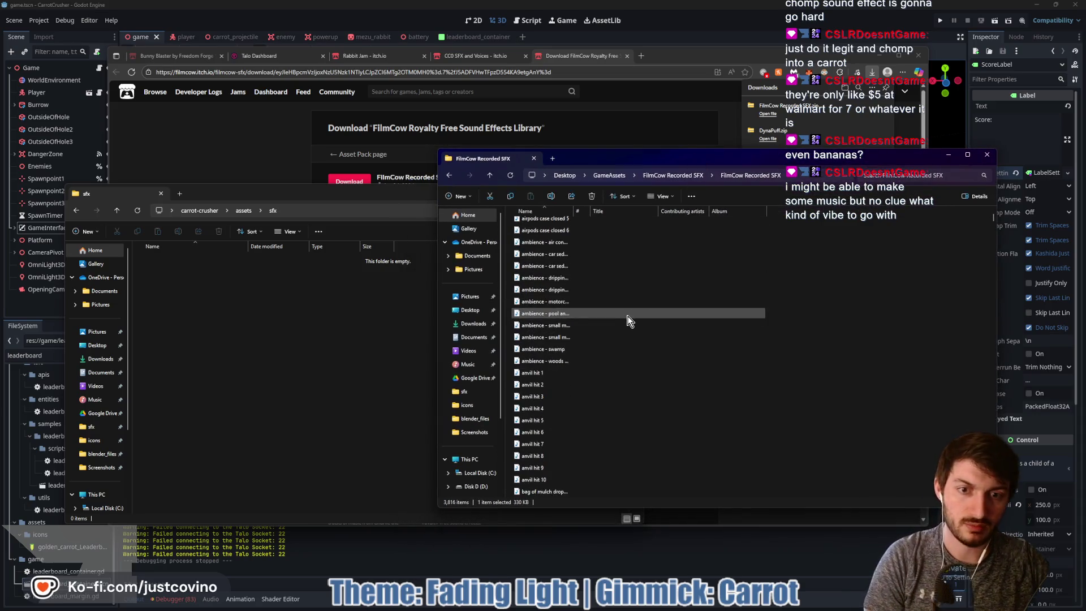
scroll(600, 333, "down", 3)
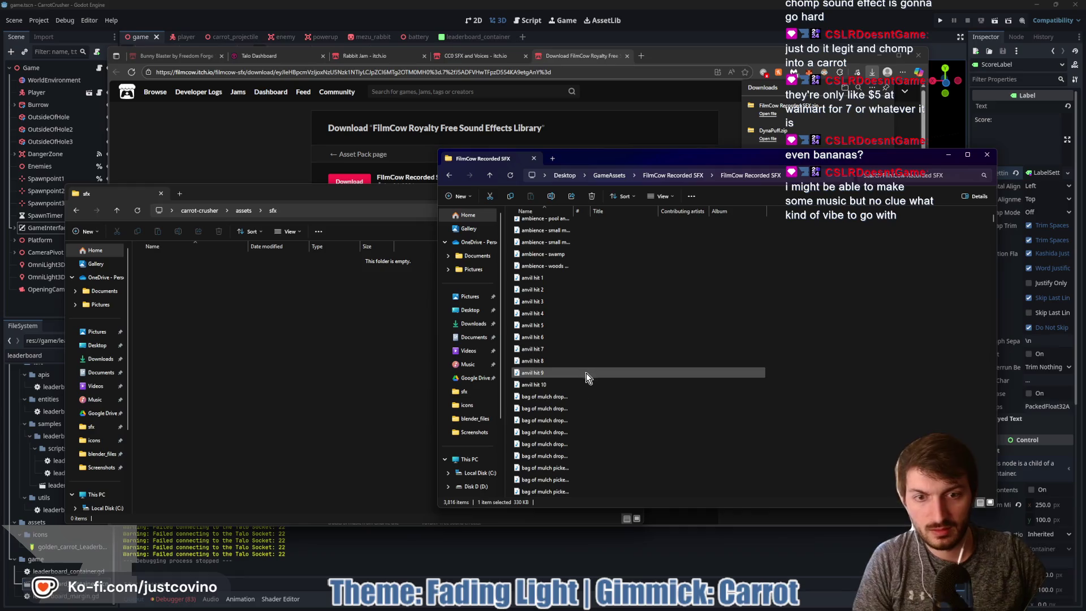
scroll(576, 399, "down", 4)
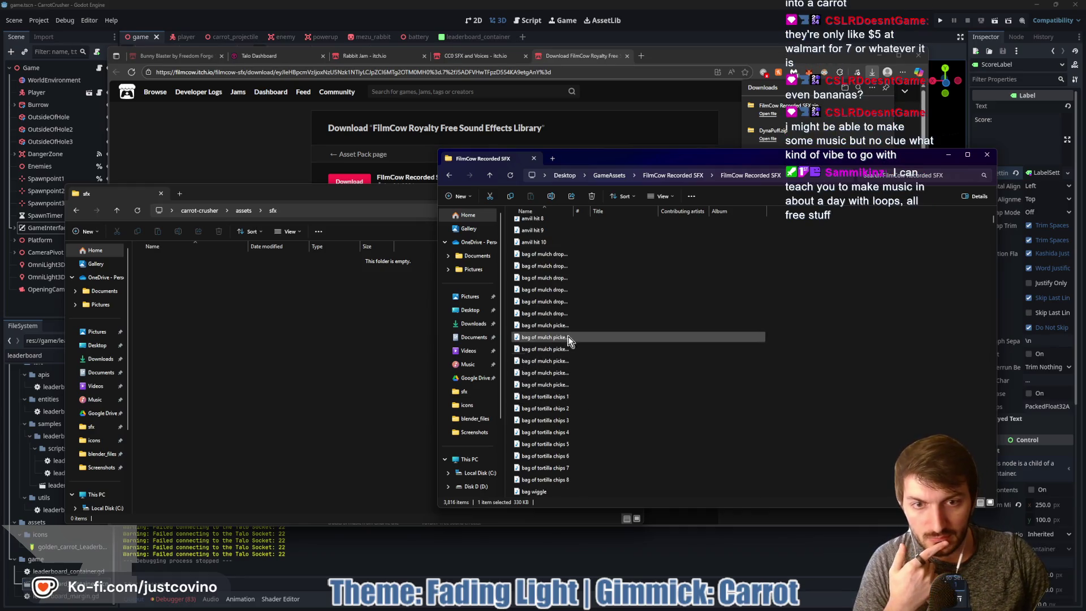
double_click(555, 258)
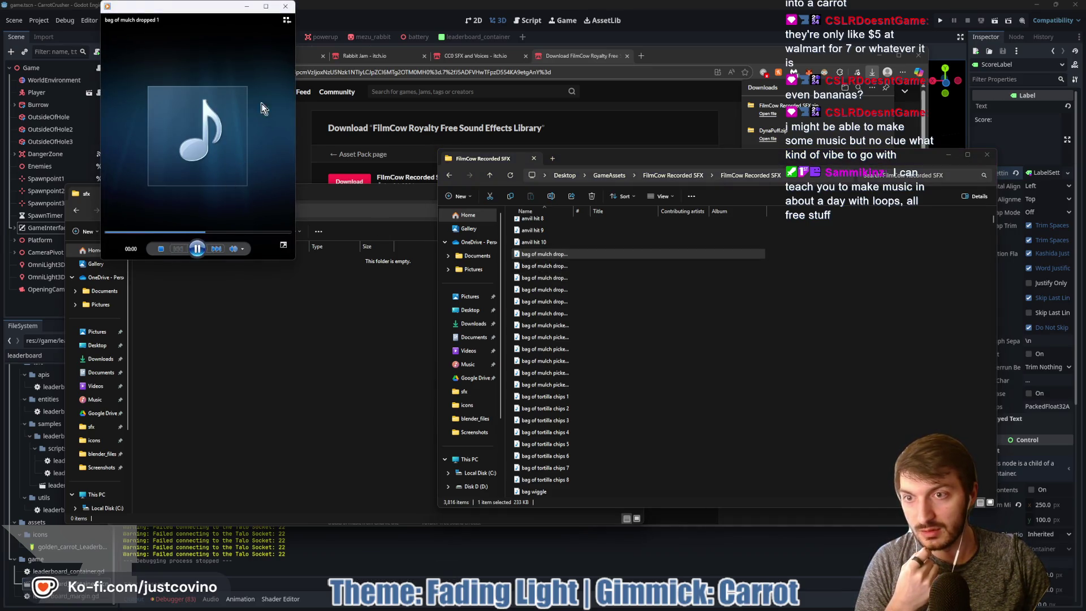
left_click(286, 7)
left_click(591, 266)
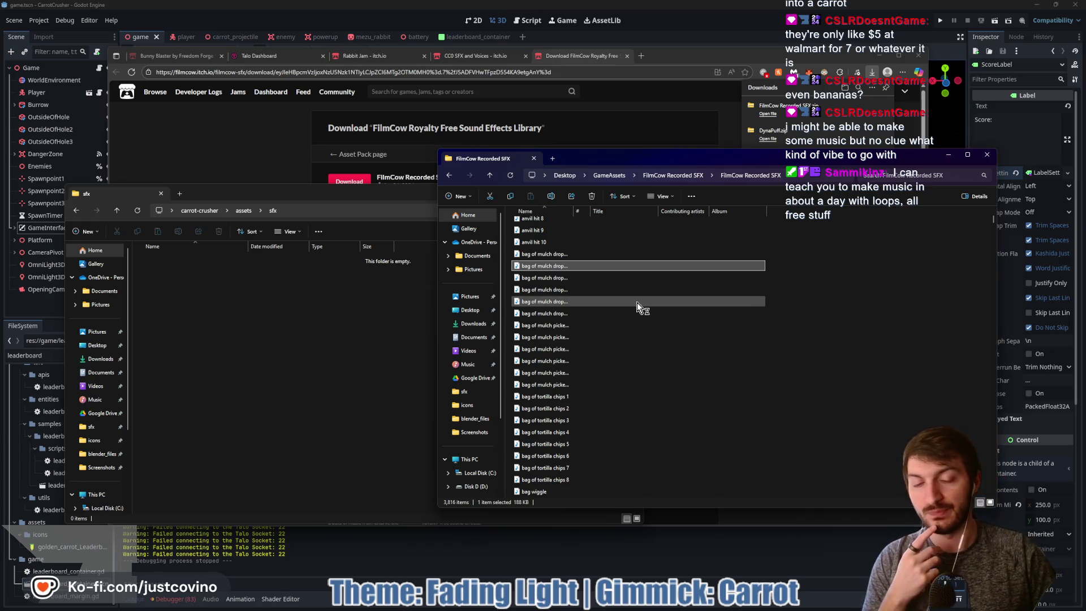
scroll(596, 327, "down", 3)
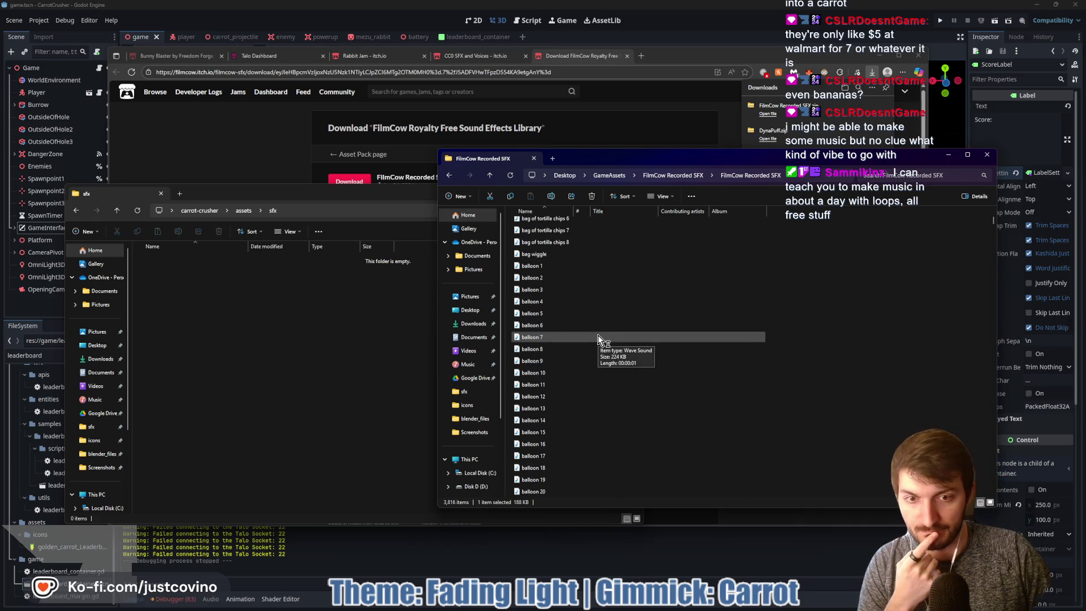
scroll(598, 336, "down", 4)
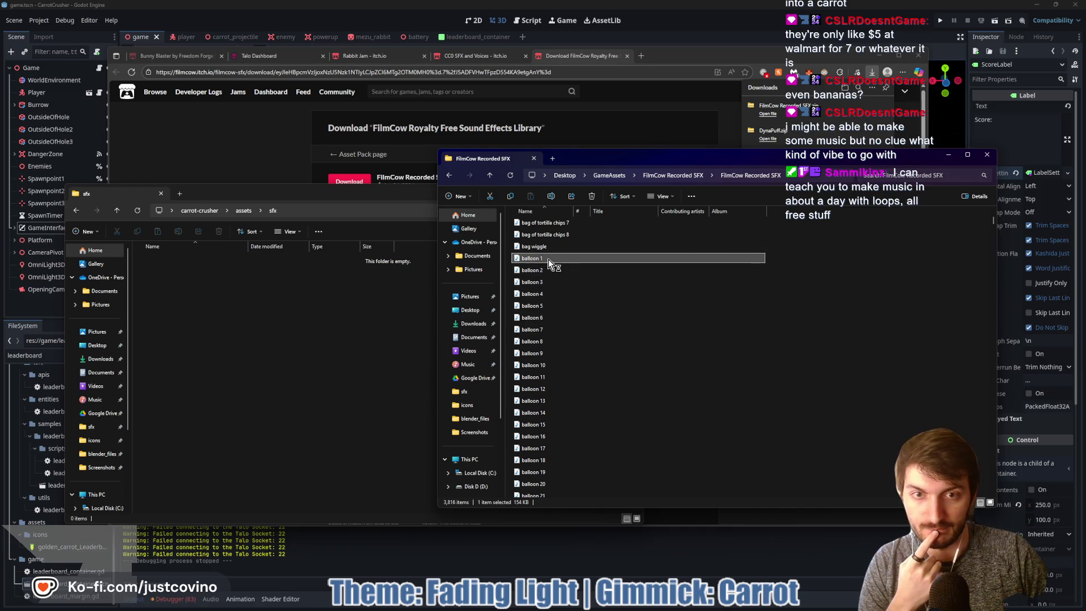
mouse_move(650, 608)
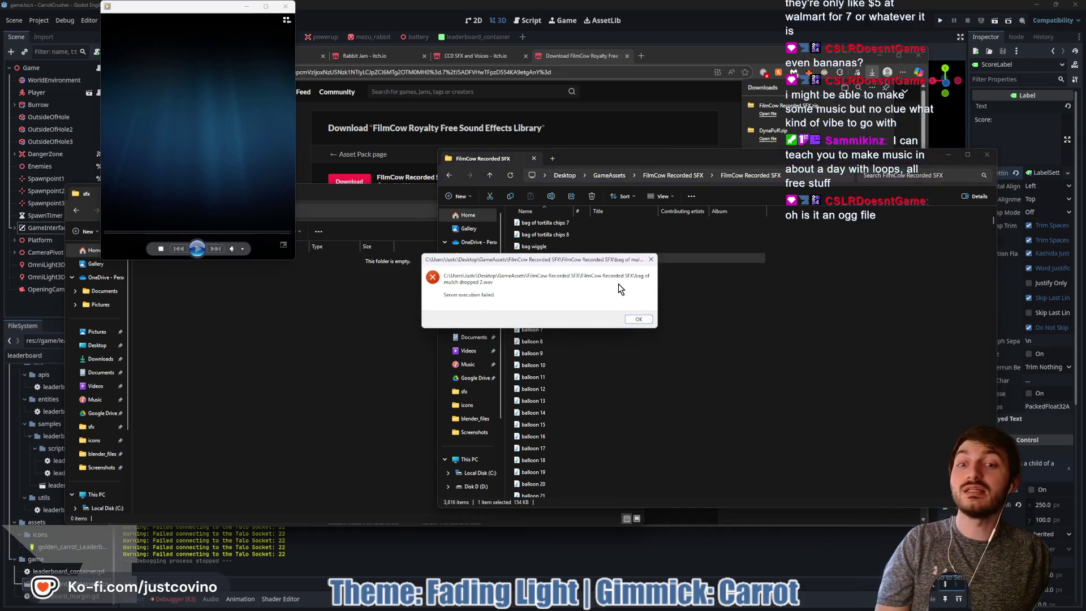
left_click(641, 316)
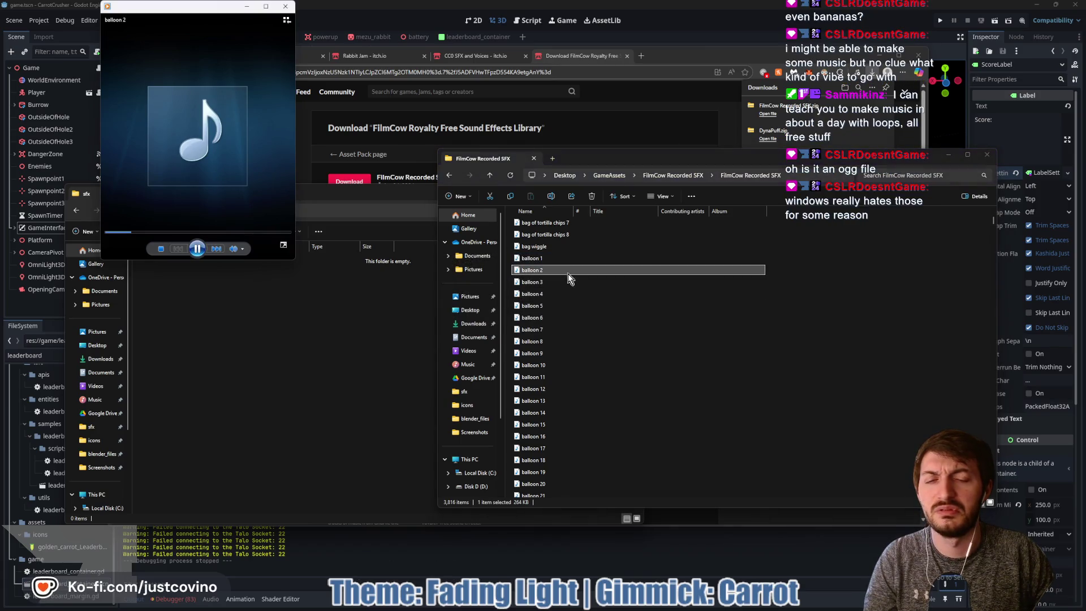
- Audition the balloon 3, balloon bounce 1 and balloon let out air sound effects
double_click(555, 283)
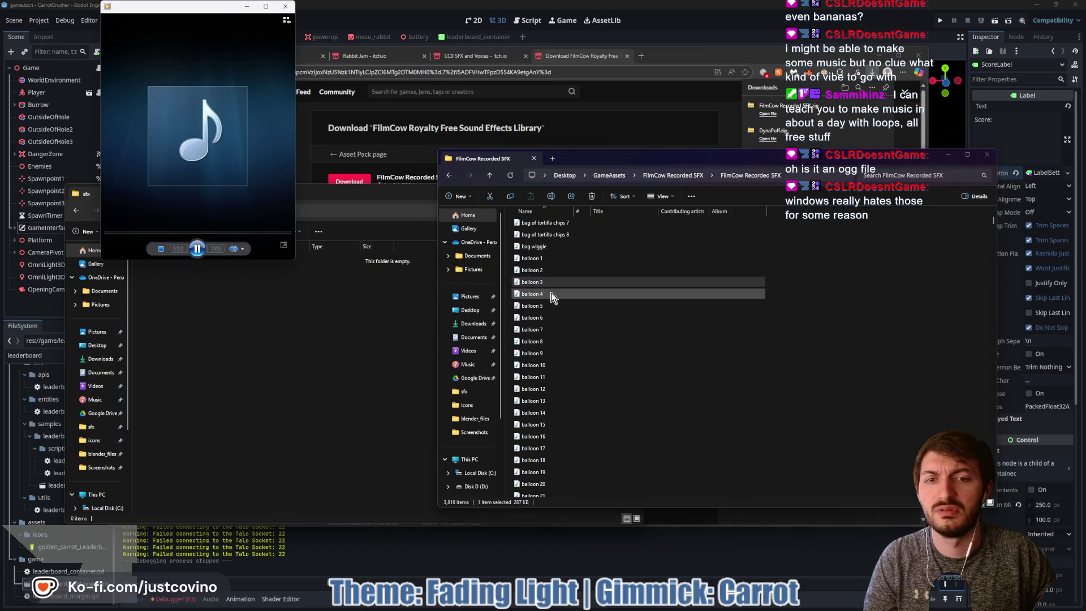
left_click(285, 6)
scroll(584, 306, "down", 3)
scroll(584, 305, "down", 5)
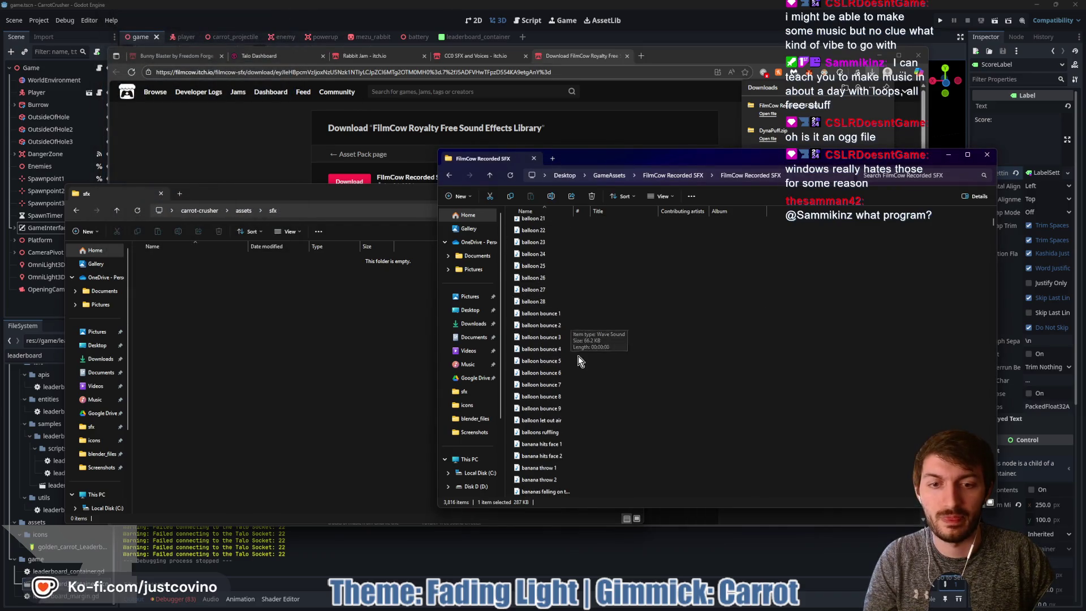
double_click(558, 314)
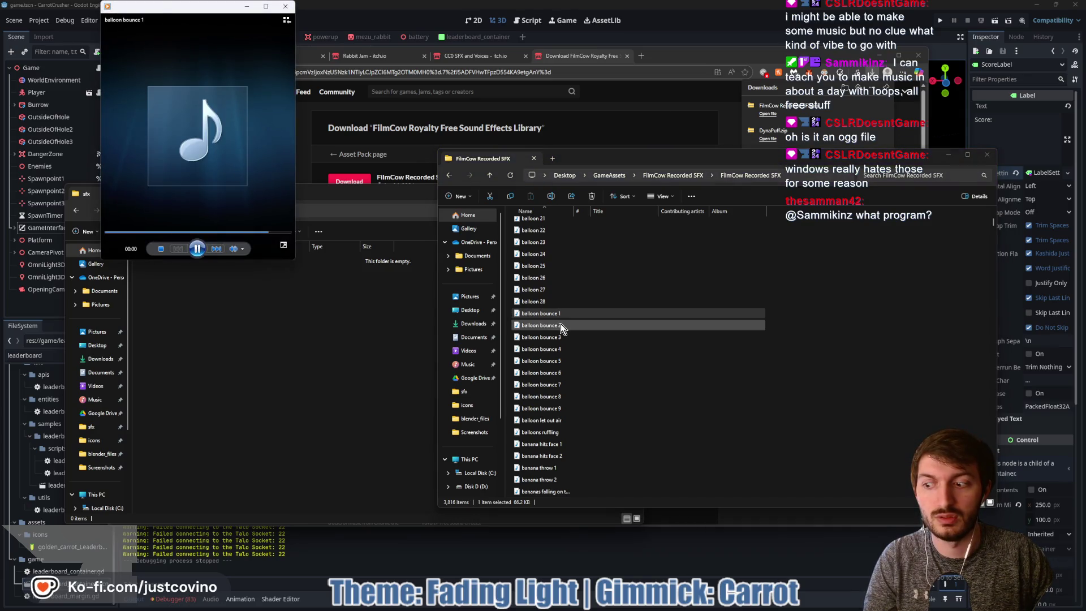
left_click(285, 7)
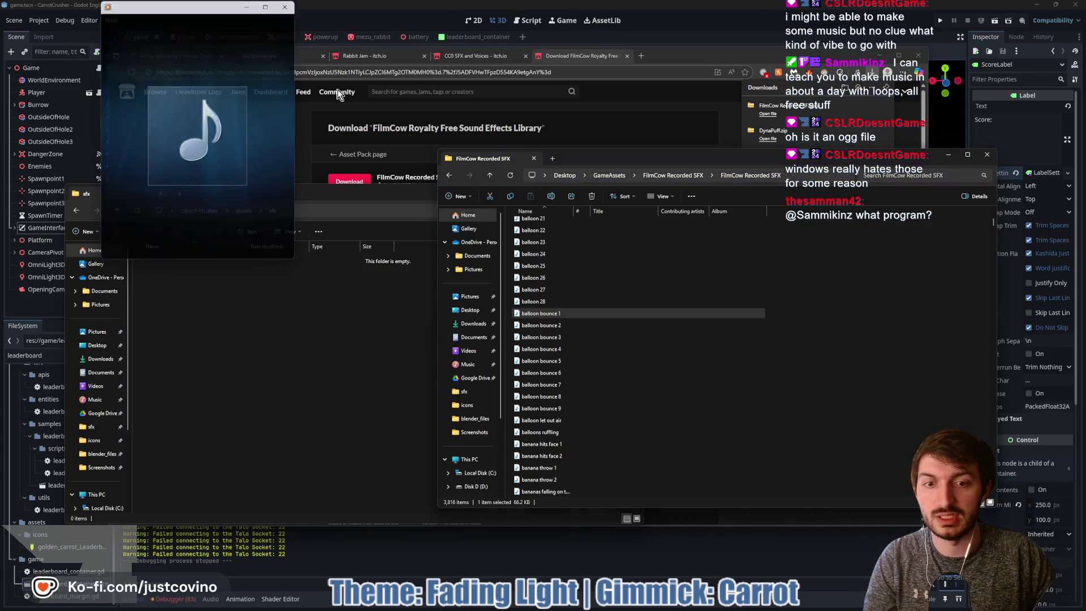
scroll(586, 317, "down", 1)
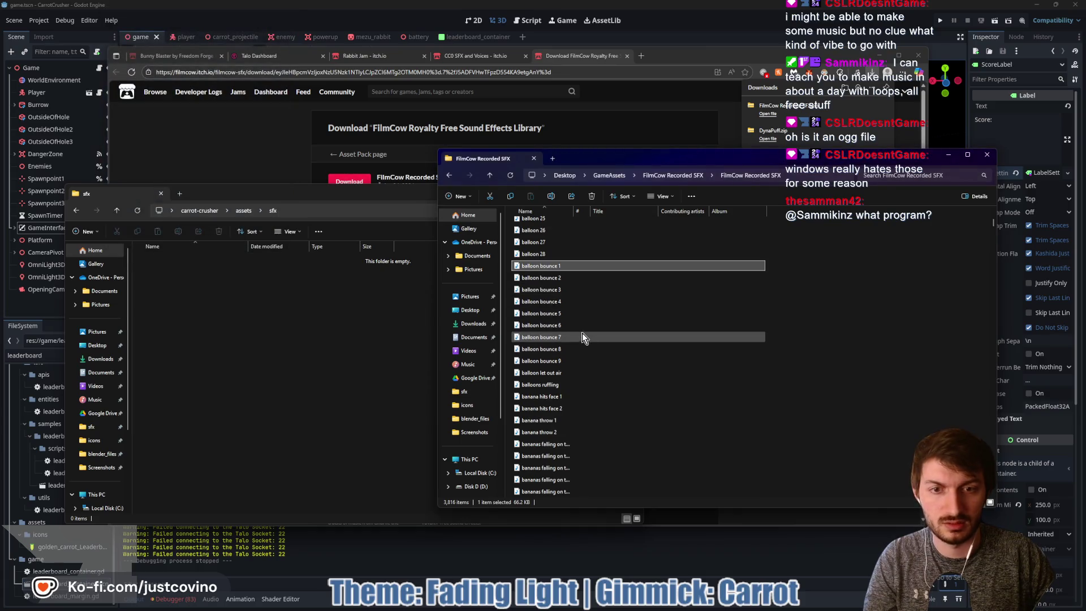
double_click(569, 373)
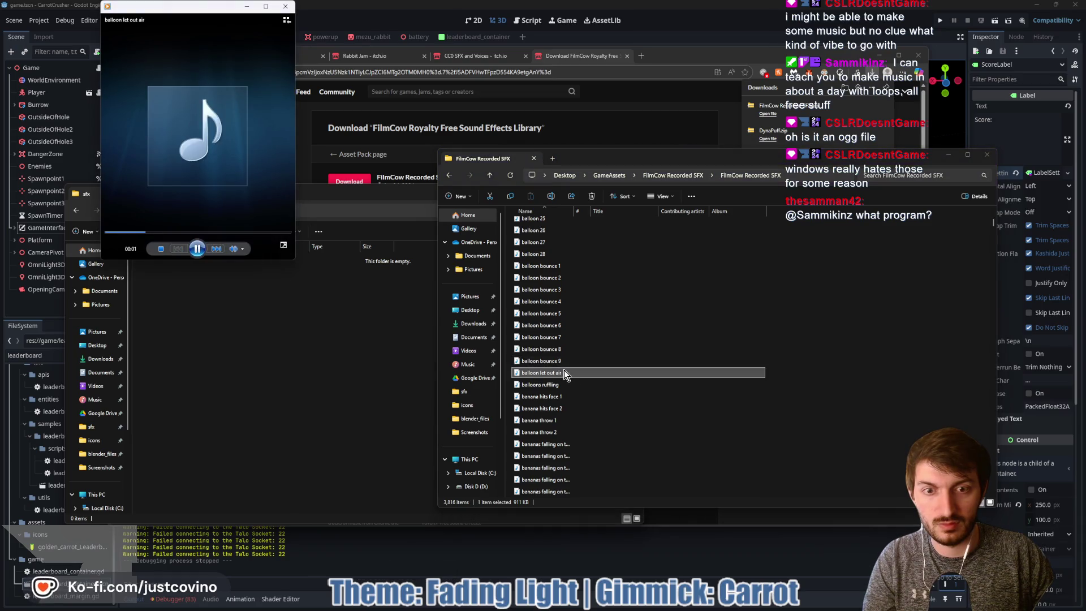
left_click(288, 9)
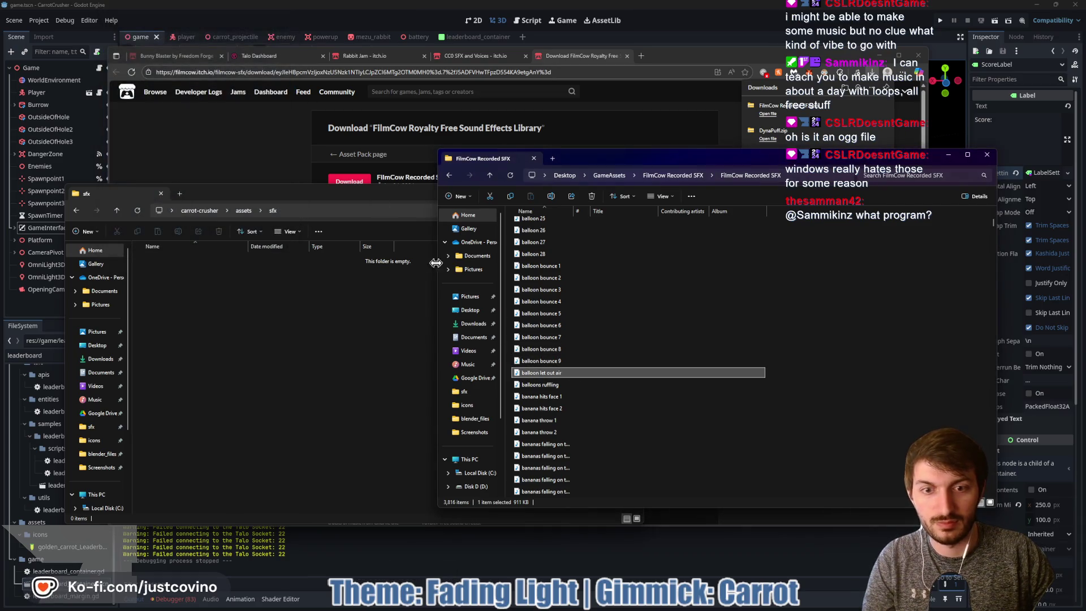
- Audition the banana hits face 1, banana throw 1 and banana throw 2 clips
left_click(561, 398)
double_click(562, 398)
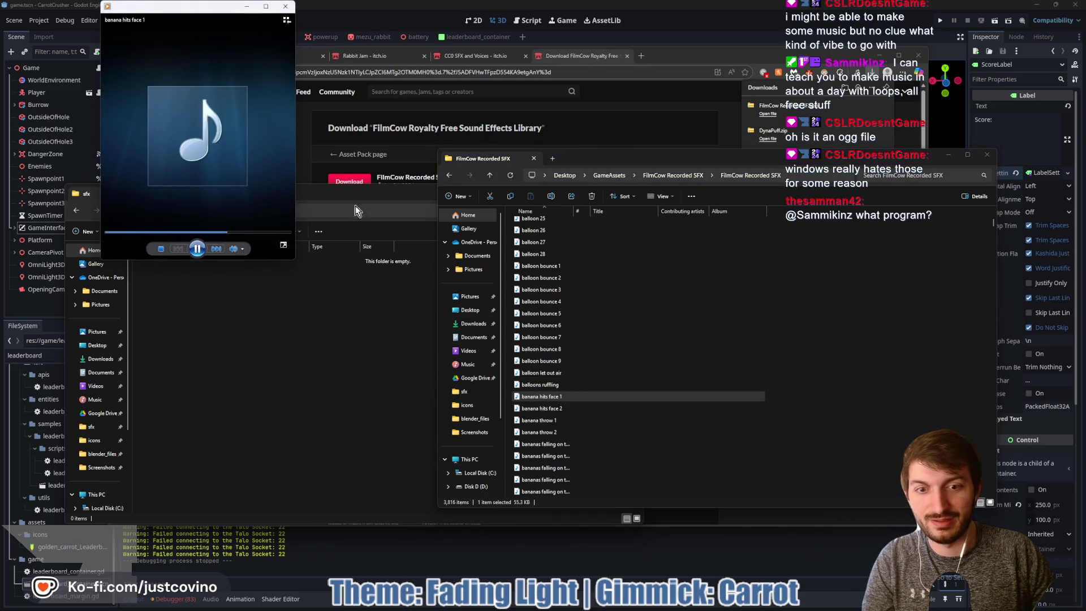
left_click(285, 6)
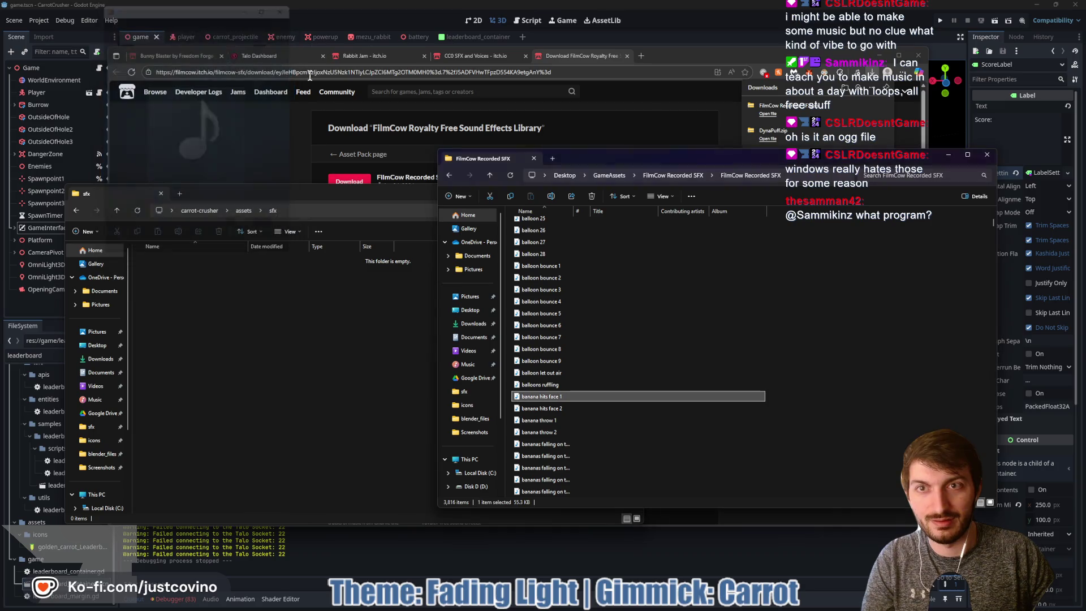
left_click(557, 421)
double_click(556, 423)
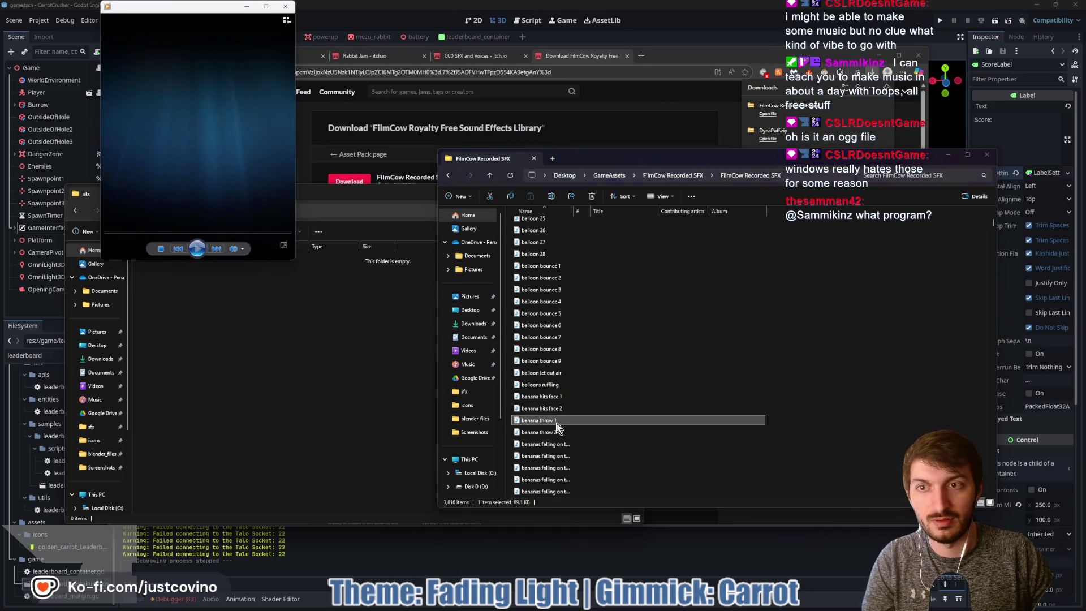
left_click(286, 6)
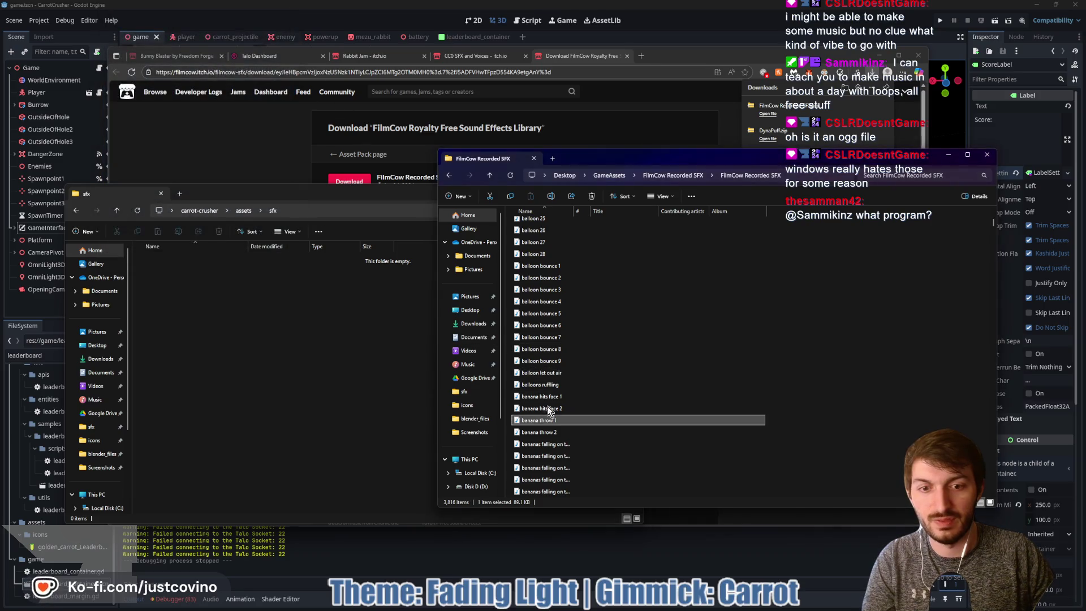
double_click(541, 432)
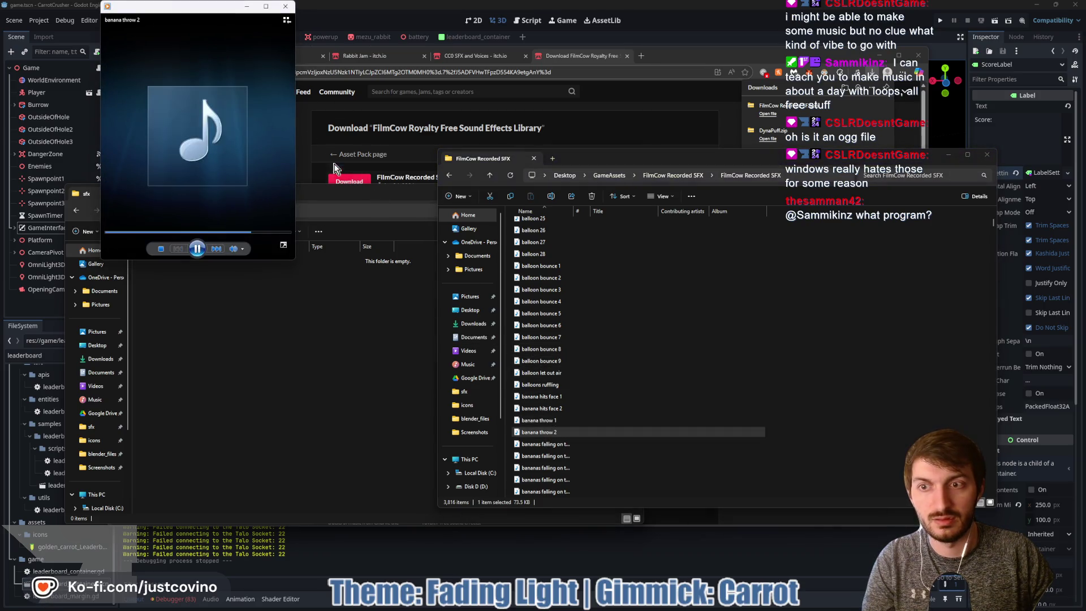
left_click(286, 7)
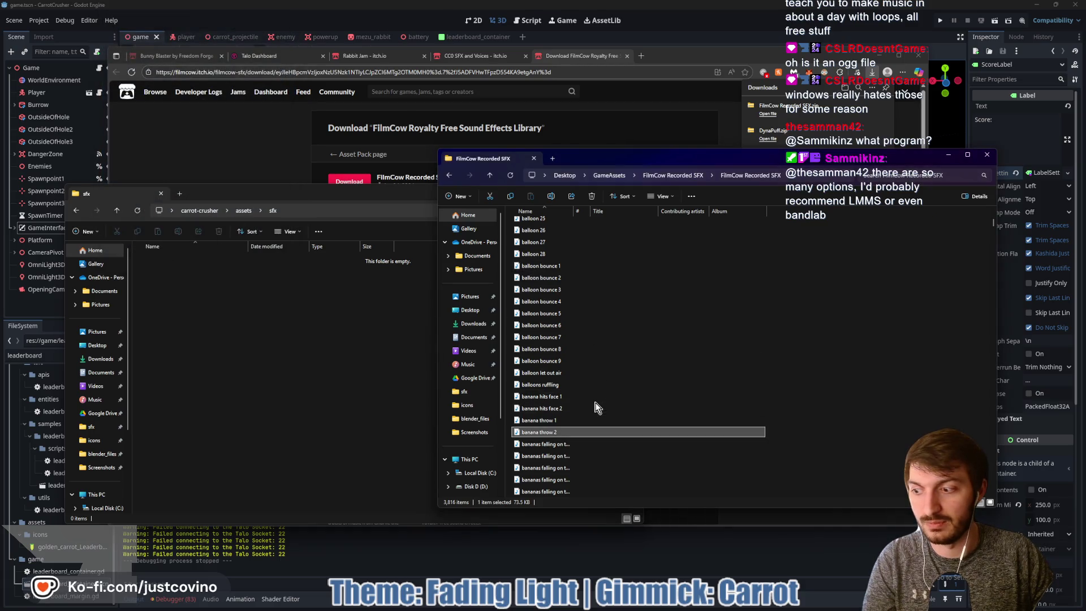
- Play the bananas falling on table 1 clip and the next one
scroll(598, 396, "down", 3)
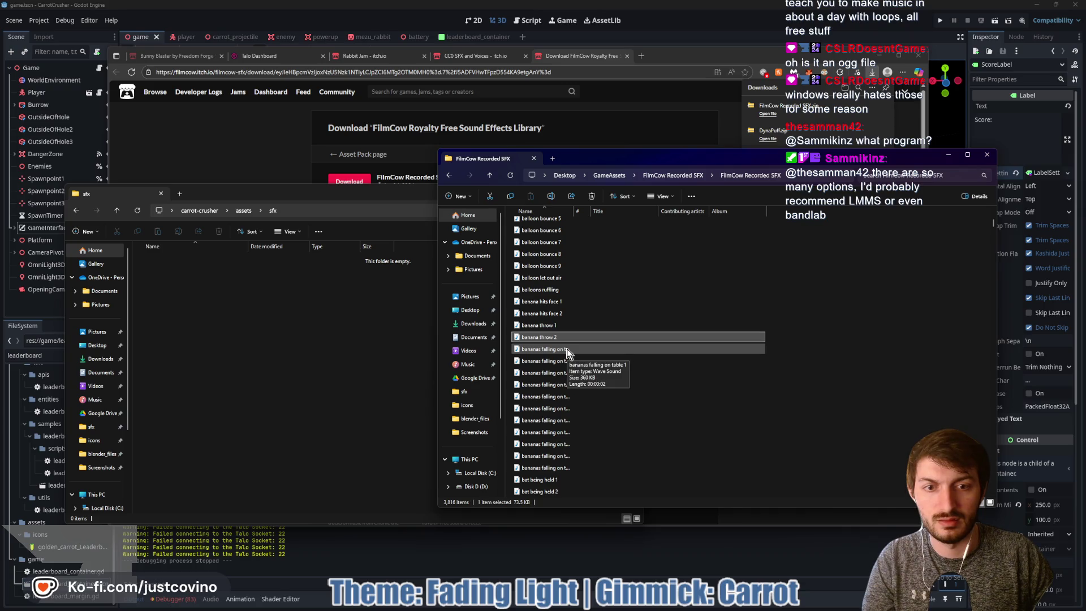
double_click(567, 349)
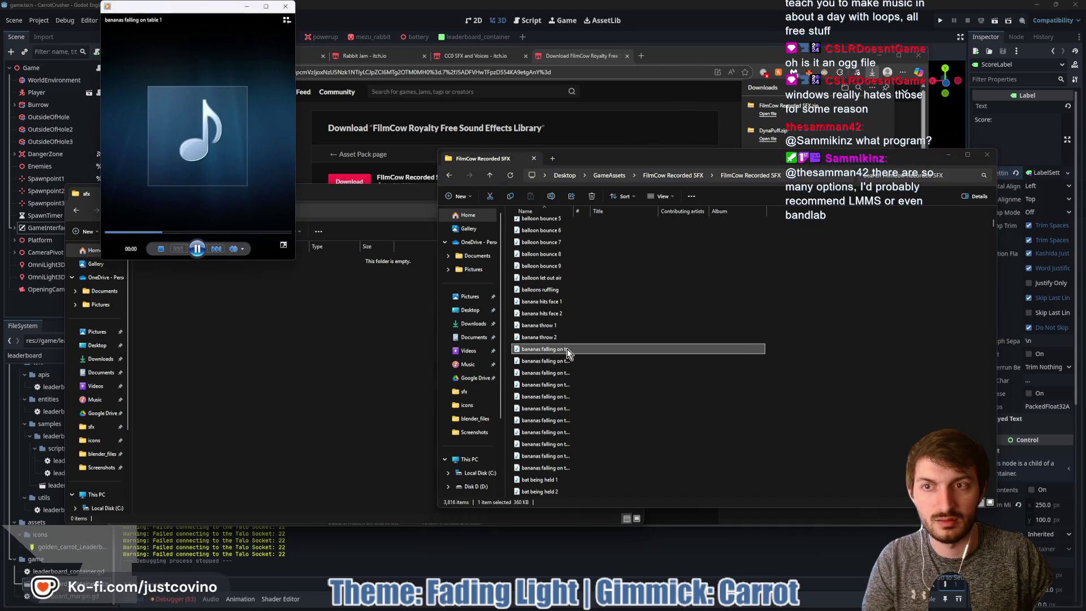
left_click(283, 8)
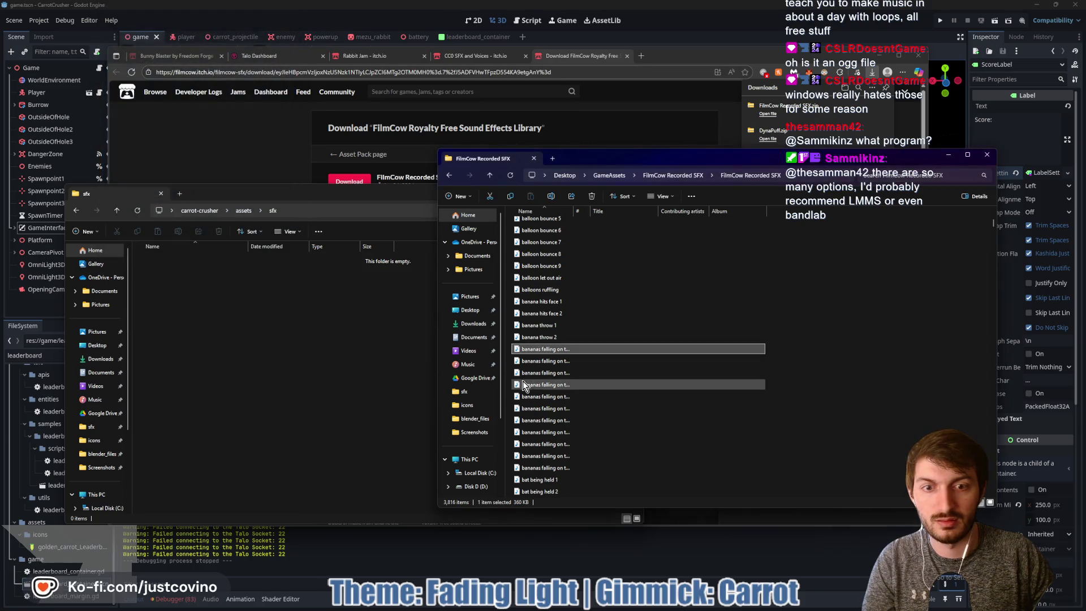
double_click(542, 363)
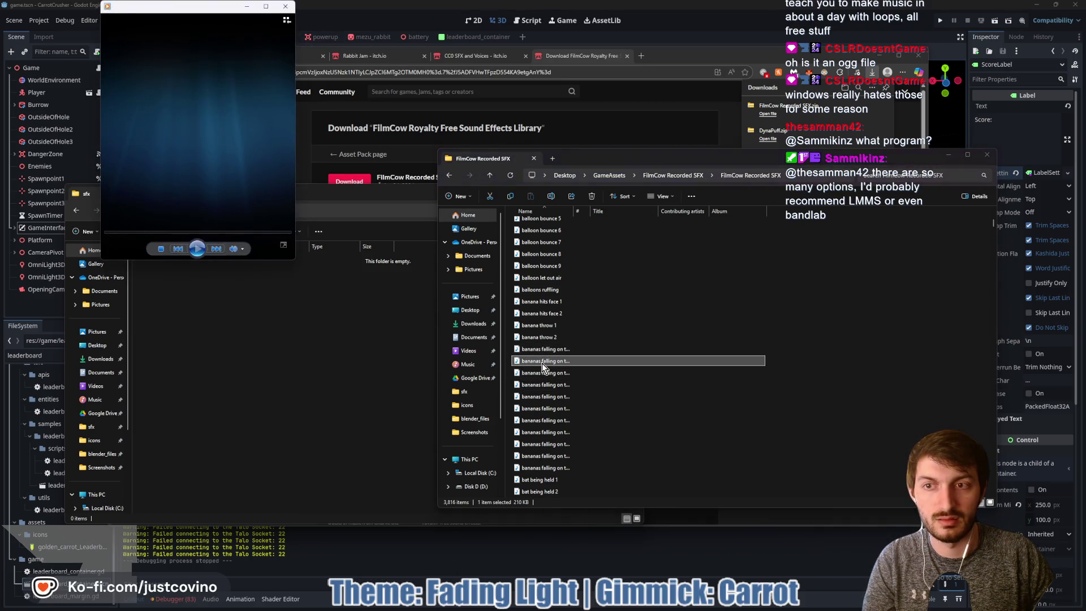
left_click(284, 8)
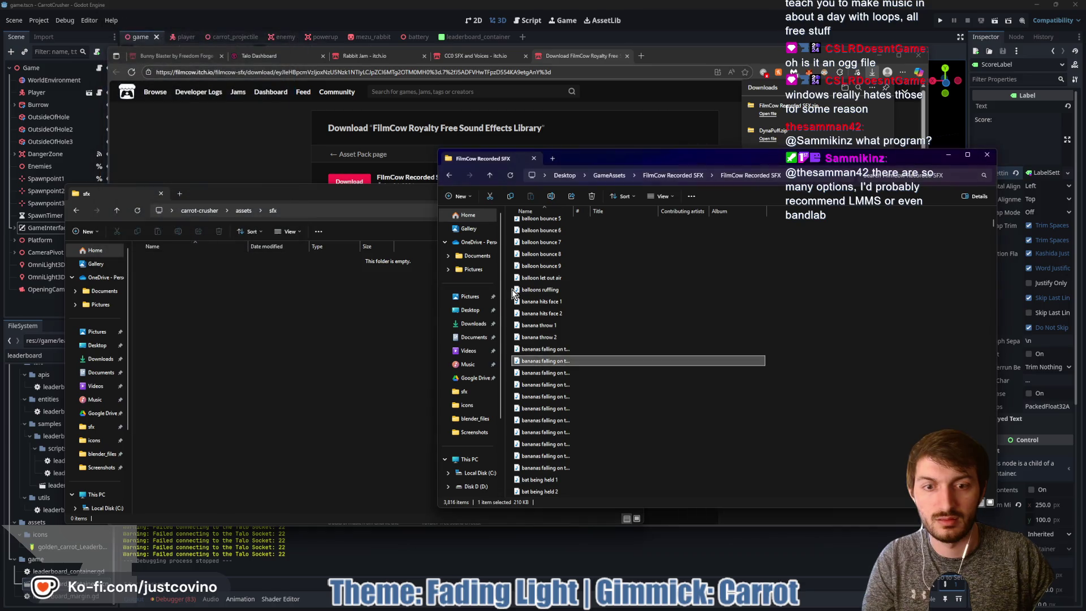
- Audition the bat being held 1, bat hit 1 and bat hit 2 sound effects
scroll(566, 368, "down", 2)
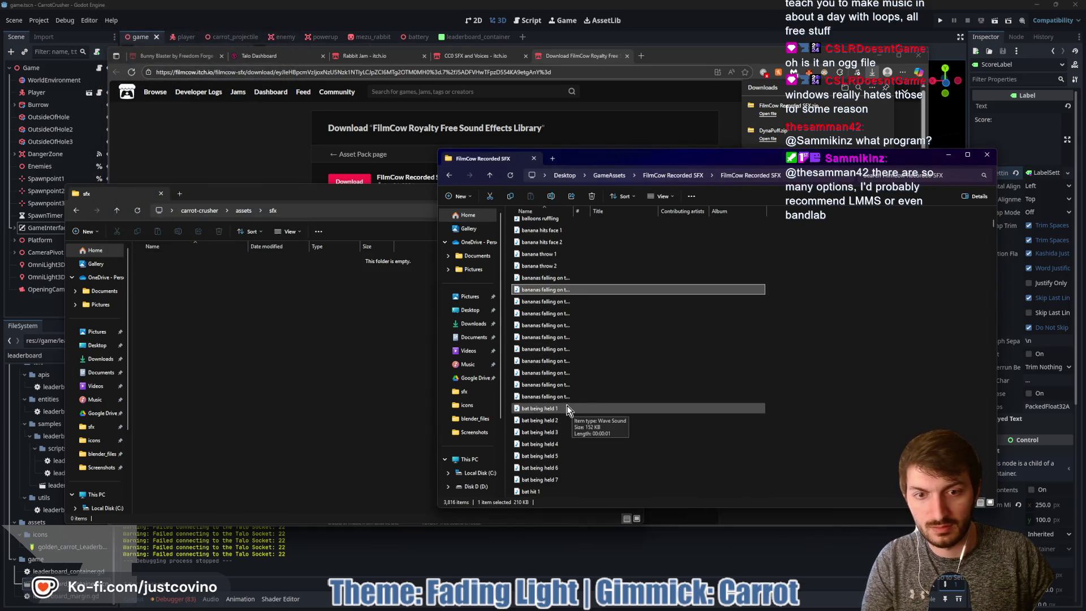
double_click(568, 408)
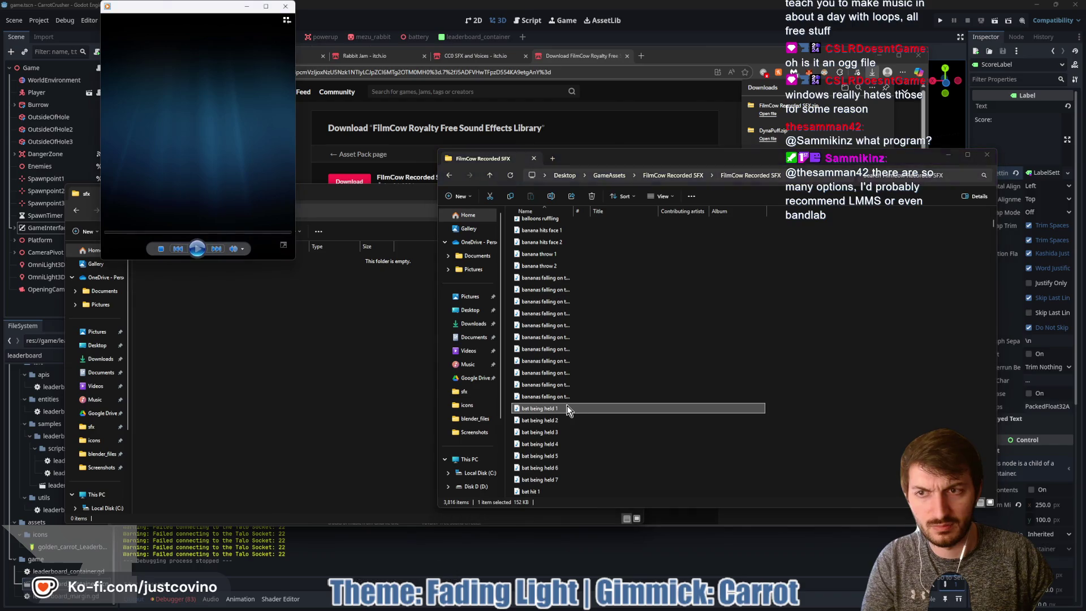
left_click(285, 7)
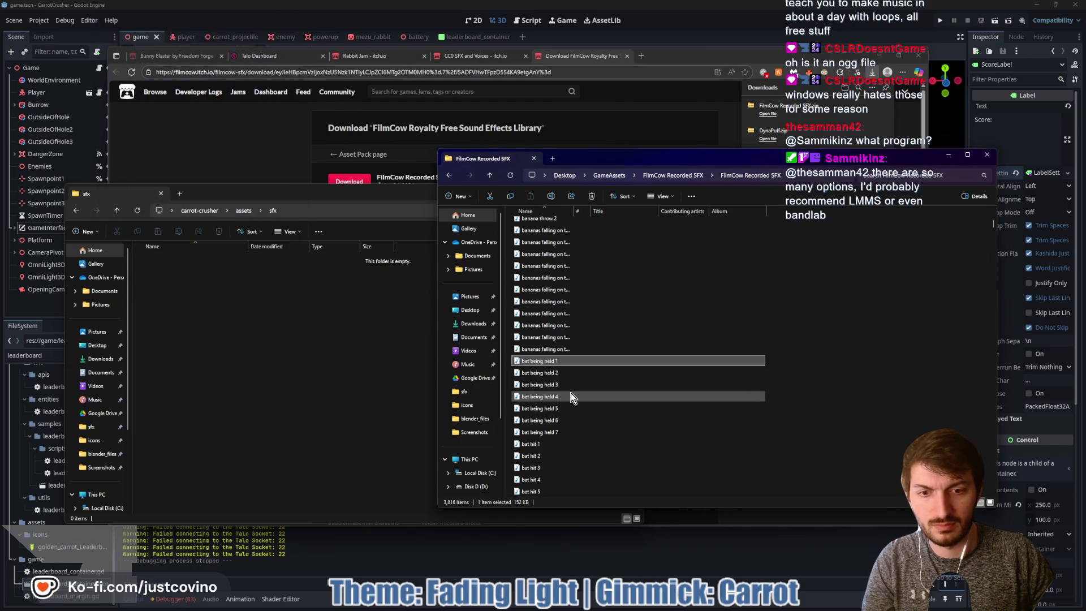
scroll(571, 393, "down", 4)
left_click(548, 350)
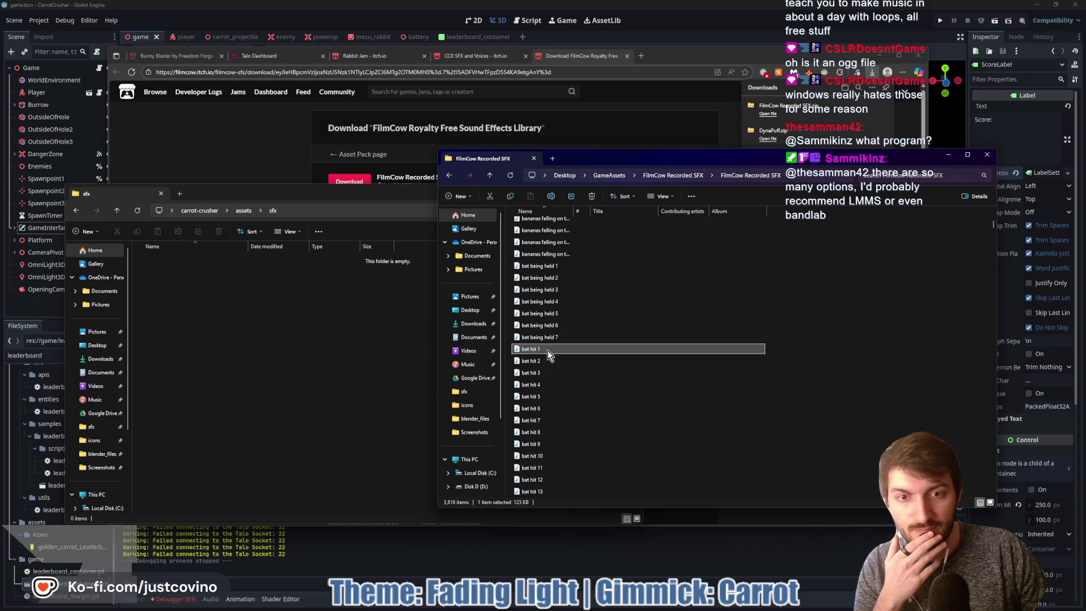
double_click(547, 351)
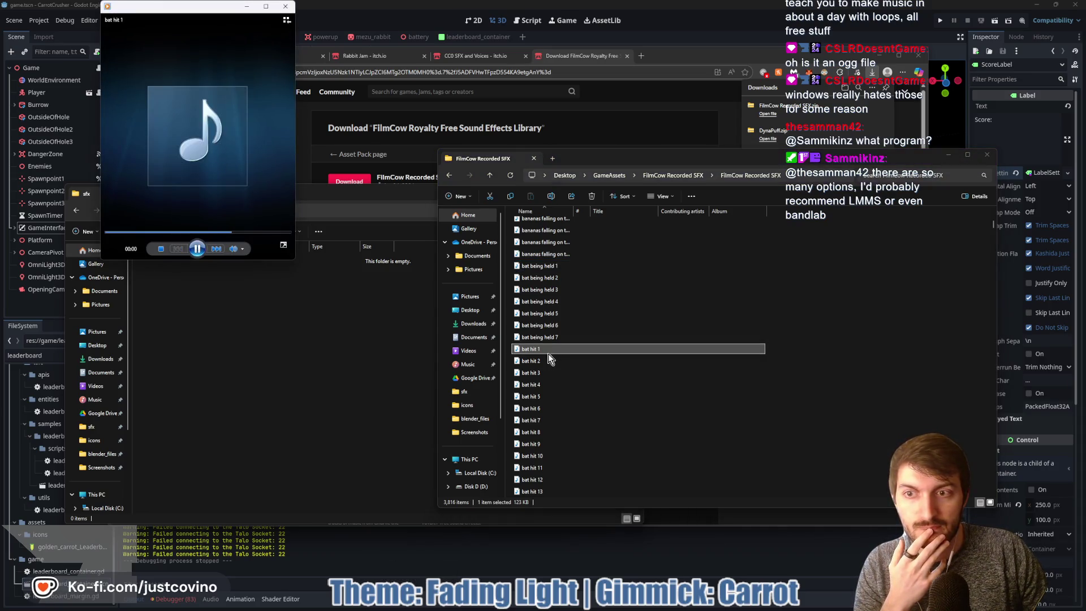
double_click(548, 361)
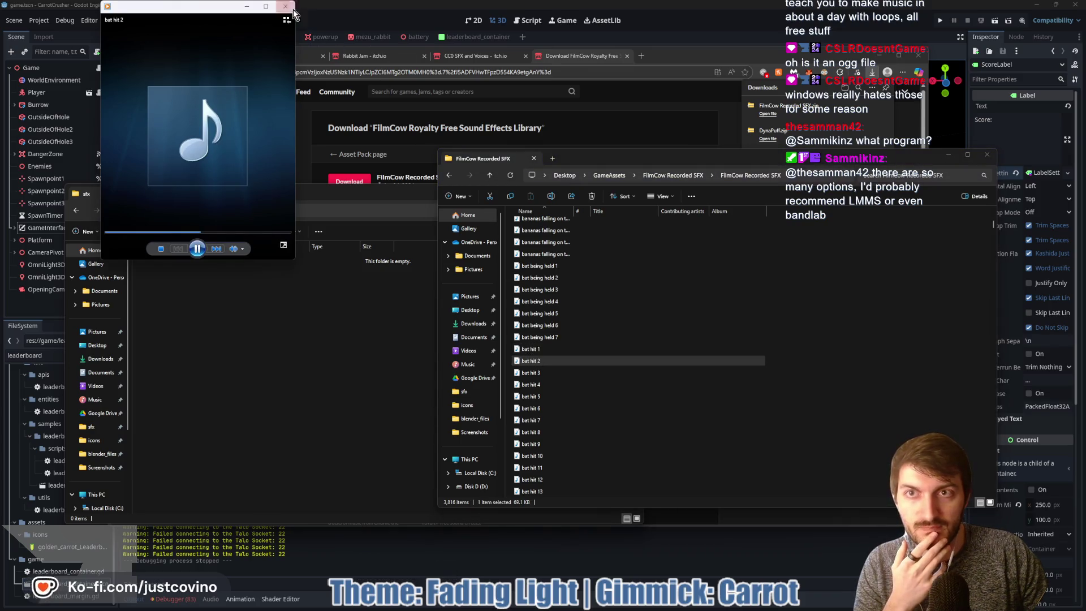
- Play the blowing bubbles 1 and body fall 1 clips
scroll(580, 343, "down", 4)
scroll(579, 344, "down", 3)
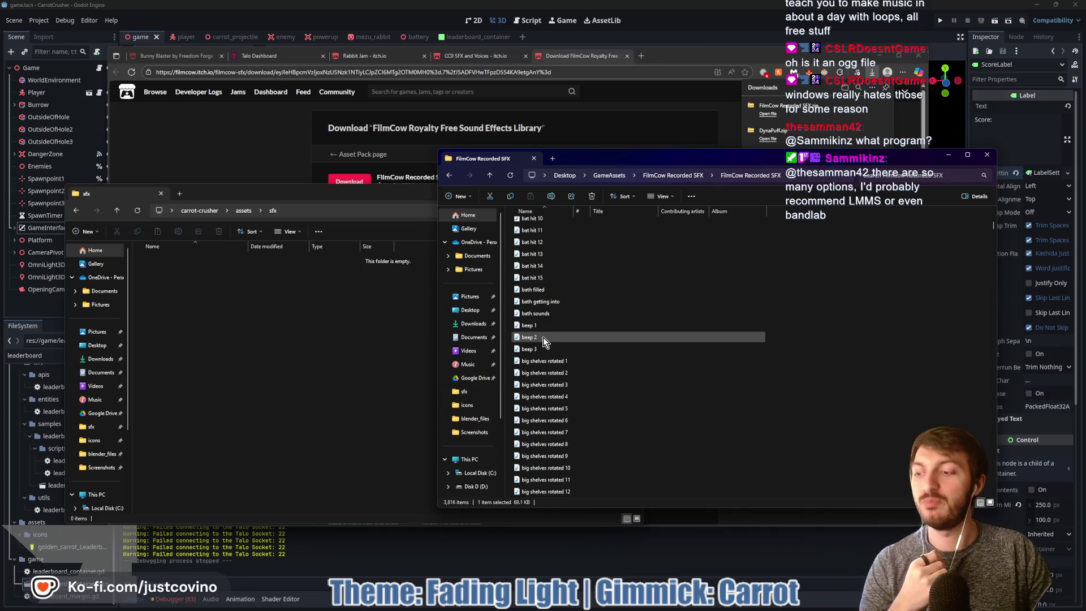
scroll(588, 381, "down", 5)
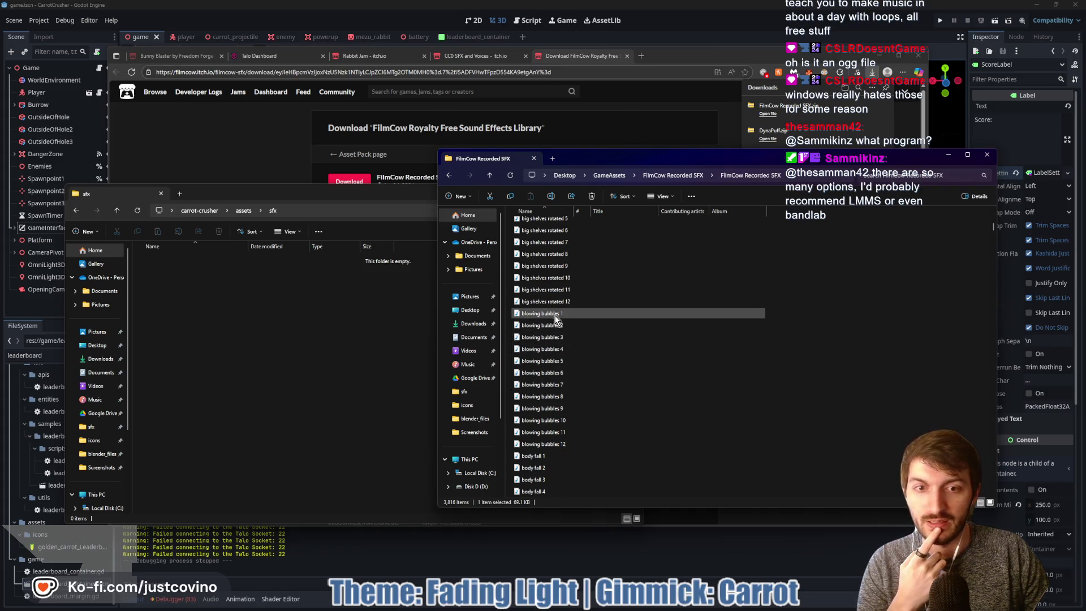
double_click(555, 314)
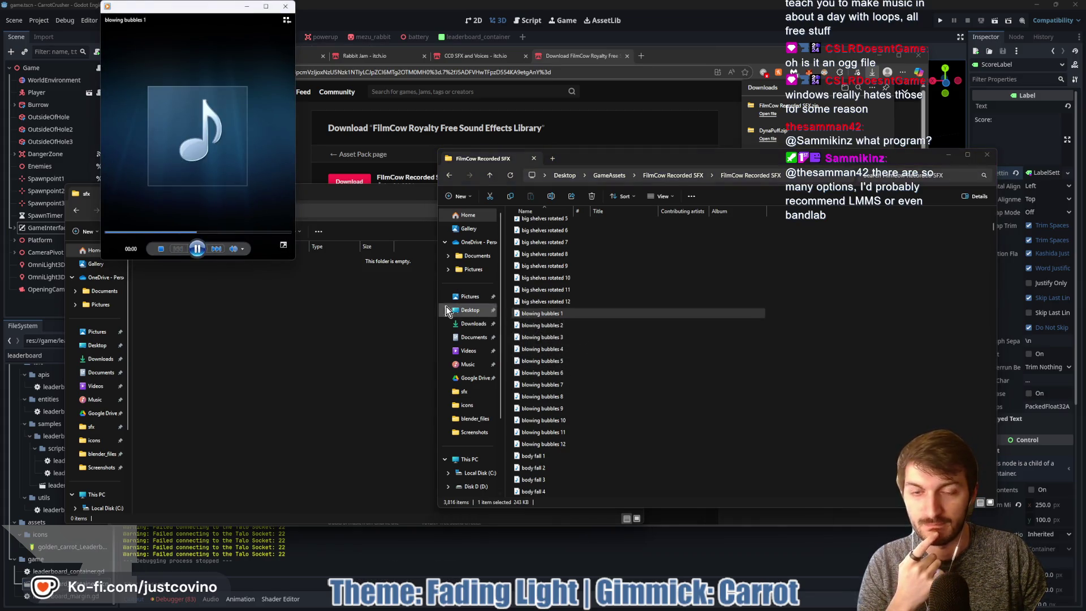
left_click(286, 7)
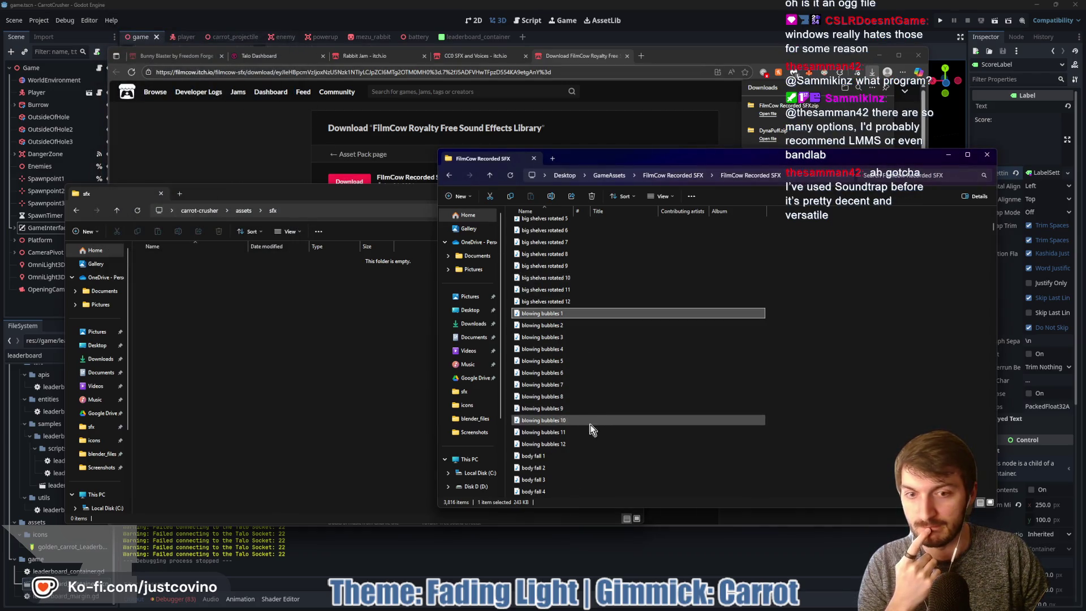
double_click(552, 455)
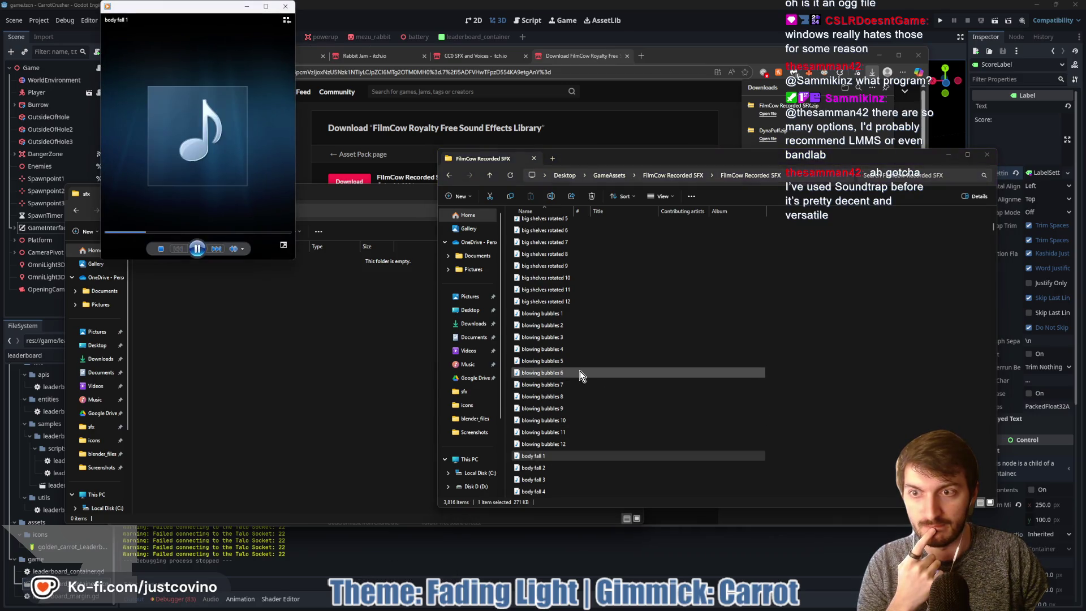
left_click(286, 8)
- Audition body fall 2, body fall 3 and body fall with lots of bass 1
scroll(592, 320, "down", 1)
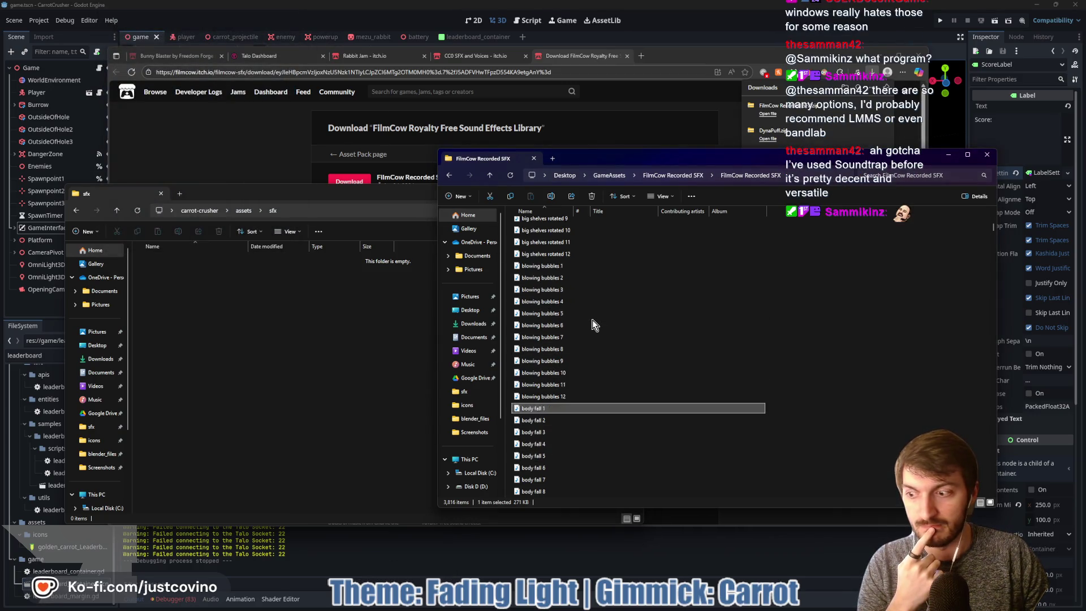
scroll(593, 320, "down", 1)
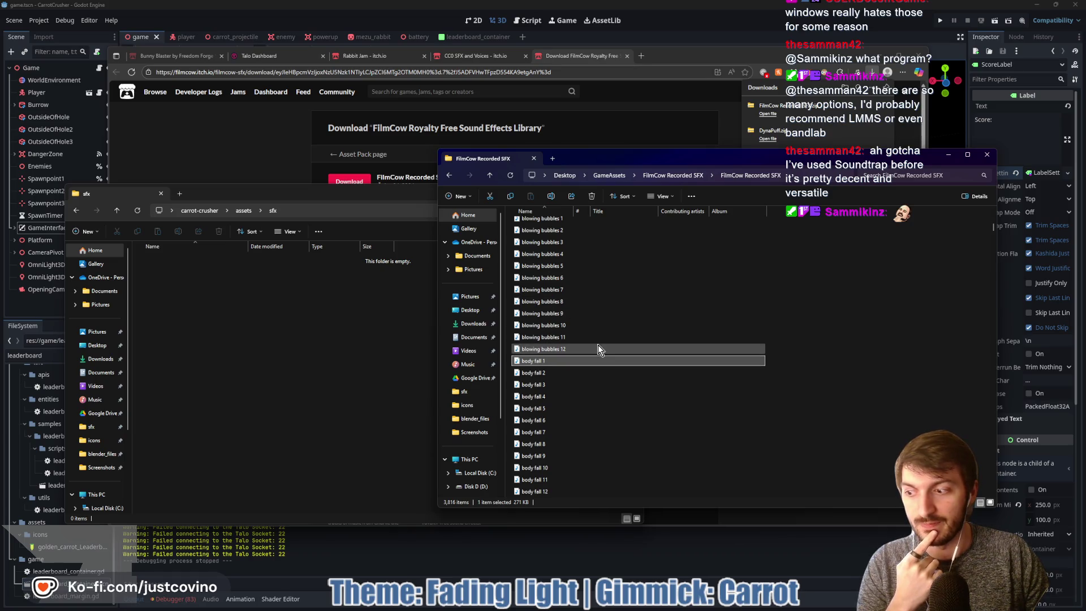
double_click(564, 370)
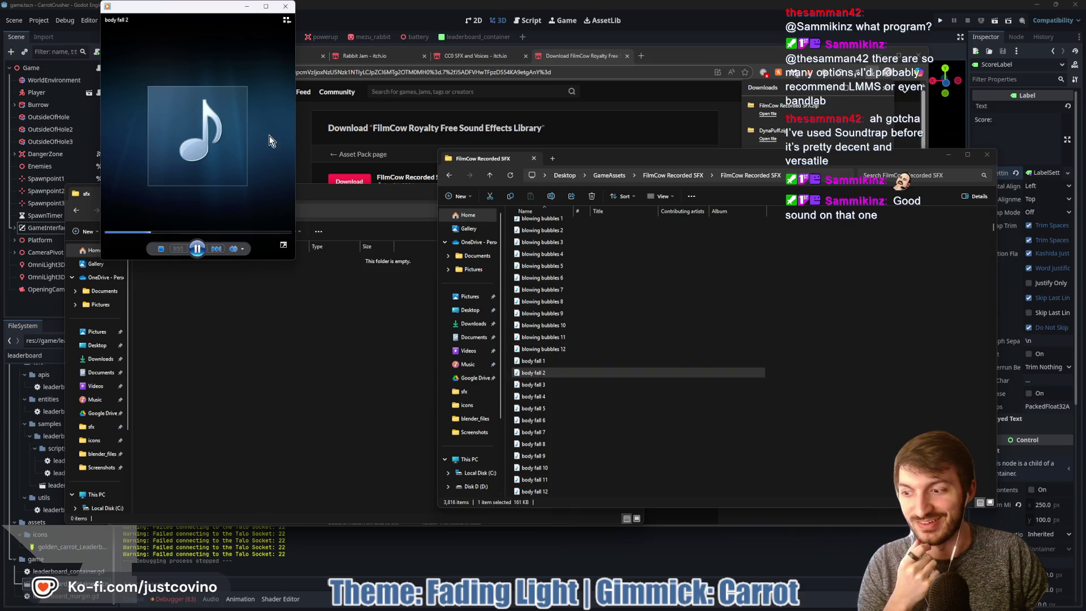
left_click(283, 7)
left_click(561, 383)
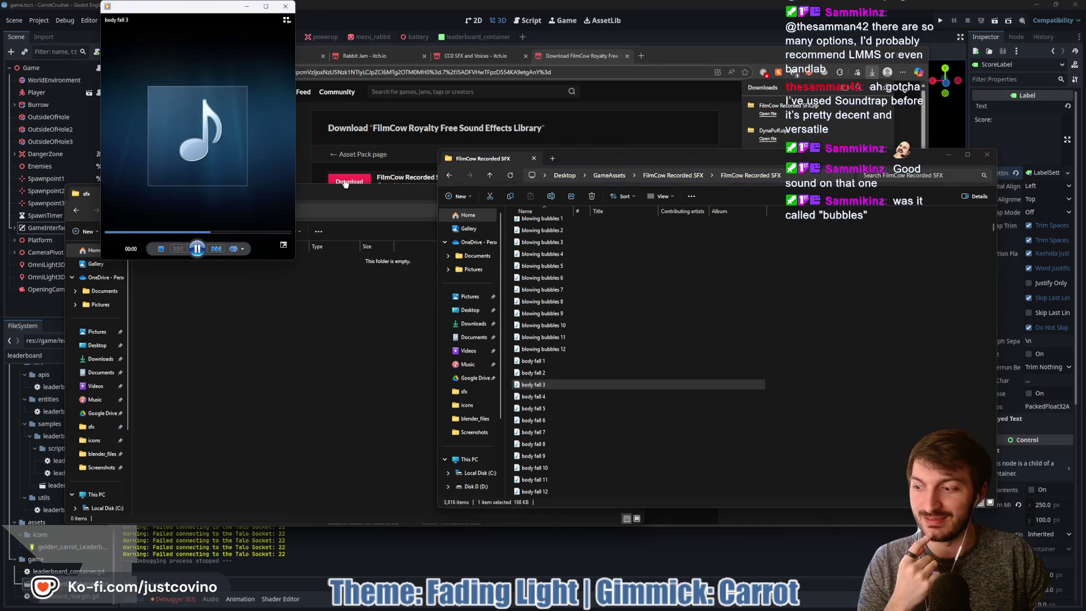
left_click(285, 7)
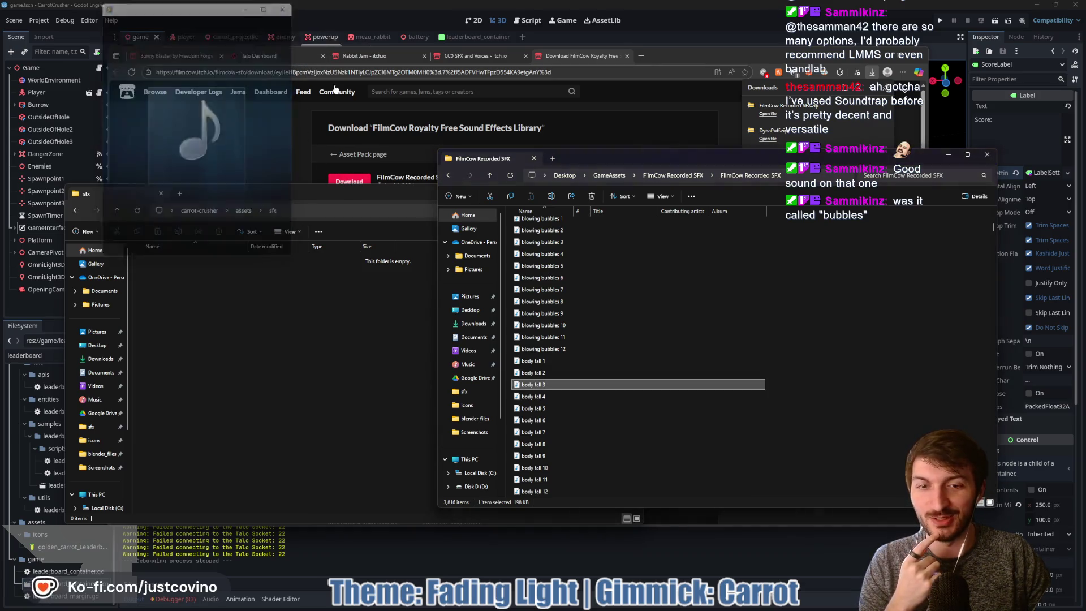
scroll(598, 283, "down", 4)
left_click(572, 372)
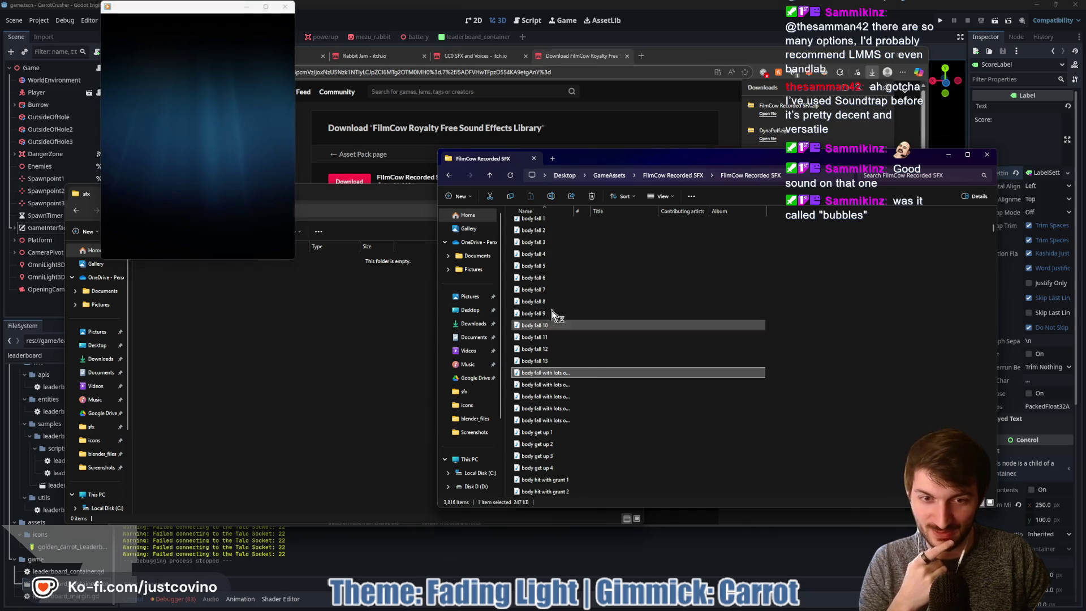
left_click(285, 6)
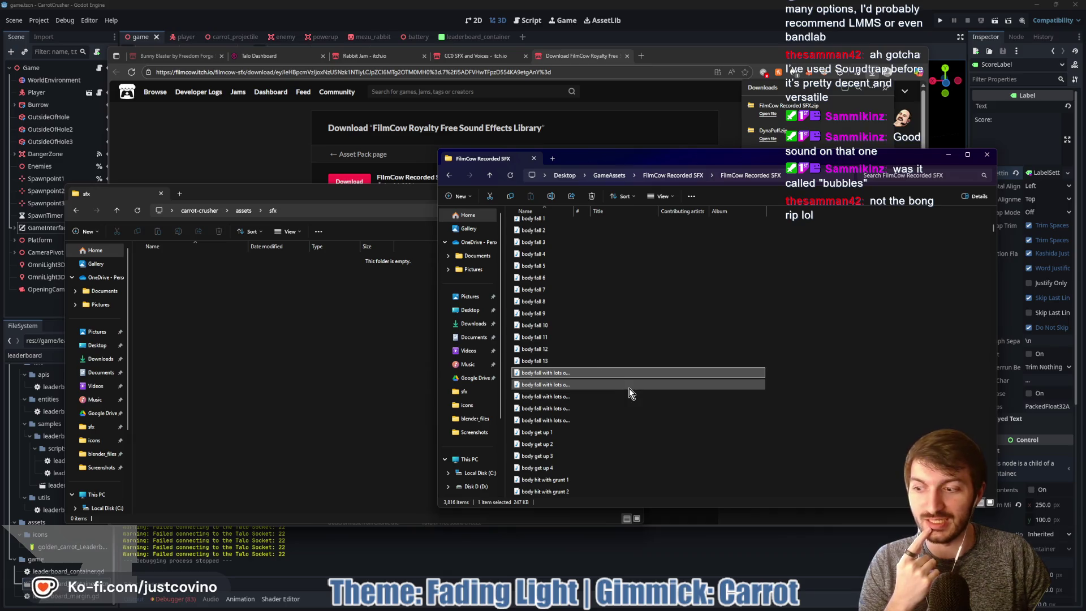
- Play the body hit with grunt 1, body get up 4 and book flopping around 1 clips
scroll(629, 388, "down", 1)
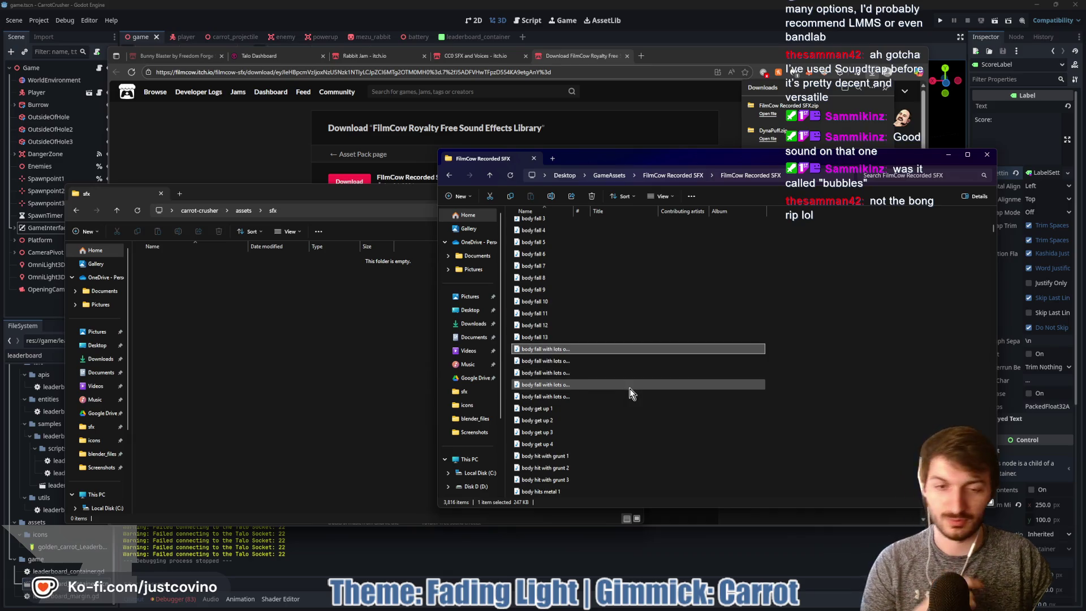
scroll(601, 397, "down", 1)
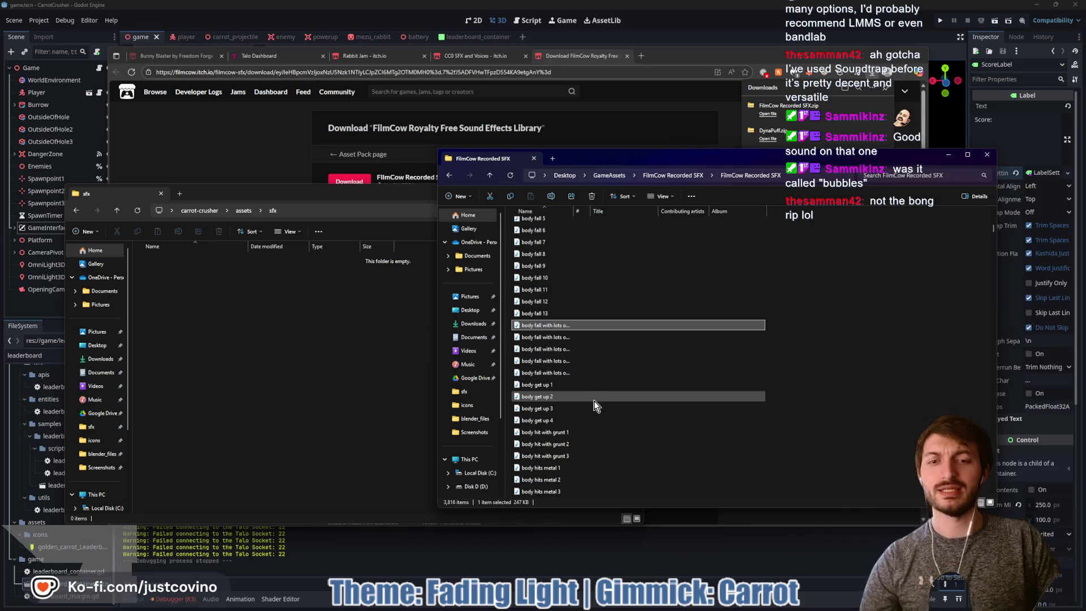
scroll(568, 372, "down", 2)
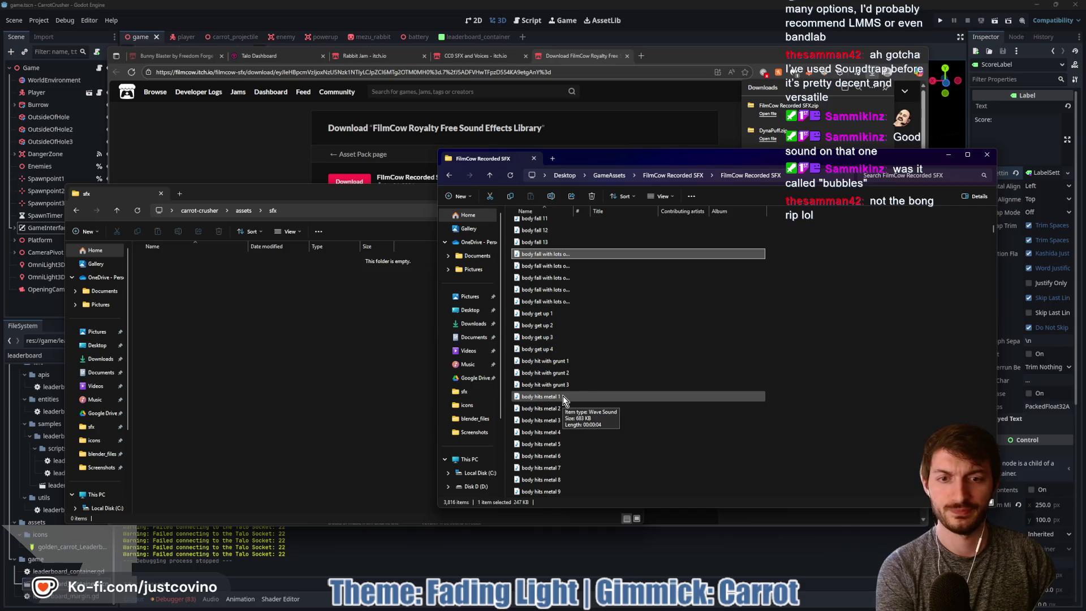
double_click(570, 360)
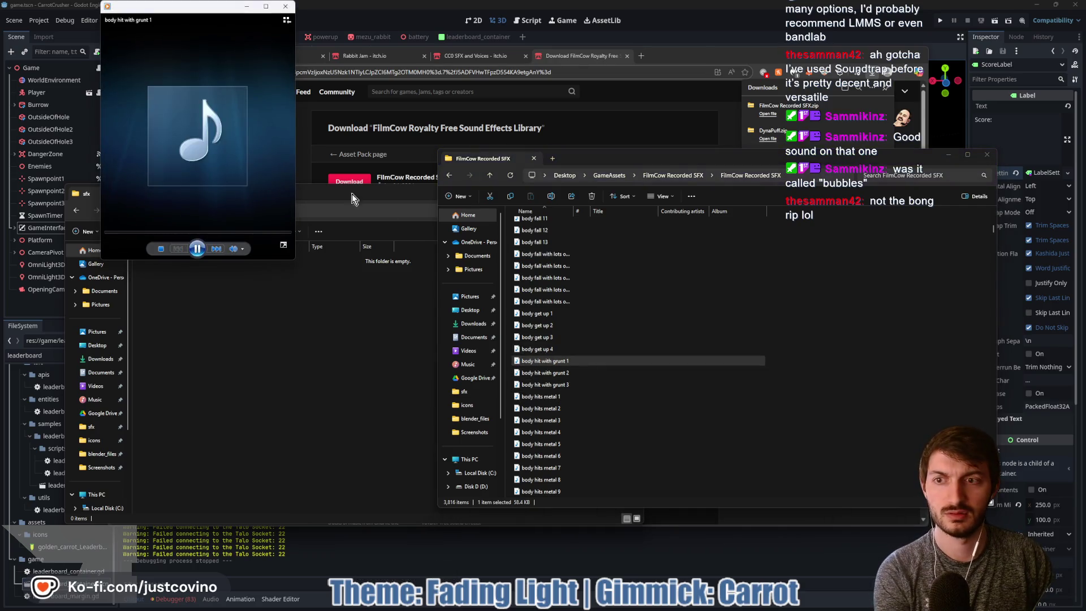
left_click(286, 7)
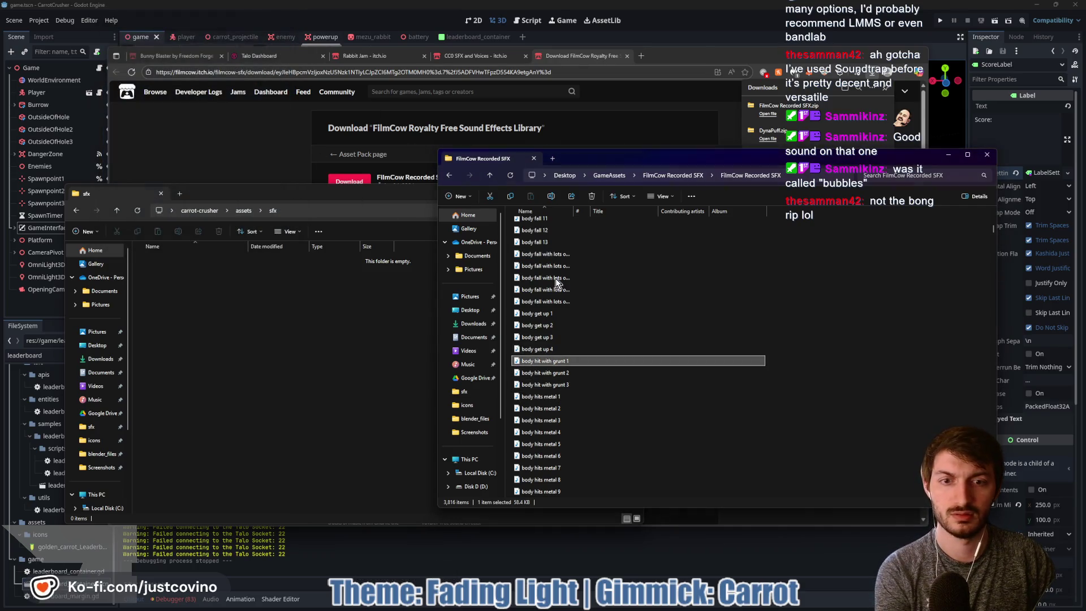
double_click(551, 349)
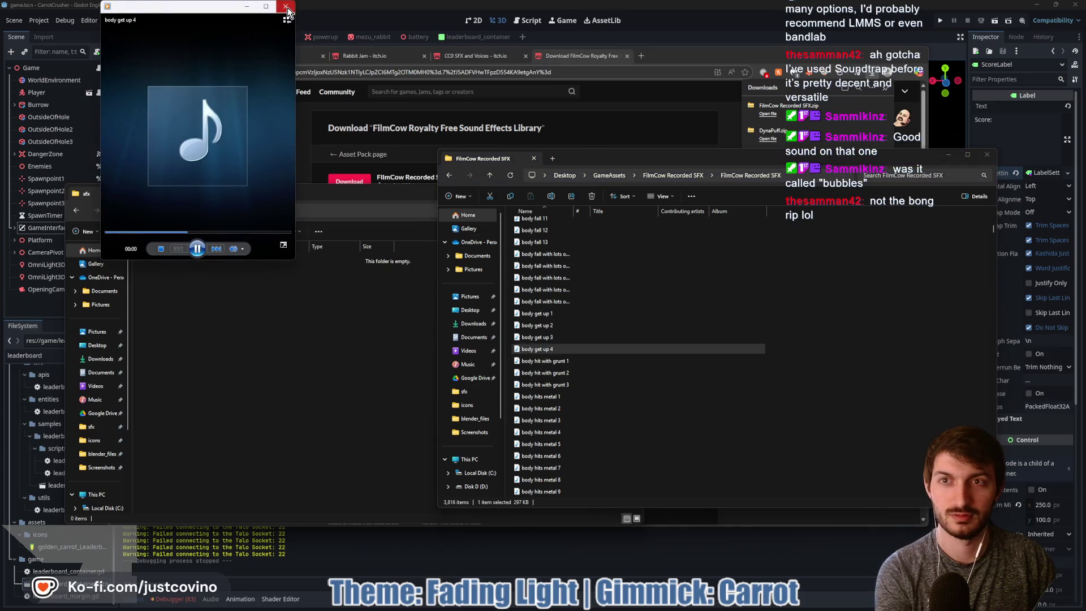
left_click(286, 7)
scroll(600, 365, "down", 7)
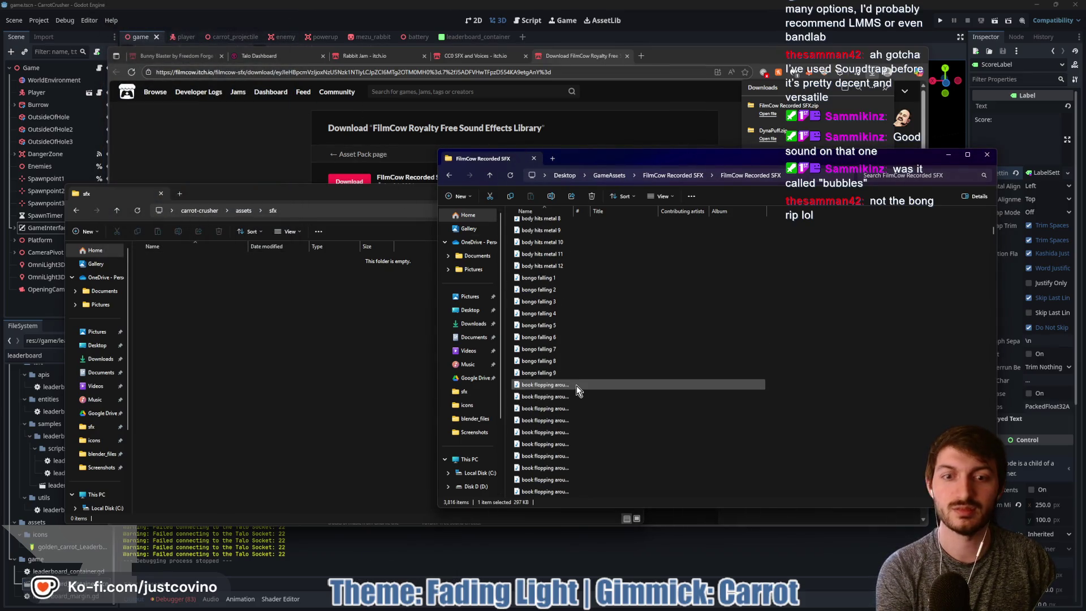
double_click(577, 386)
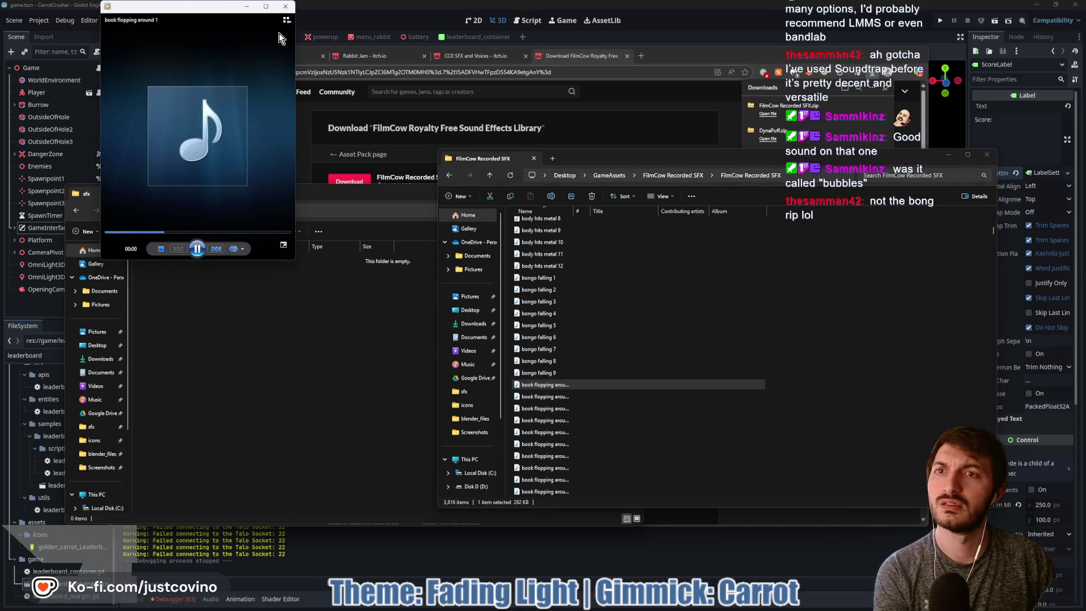
left_click(286, 7)
- Audition bottle drop 1, bottle with liquid shaken 1 and bottles dropped 1
scroll(620, 335, "down", 10)
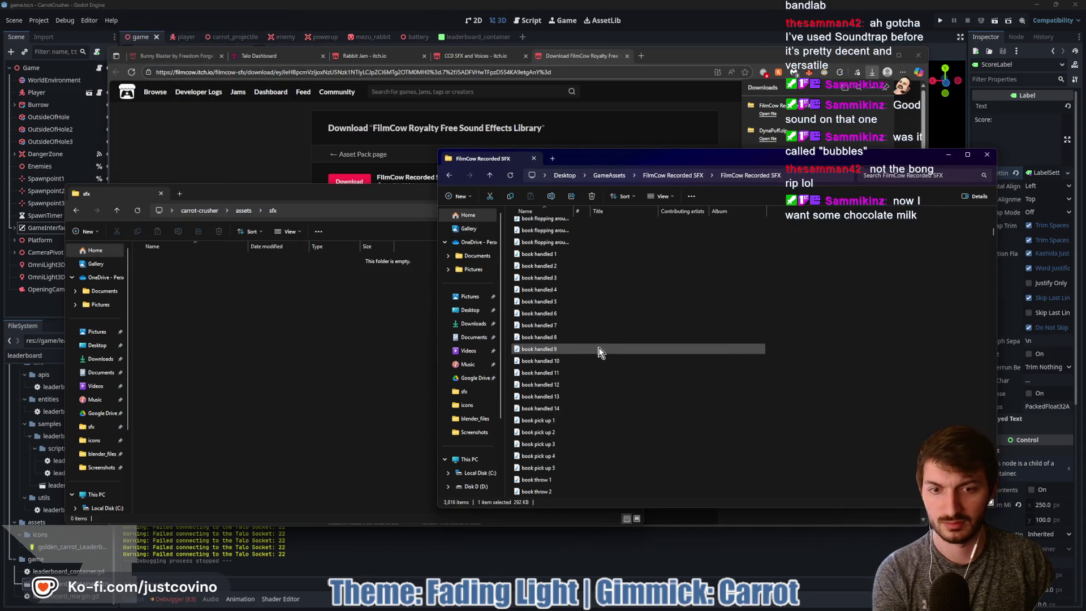
scroll(599, 352, "down", 7)
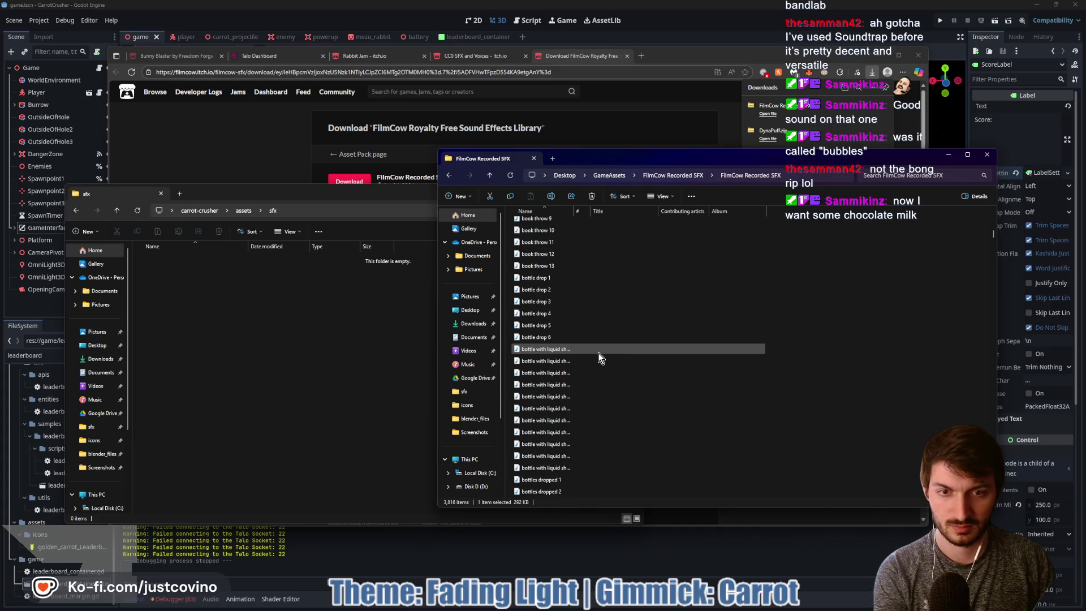
left_click(551, 280)
double_click(551, 281)
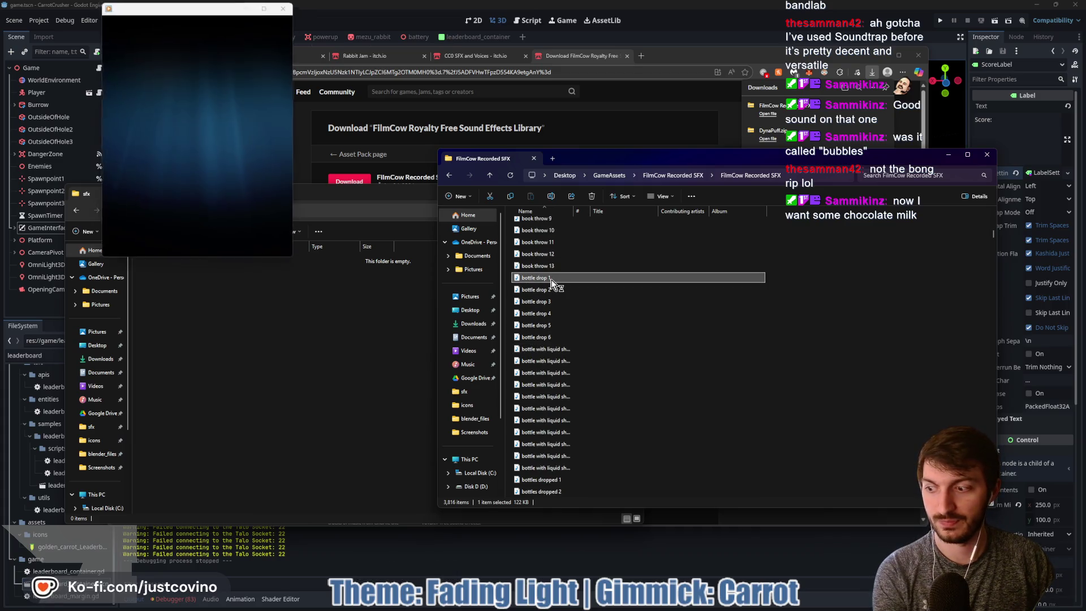
left_click(290, 12)
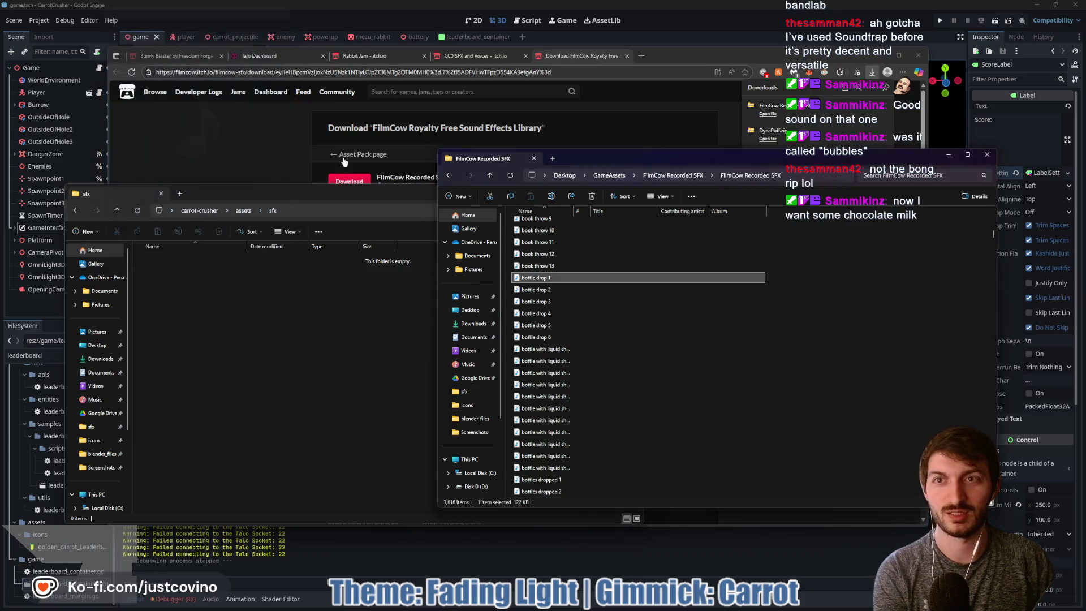
scroll(571, 323, "down", 2)
double_click(558, 278)
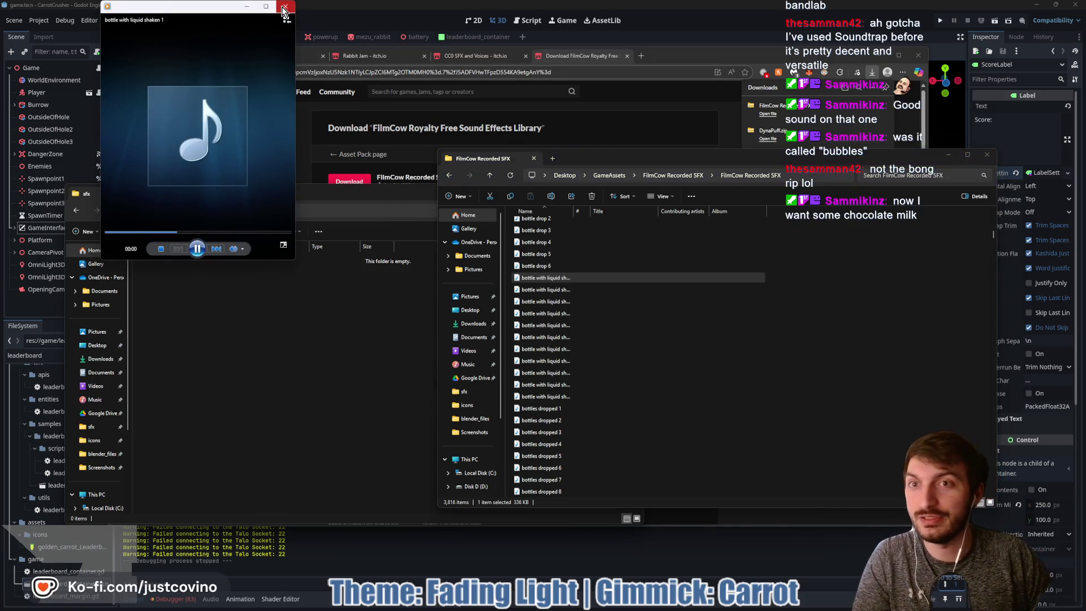
left_click(284, 11)
scroll(571, 341, "down", 1)
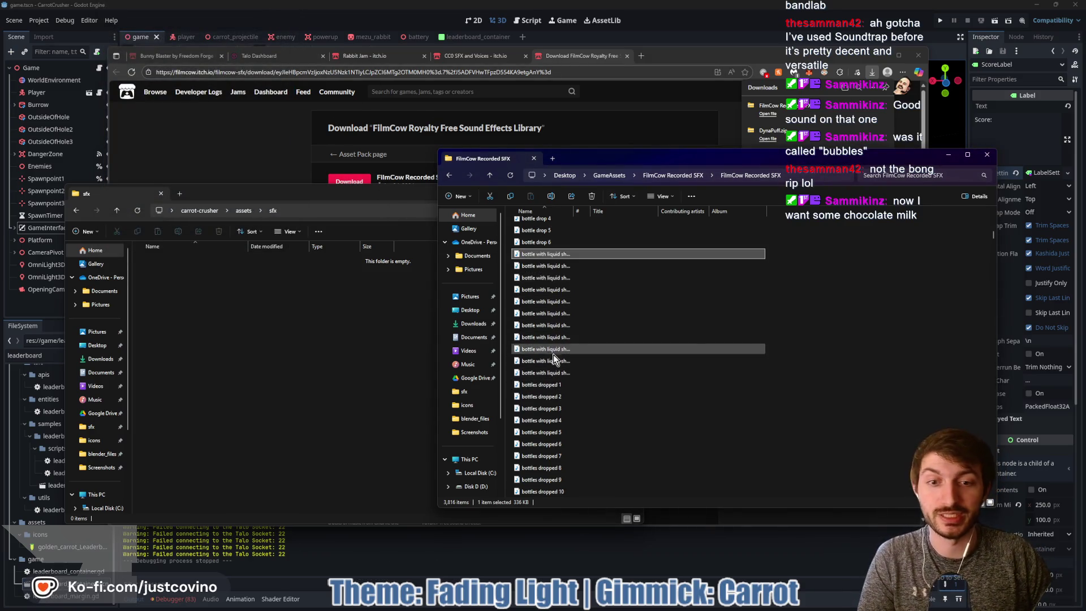
double_click(569, 384)
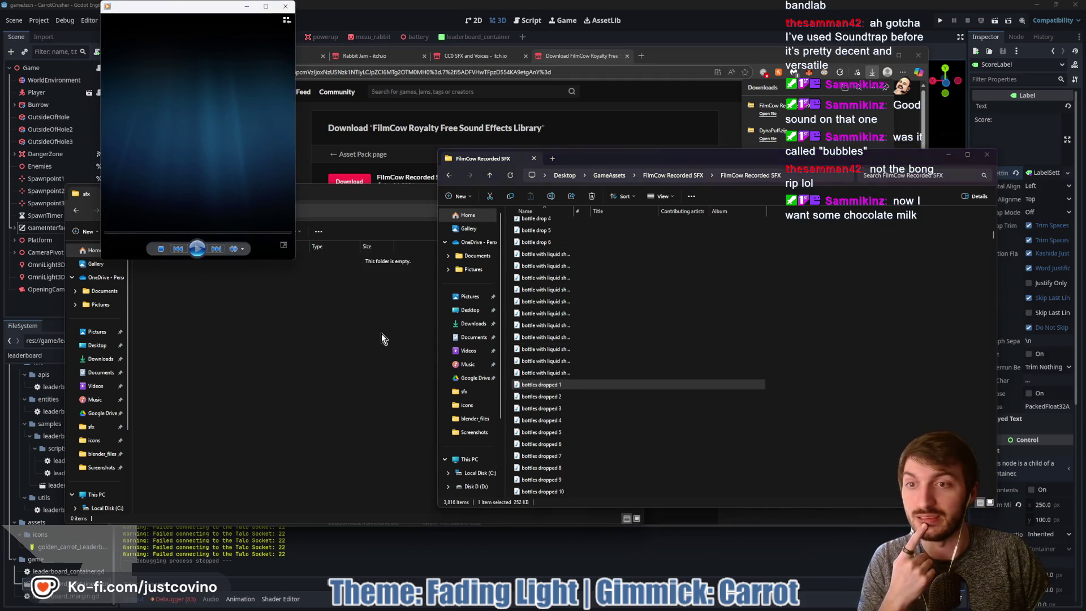
left_click(284, 7)
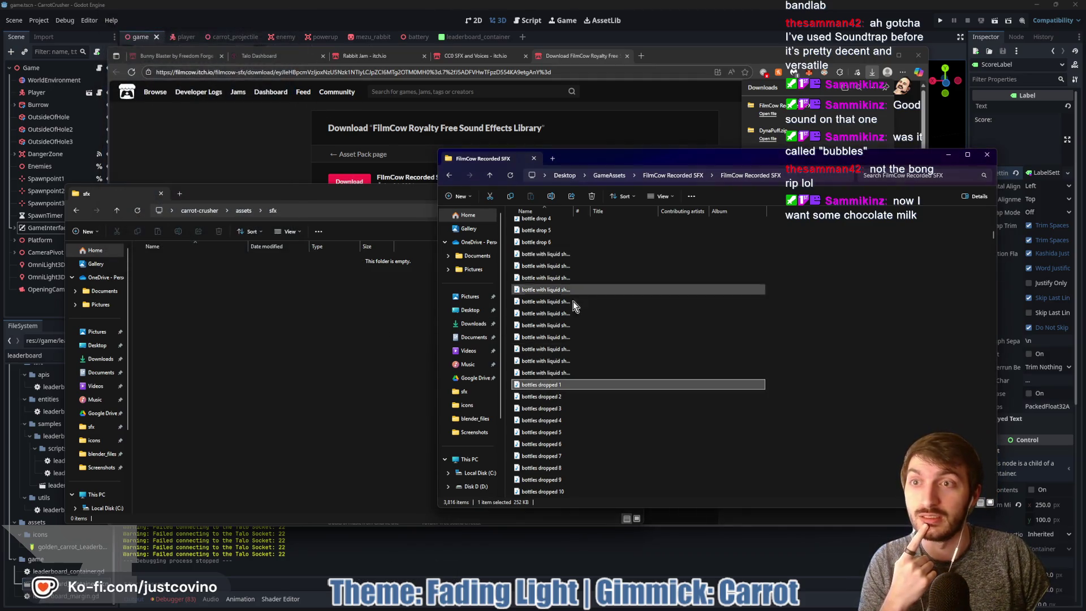
- Scroll down and play the branch moved 1 sound effect
scroll(573, 301, "down", 2)
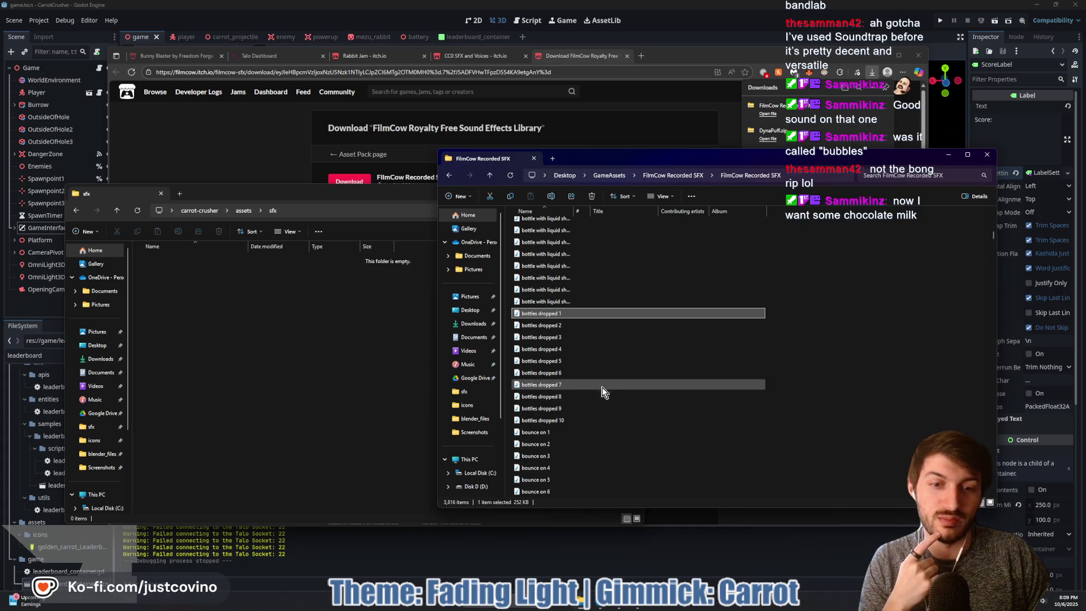
scroll(591, 379, "down", 3)
scroll(573, 437, "down", 4)
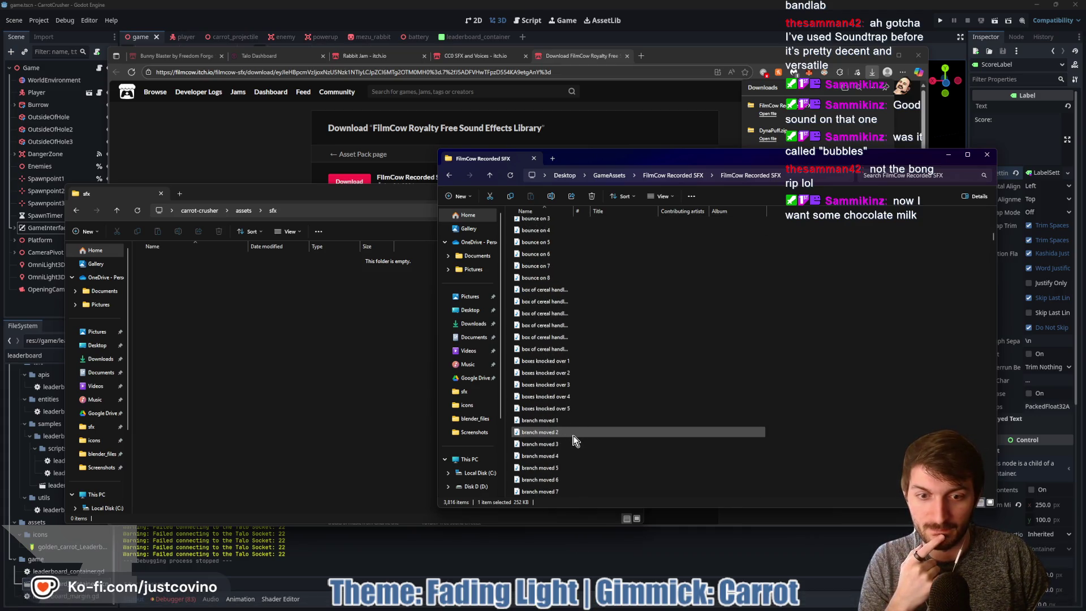
left_click(556, 422)
double_click(556, 422)
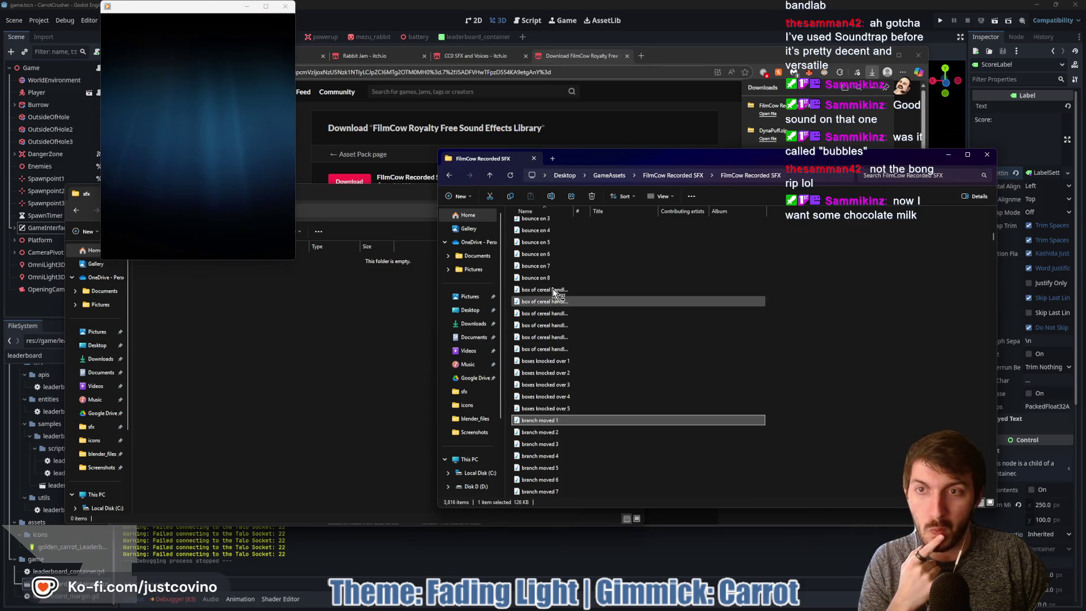
left_click(285, 6)
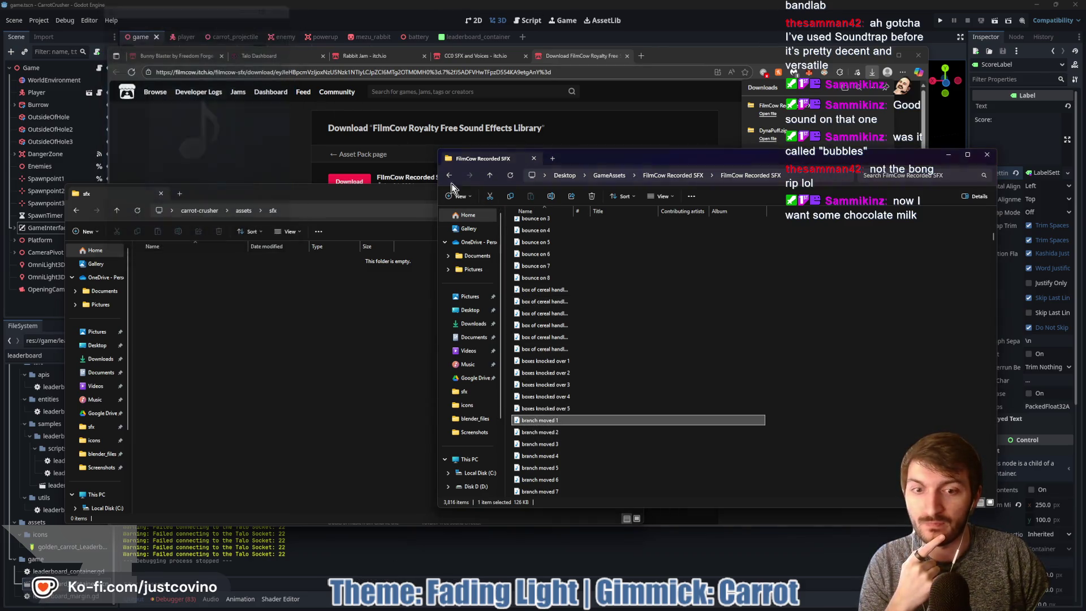
- Play the bubbles 1 and bushes 6 clips
scroll(594, 348, "down", 4)
double_click(562, 371)
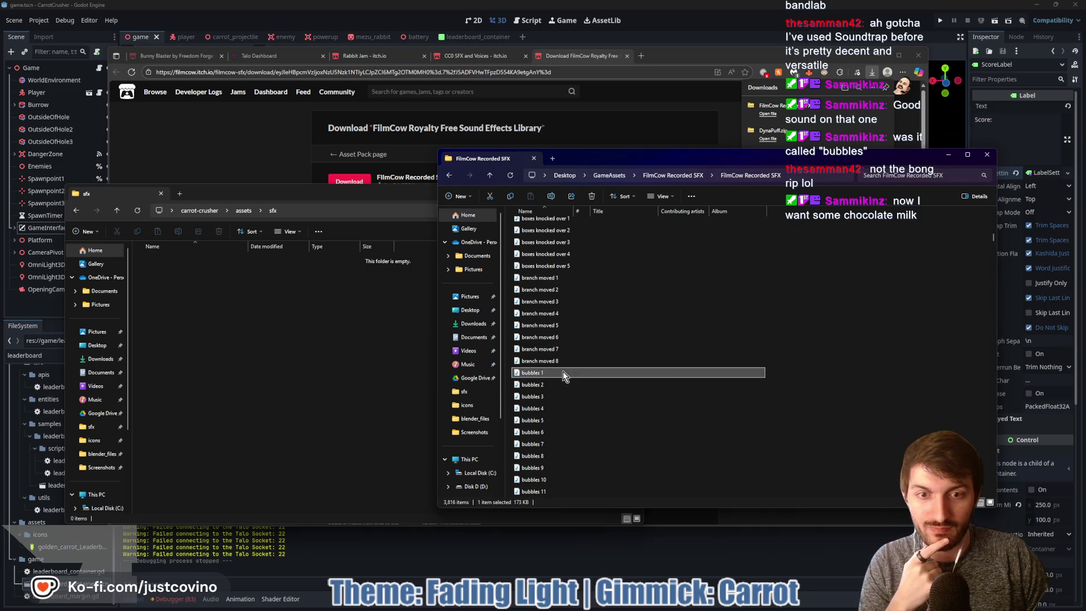
left_click(285, 5)
scroll(544, 387, "down", 4)
scroll(545, 387, "down", 5)
double_click(551, 312)
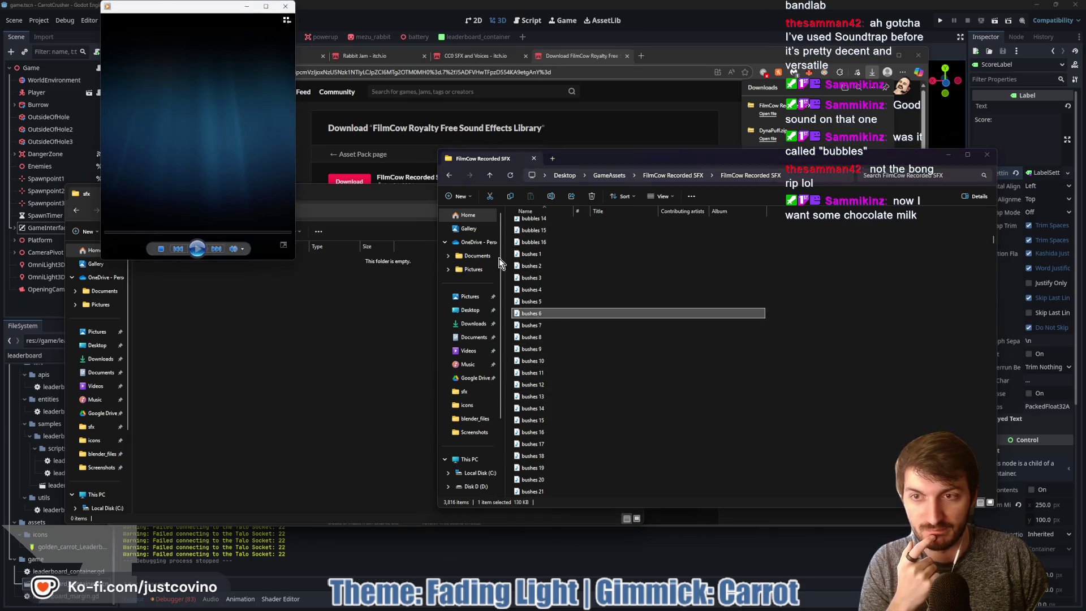
left_click(285, 5)
scroll(606, 363, "down", 4)
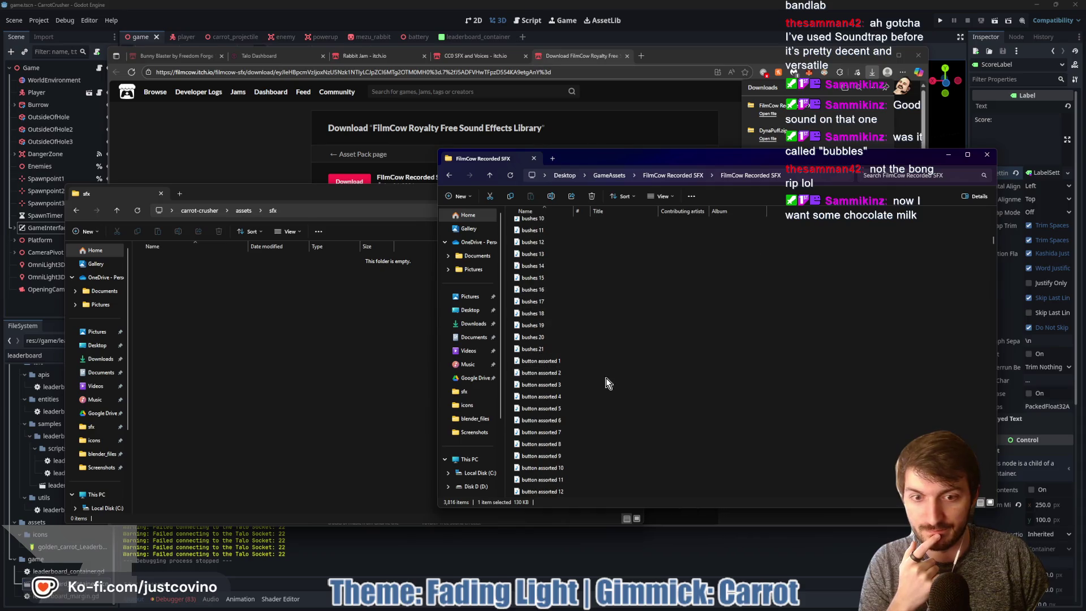
- Play button assorted clips 5, 1, 3, 9, 10, 11 and 13
left_click(570, 408)
double_click(569, 408)
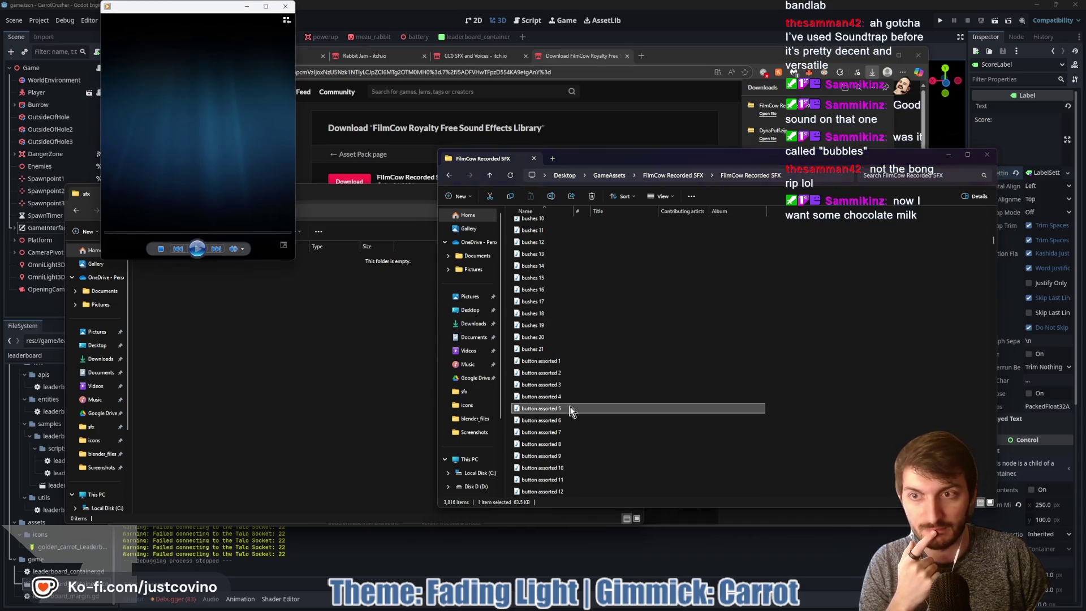
double_click(560, 361)
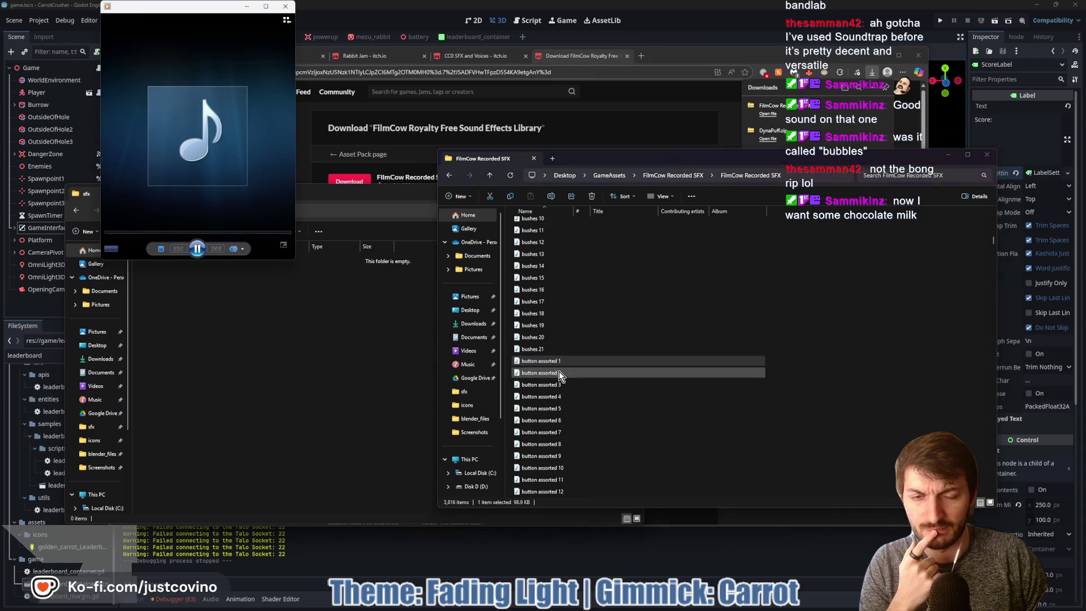
left_click(561, 373)
double_click(561, 386)
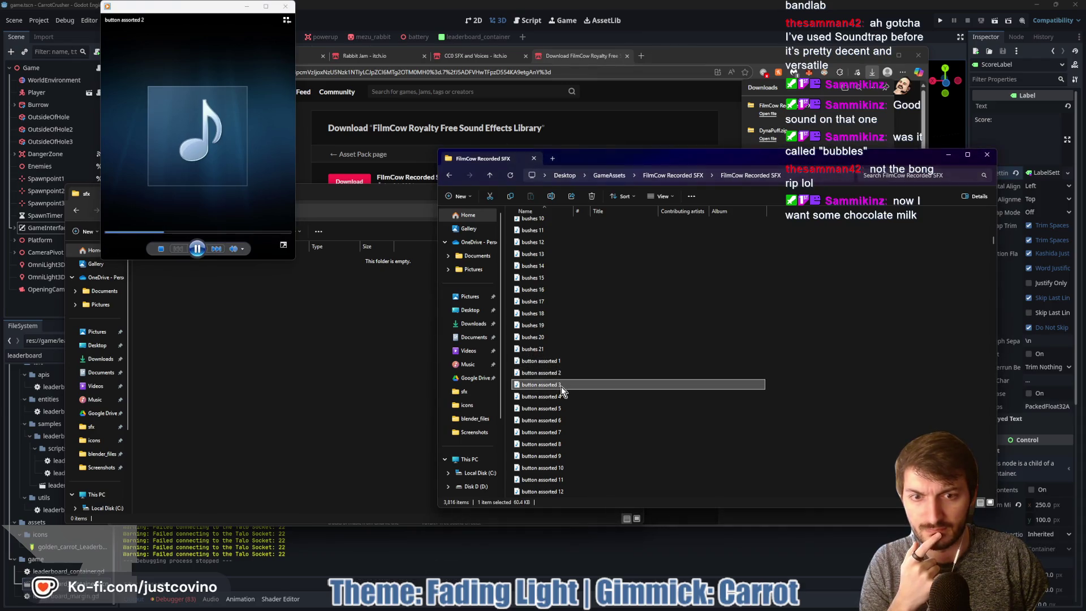
double_click(555, 456)
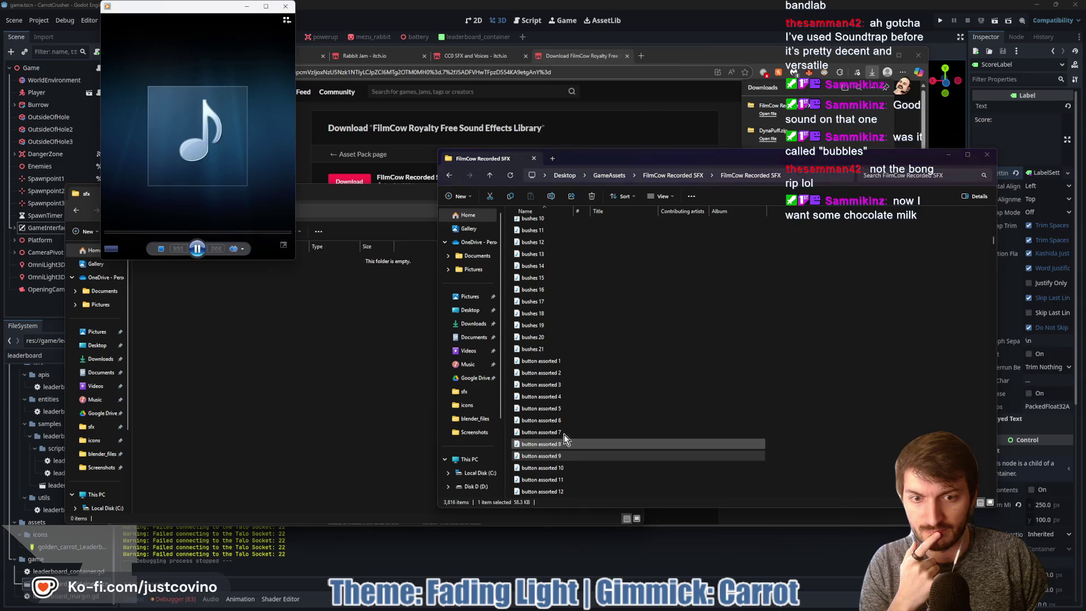
scroll(562, 425, "down", 2)
double_click(561, 397)
double_click(562, 408)
double_click(562, 432)
- Play button assorted 65 and 92, button pressed 7, and car mazda door open 3
scroll(562, 434, "down", 10)
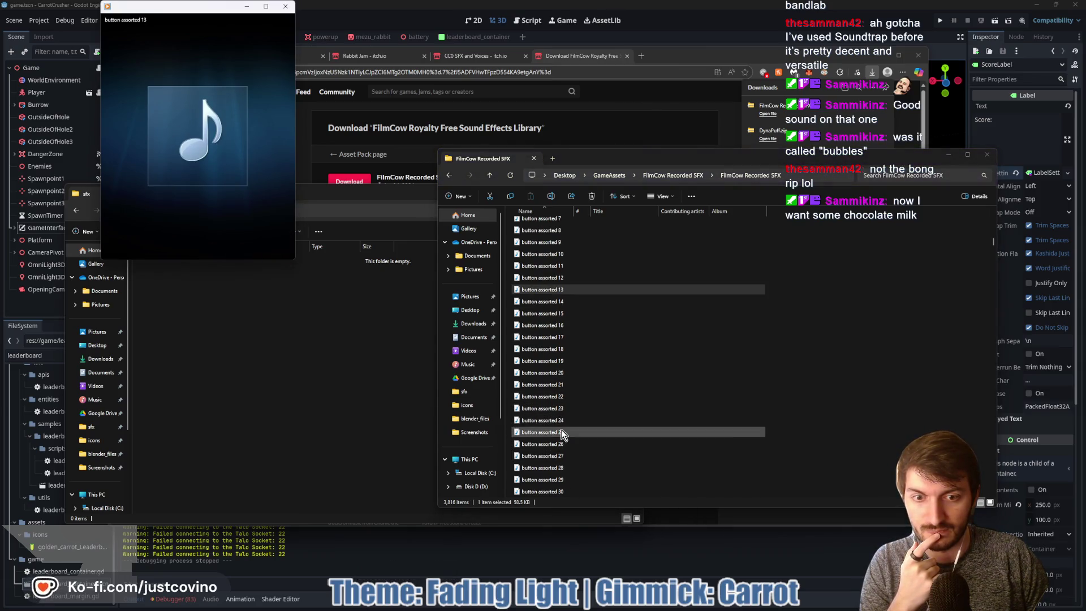
double_click(562, 434)
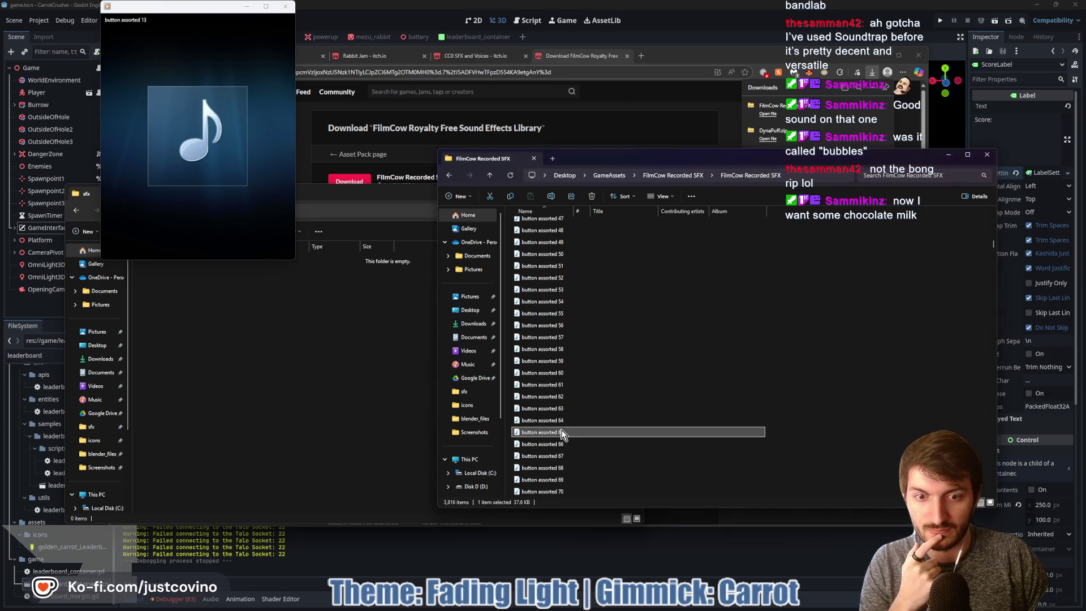
scroll(560, 424, "down", 5)
scroll(558, 420, "down", 5)
double_click(559, 420)
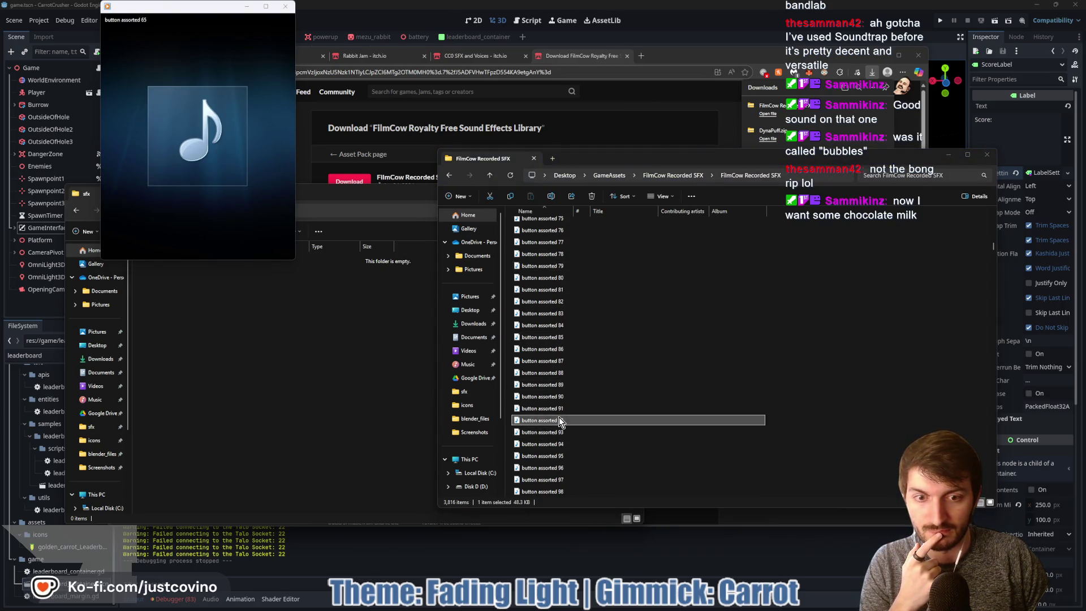
scroll(559, 421, "down", 5)
double_click(559, 420)
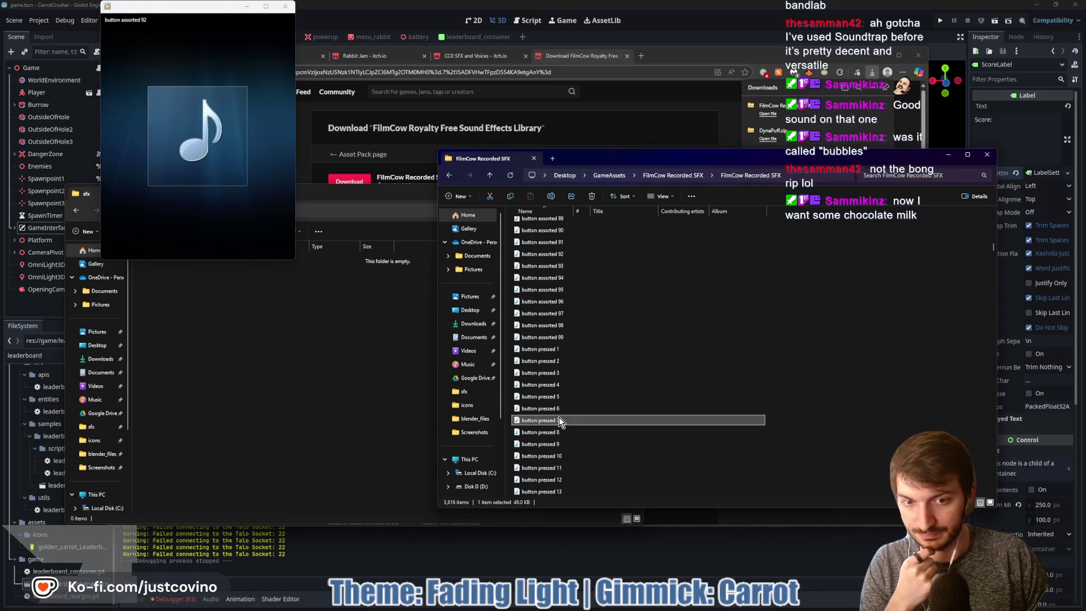
scroll(559, 420, "down", 5)
scroll(559, 420, "down", 5)
double_click(559, 420)
- Audition capri suns being cast down 6 and 7, car sedan door open 5 and shut 4
double_click(551, 293)
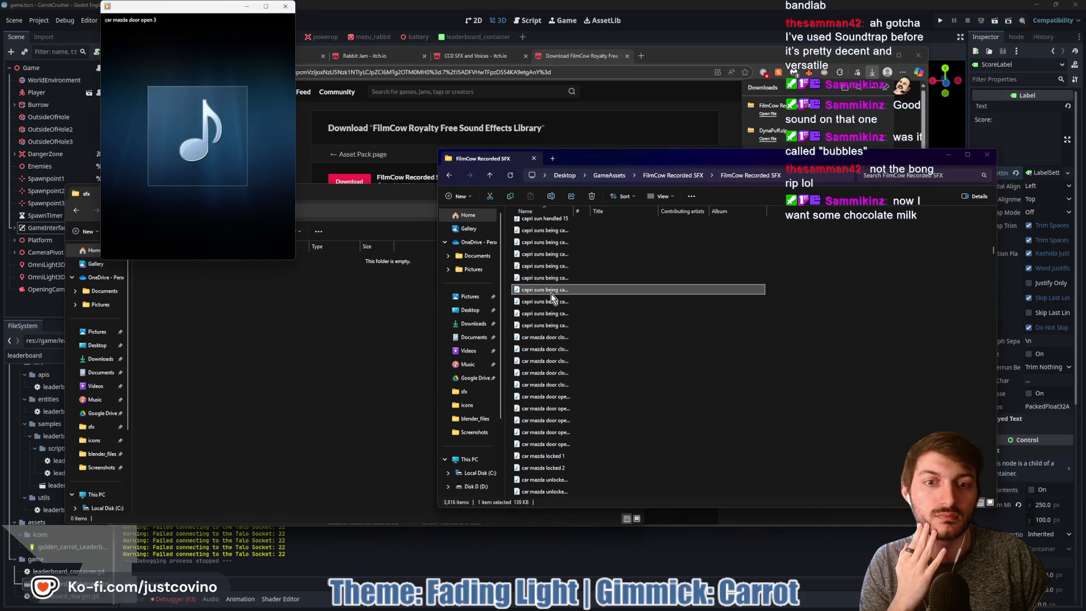
double_click(548, 302)
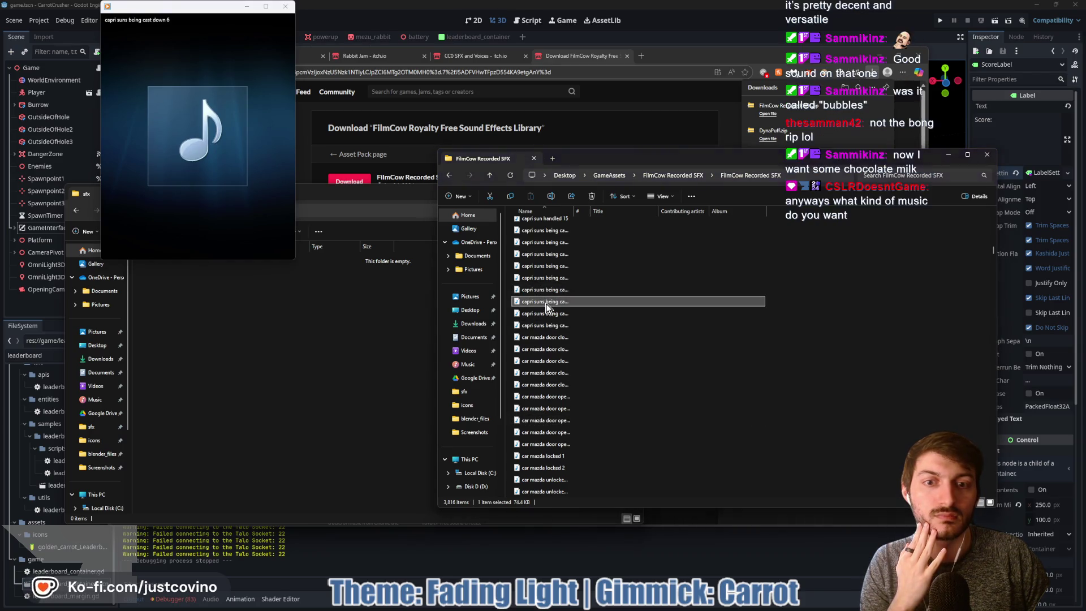
scroll(548, 339, "down", 4)
left_click(550, 408)
double_click(549, 411)
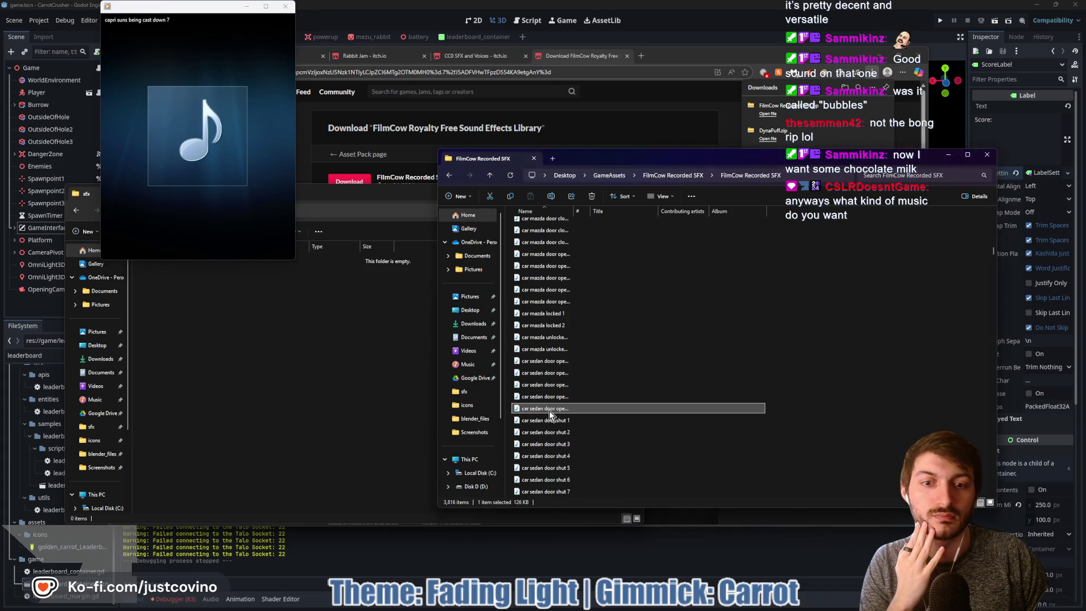
left_click(544, 455)
double_click(544, 455)
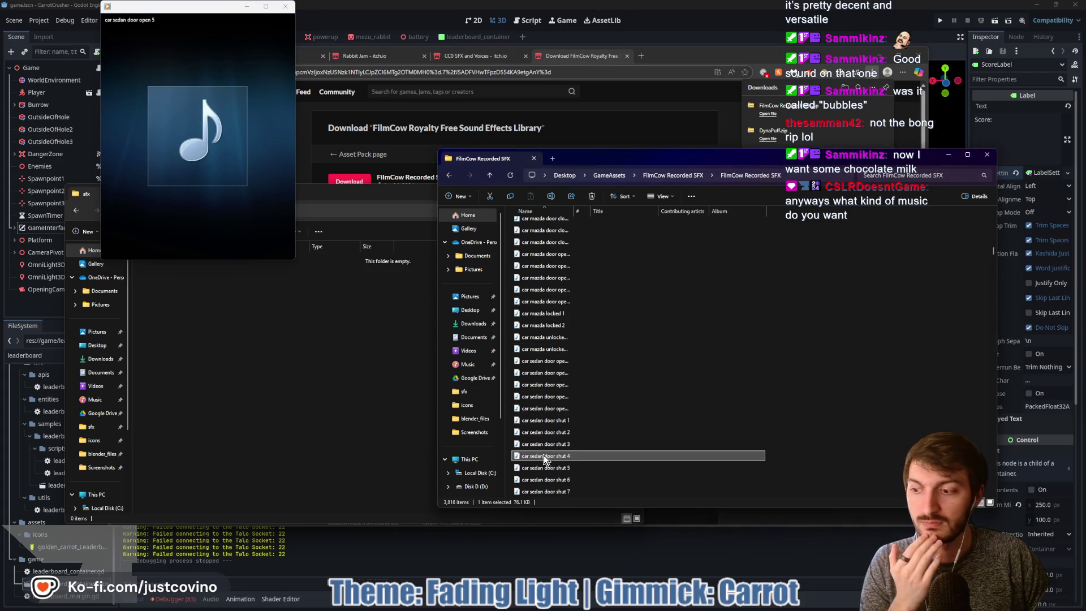
- Play the cardboard box hit clips, close the player and return to the Godot editor
scroll(544, 453, "down", 5)
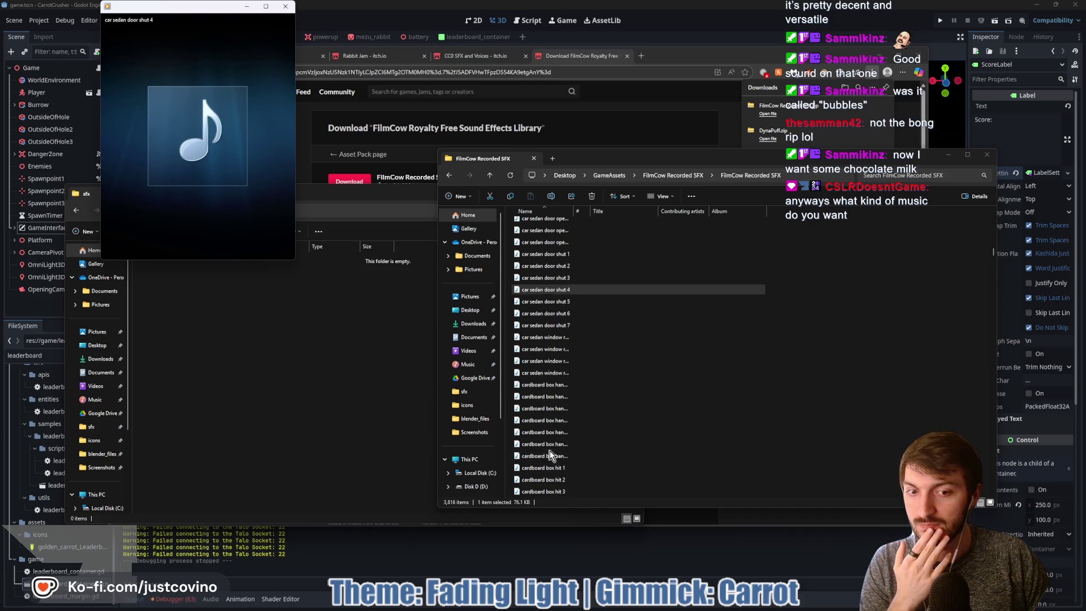
left_click(552, 469)
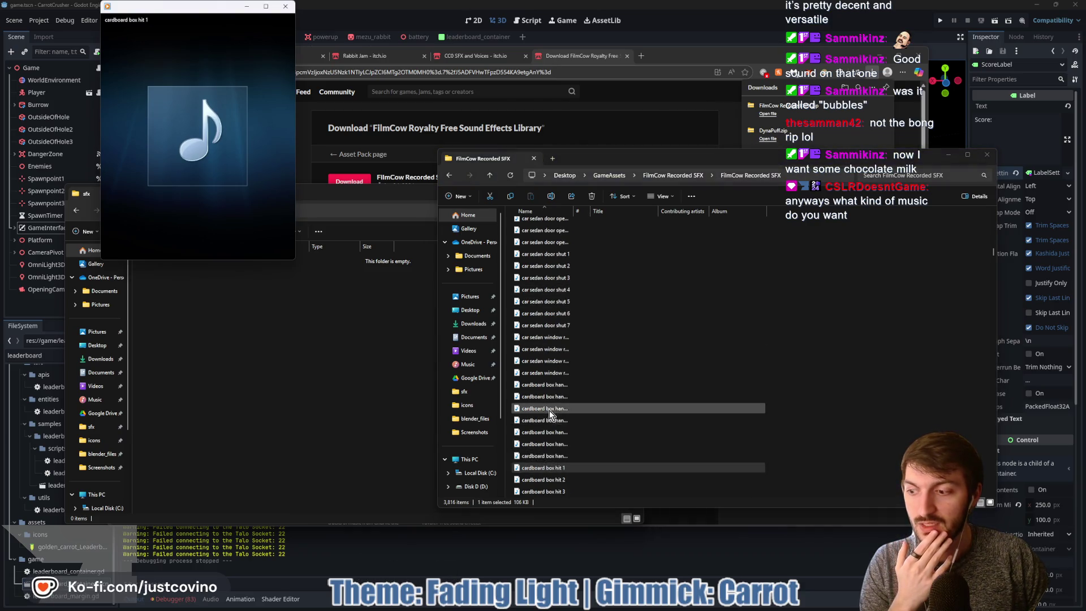
left_click(285, 6)
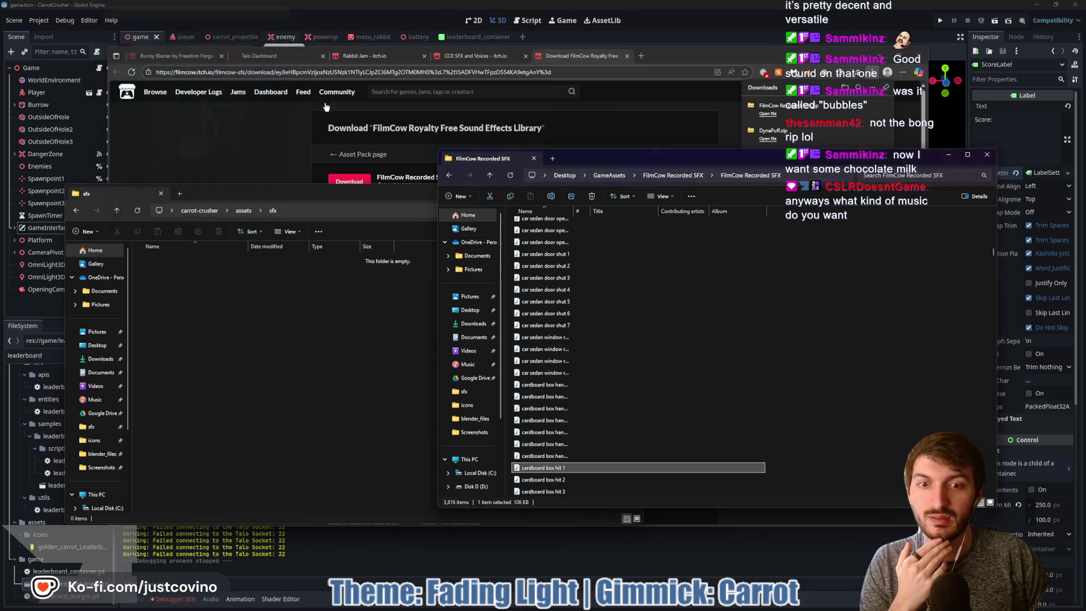
scroll(586, 384, "down", 3)
double_click(557, 361)
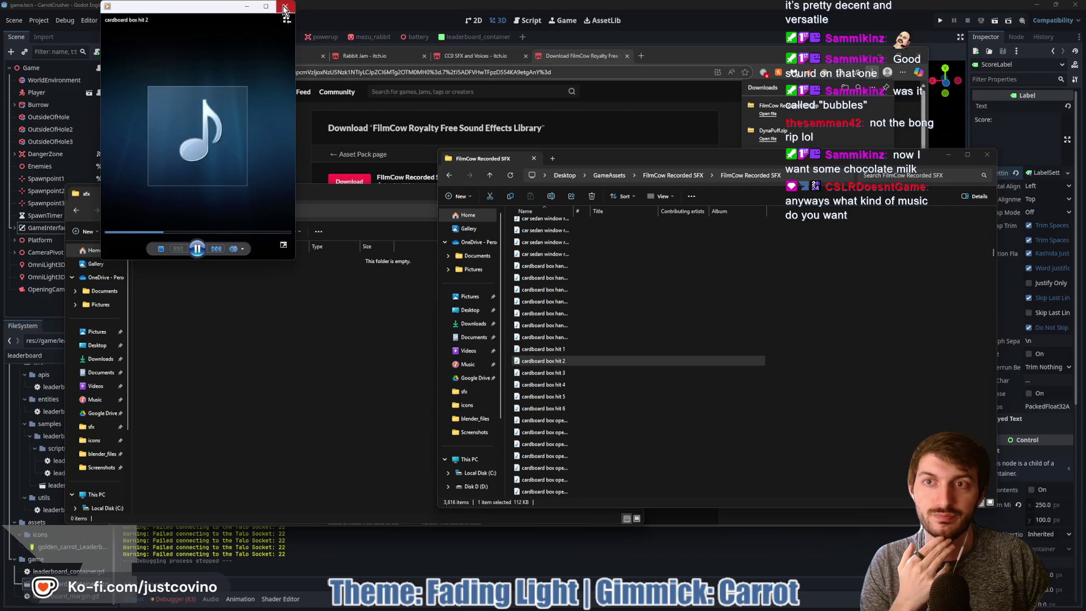
left_click(286, 6)
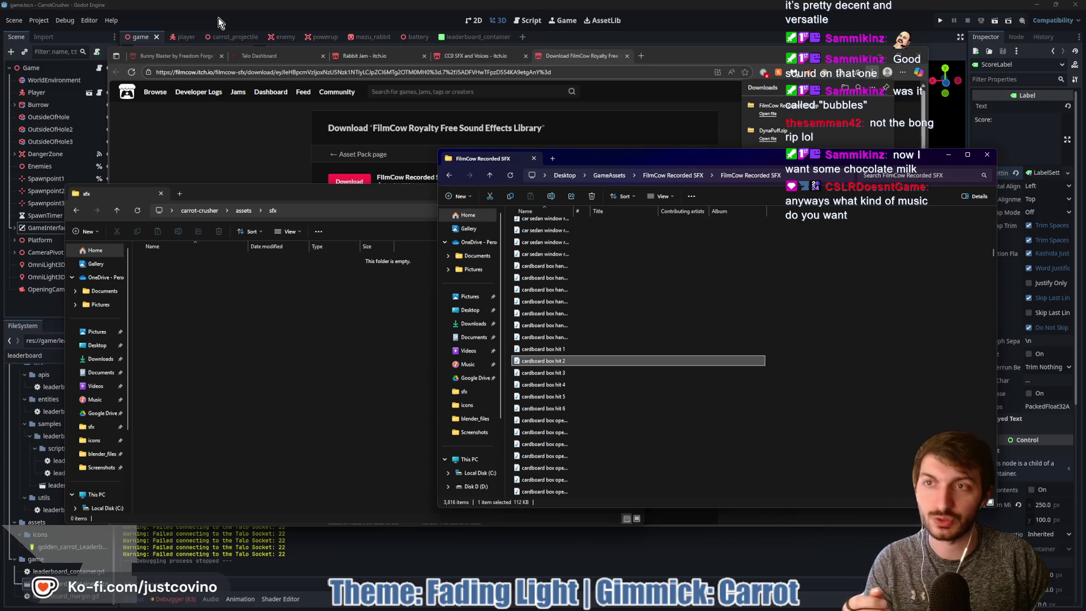
left_click(218, 18)
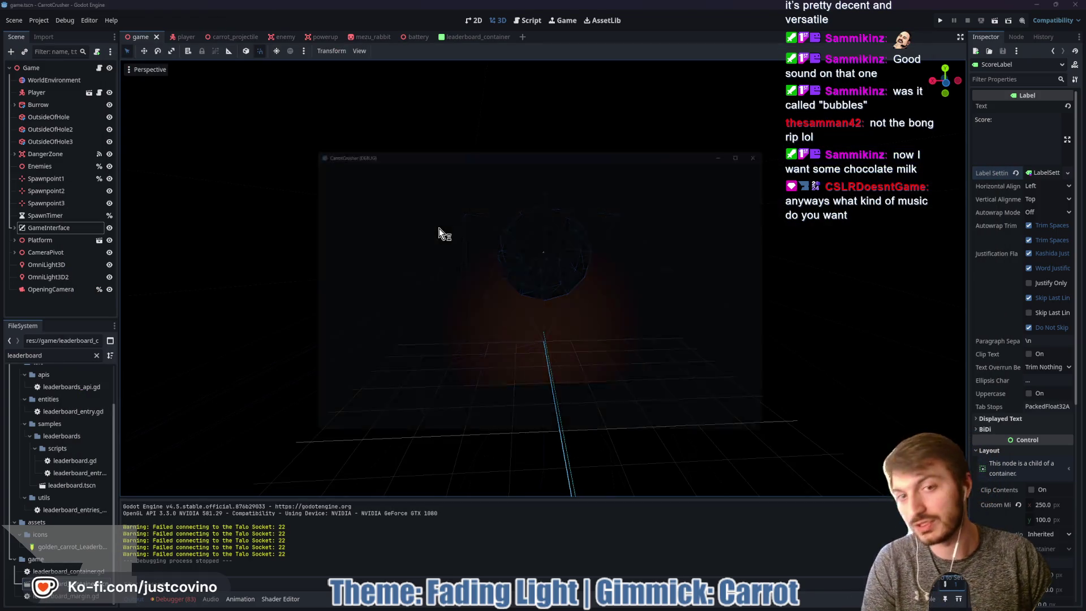
- Run the Carrot Crusher project with F5 and start playing past the title screen
key("F5")
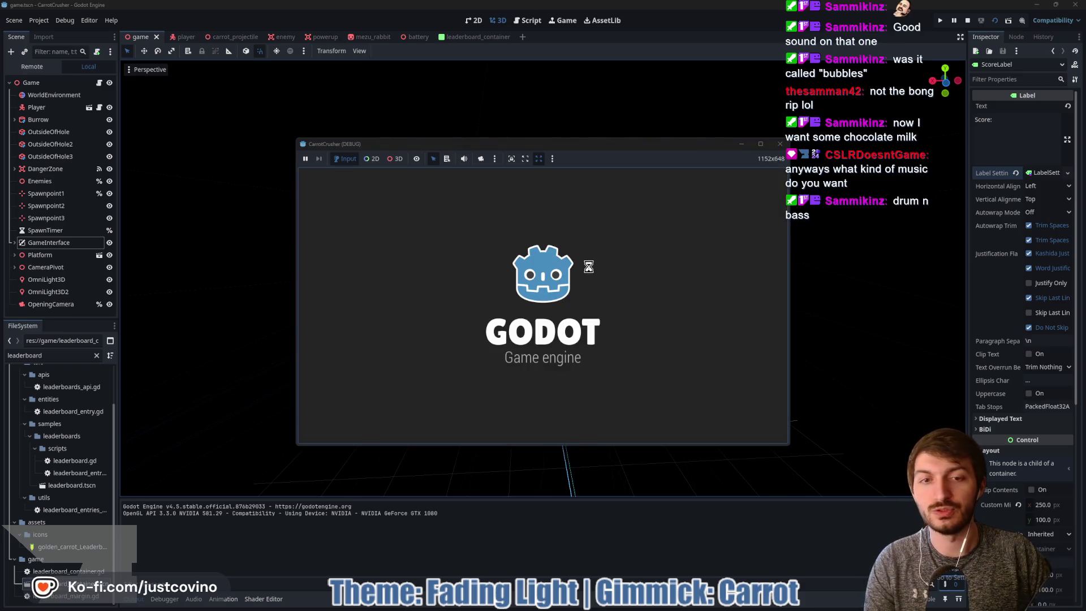
left_click(560, 303)
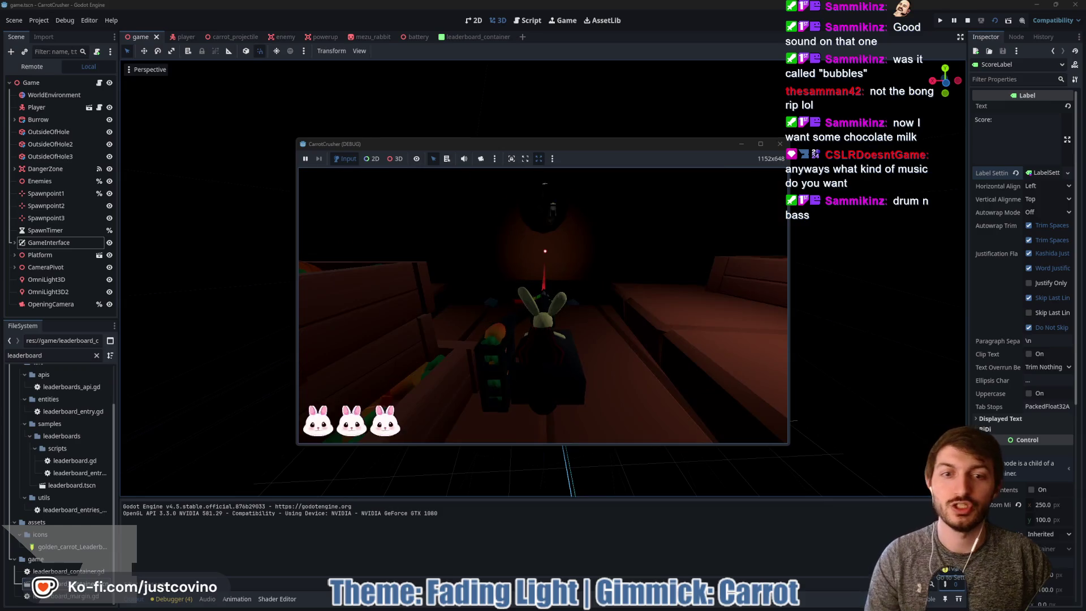
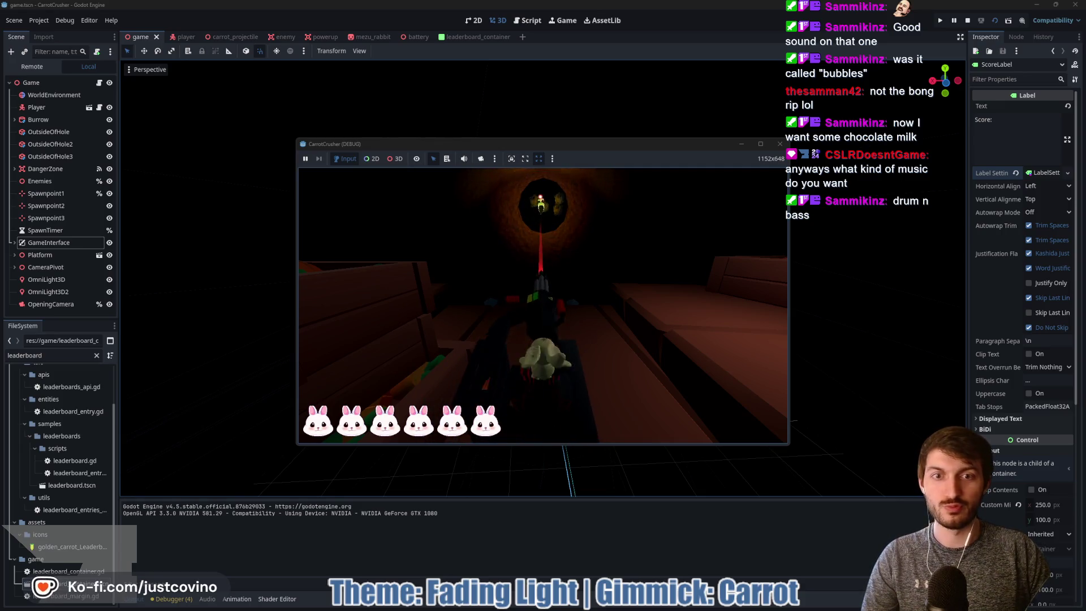
- Stop the Godot playtest and open the downloaded FilmCow Recorded SFX folder
key("F8")
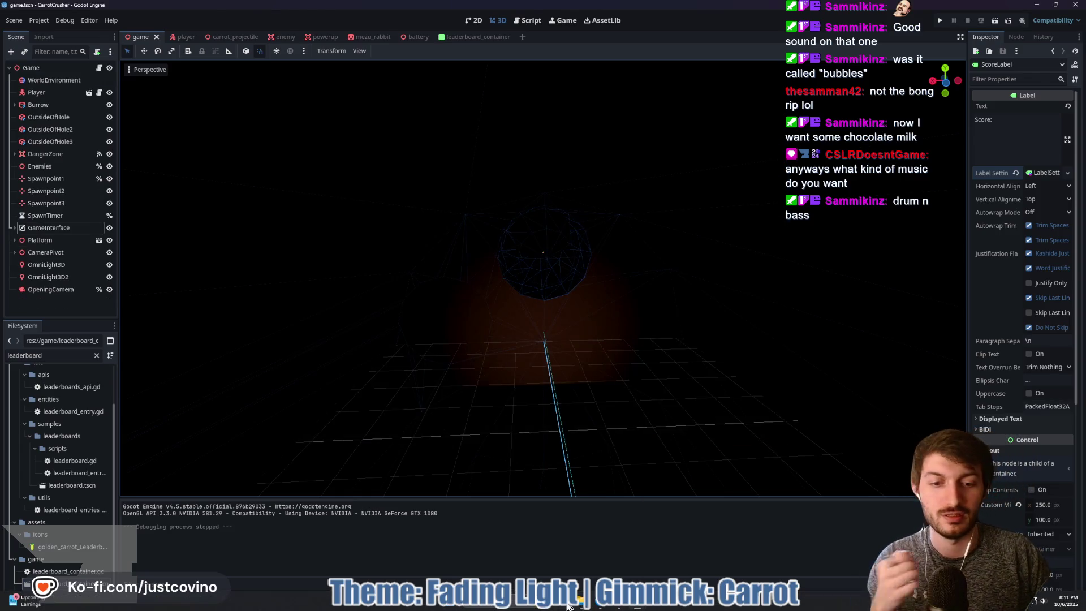
left_click(601, 607)
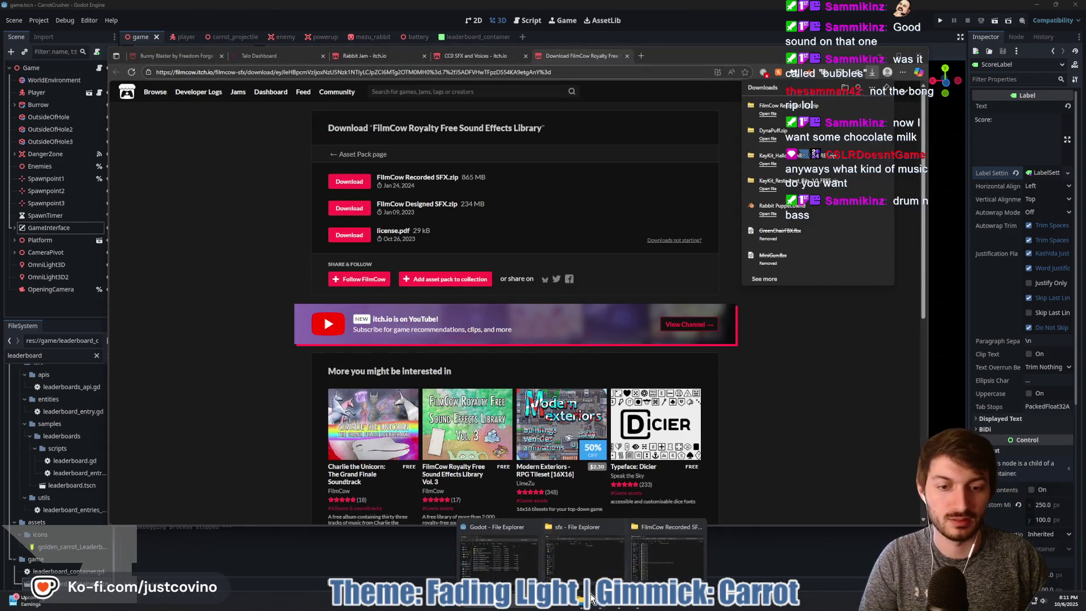
left_click(586, 607)
scroll(586, 390, "down", 3)
- Preview the catch ball 1–3, ceramic statue breaking 1 and cereal bag shake 1–2 sounds
double_click(555, 431)
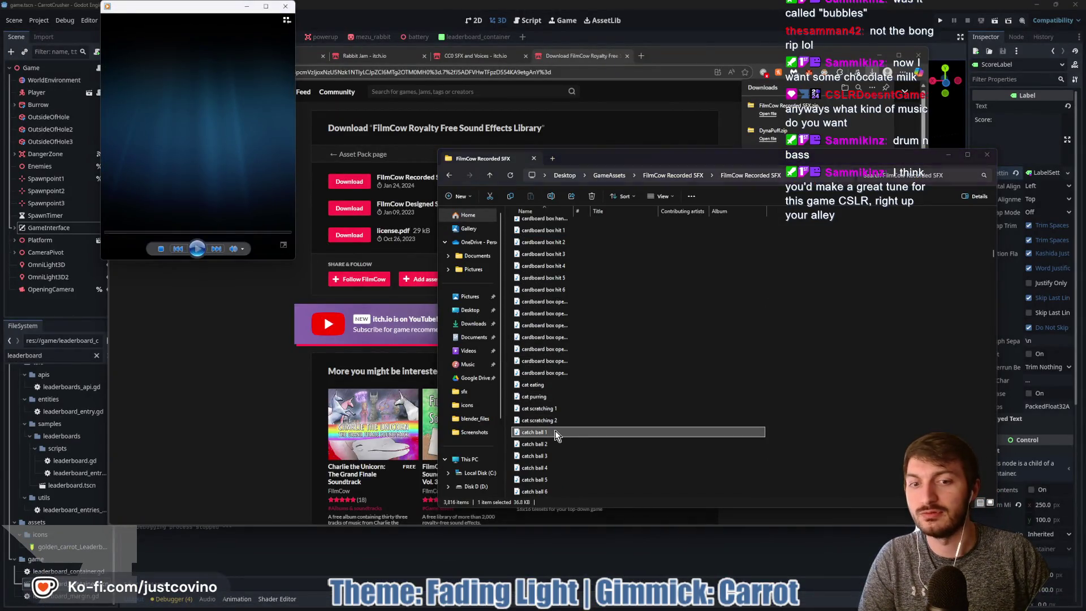
double_click(558, 445)
scroll(605, 394, "down", 1)
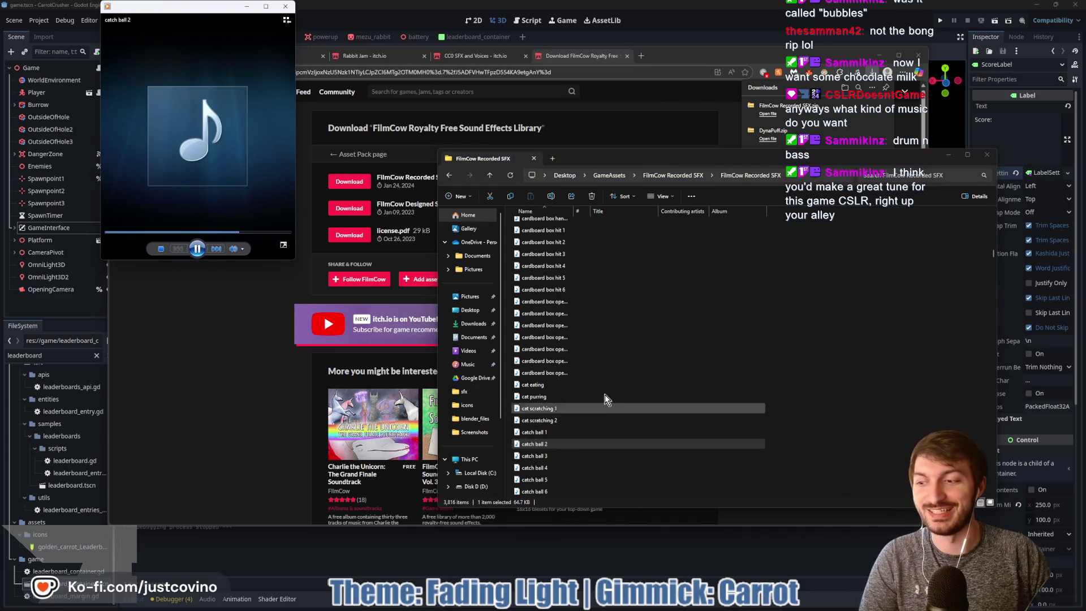
scroll(591, 413, "down", 1)
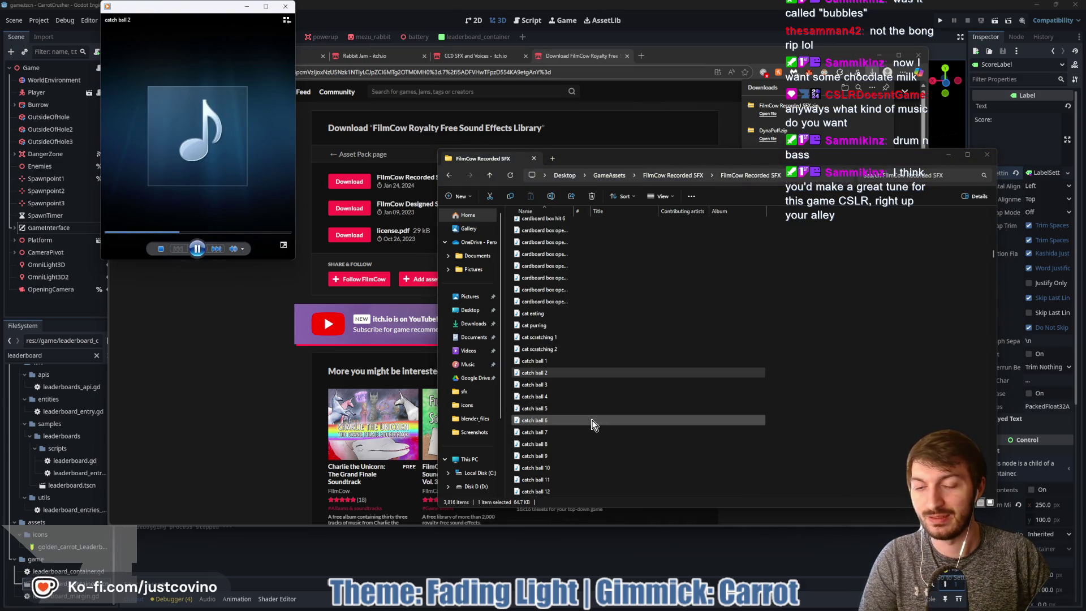
double_click(553, 386)
scroll(554, 403, "down", 5)
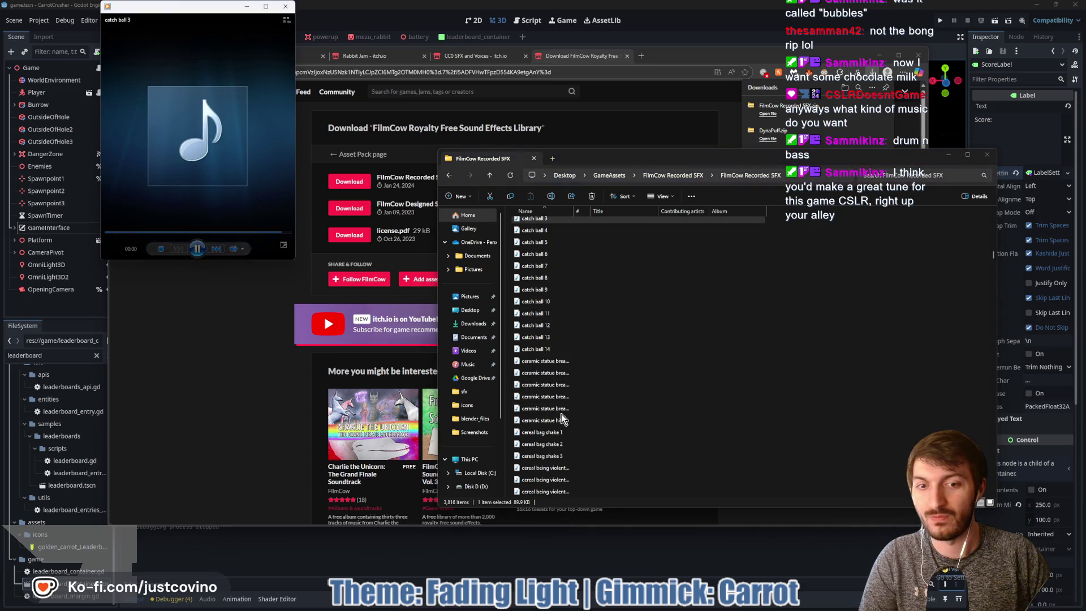
double_click(551, 364)
double_click(561, 434)
double_click(573, 443)
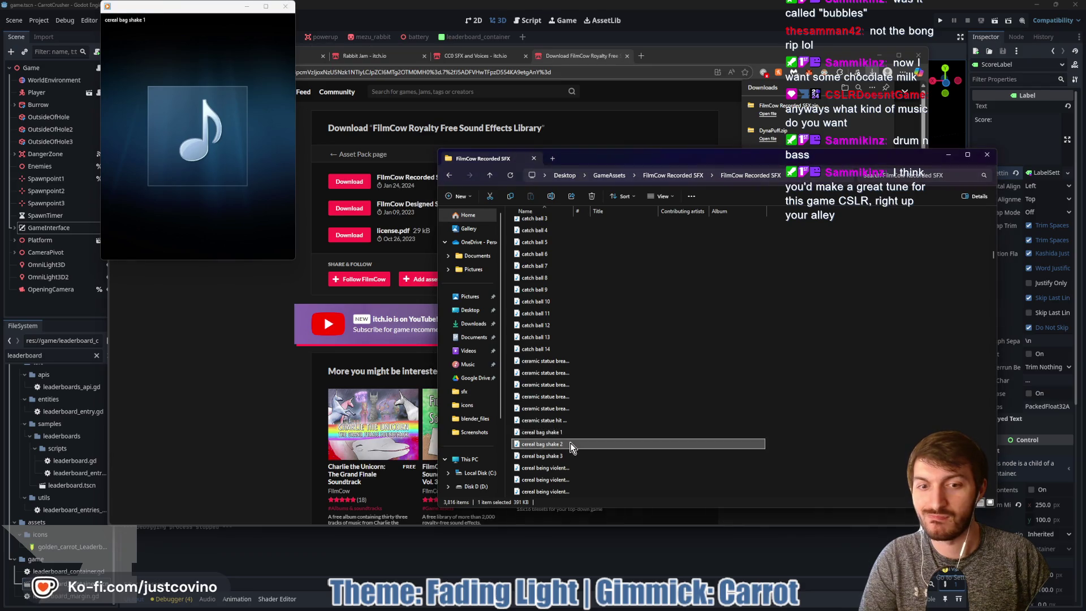
- Preview the cereal grab, chain 1, chain basket falling 1 and cleaver 27, 30, 32 sounds
scroll(593, 387, "down", 2)
double_click(555, 398)
scroll(592, 362, "down", 3)
double_click(557, 420)
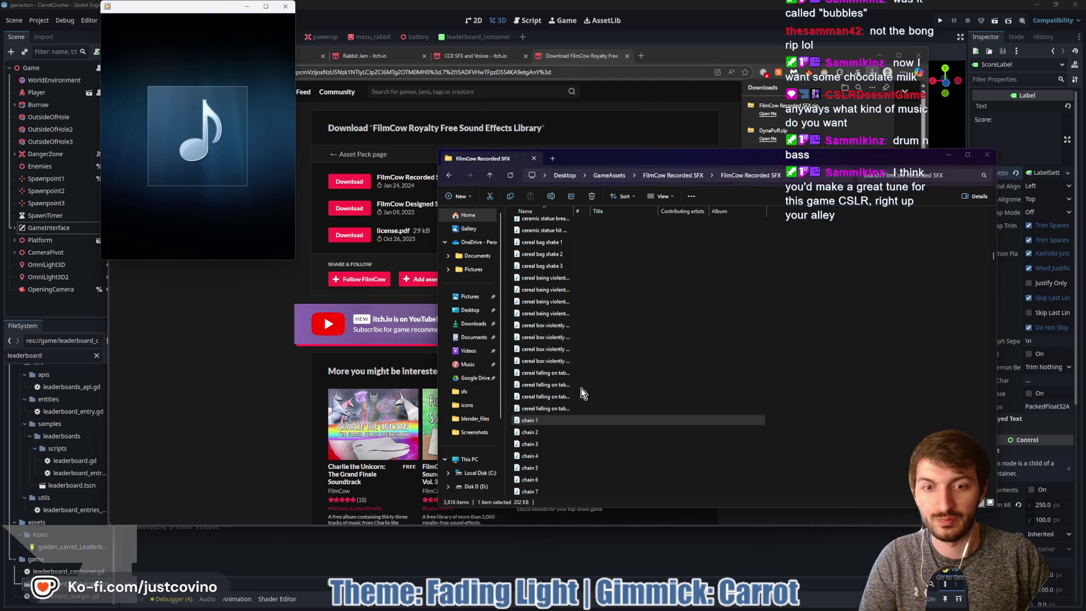
scroll(583, 384, "down", 4)
double_click(562, 408)
scroll(574, 387, "down", 15)
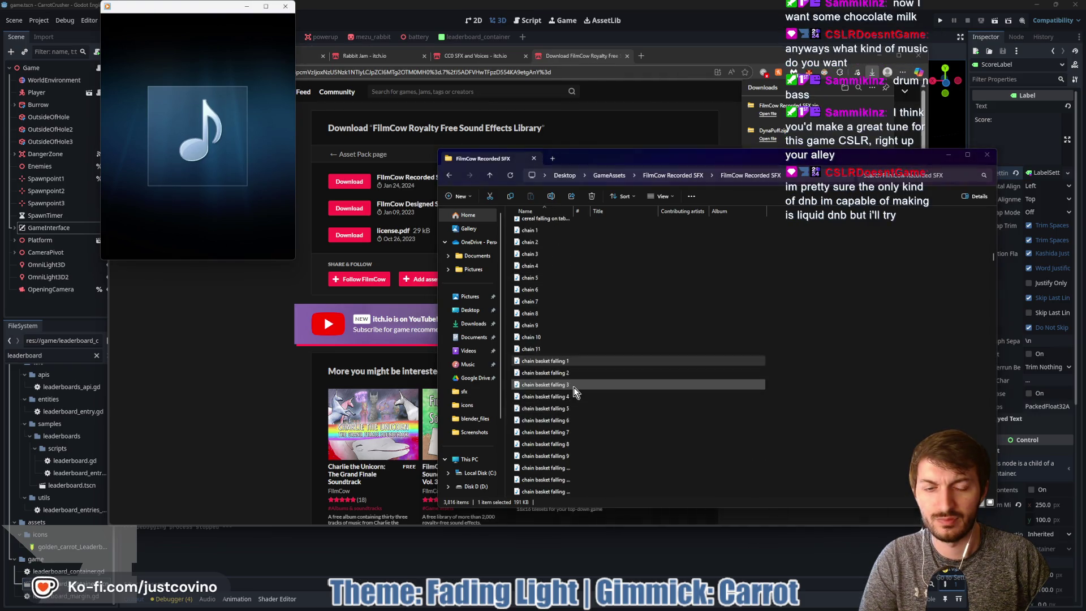
scroll(574, 387, "down", 5)
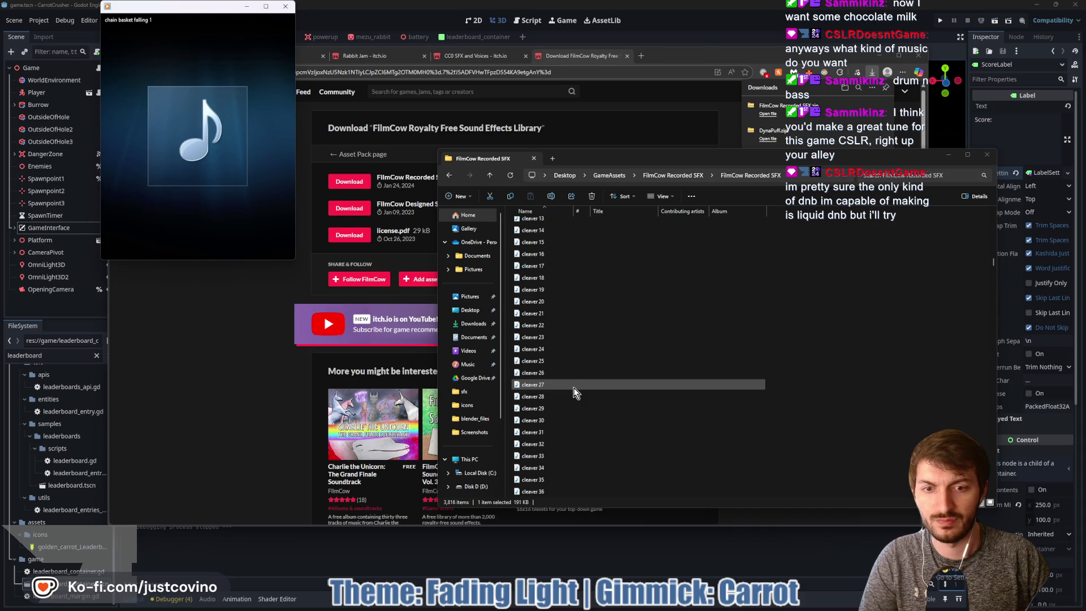
double_click(573, 386)
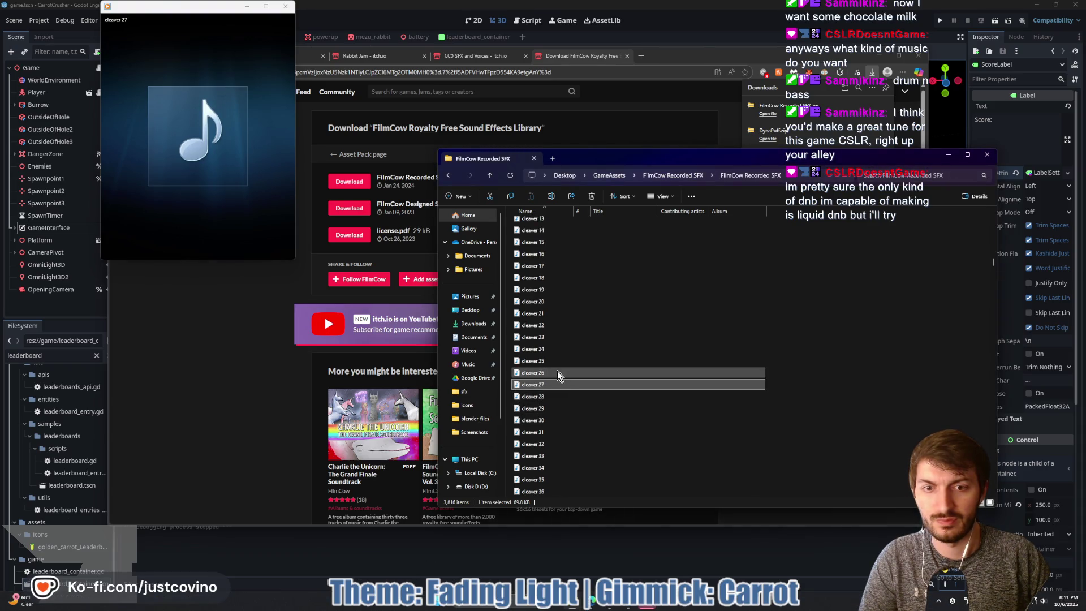
double_click(547, 422)
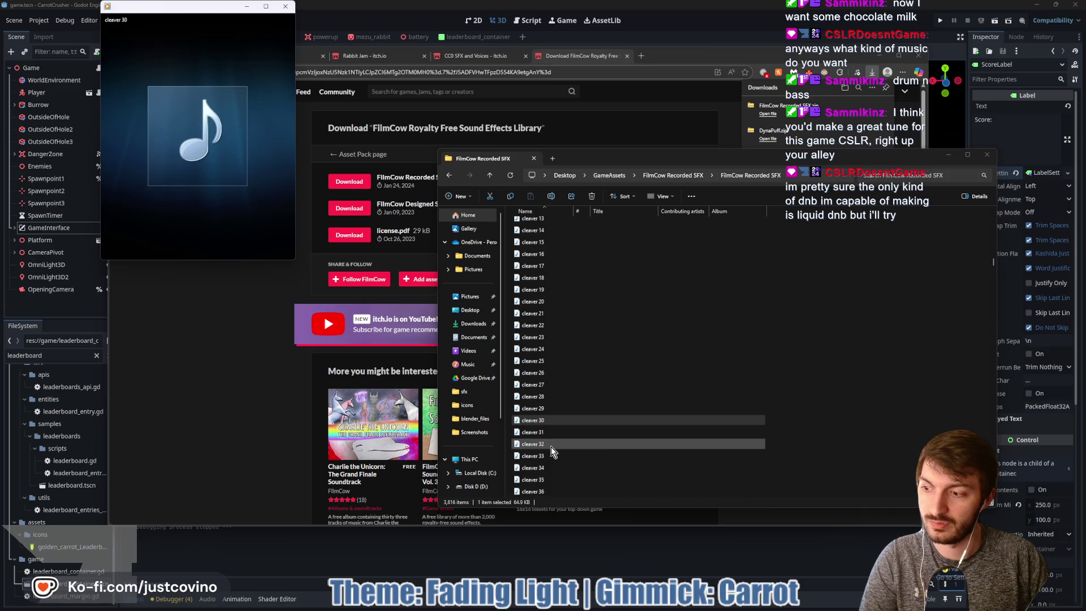
double_click(551, 445)
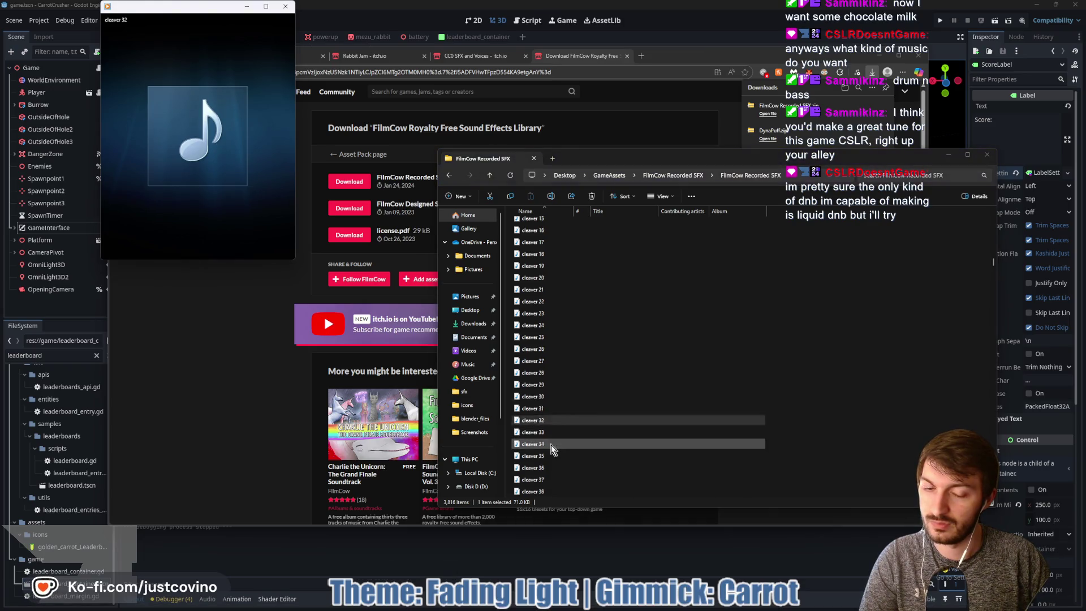
- Preview the clicky button 1–2, dagger sheath 5, ding 1 and ding 3 sounds
scroll(552, 430, "down", 3)
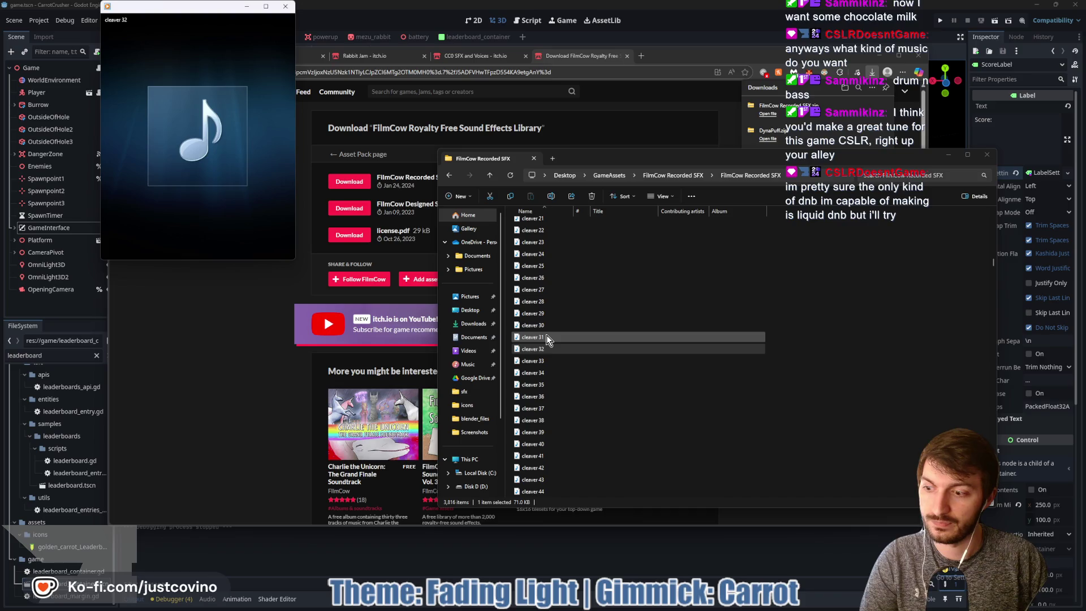
scroll(547, 335, "down", 7)
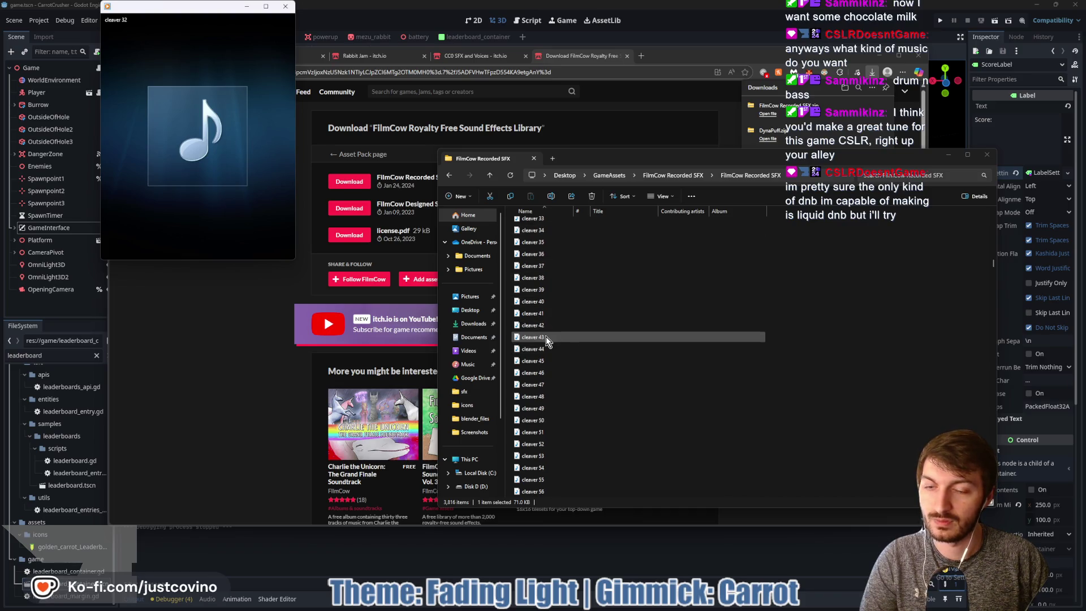
double_click(551, 362)
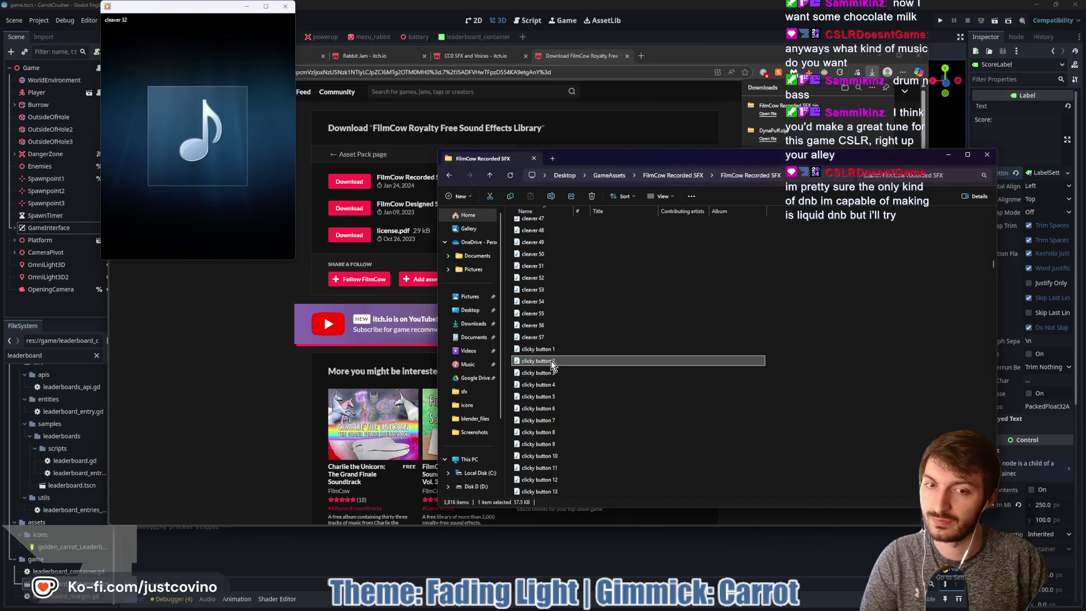
double_click(547, 350)
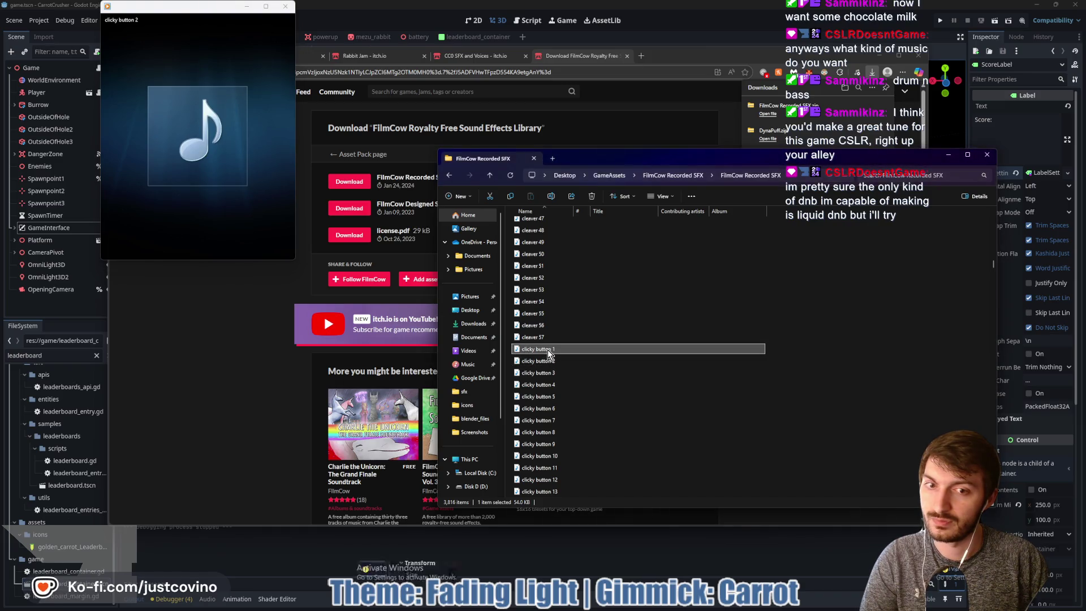
scroll(548, 415, "down", 15)
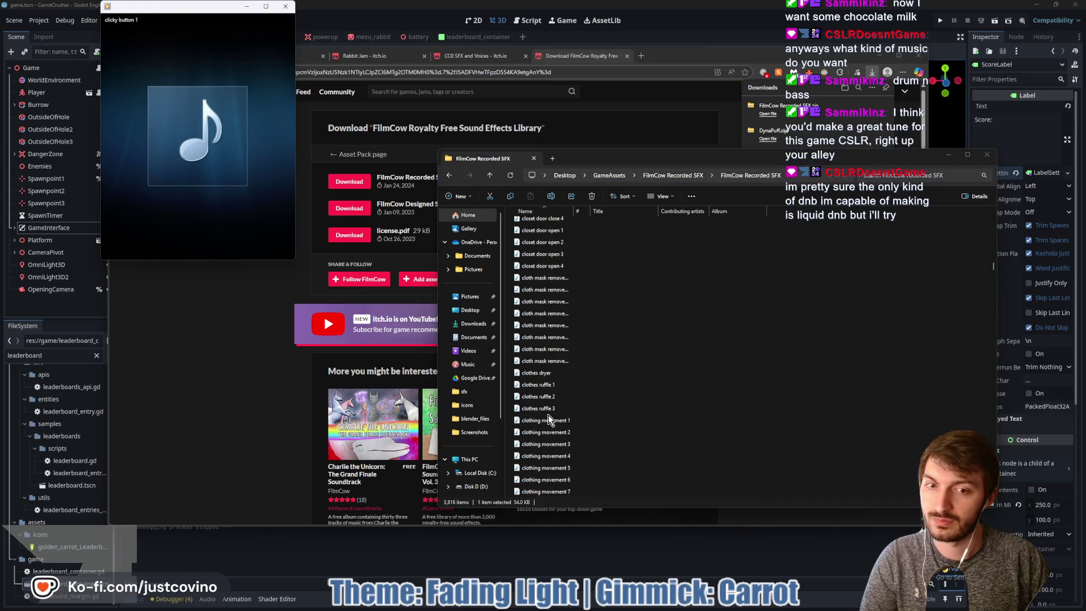
scroll(548, 416, "down", 5)
scroll(547, 412, "down", 10)
left_click(545, 411)
double_click(545, 411)
scroll(545, 406, "down", 6)
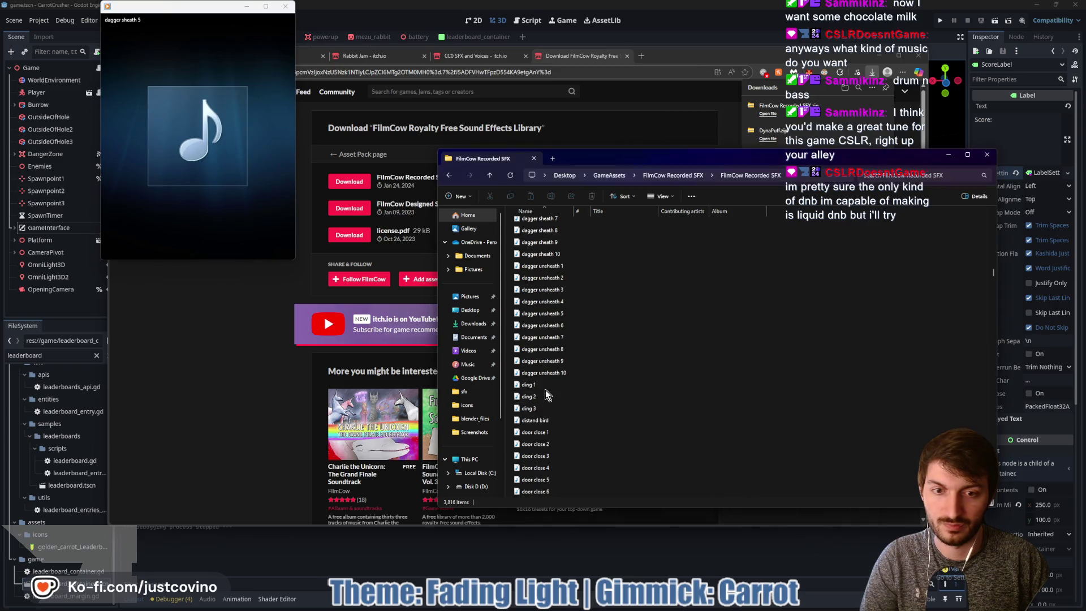
double_click(545, 388)
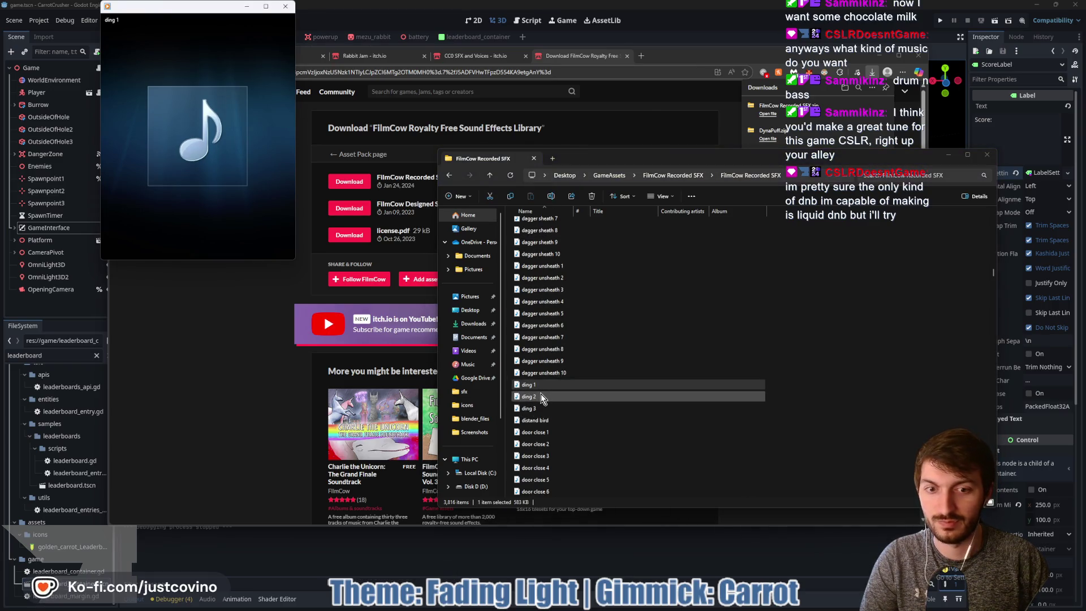
double_click(542, 409)
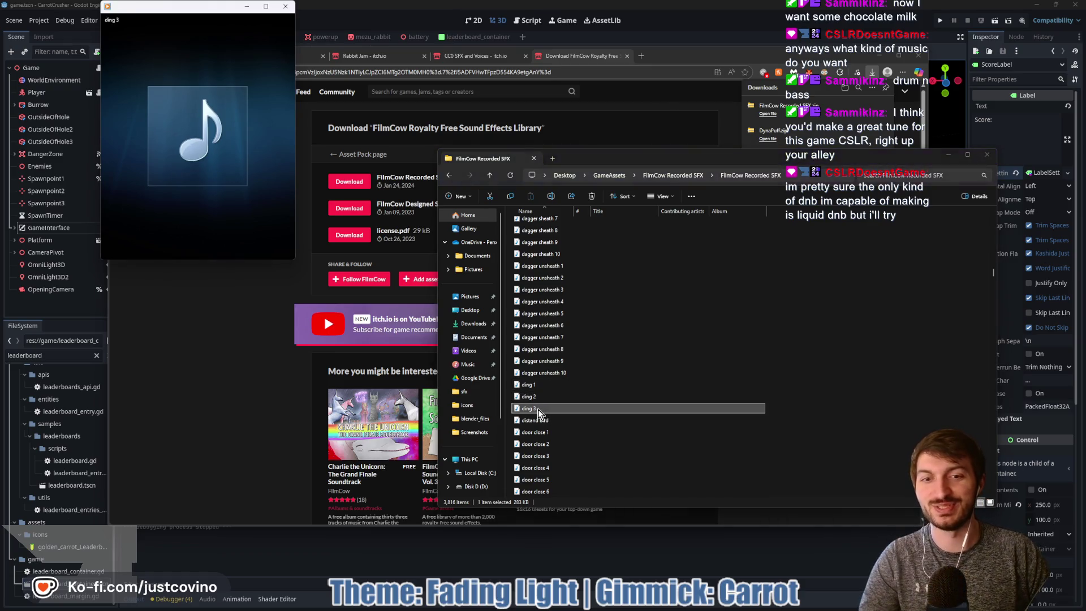
- Compare door close 8 and door close 9, then copy the door close 9 file
scroll(548, 413, "down", 3)
left_click(544, 412)
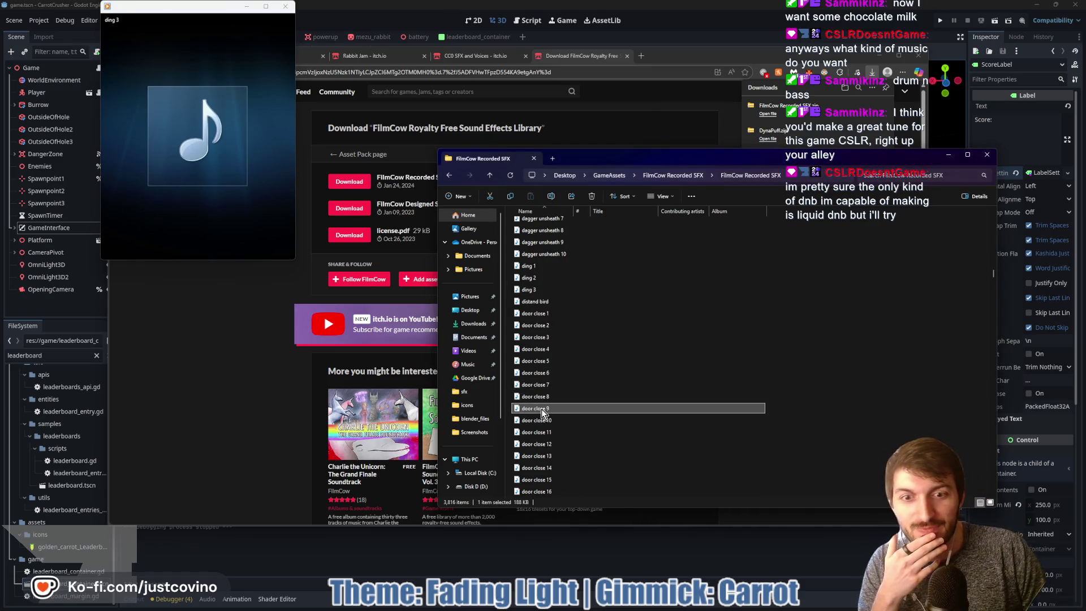
double_click(541, 409)
scroll(542, 395, "down", 4)
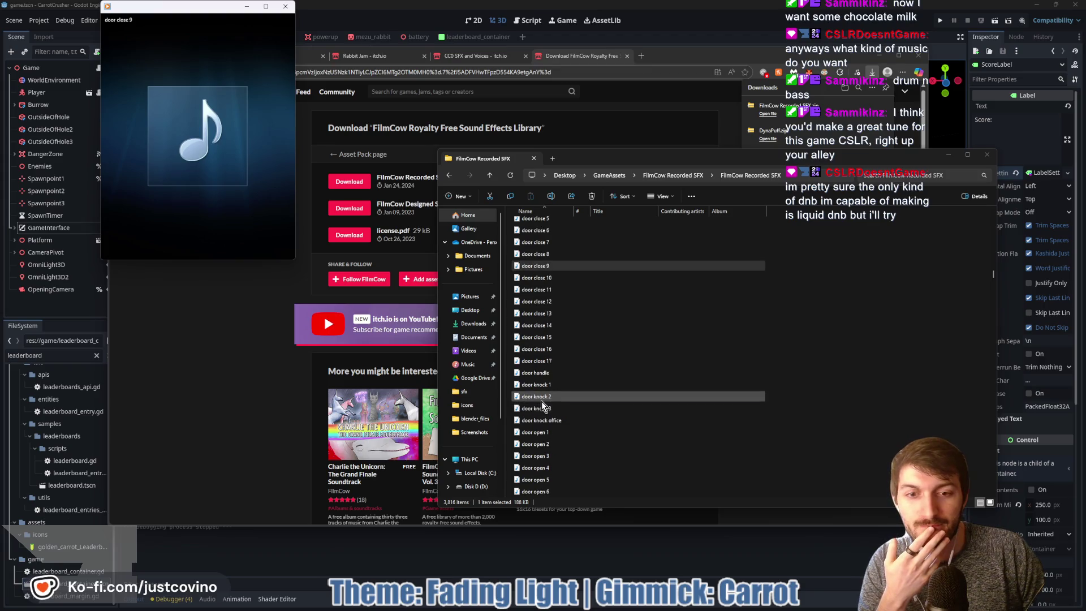
double_click(545, 256)
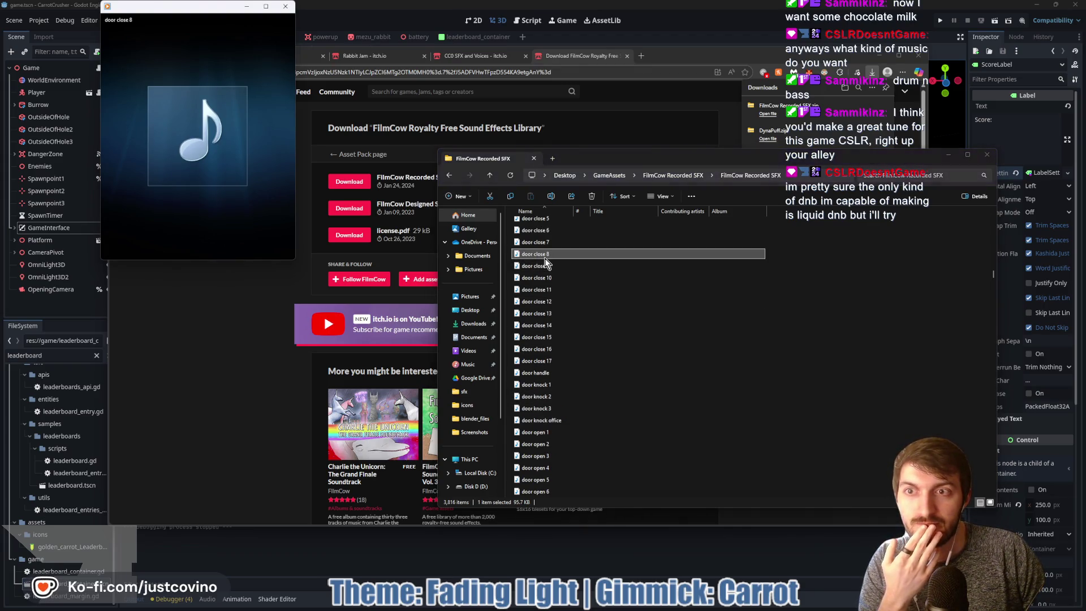
double_click(546, 266)
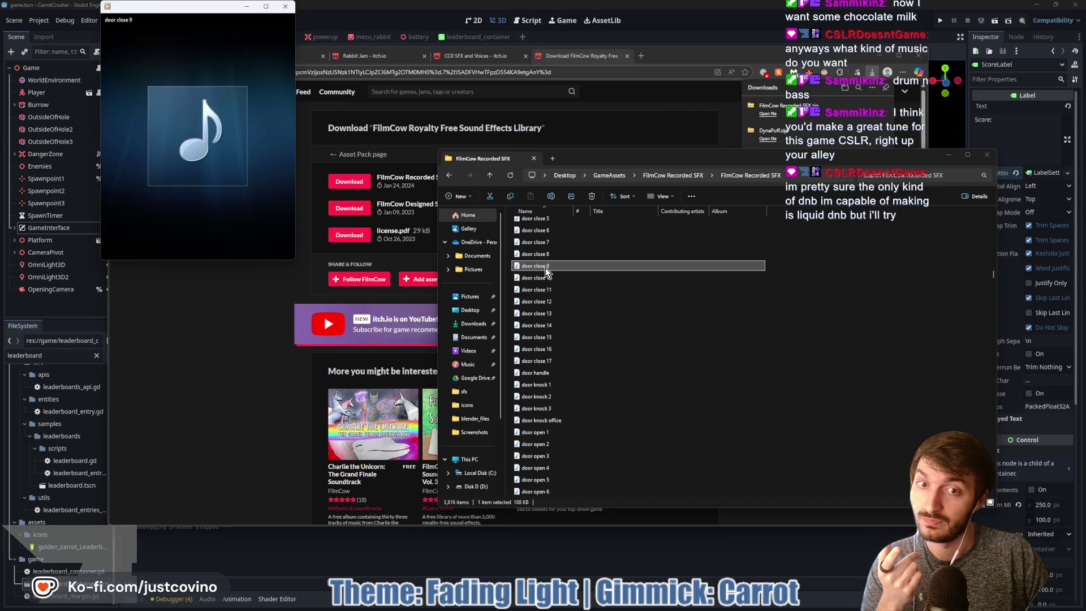
left_click(510, 194)
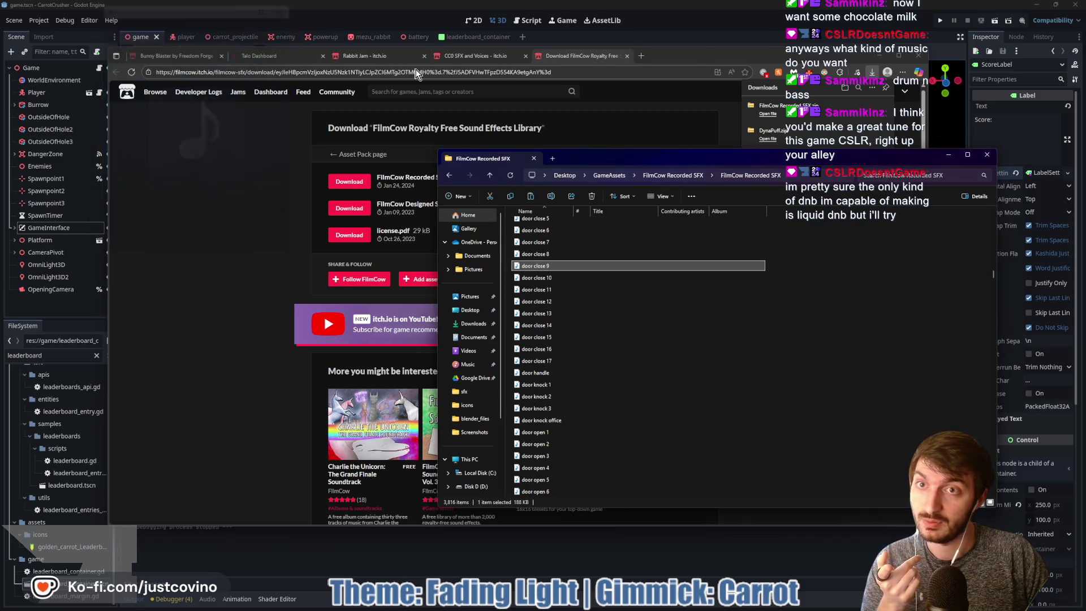
- Close the FilmCow and empty sfx folder windows and paste door close 9 onto the desktop
left_click(948, 154)
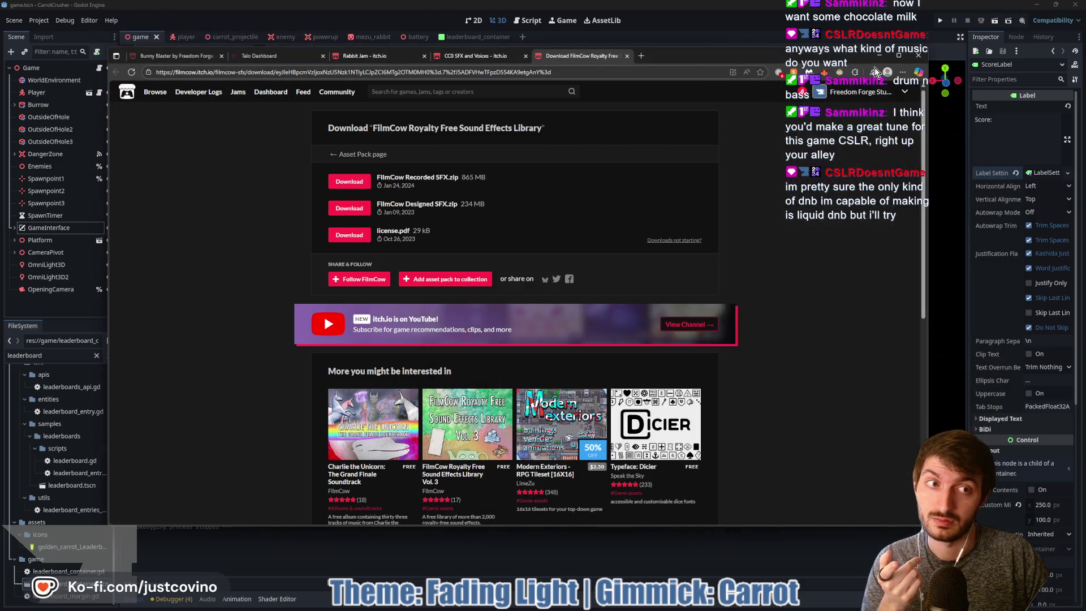
key("alt+Tab")
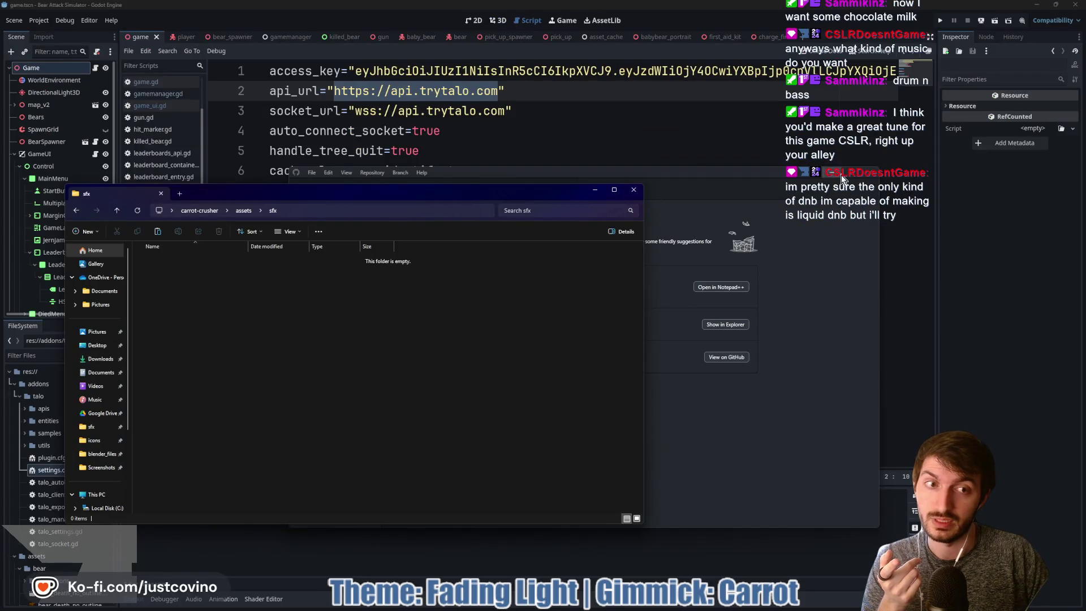
left_click(840, 175)
left_click(594, 190)
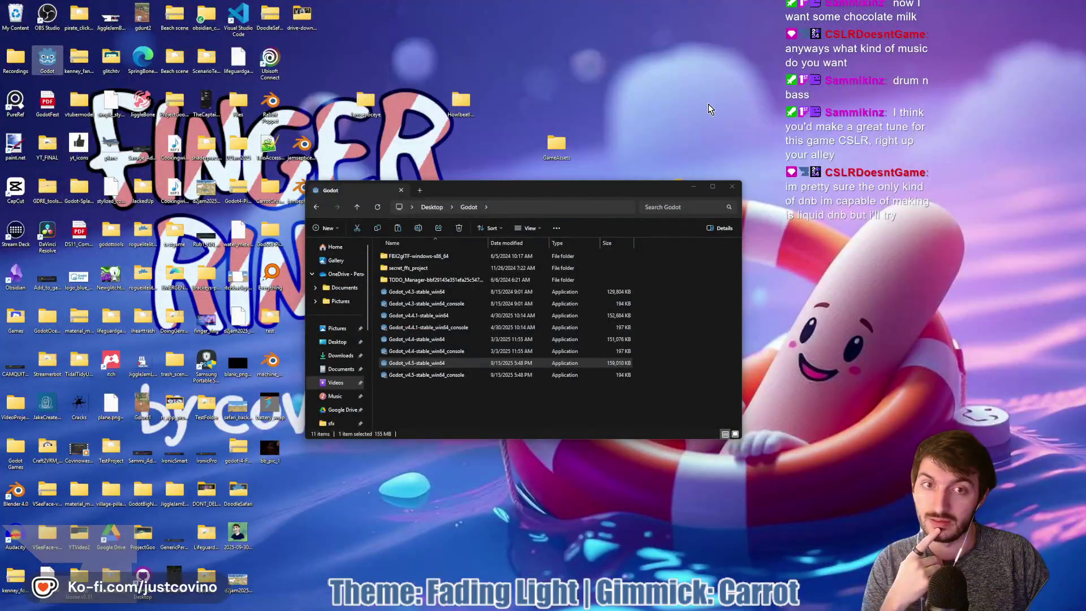
right_click(708, 104)
left_click(717, 119)
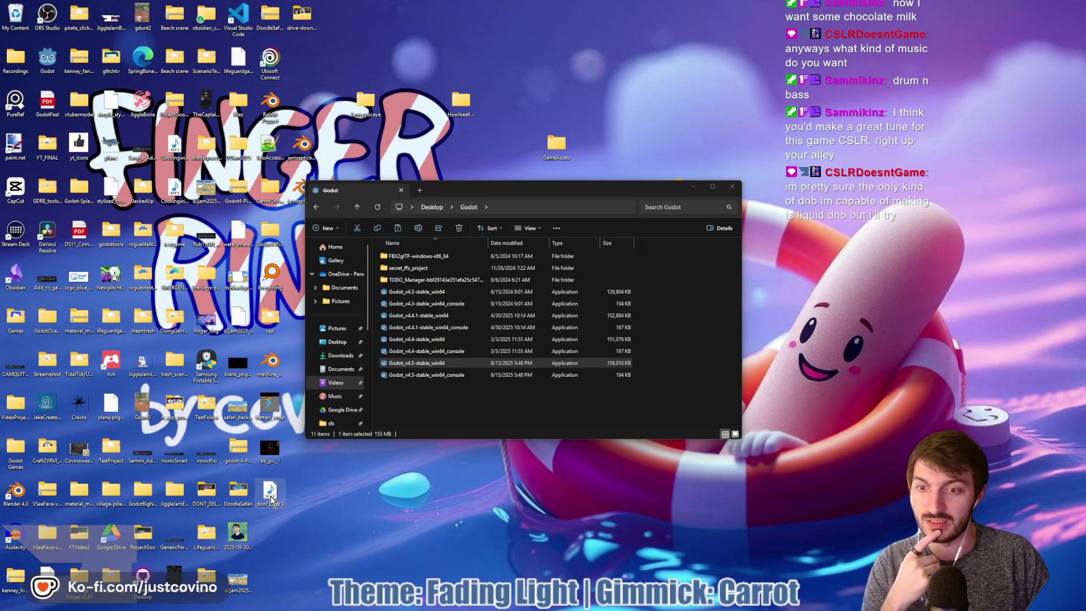
- Dismiss the file's Open with menu, close the Godot folder window and bring up Start
right_click(278, 506)
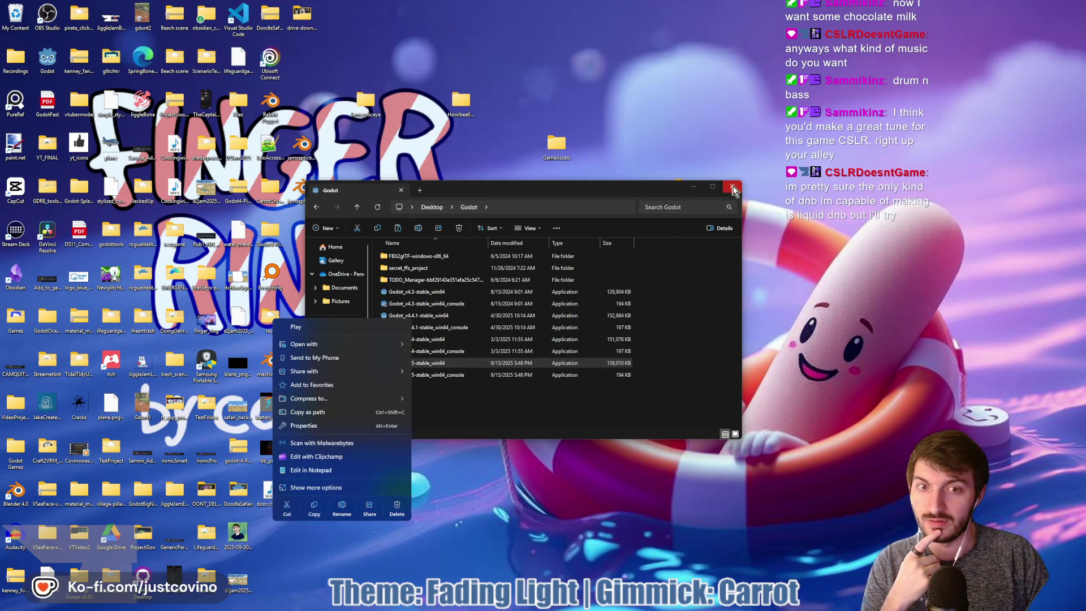
mouse_move(368, 345)
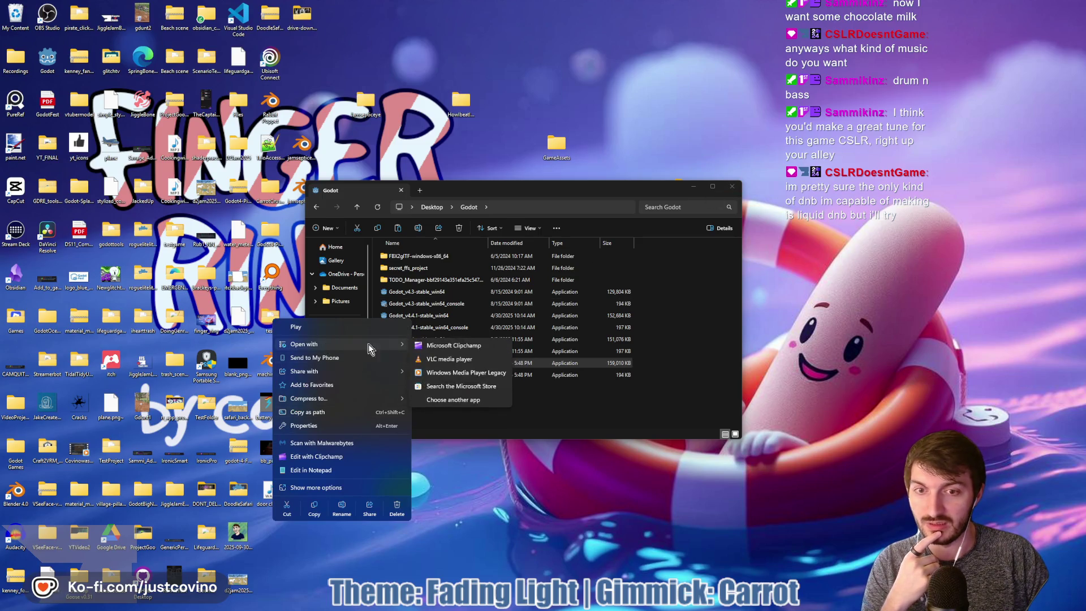
left_click(441, 403)
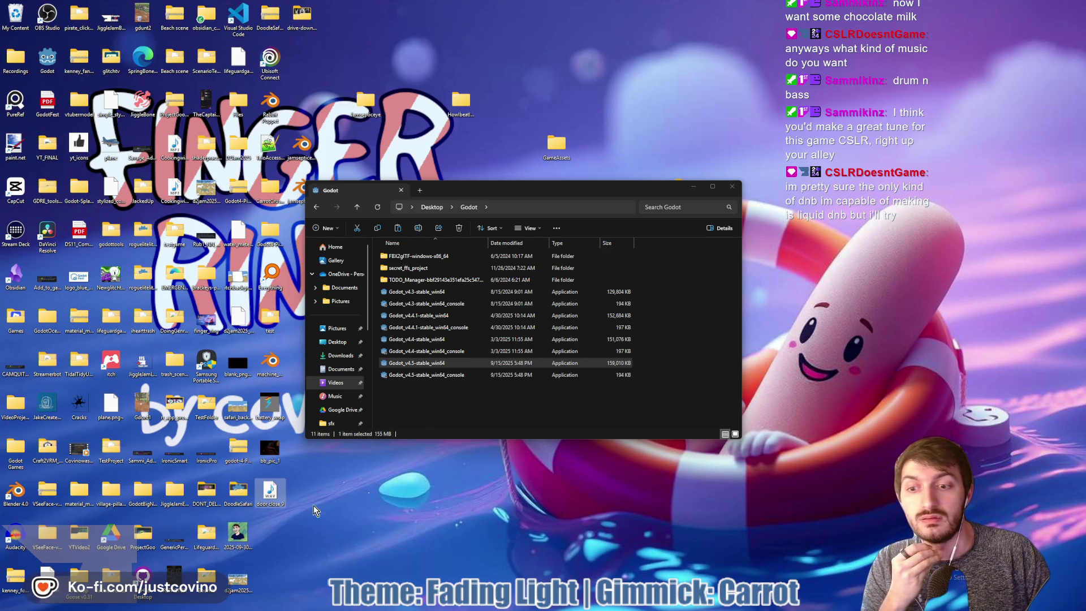
left_click(731, 189)
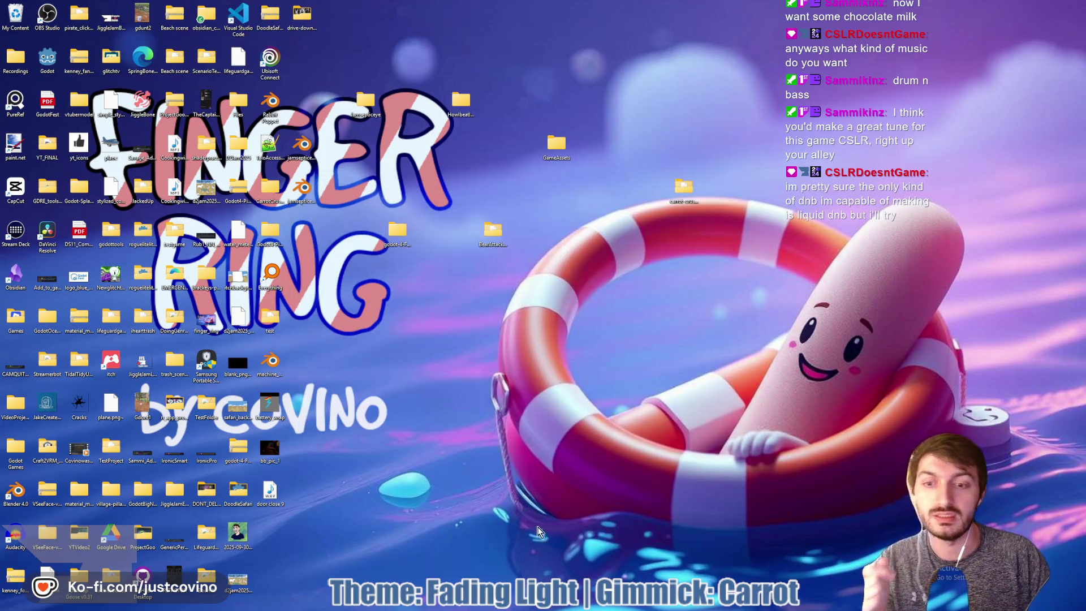
key("super")
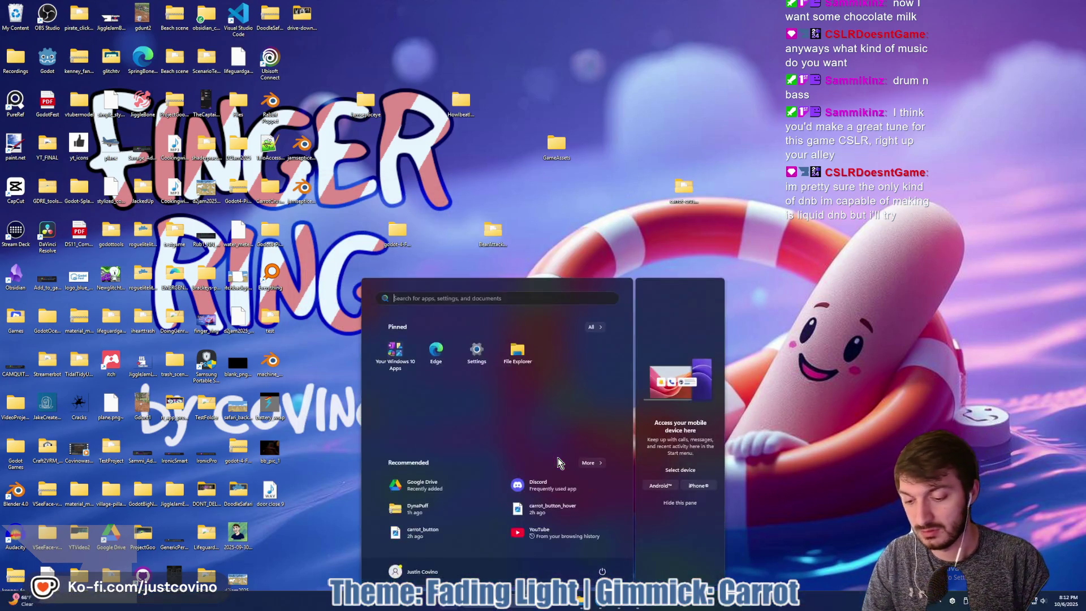
- Launch Audacity and import door close 9, accepting the 179.27 bpm tempo
type("auda")
key("Return")
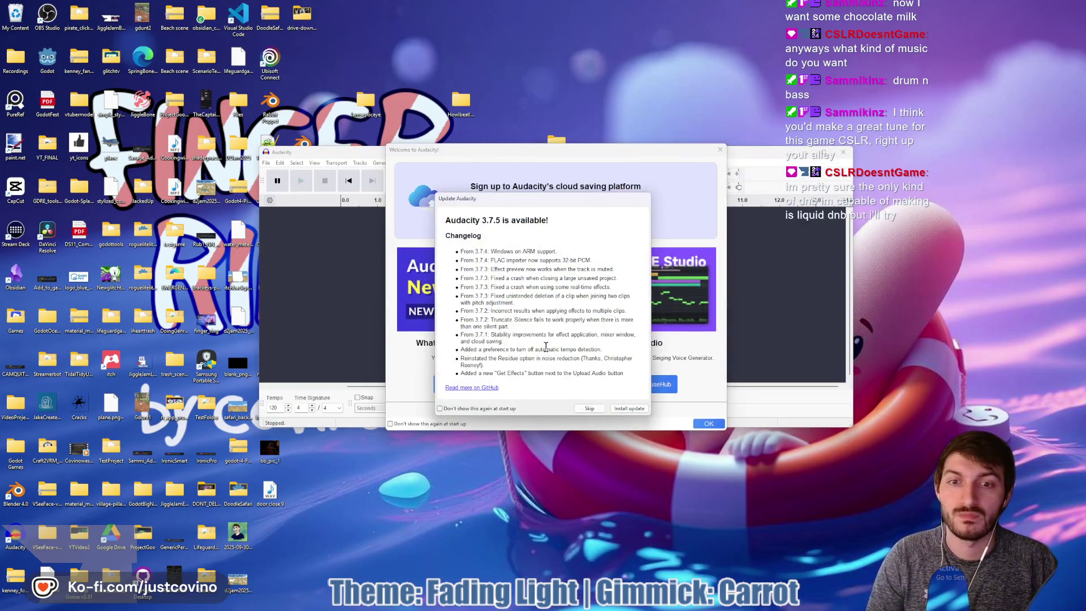
left_click(590, 409)
key("Return")
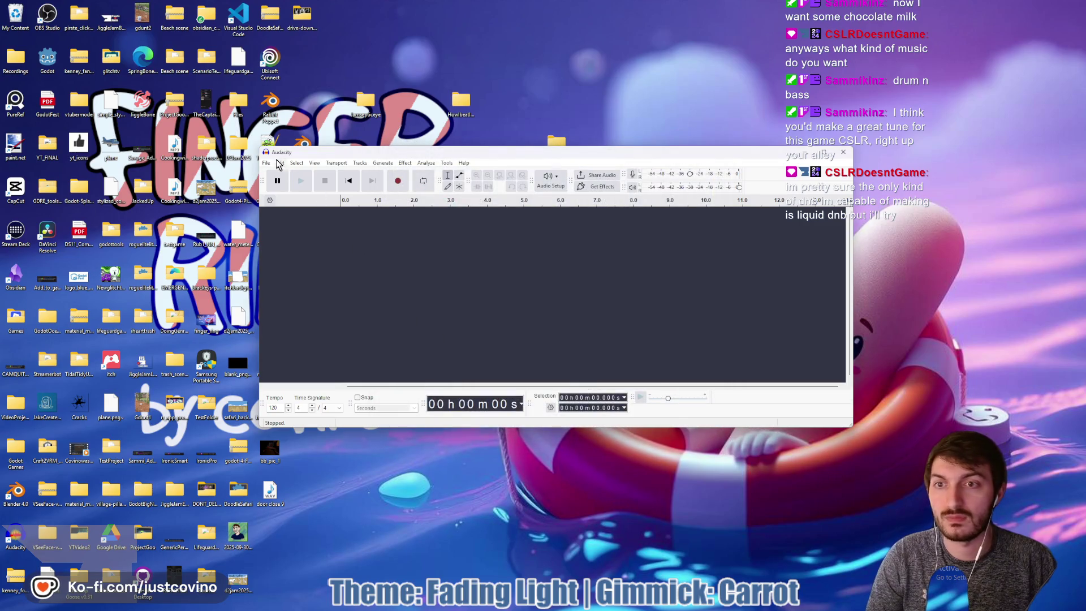
mouse_move(269, 489)
left_mouse_down()
mouse_move(425, 326)
mouse_move(396, 310)
left_mouse_up()
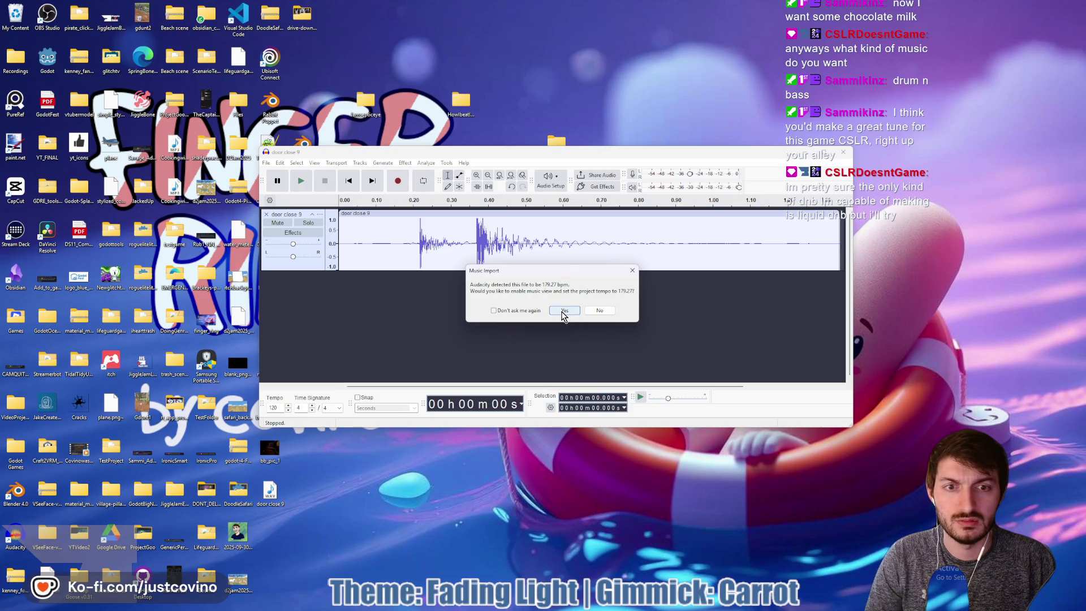
left_click(563, 311)
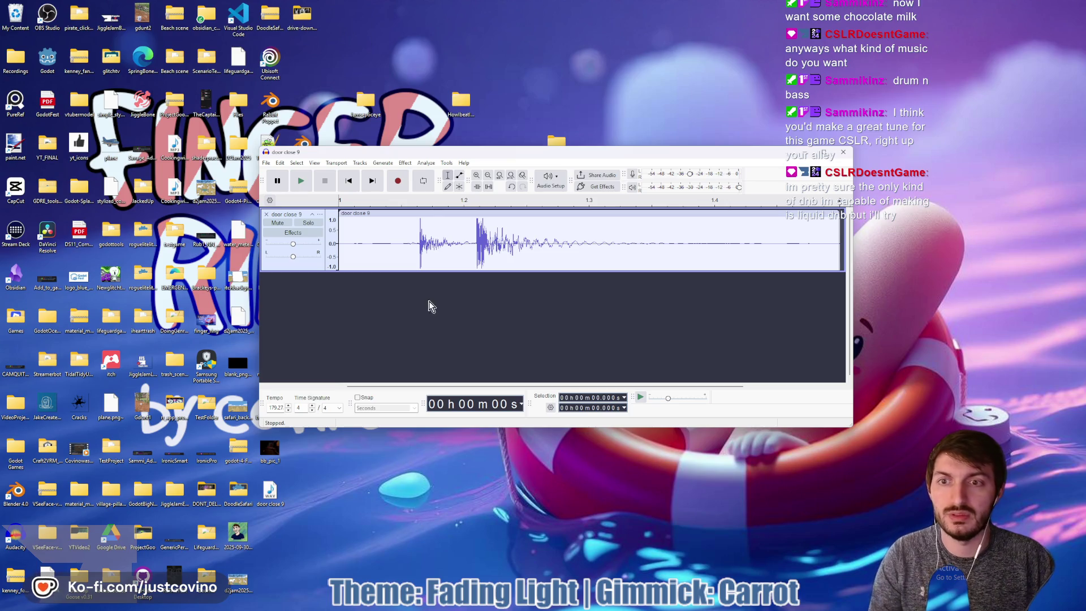
key("space")
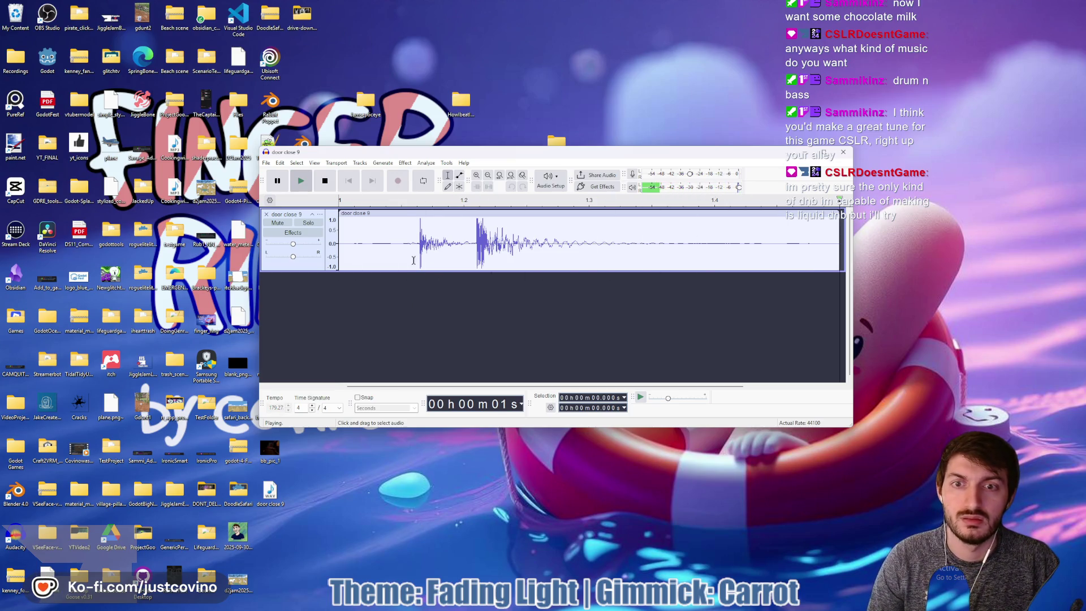
- Trim the silent start and the tail after 0.443 s, then show realtime effects with looped playback
left_click_drag(413, 243, 339, 251)
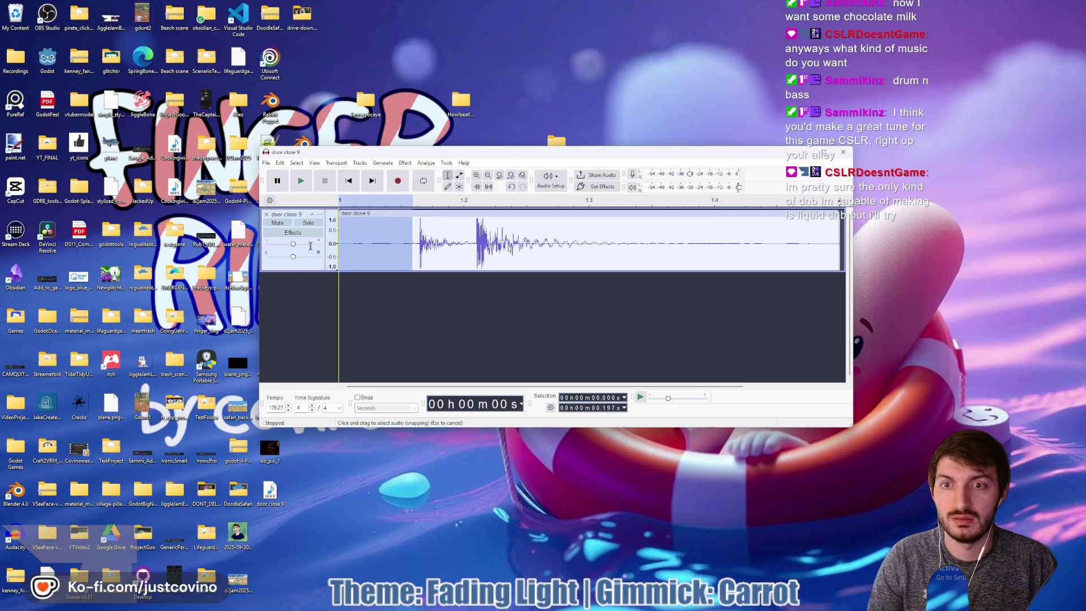
key("Delete")
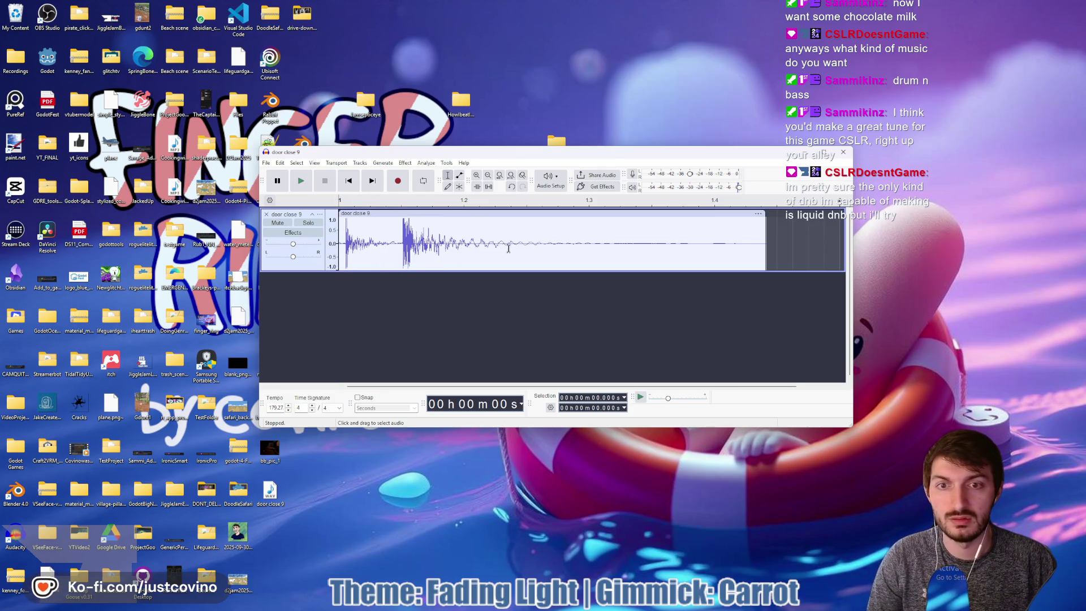
key("space")
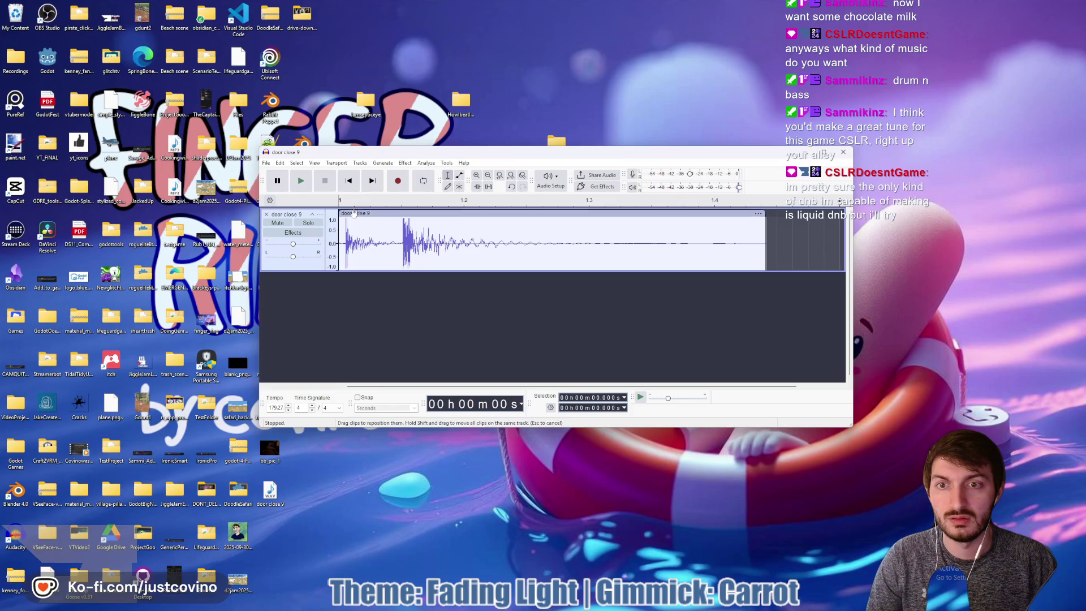
key("space")
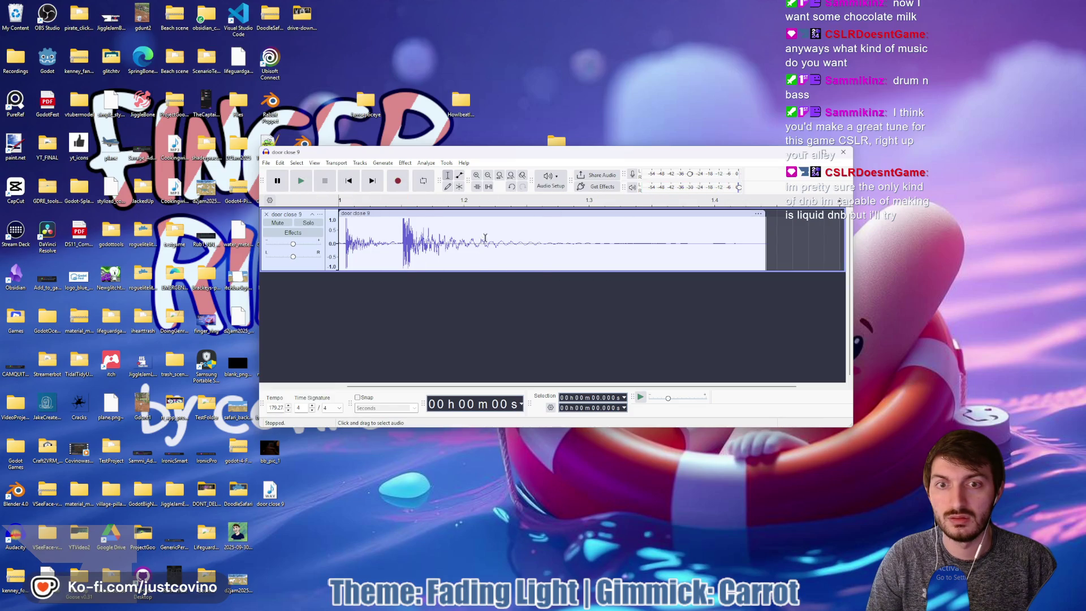
left_click_drag(504, 244, 782, 244)
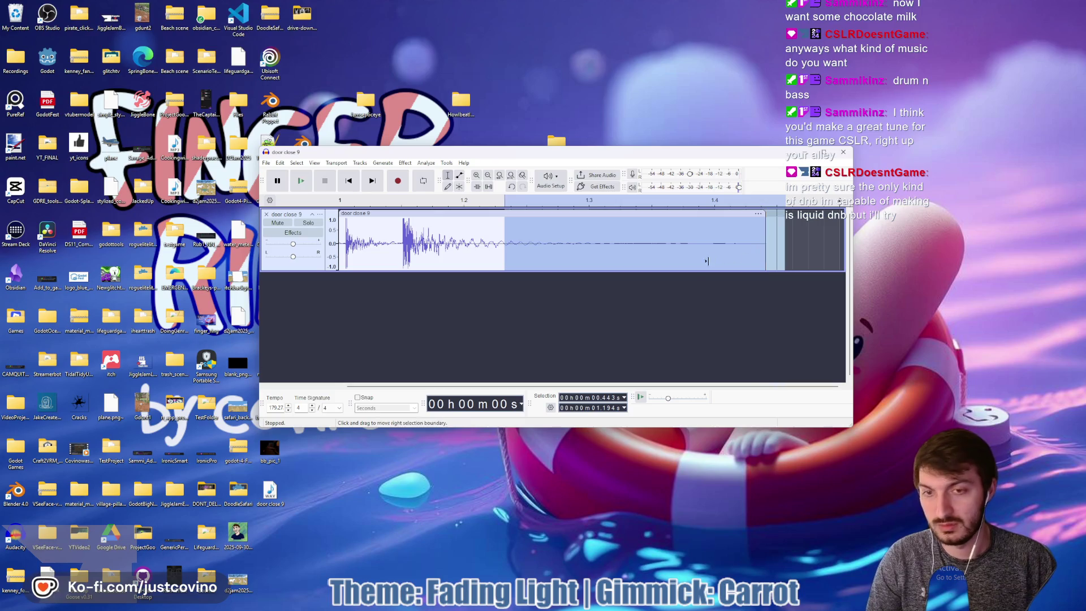
key("Delete")
left_click(292, 232)
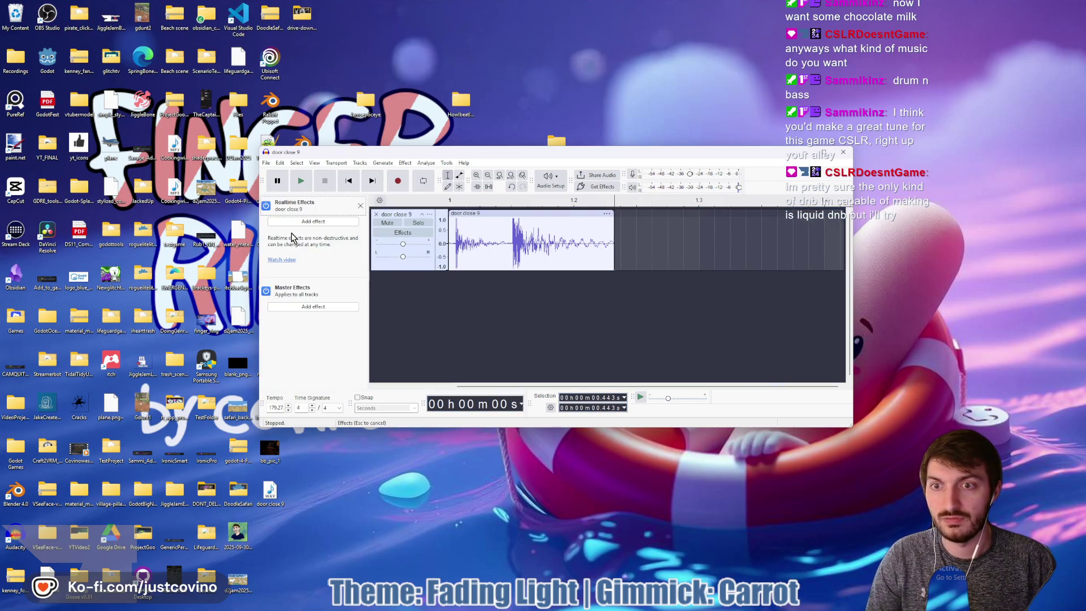
left_click(423, 181)
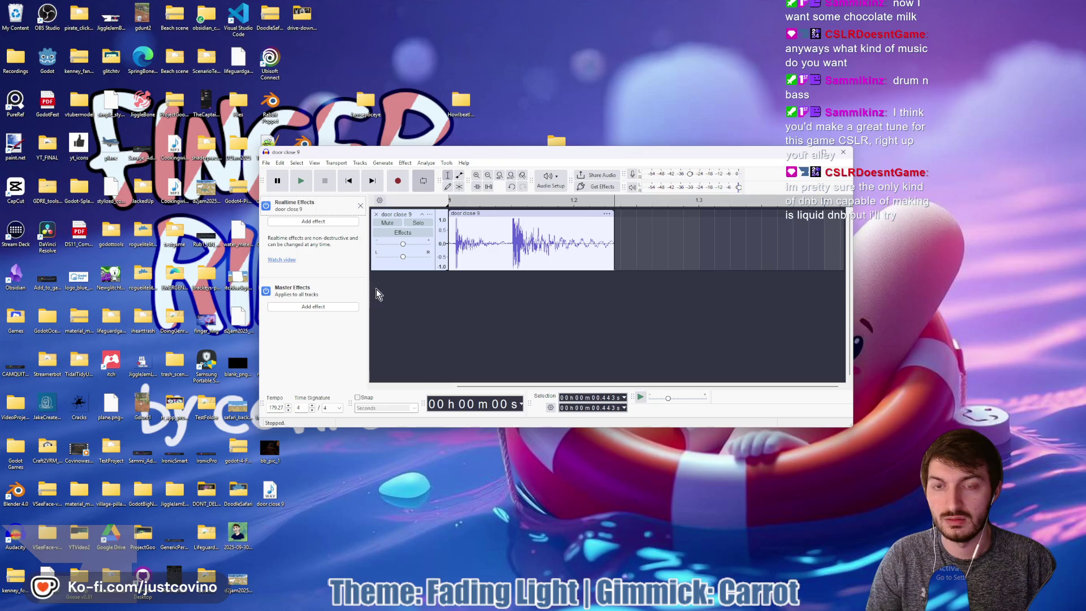
- Add a Bass and Treble effect with Treble set to 3.0 dB and play it
left_click(312, 221)
mouse_move(316, 233)
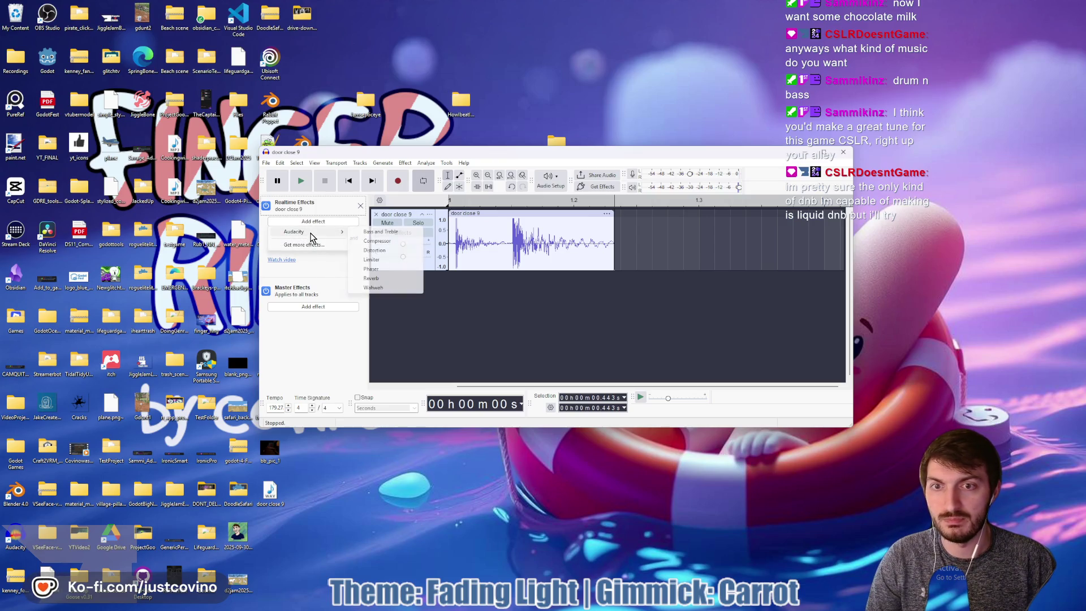
left_click(380, 232)
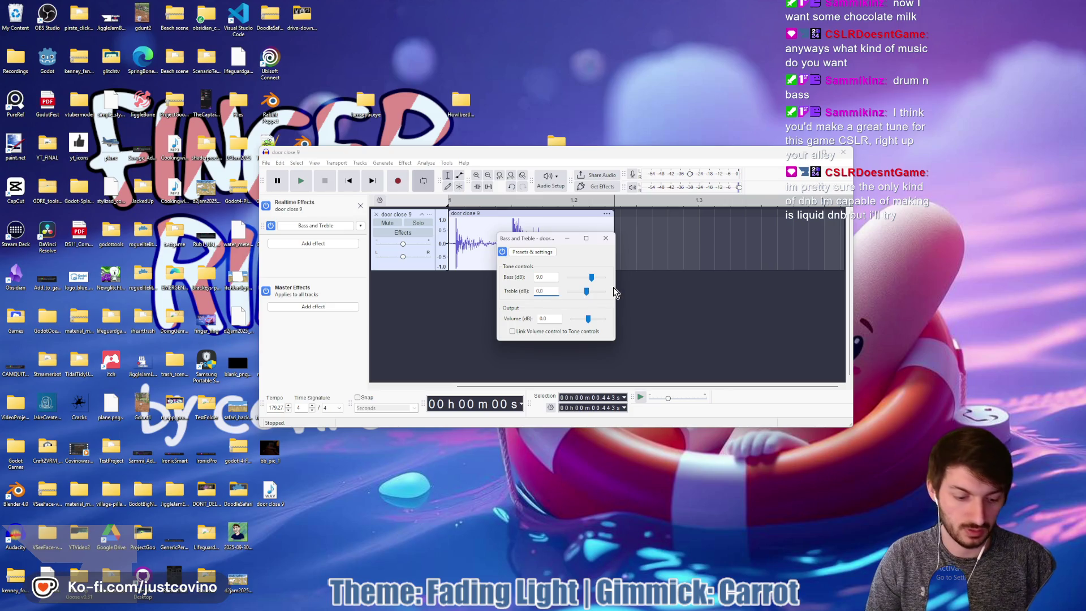
key("BackSpace")
type("3")
left_click(648, 311)
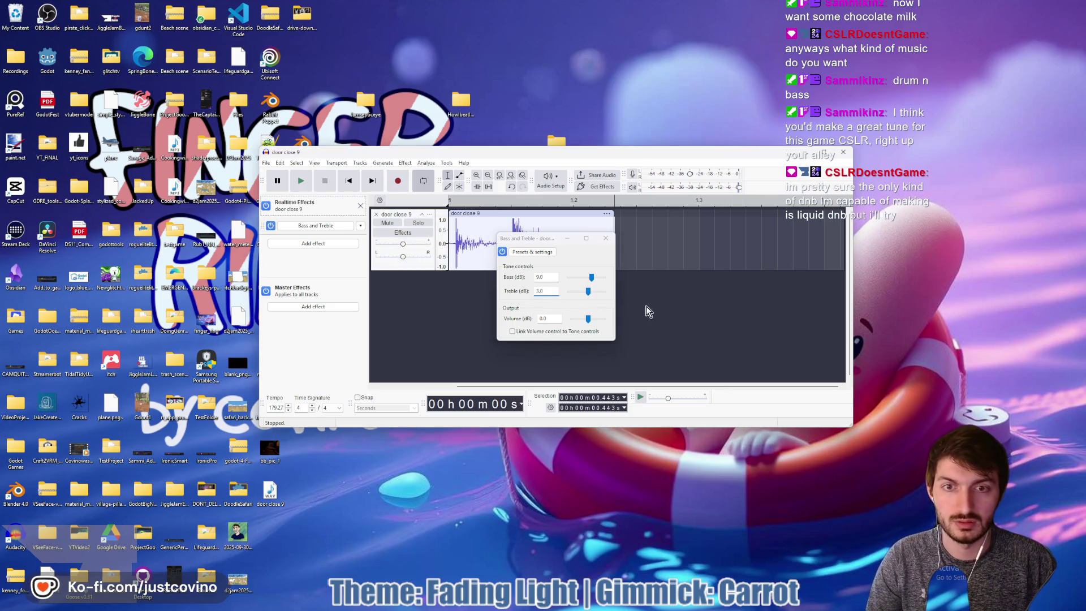
left_click(606, 238)
key("space")
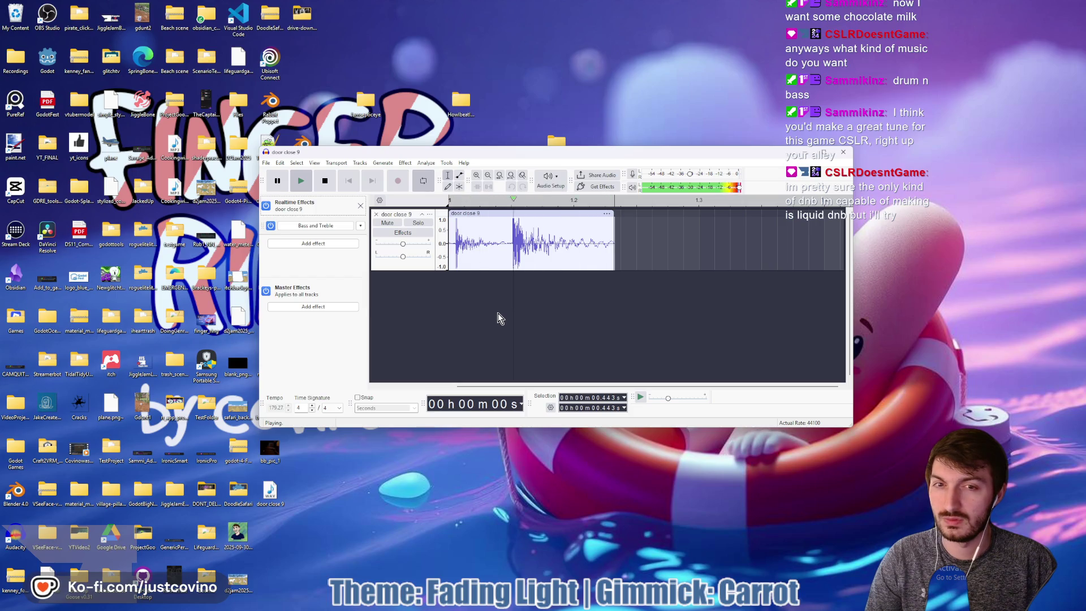
- Try a Compressor effect, remove it again, and add a Reverb effect instead
left_click(331, 244)
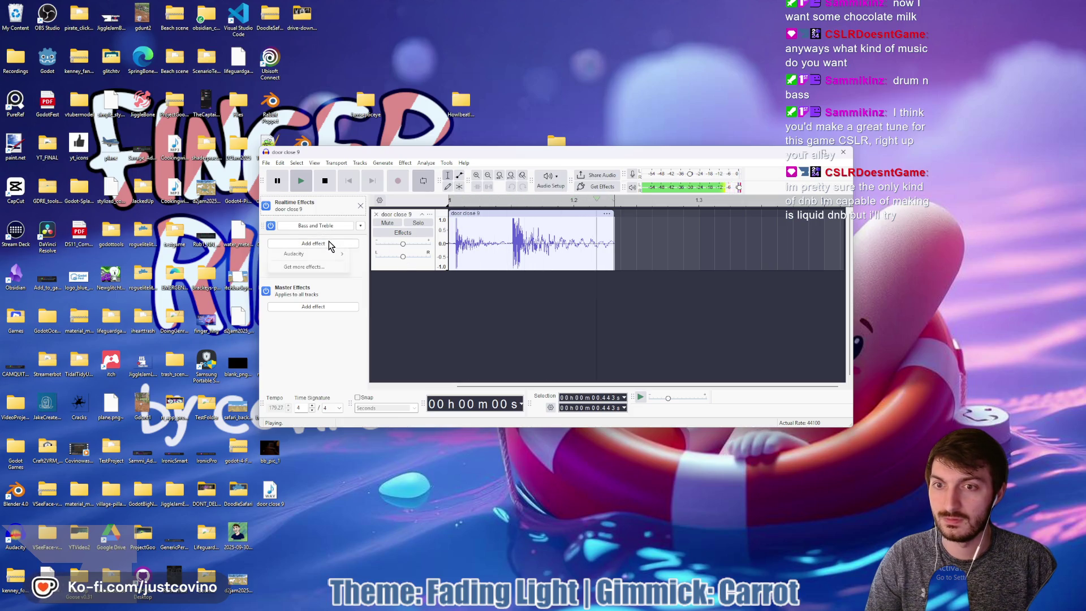
mouse_move(325, 255)
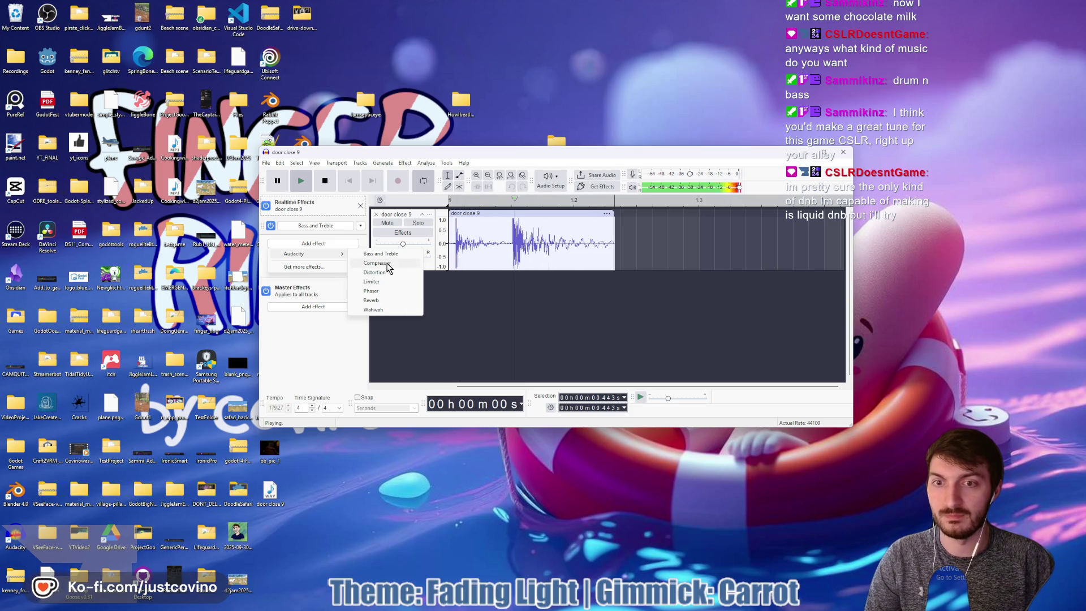
left_click(384, 264)
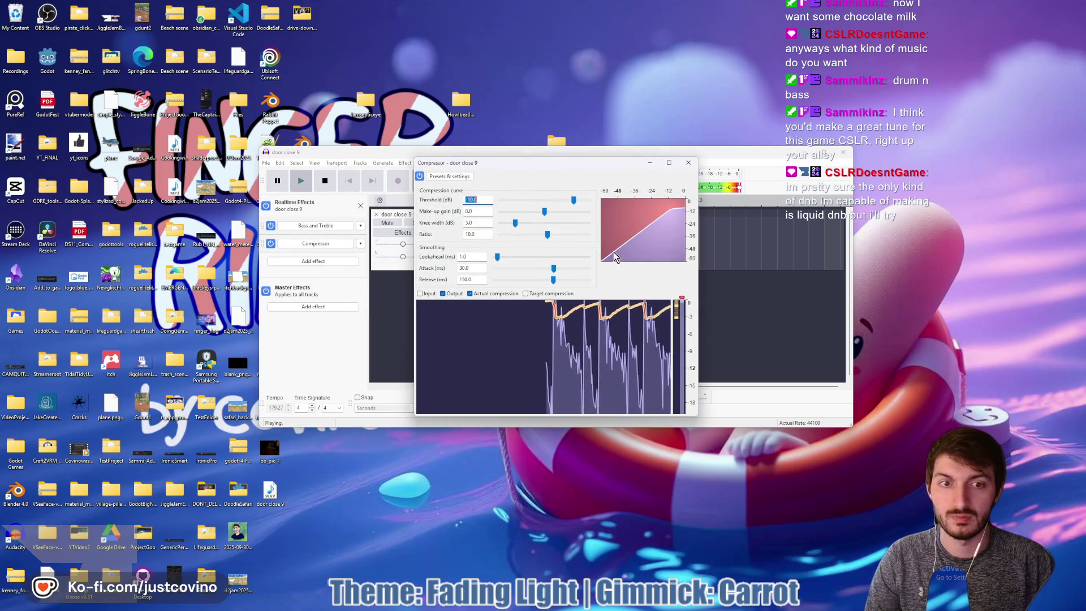
left_click(689, 163)
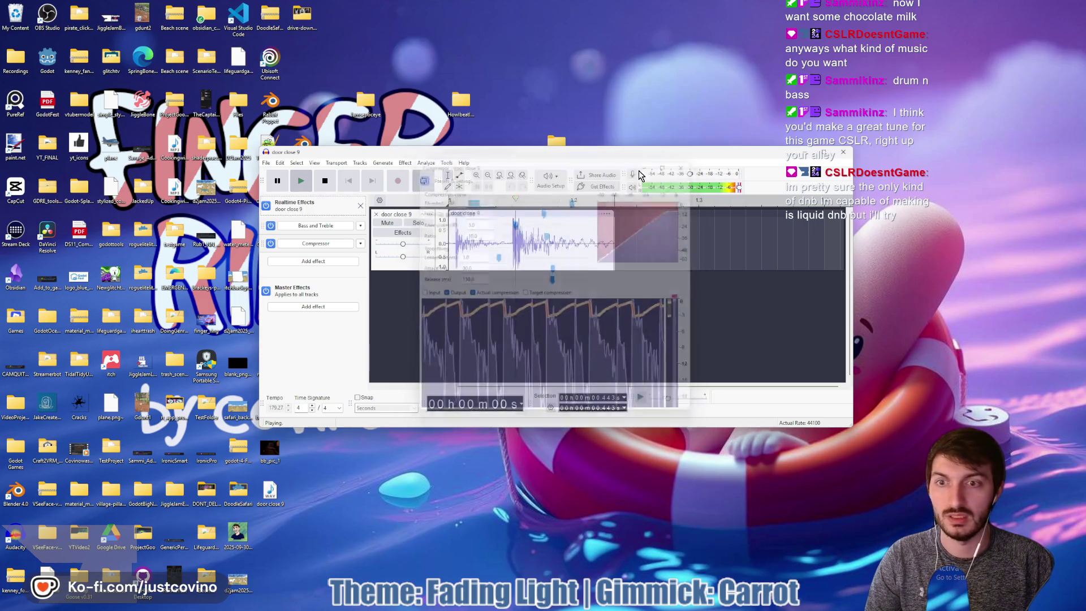
left_click(360, 243)
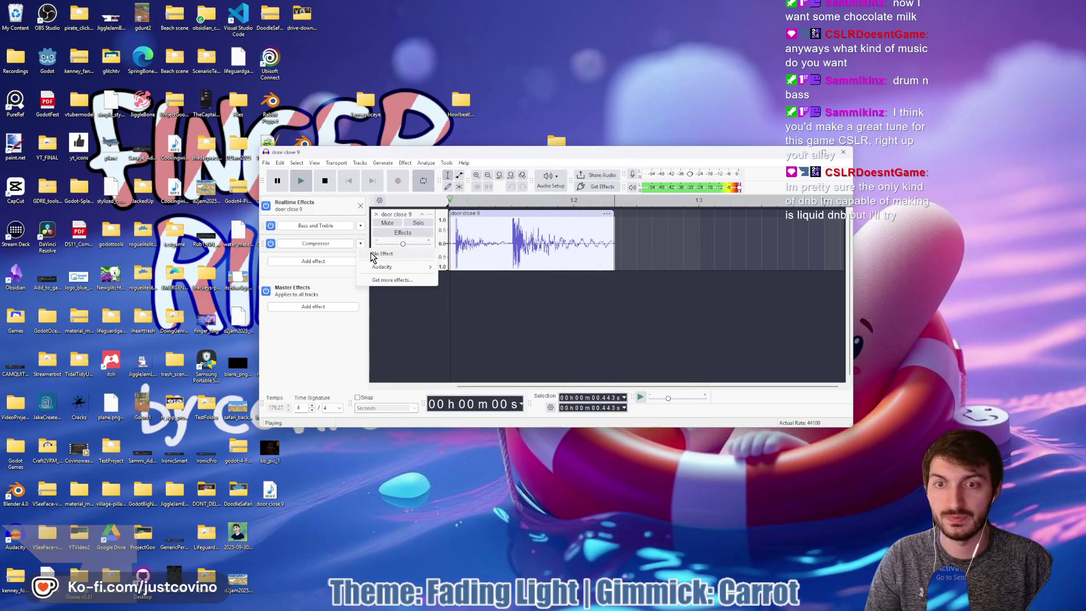
left_click(372, 254)
left_click(313, 244)
mouse_move(330, 254)
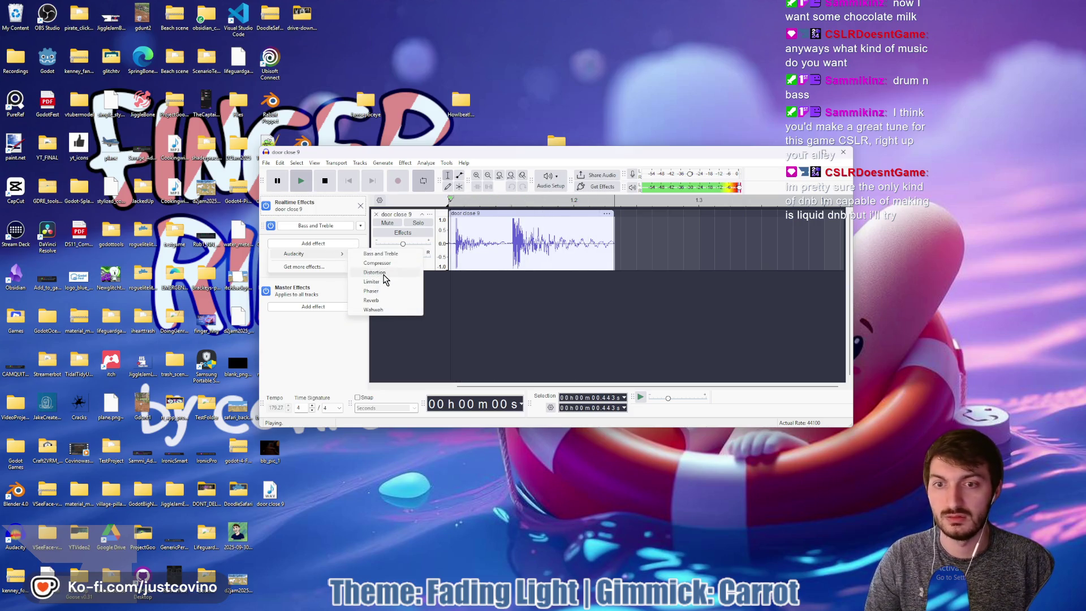
left_click(372, 301)
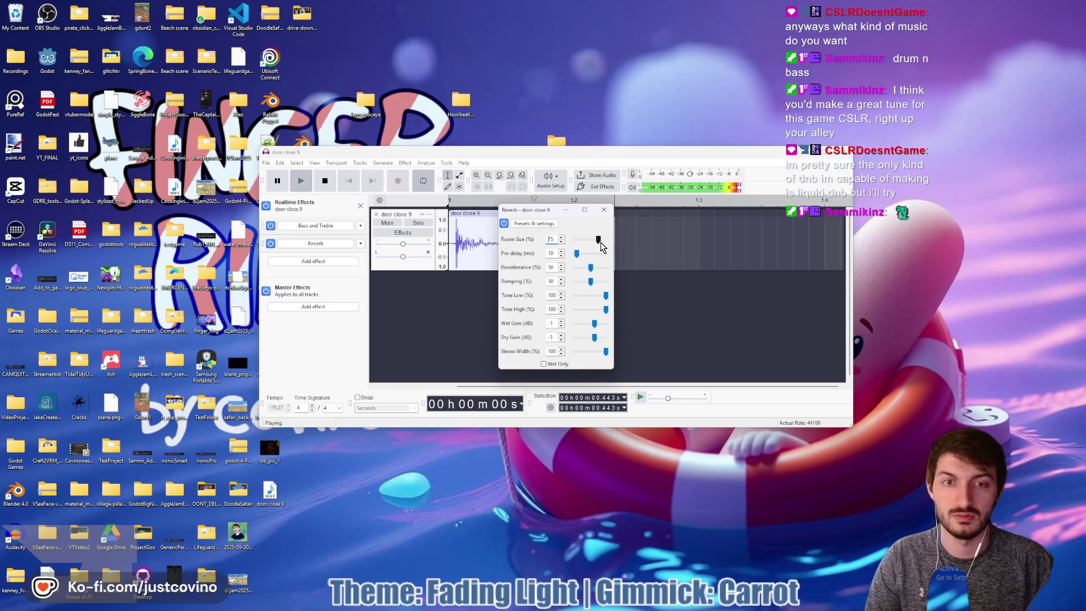
- Shrink Reverb room size, lower tone high and dry gain, raise damping to about 74%, stop playback
left_click_drag(598, 239, 590, 242)
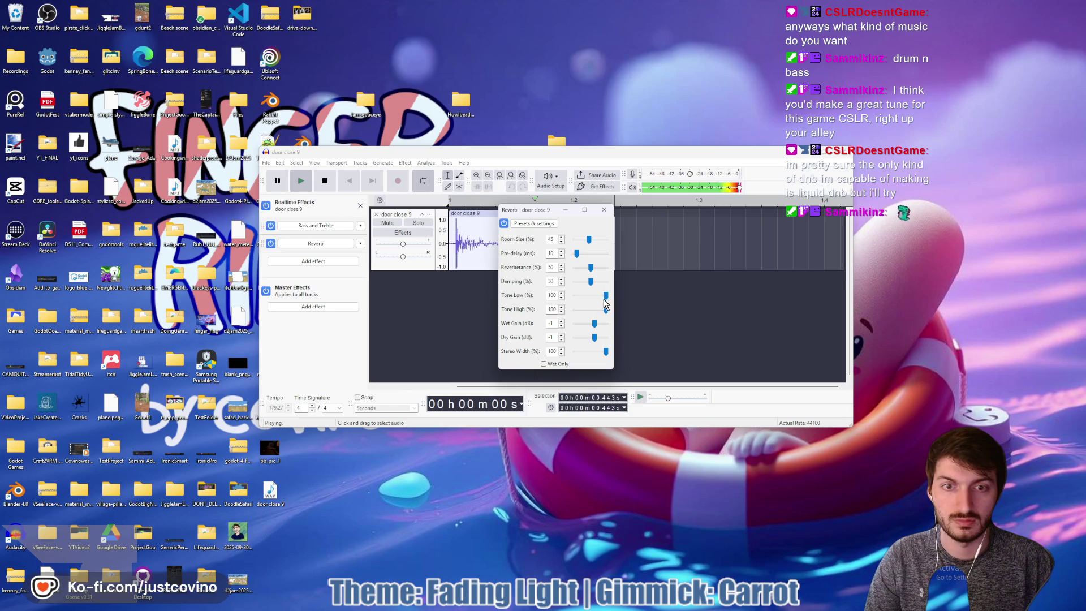
mouse_move(606, 310)
left_mouse_down()
mouse_move(587, 311)
mouse_move(602, 328)
left_mouse_up()
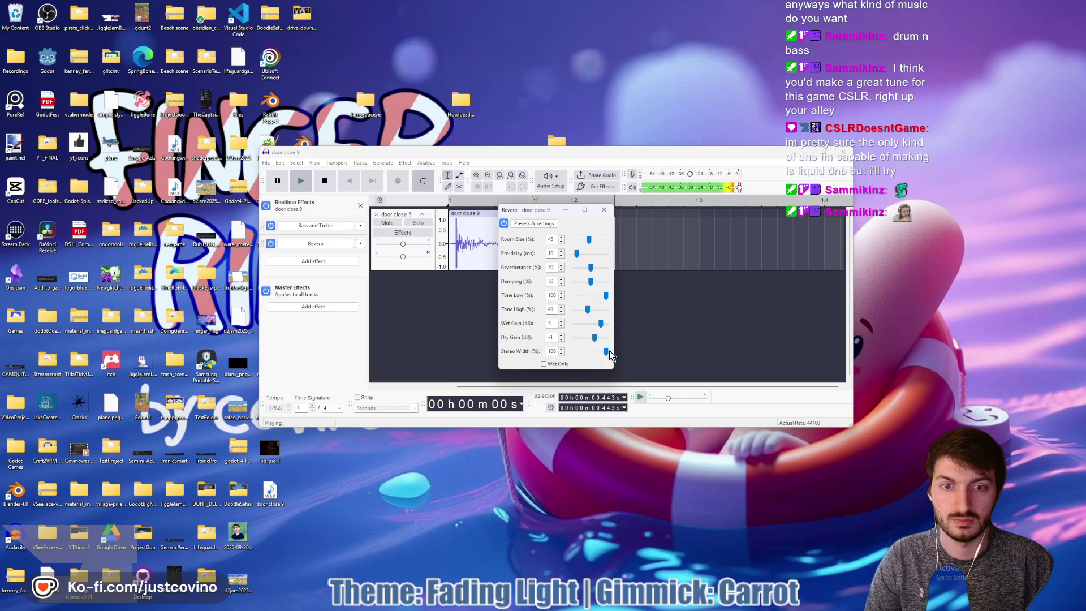
left_click_drag(594, 337, 588, 338)
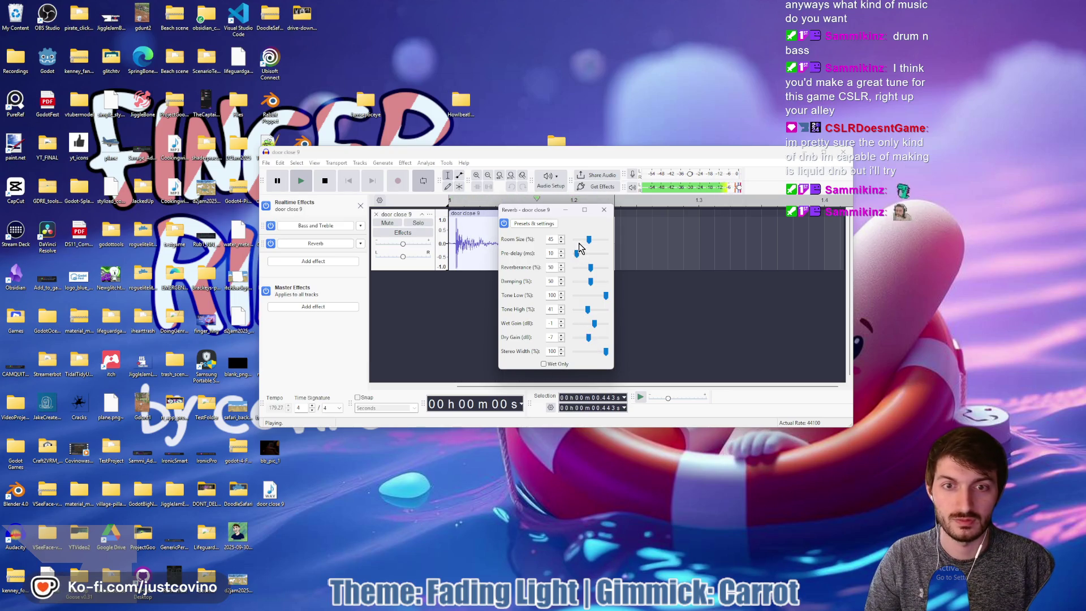
left_click(596, 284)
left_click_drag(595, 285, 600, 285)
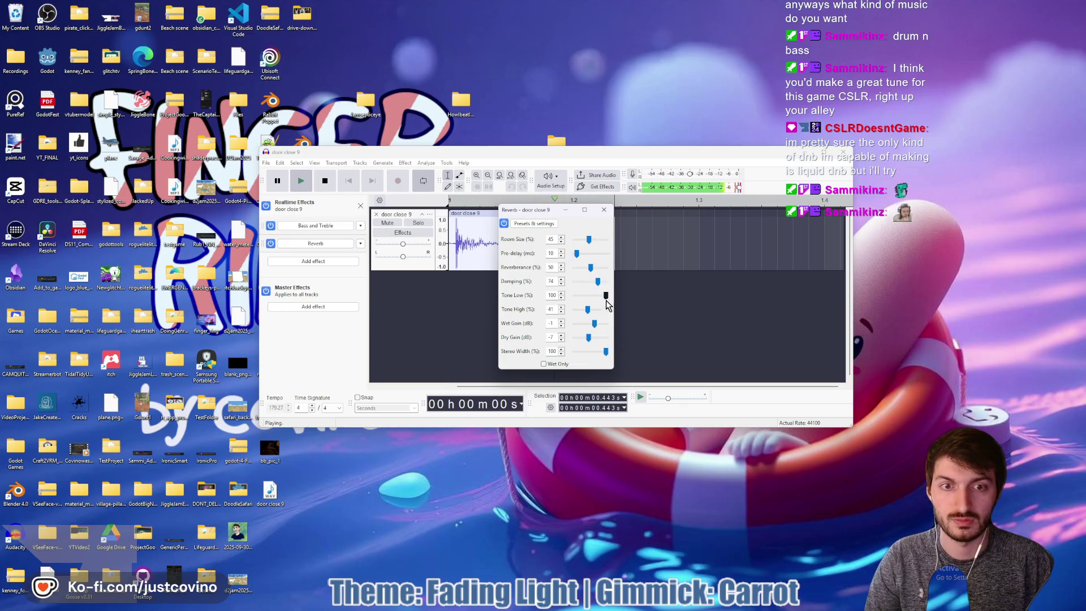
left_click(605, 210)
left_click(324, 180)
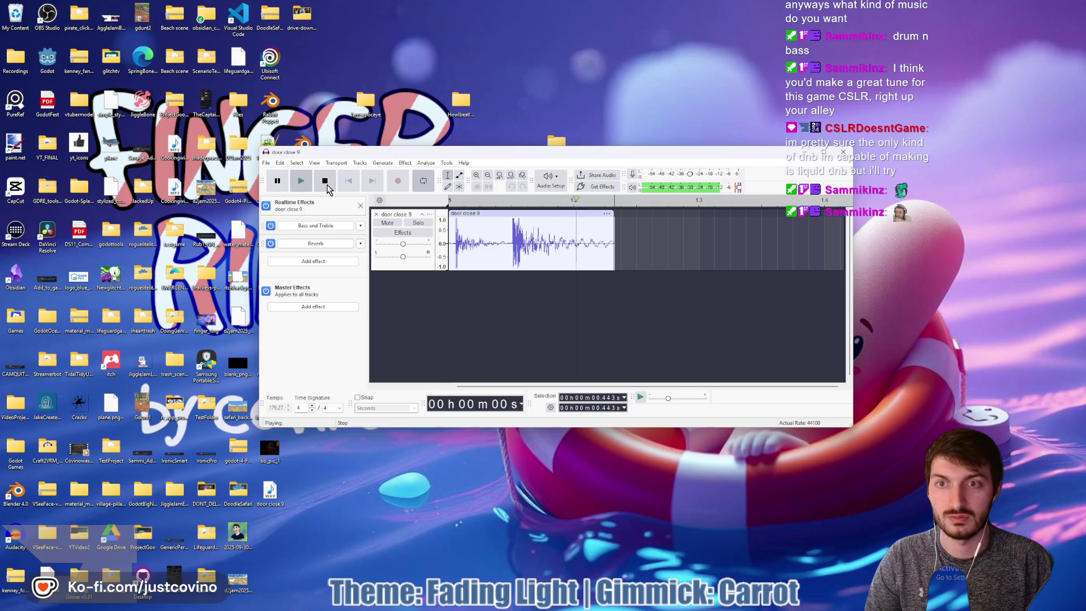
- Start File > Export Audio and rename the export file to shoot.wav
left_click(265, 163)
mouse_move(308, 215)
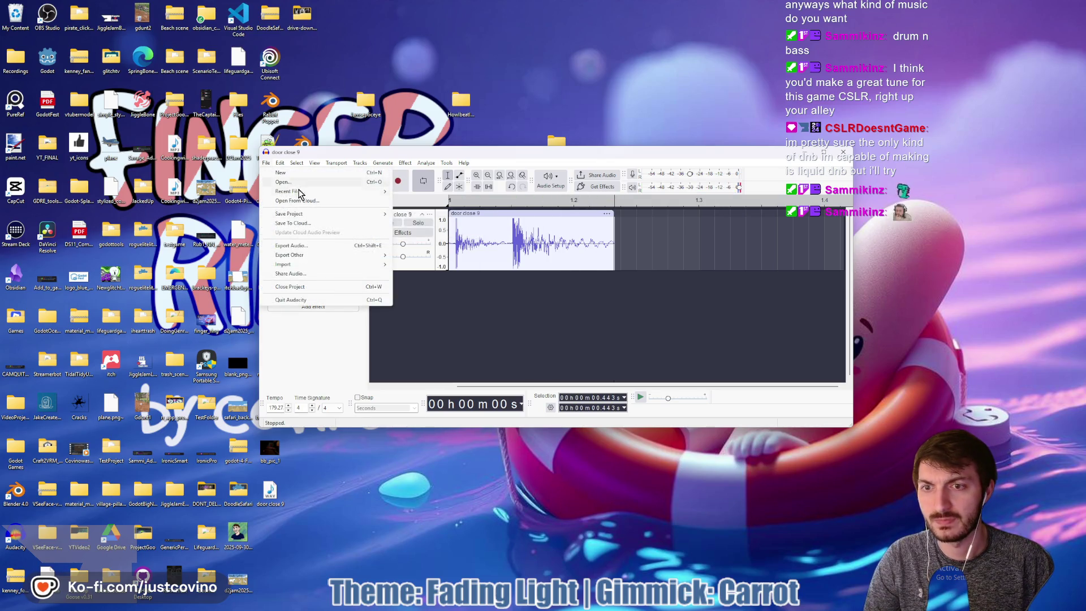
left_click(304, 248)
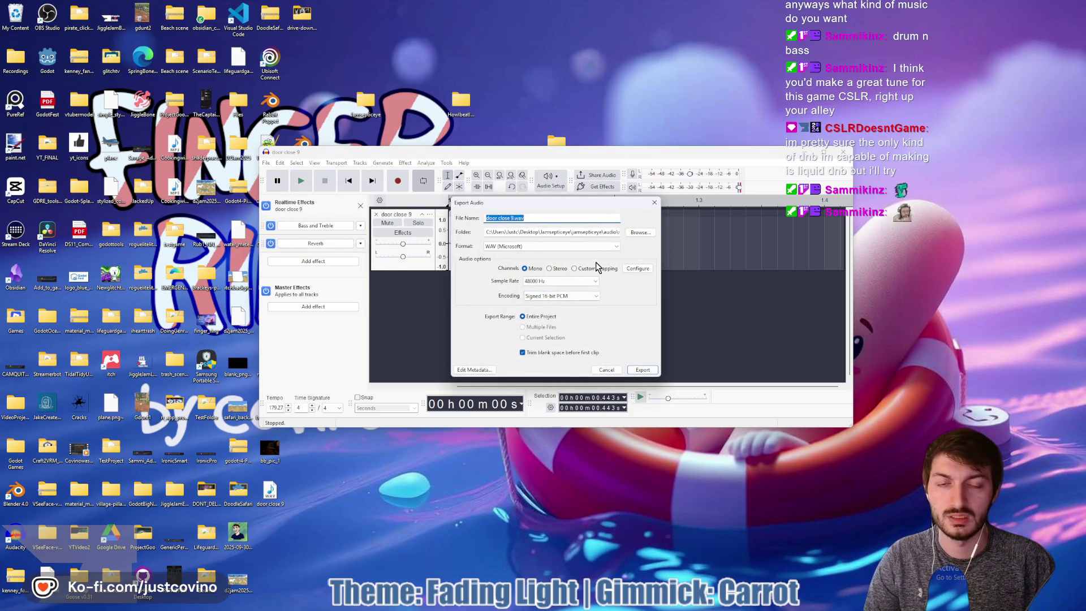
left_click(512, 217)
left_click_drag(512, 217, 487, 217)
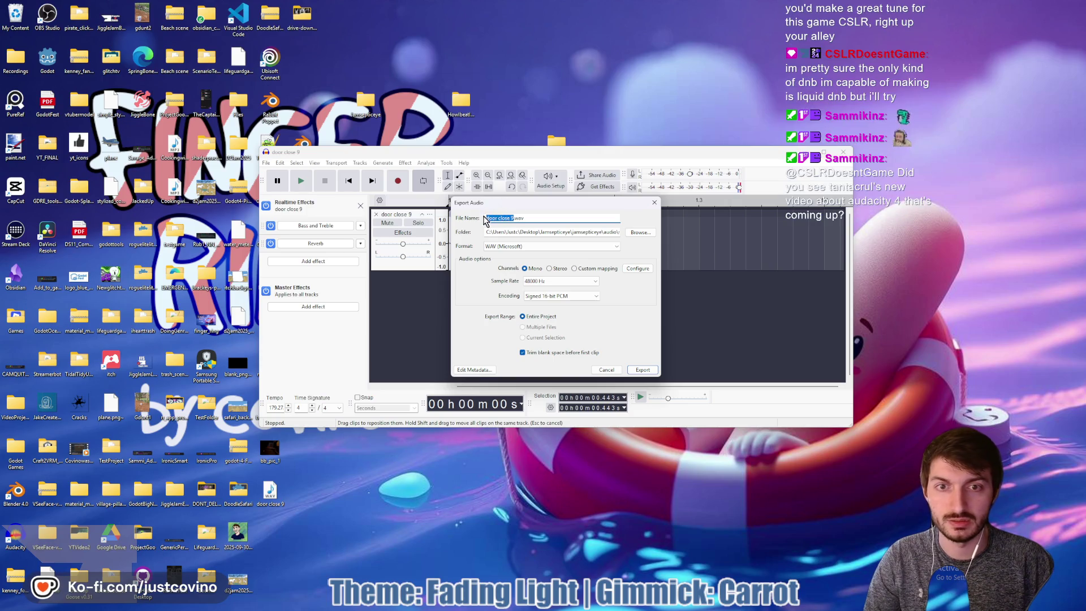
type("shoot")
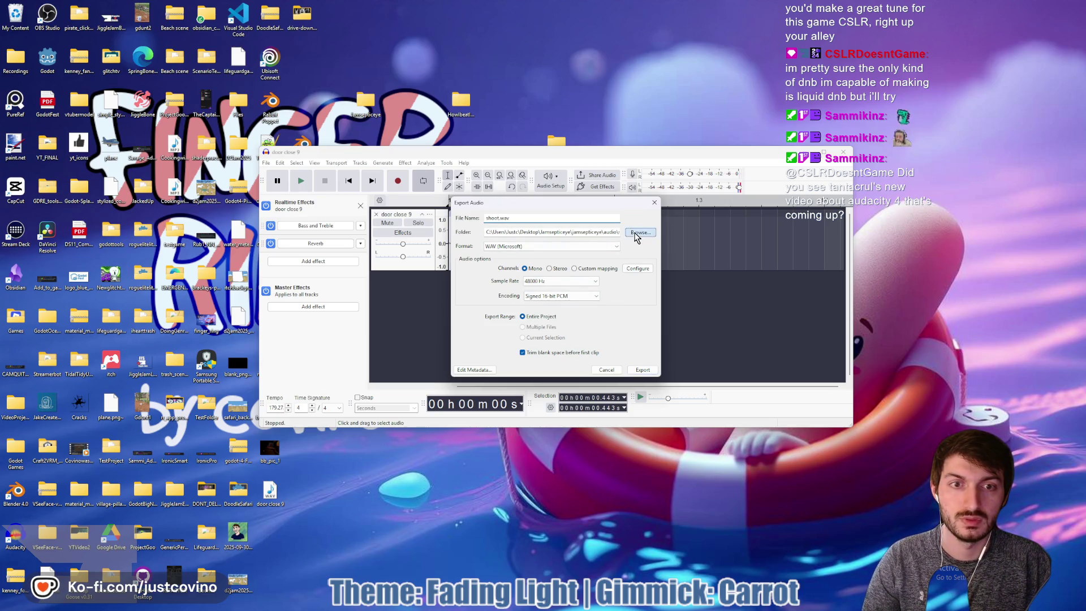
- Set the export destination to the carrot-crusher project's assets/sfx folder
left_click(639, 232)
left_click(502, 236)
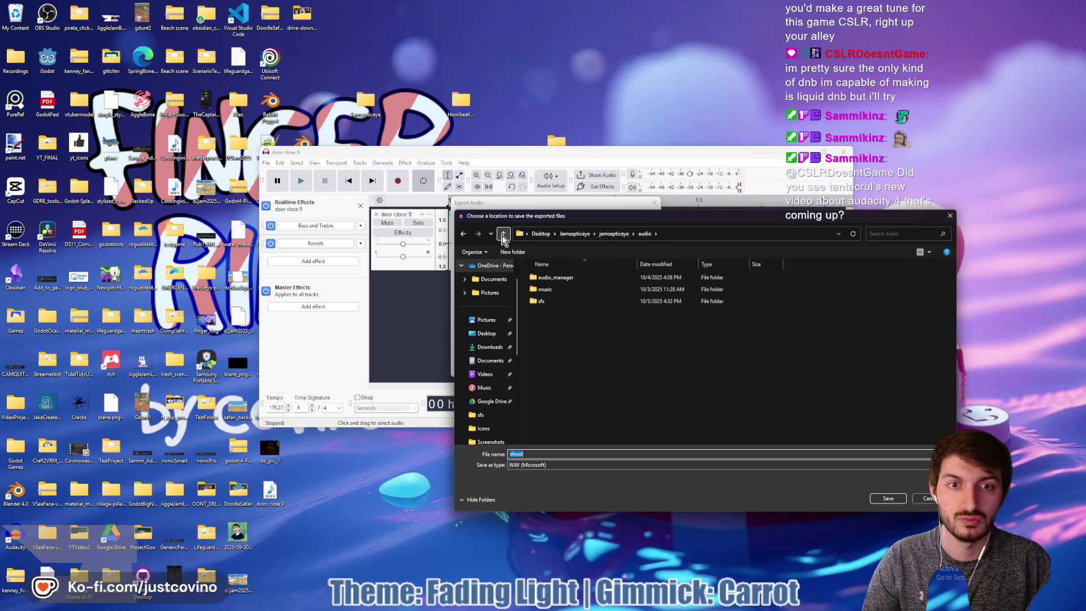
left_click(502, 237)
left_click(503, 237)
left_click(503, 236)
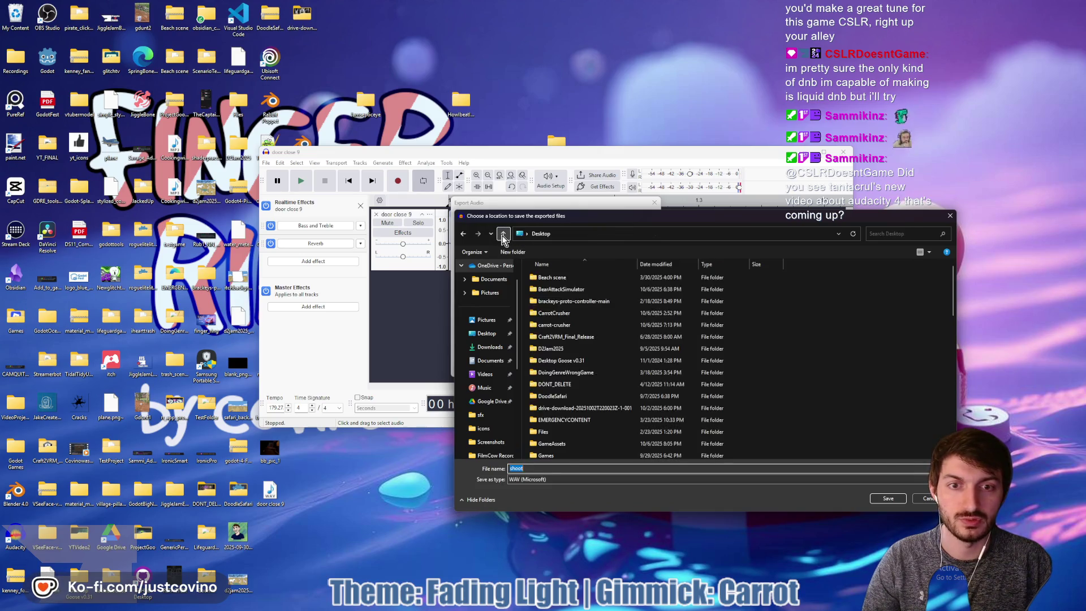
double_click(593, 326)
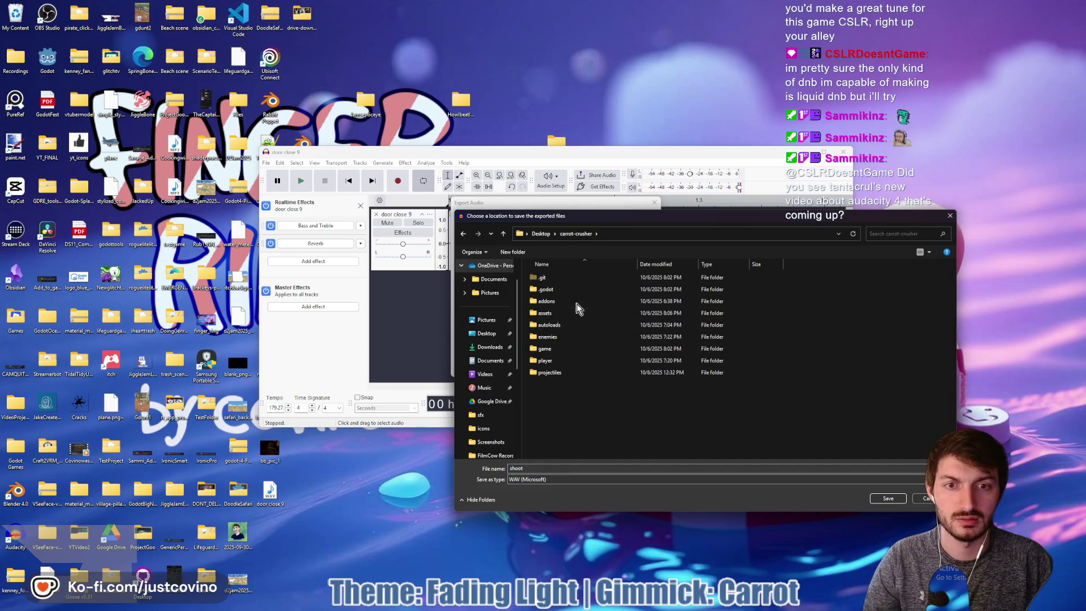
key("Escape")
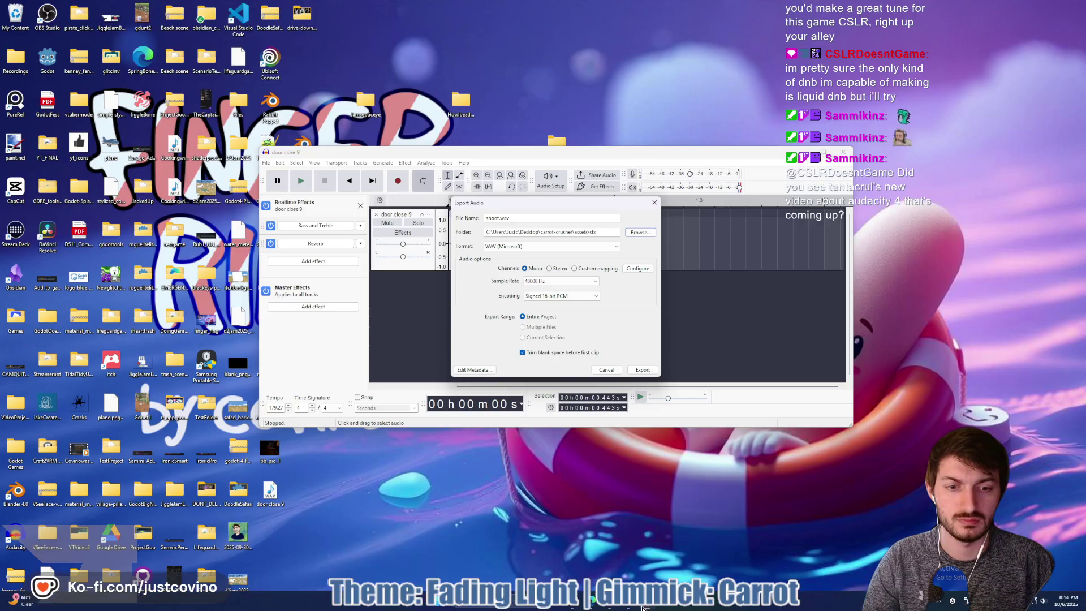
key("alt+Tab")
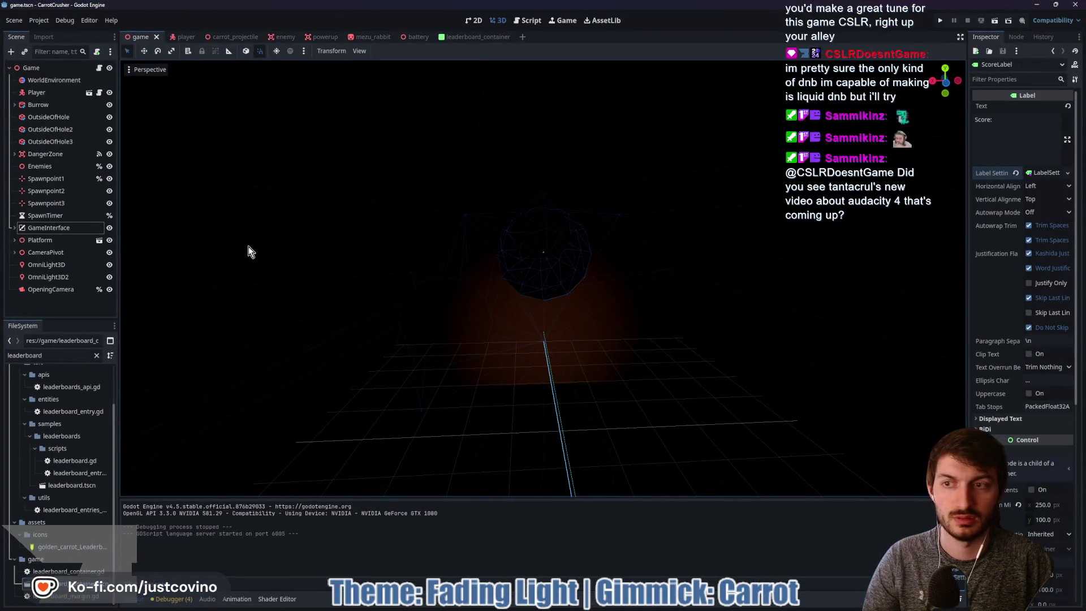
- Select the Game root node and look over its game.gd script
left_click(31, 69)
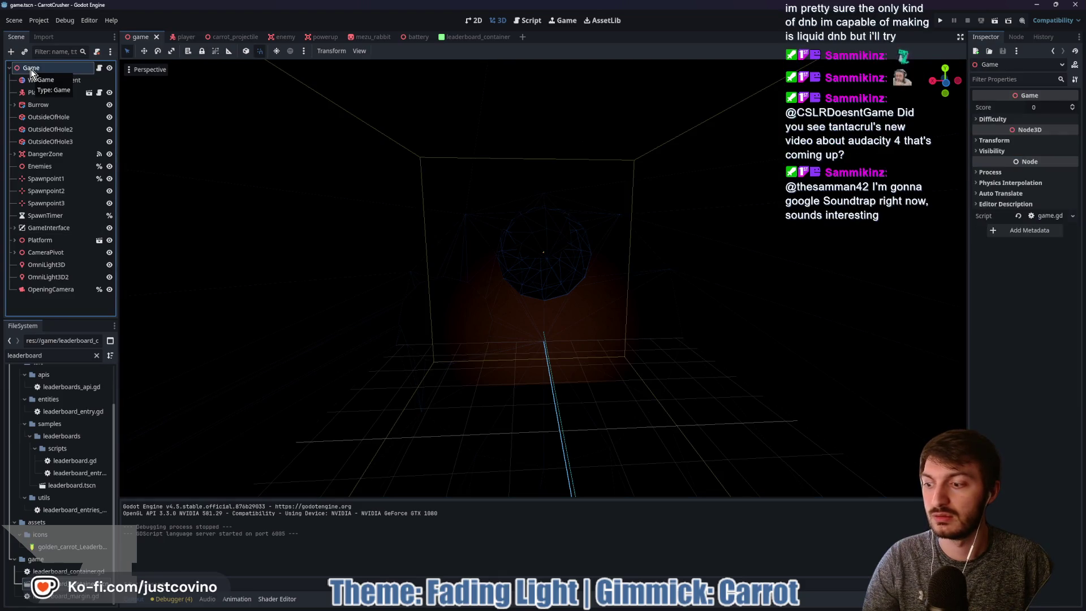
left_click(99, 68)
scroll(390, 244, "up", 15)
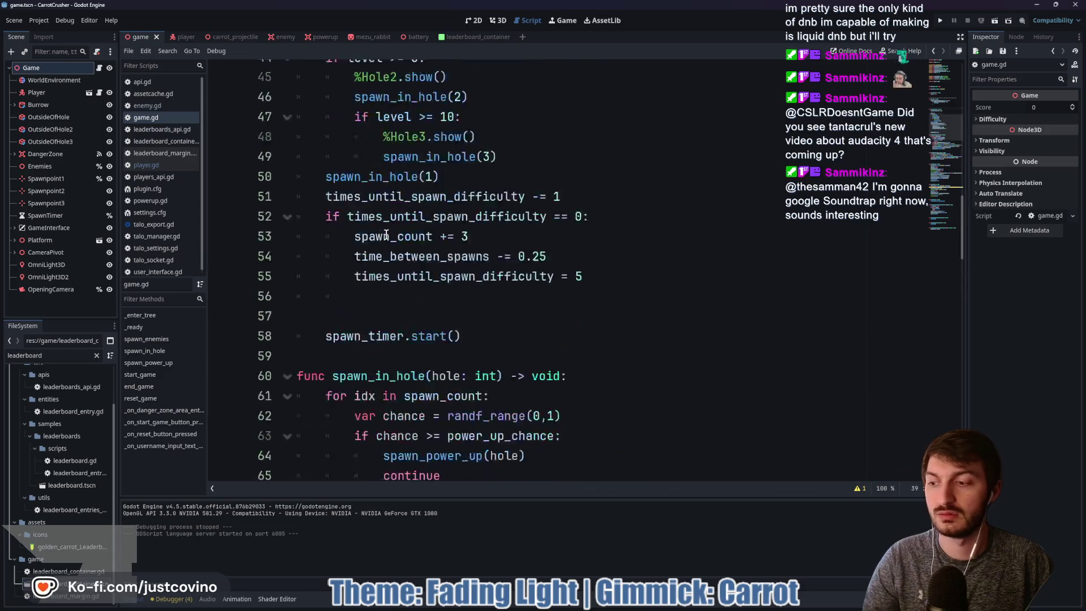
scroll(378, 226, "down", 5)
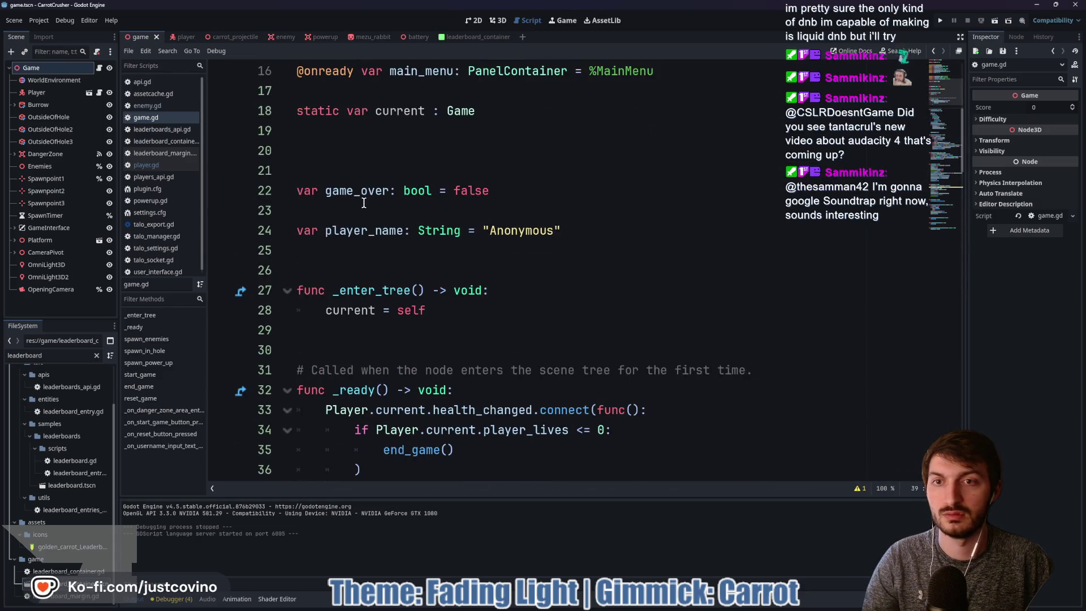
scroll(329, 173, "up", 3)
key("ctrl+a")
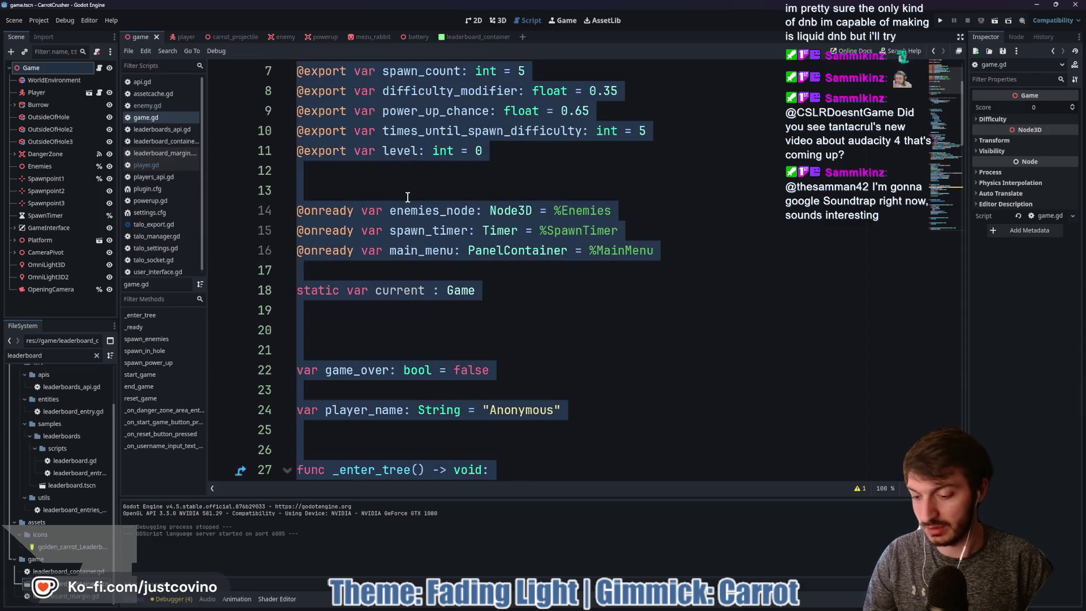
left_click(360, 169)
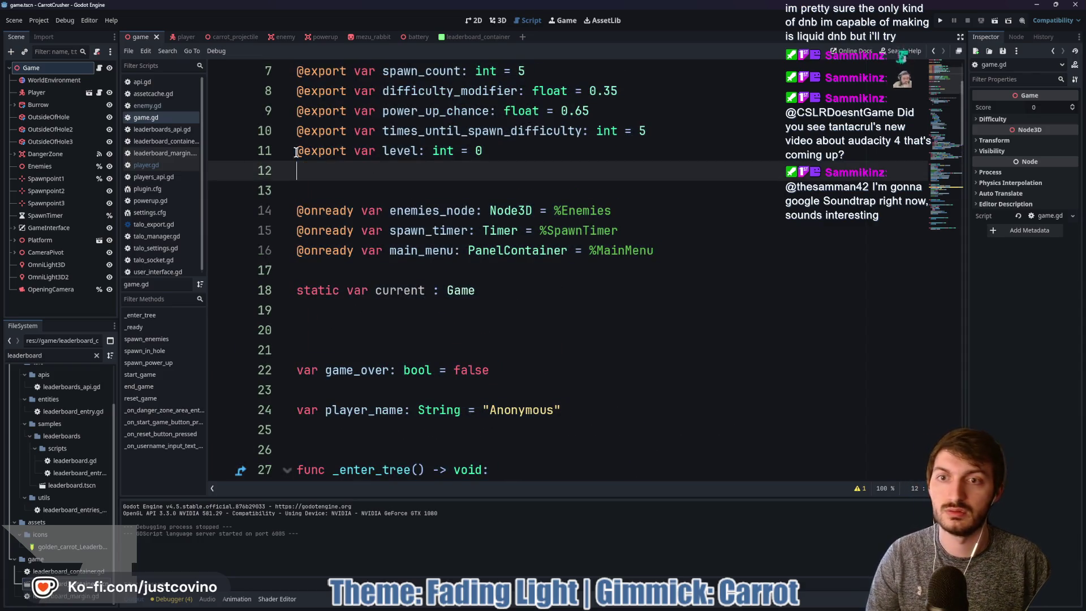
- Search 'audio' in the Create Node dialog and add an AudioStreamPlayer under Game
left_click(53, 68)
key("ctrl+a")
type("margin")
key("ctrl+a")
type("audi")
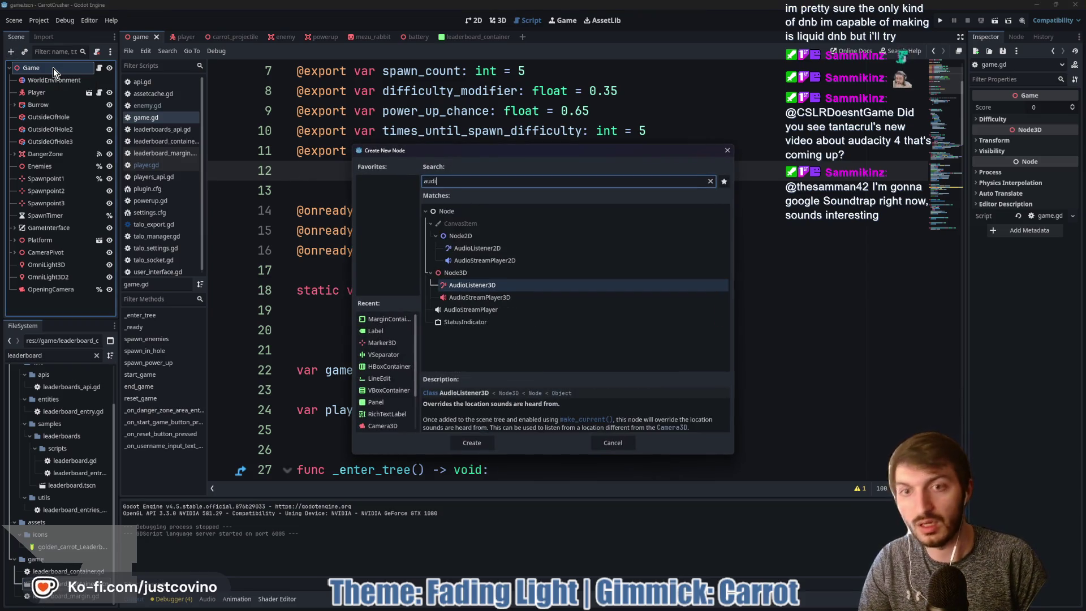
left_click(443, 310)
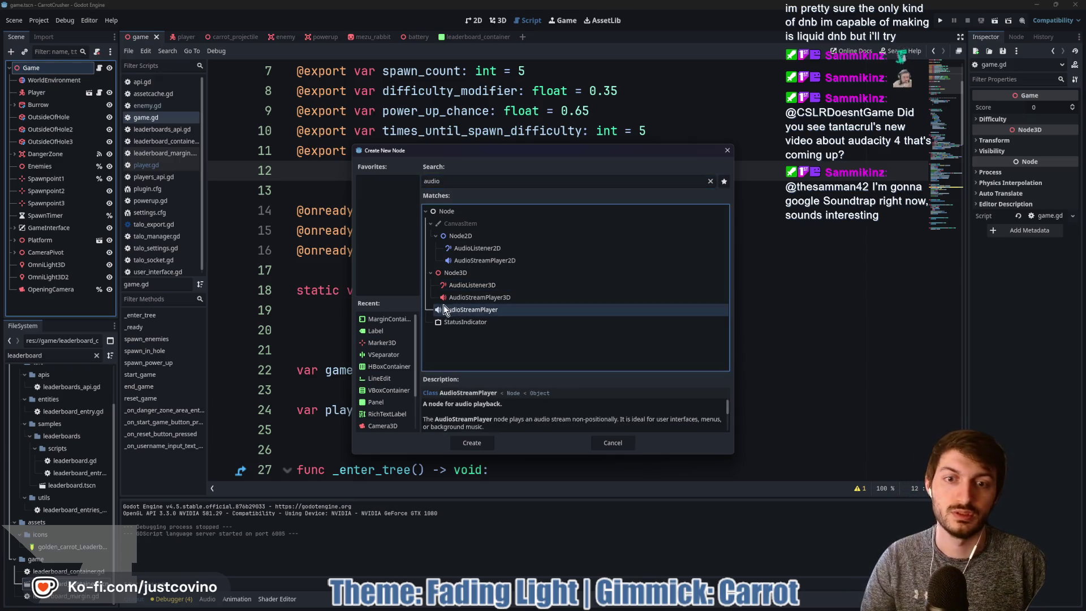
left_click(478, 442)
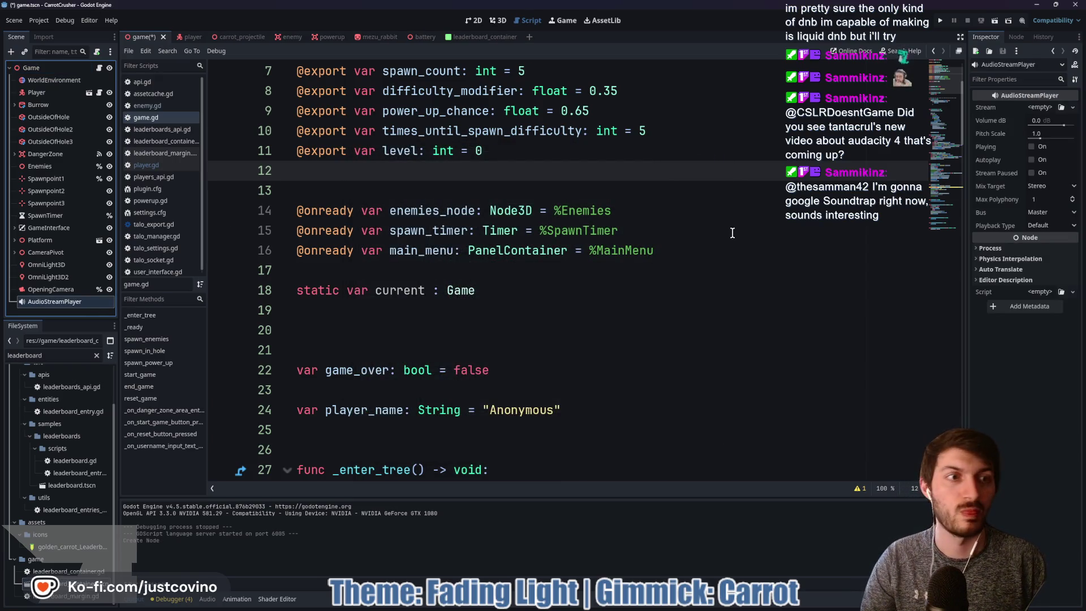
left_click(208, 599)
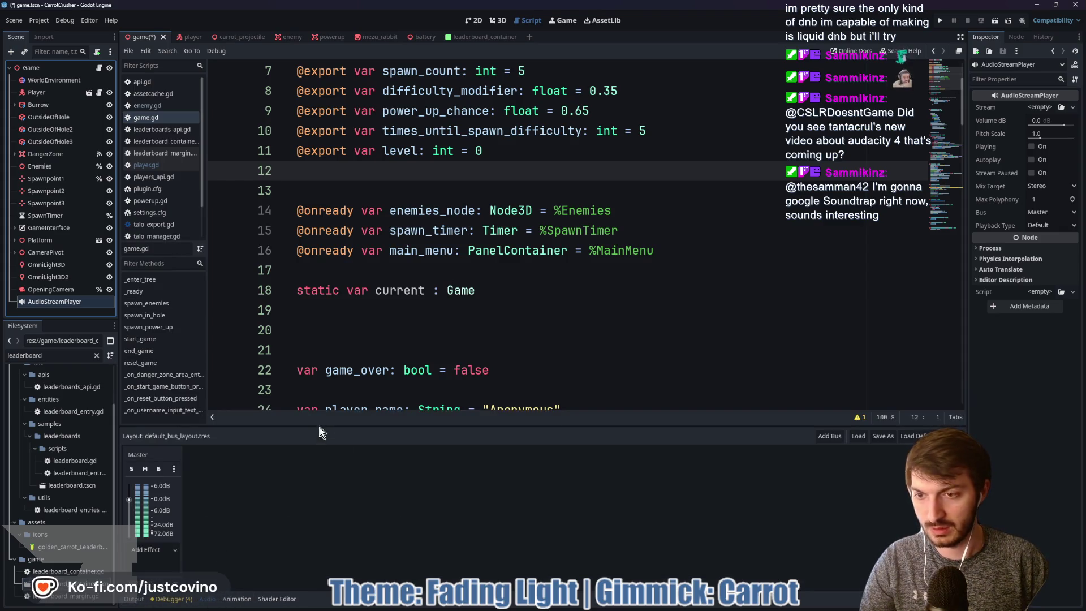
- Enlarge the Audio panel and add two buses named Music and SFX
left_click_drag(387, 427, 421, 407)
left_click(829, 414)
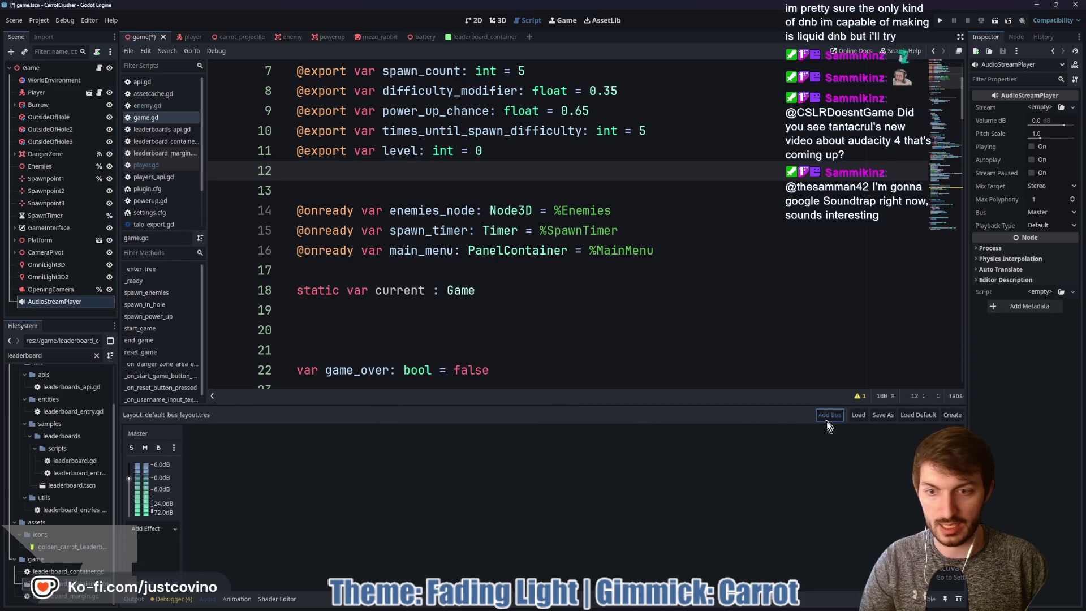
left_click(186, 433)
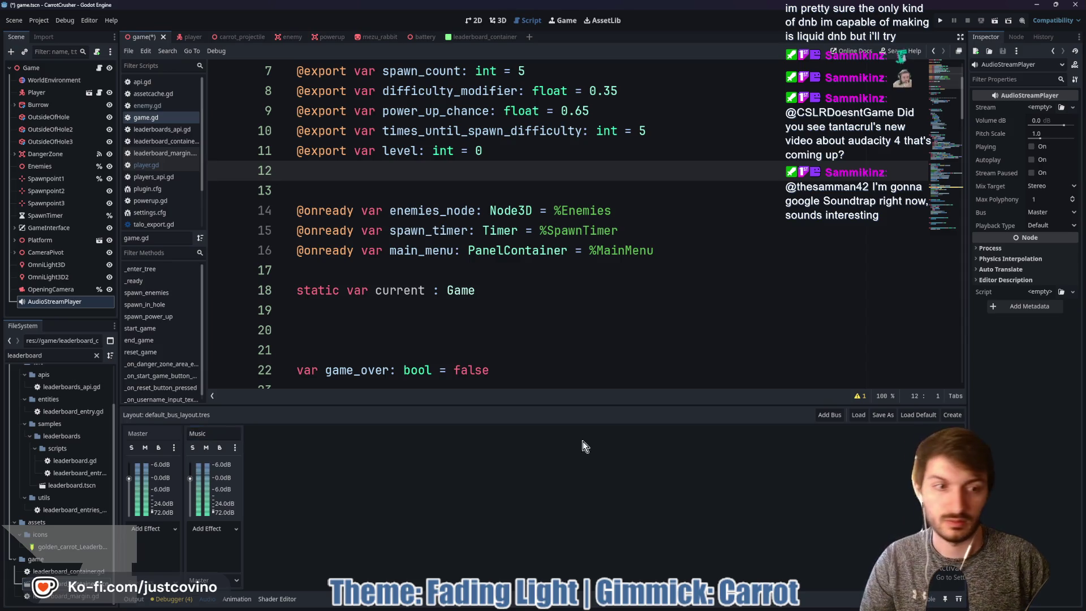
left_click(829, 414)
left_click(275, 436)
type("SFX")
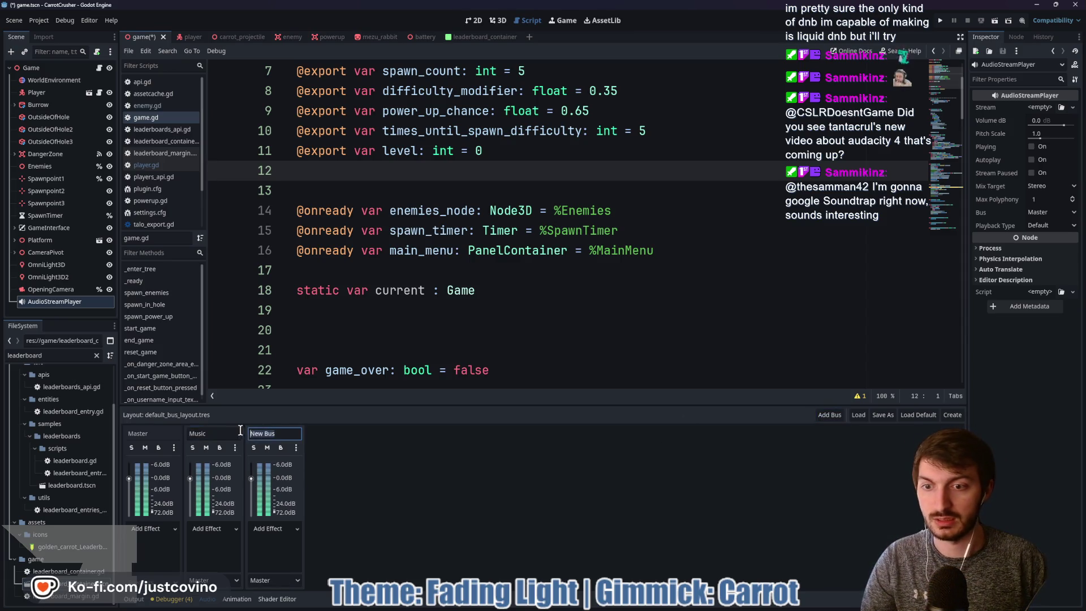
key("Return")
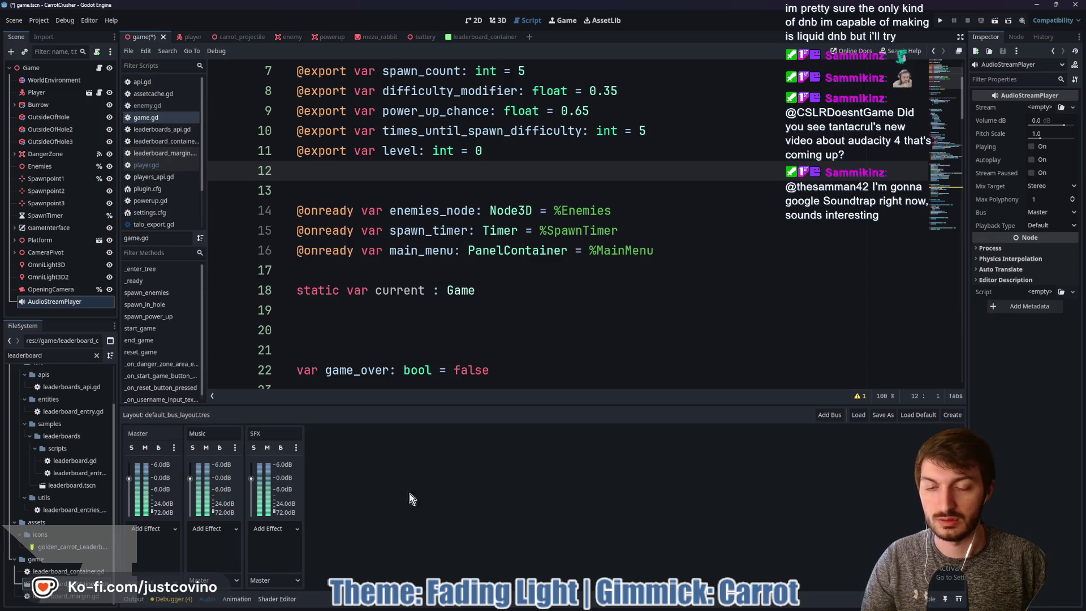
- Rename the AudioStreamPlayer to SFX, route it to the SFX bus, and save
double_click(71, 304)
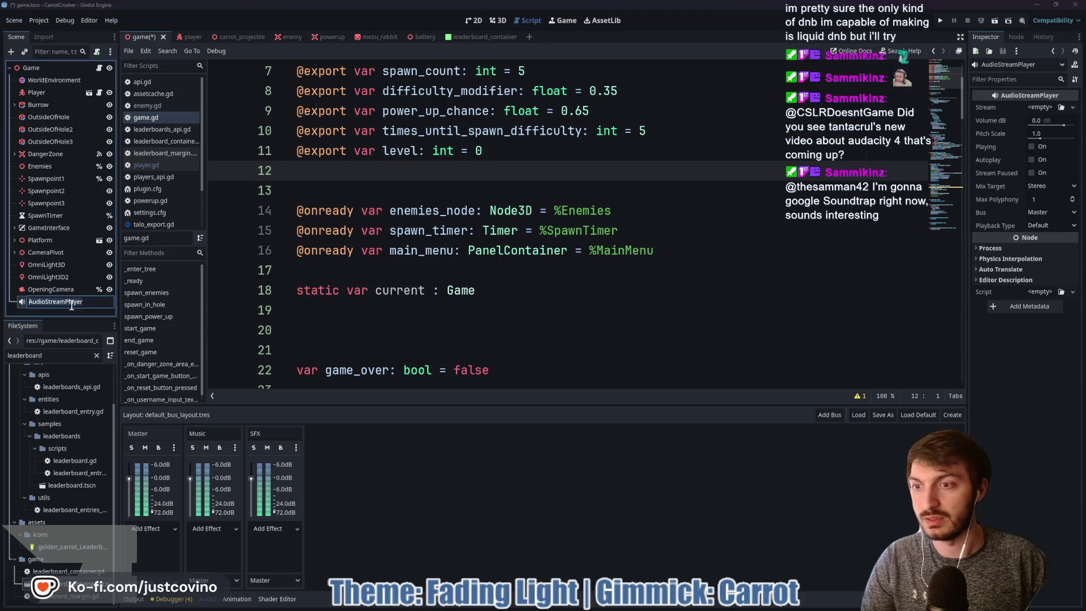
key("BackSpace")
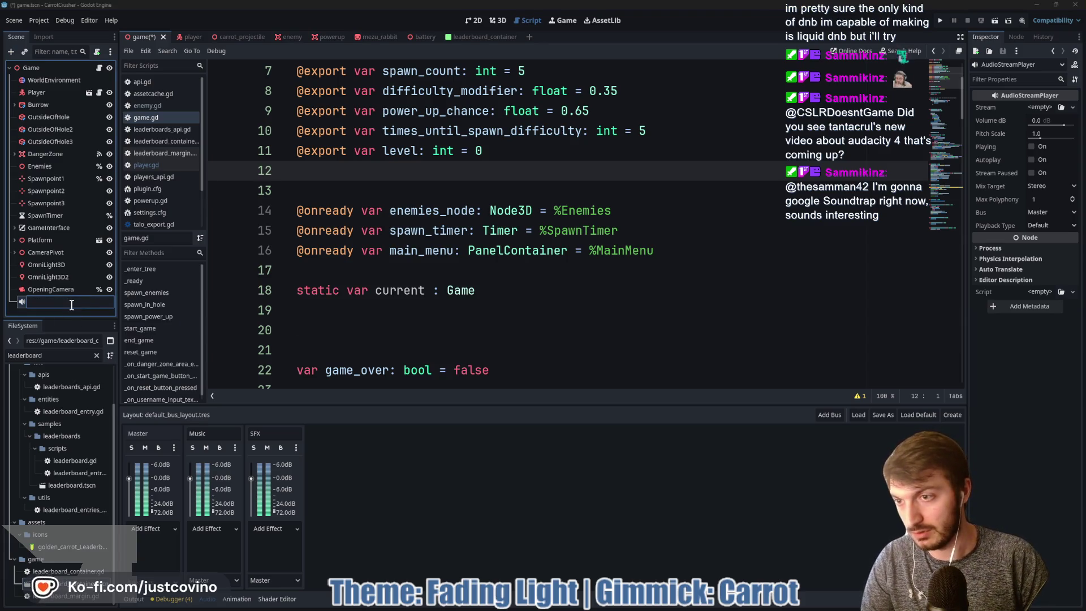
key("Return")
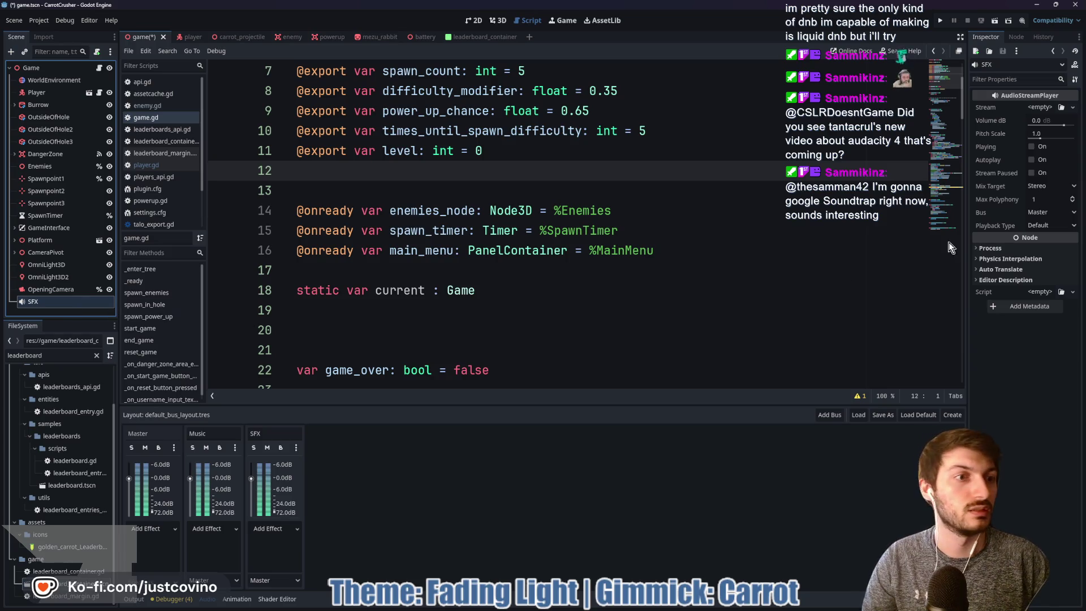
left_click(1046, 213)
left_click(1052, 250)
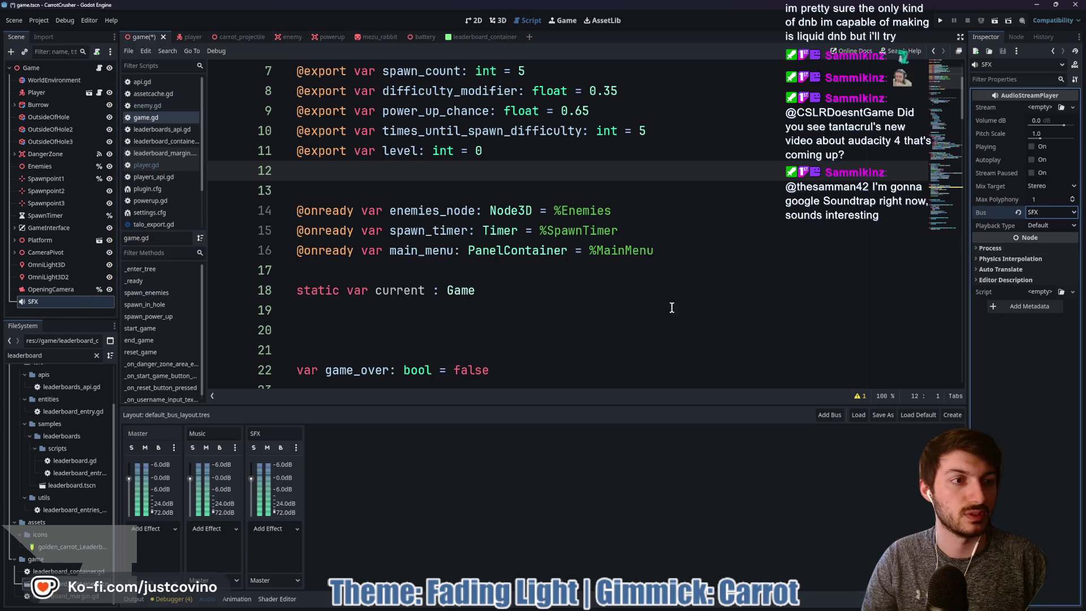
left_click(577, 314)
key("ctrl+s")
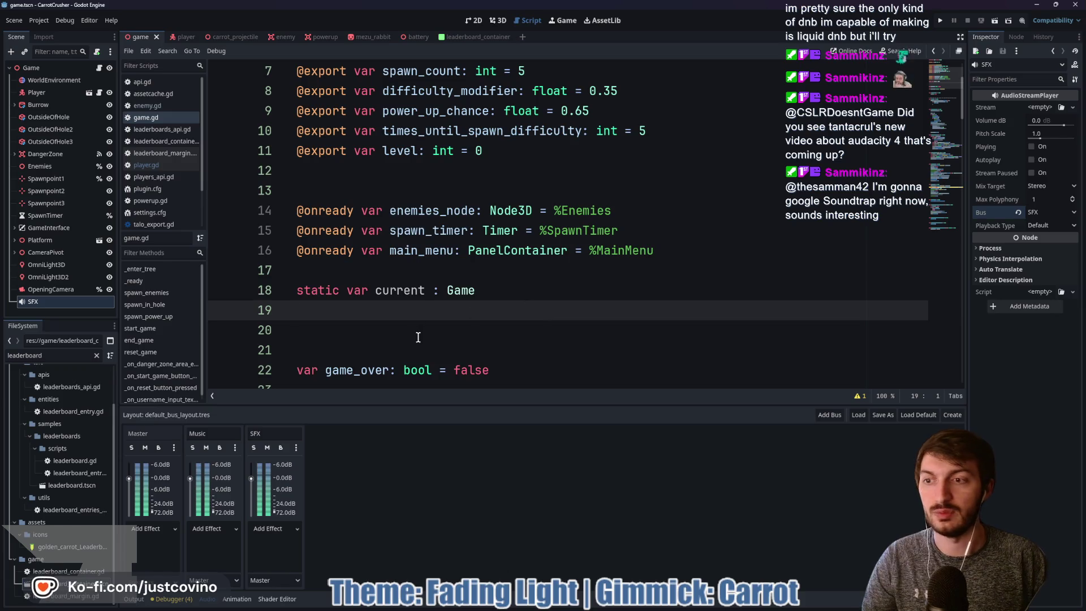
scroll(423, 331, "down", 4)
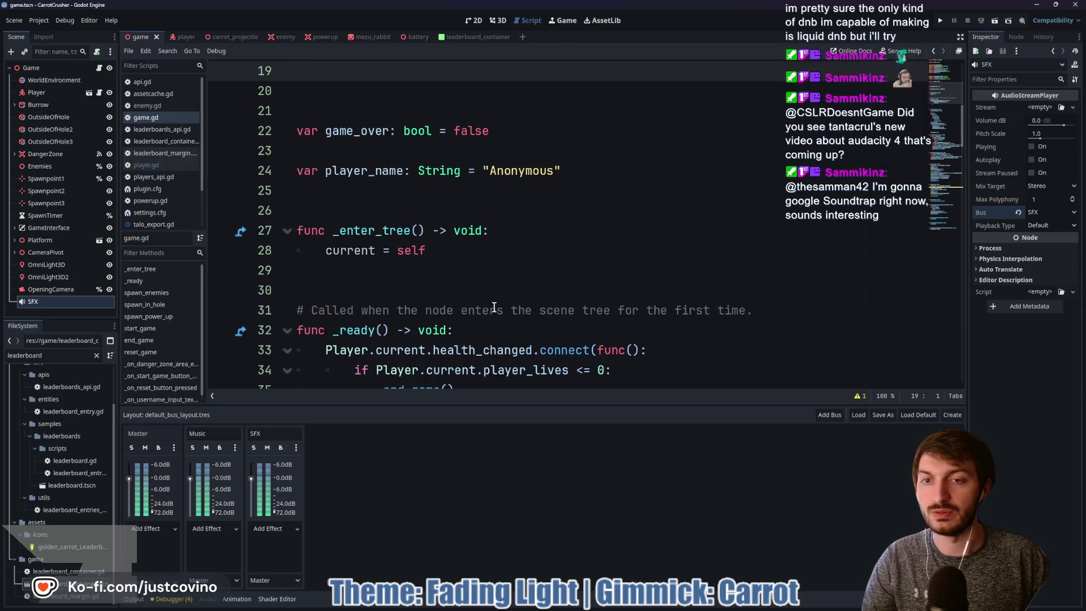
scroll(494, 307, "up", 5)
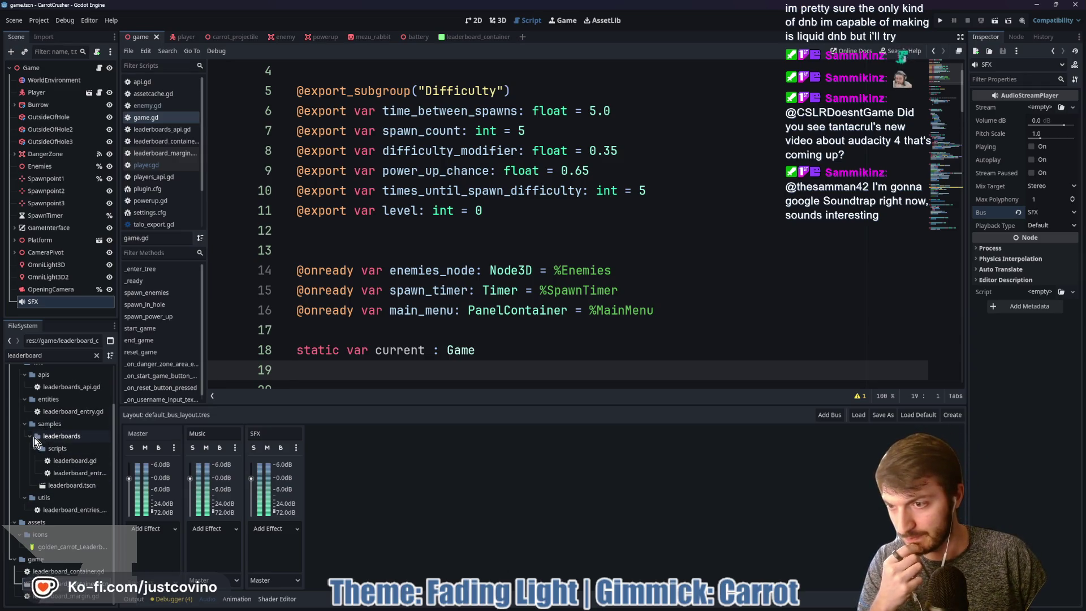
left_click(96, 356)
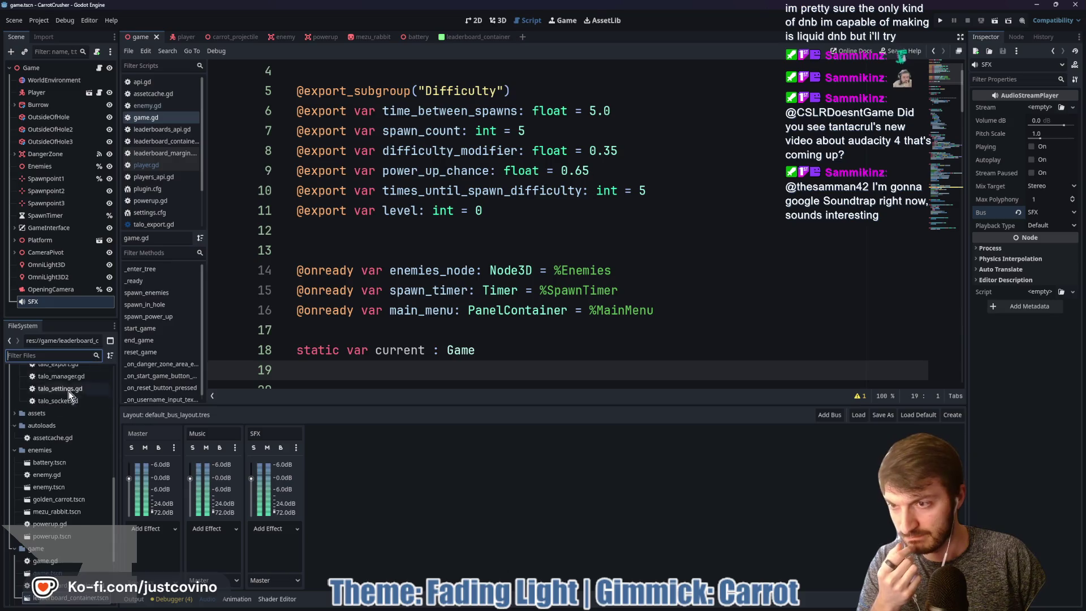
- Collapse the addons and blender_files folders, select assets/sfx, and filter the FileSystem for 'shoot'
left_click(15, 396)
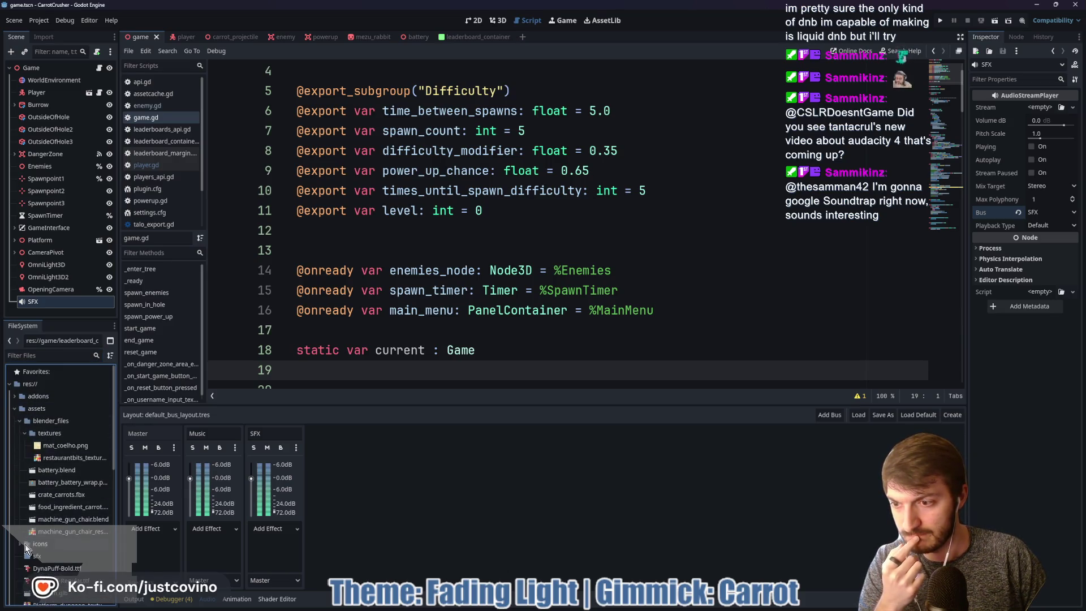
scroll(37, 501, "down", 2)
left_click(36, 498)
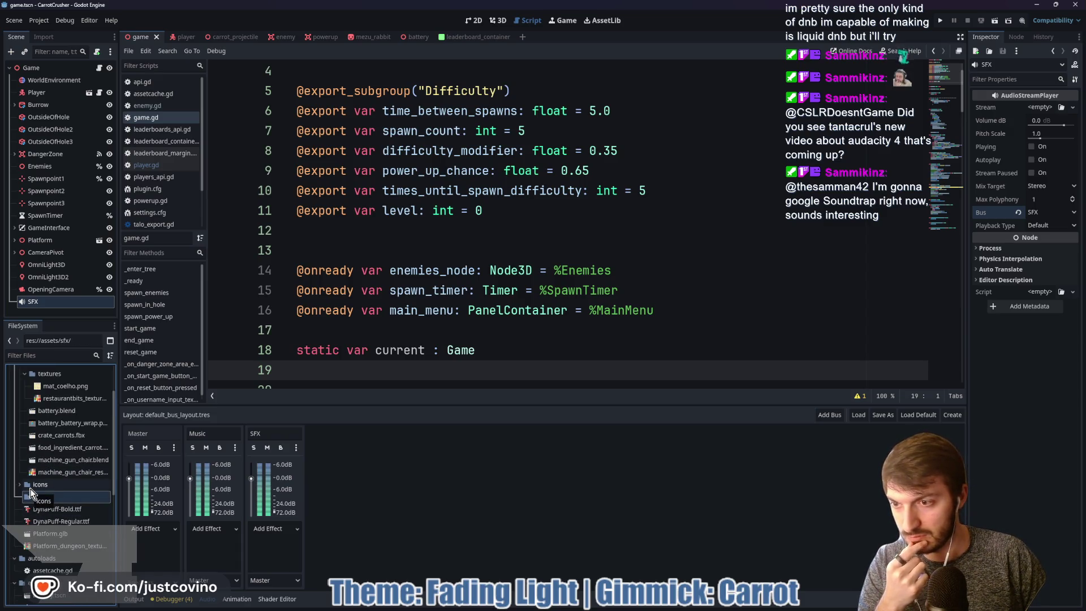
scroll(43, 466, "up", 3)
left_click(21, 393)
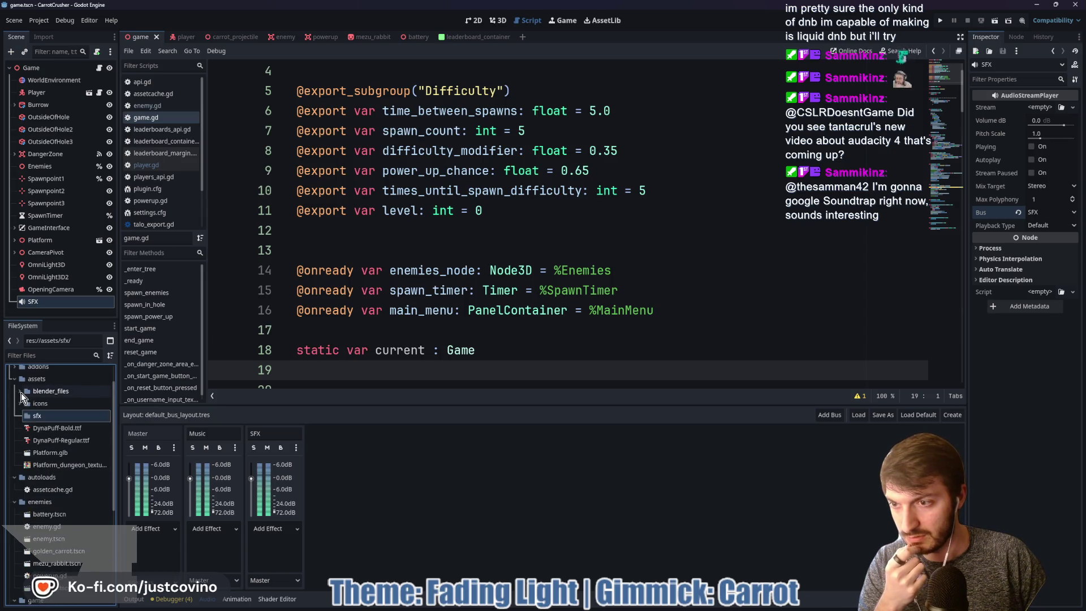
left_click(15, 477)
left_click(51, 355)
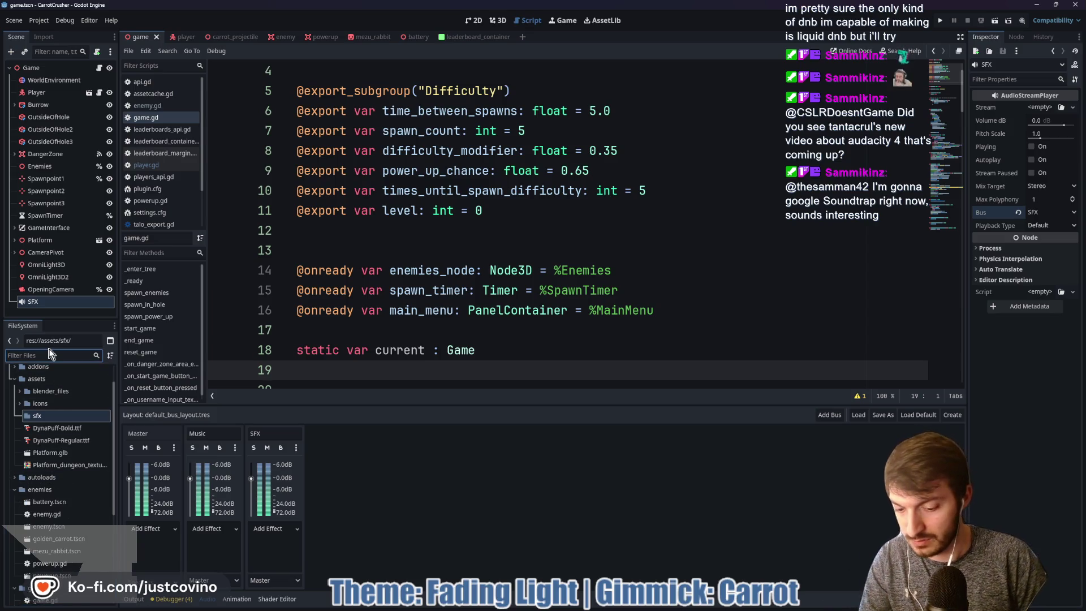
type("shoot")
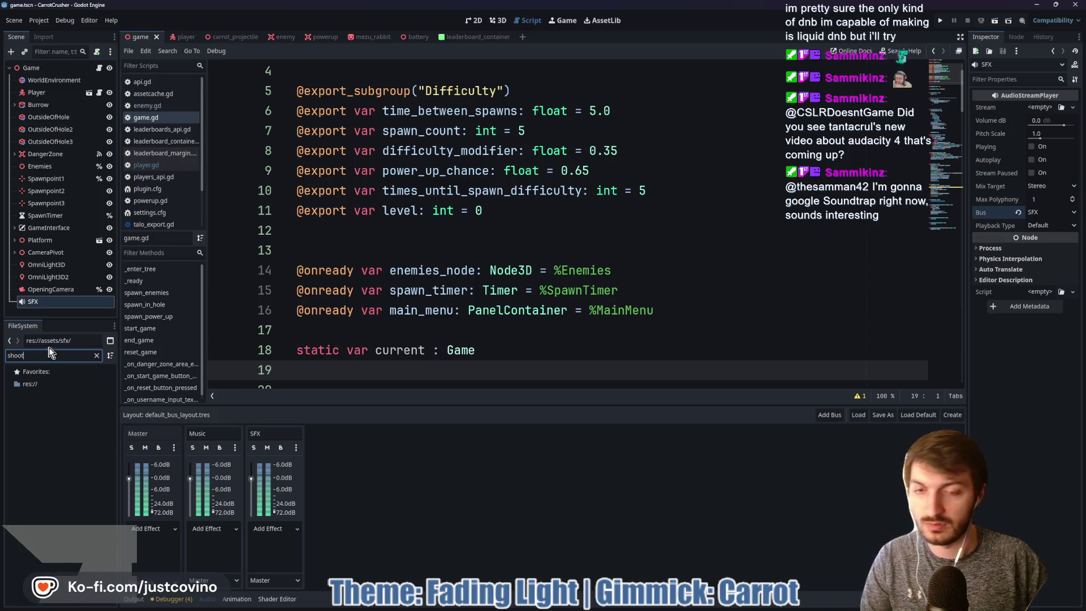
- Export the sound from Audacity as shoot.wav into the sfx folder and return to Godot
mouse_move(574, 607)
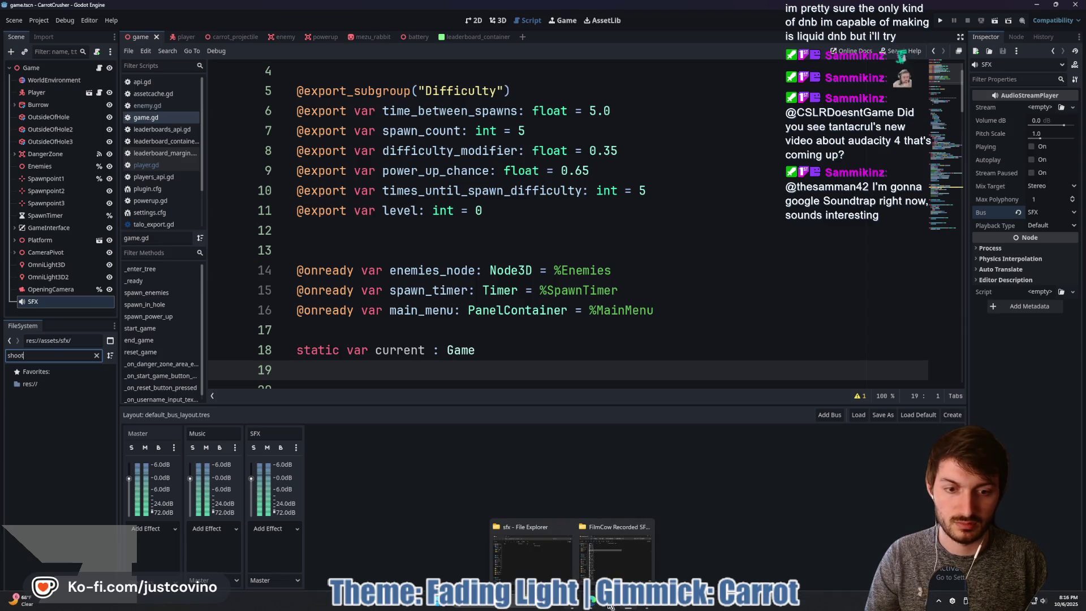
left_click(649, 607)
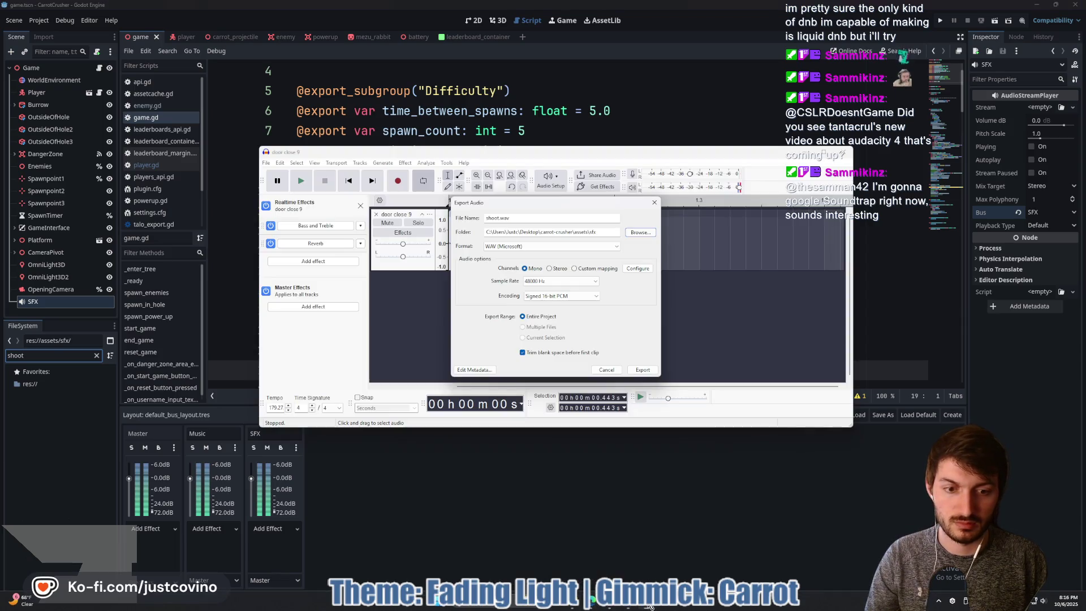
left_click(643, 369)
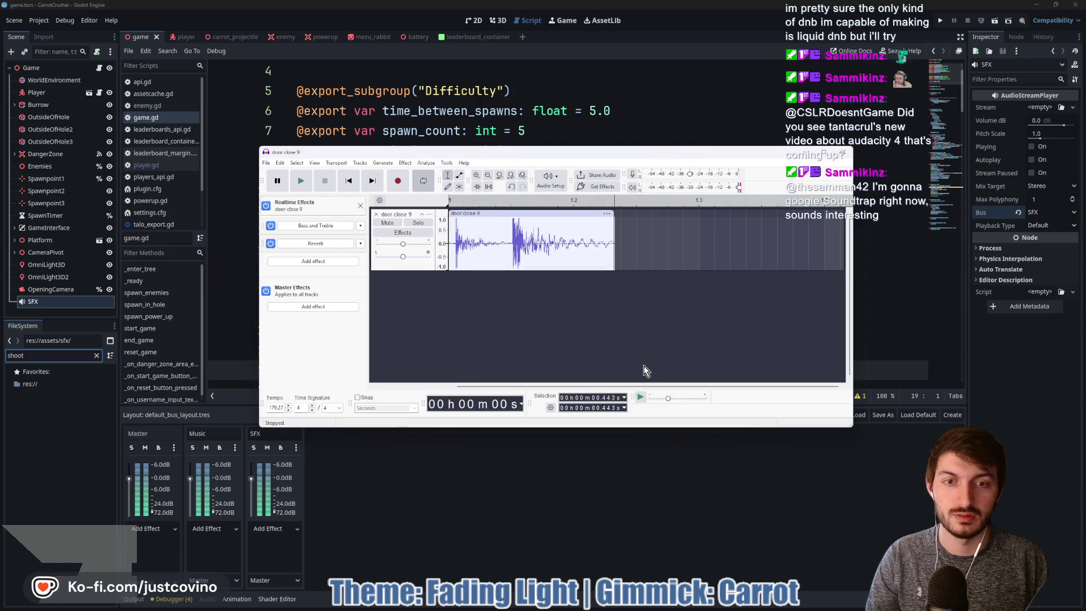
left_click(549, 509)
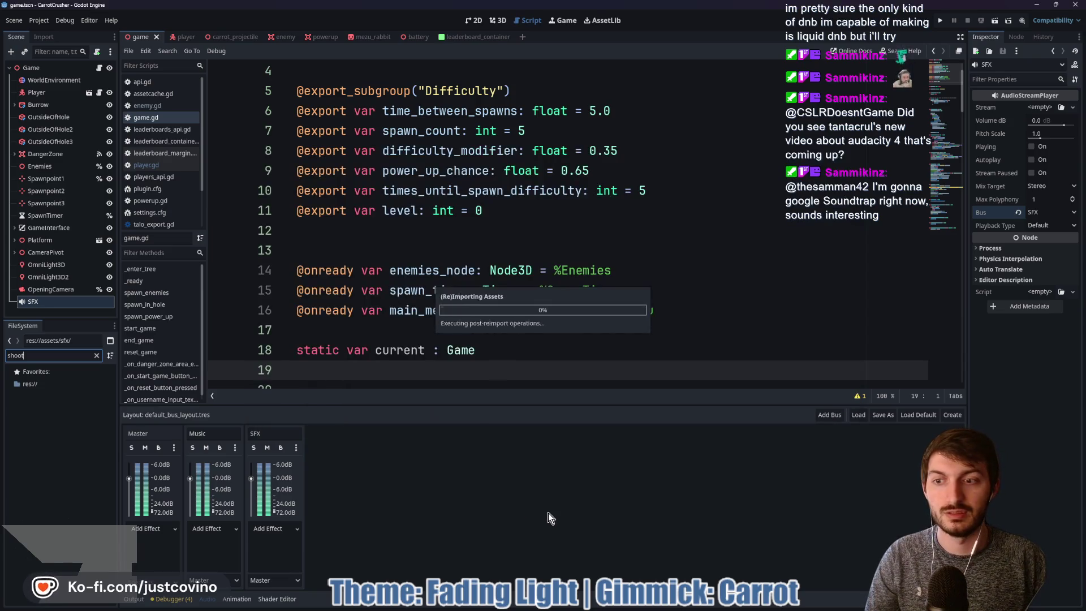
- Copy the file path of shoot.wav and open the assetcache.gd script
left_click(55, 422)
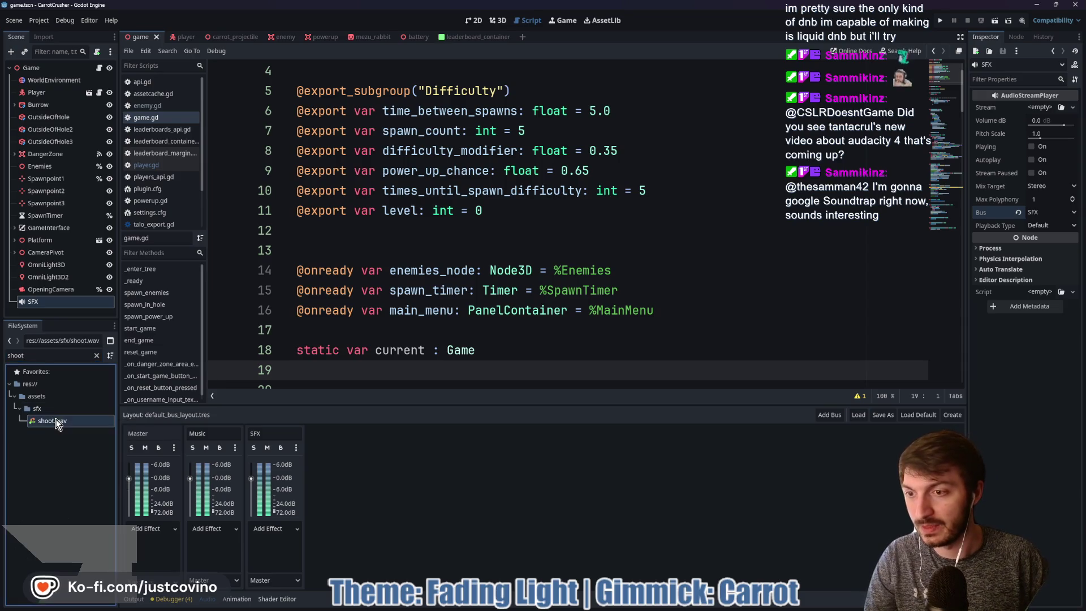
right_click(55, 422)
left_click(84, 468)
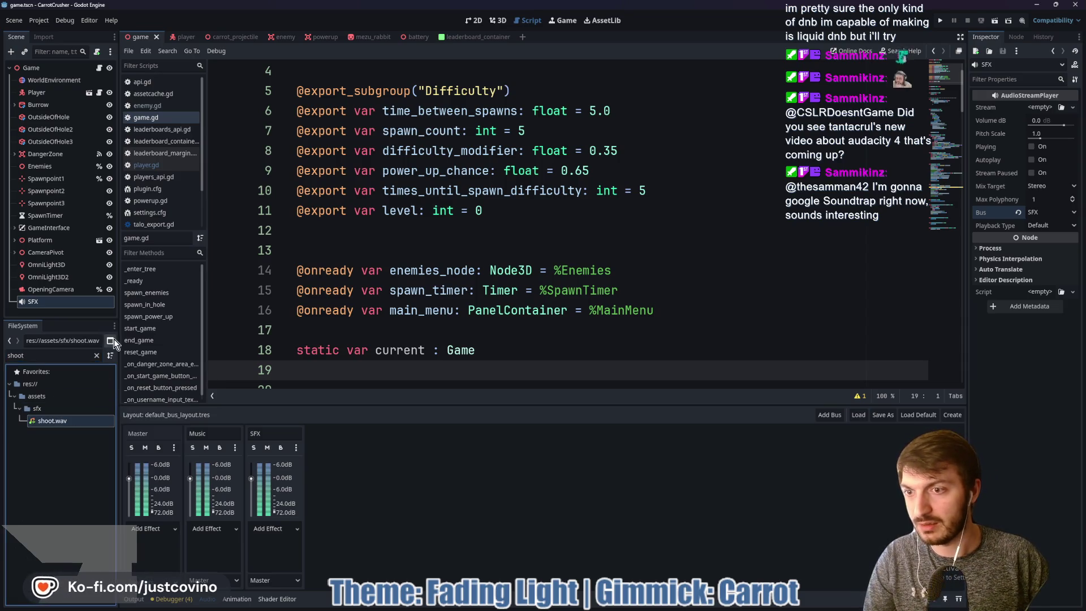
left_click(163, 95)
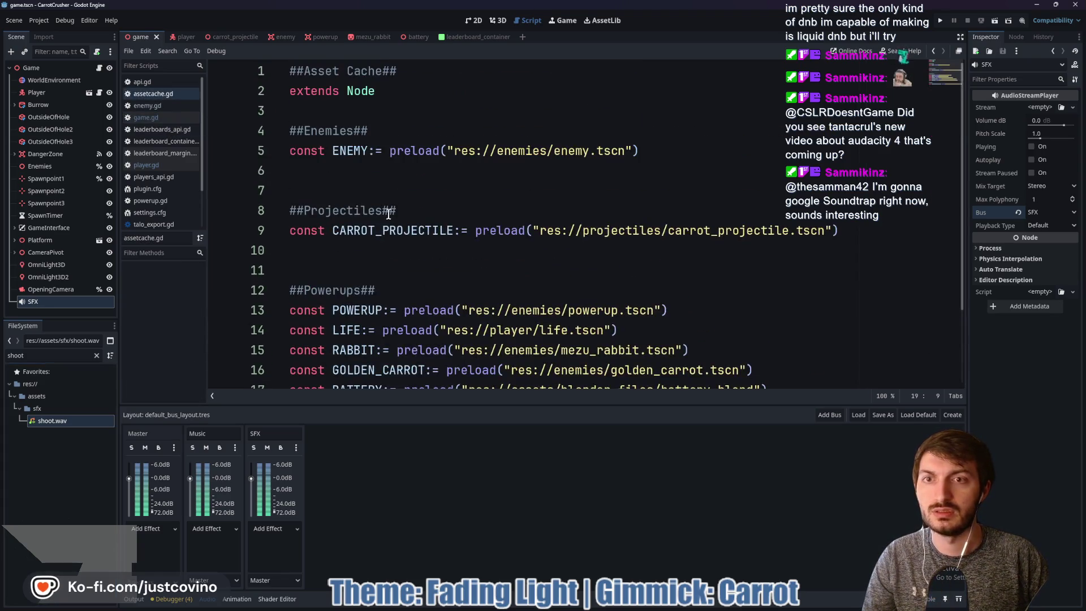
- Below the BATTERY preload, add a ##Sounds## heading and const SHOOT:= preload("res://assets/sfx/shoot.wav")
left_click(340, 310)
key("Return")
key("Return")
key("Return")
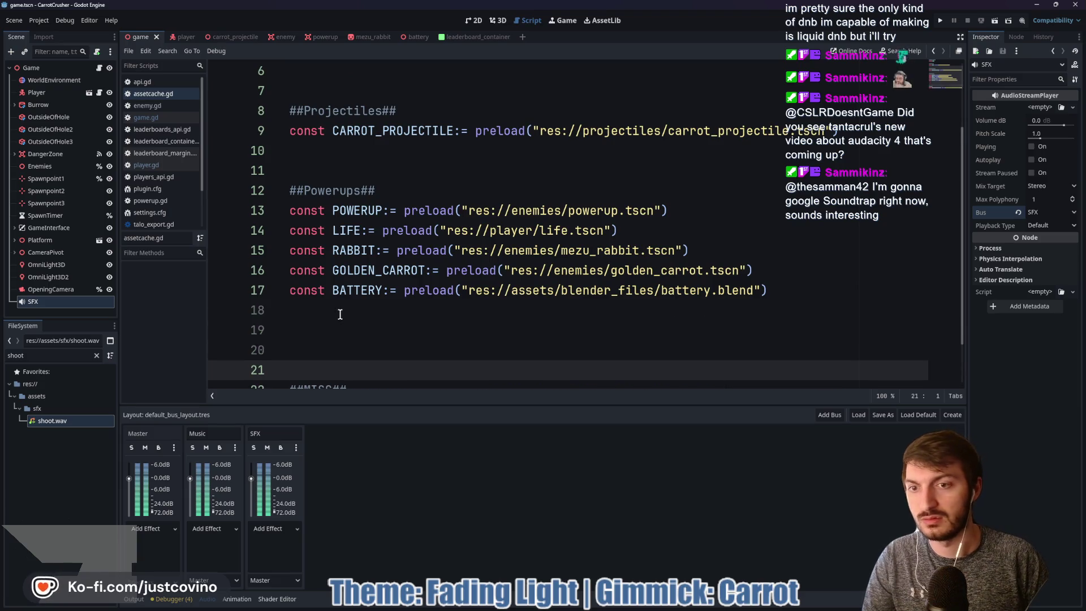
key("Up")
key("Up")
key("Up")
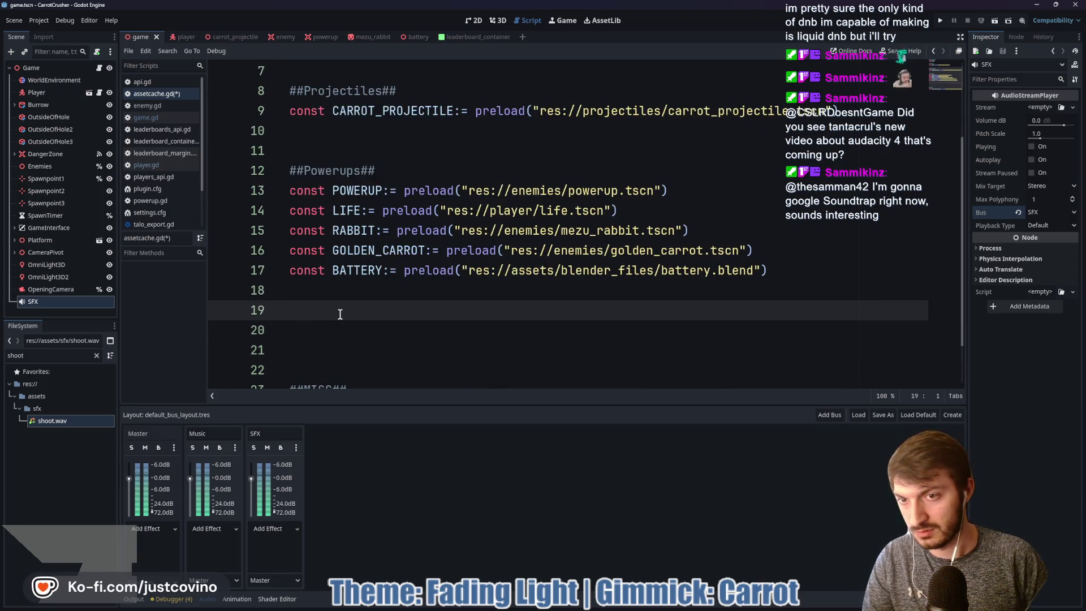
key("Up")
key("Down")
key("Down")
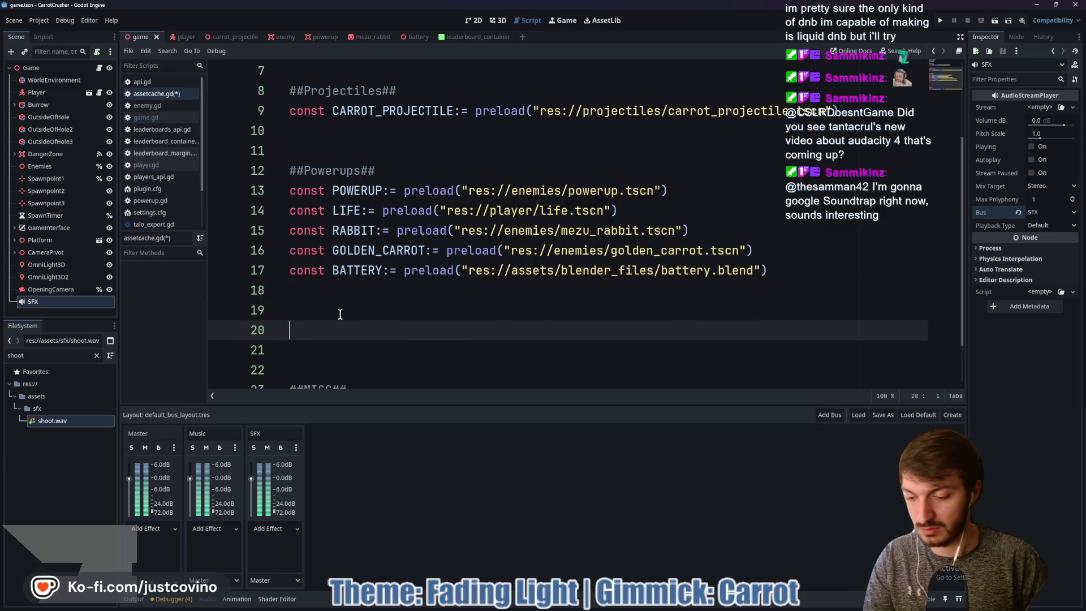
type("##Sounds")
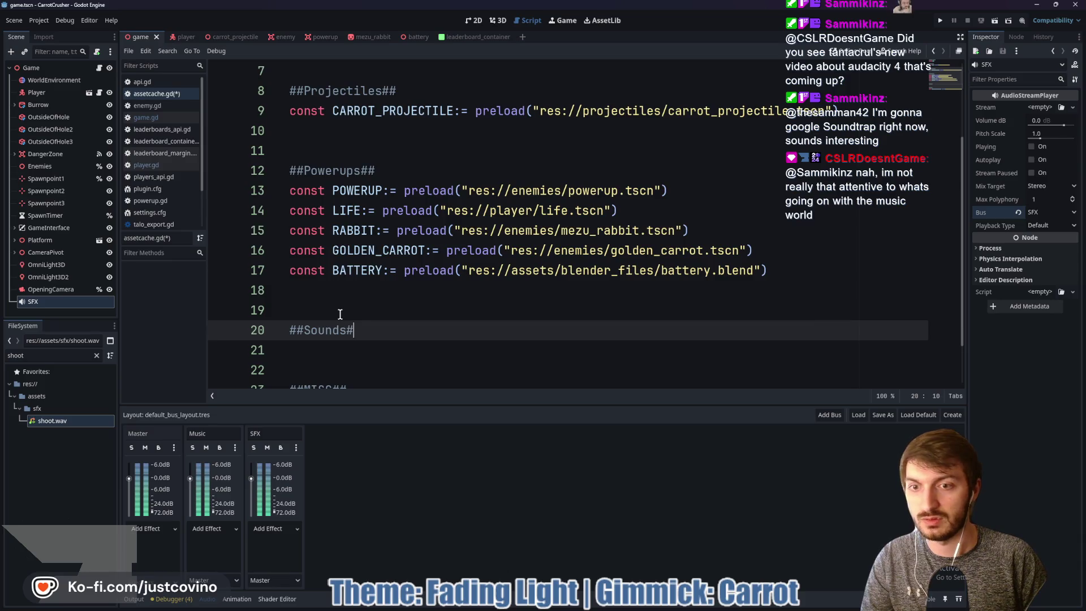
type("#")
key("Return")
type("SHOOT")
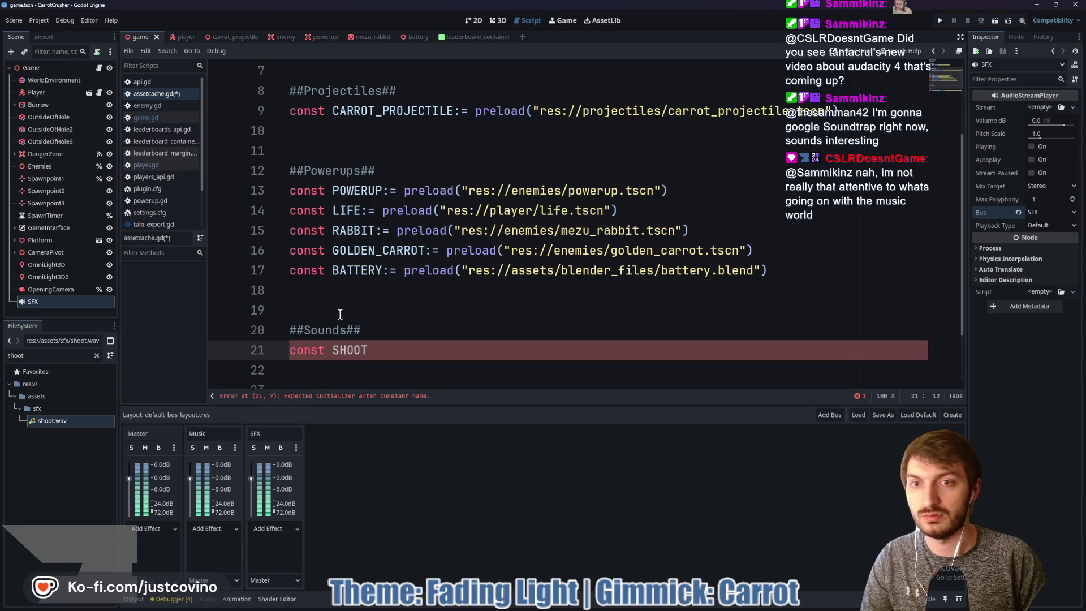
type(":= preload")
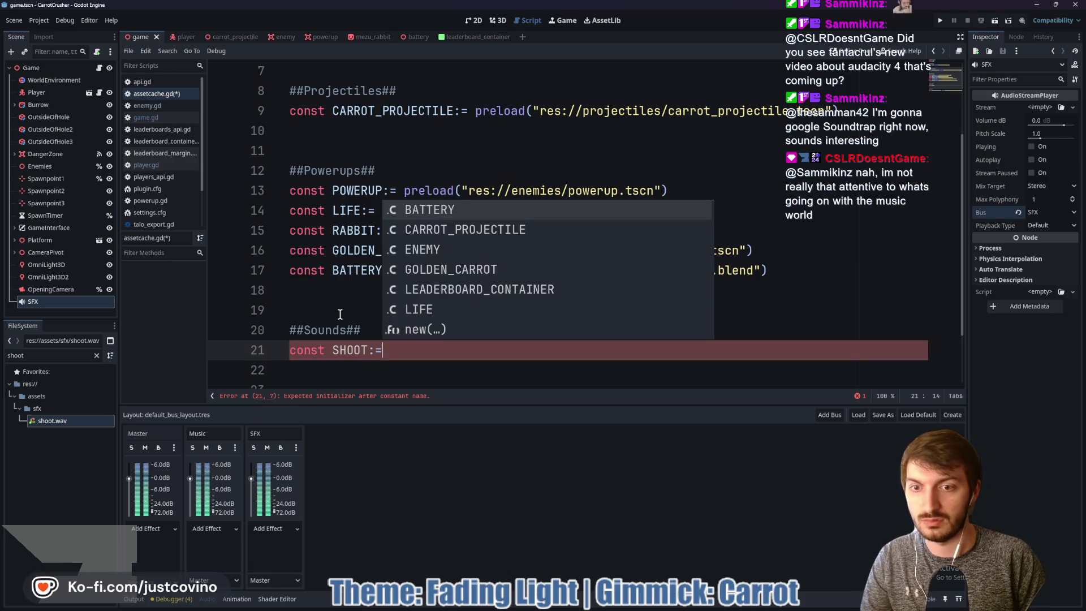
type("(")
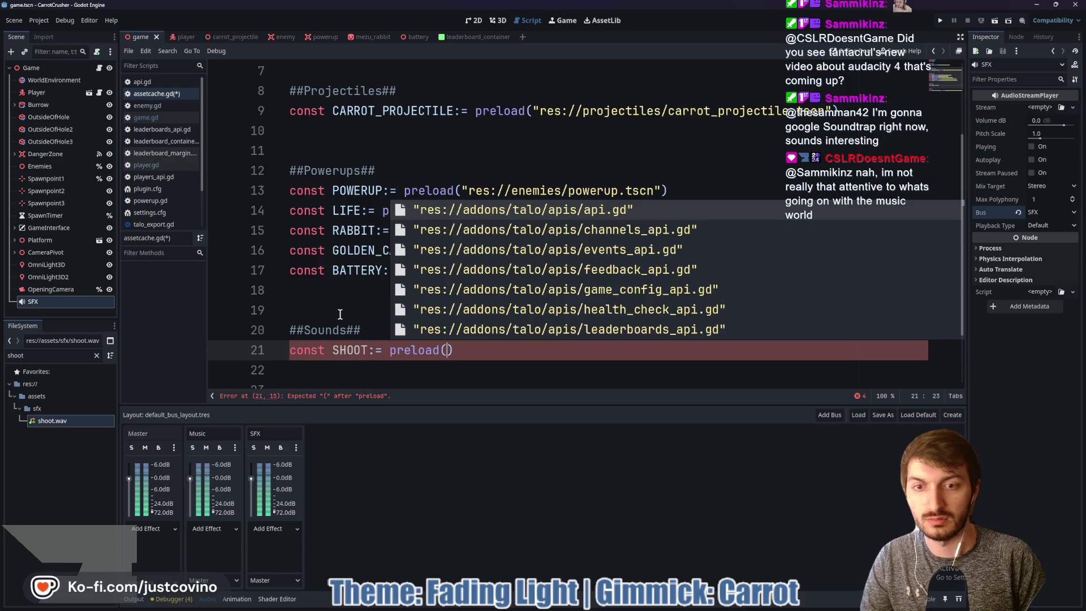
type("\"")
key("ctrl+v")
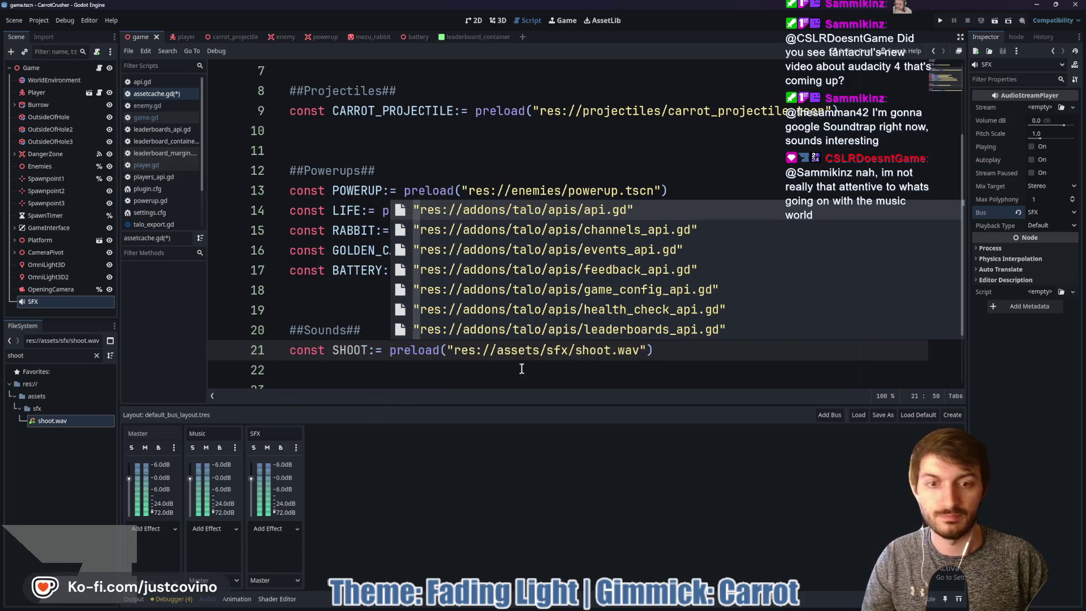
left_click(684, 358)
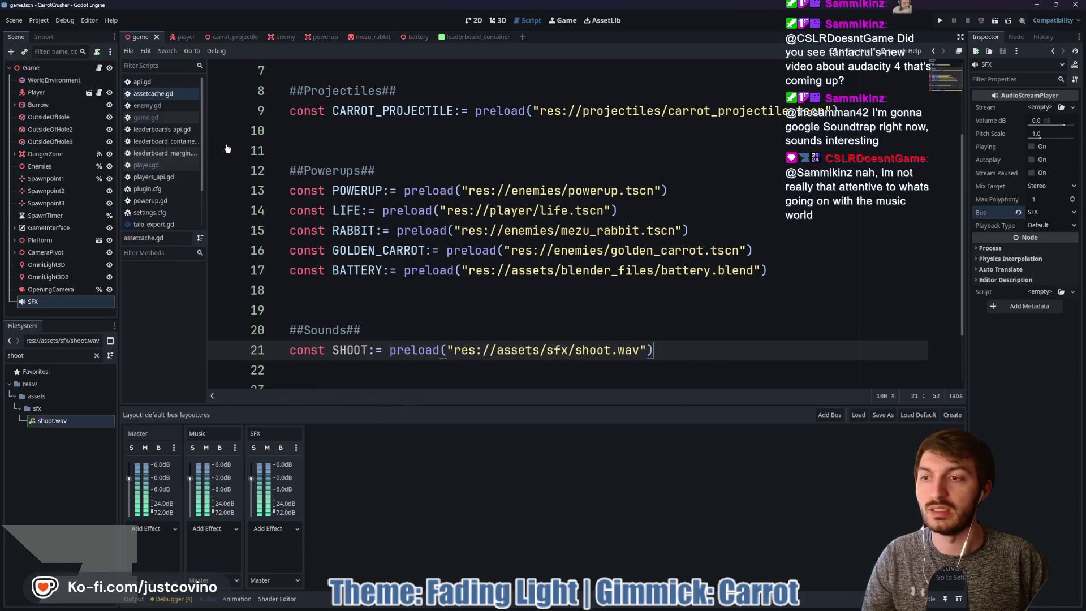
- In game.gd's scene, mark the SFX node as accessible by unique name
left_click(97, 69)
scroll(501, 88, "up", 2)
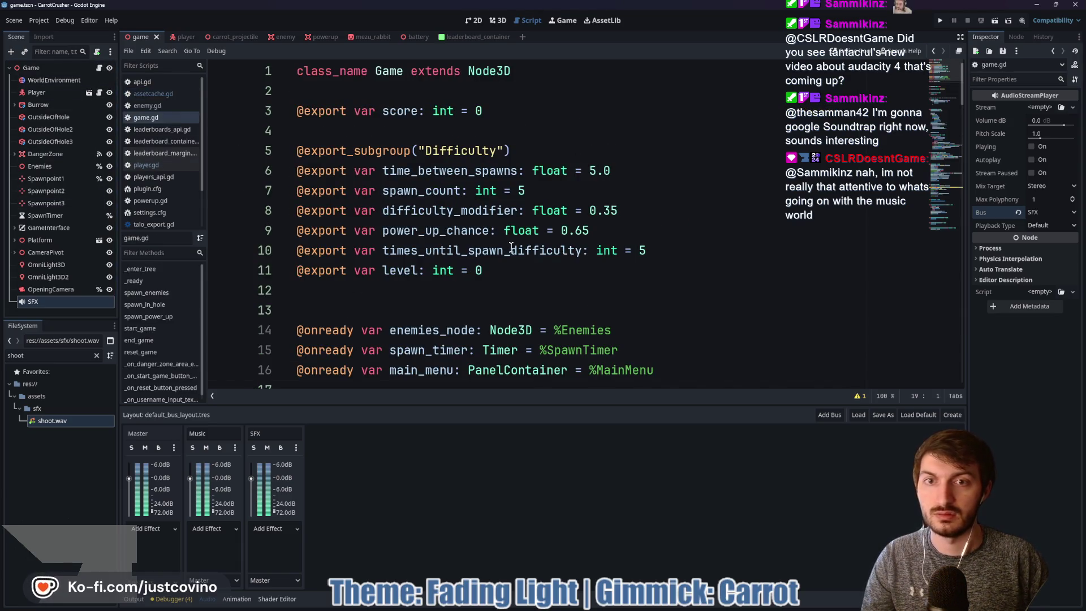
scroll(526, 255, "down", 4)
scroll(545, 251, "up", 2)
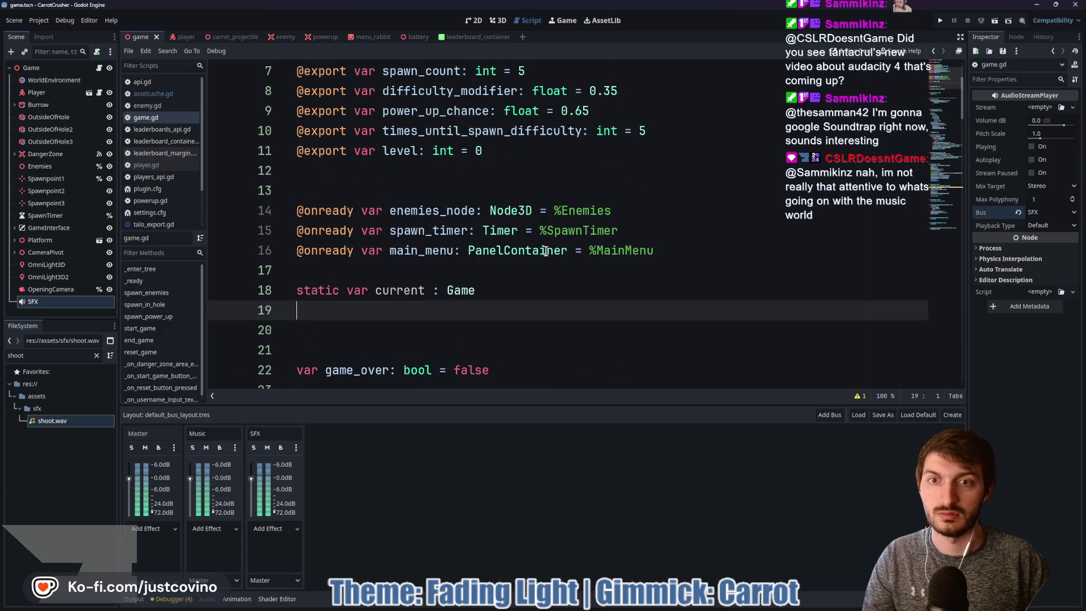
right_click(52, 303)
left_click(134, 527)
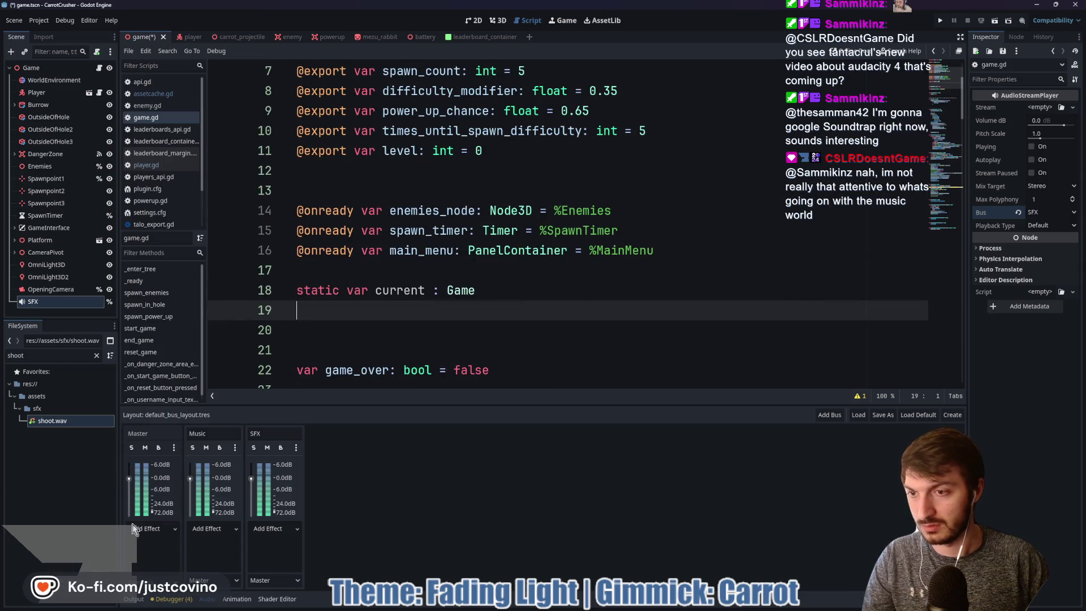
left_click(659, 250)
key("Return")
type("@onready var")
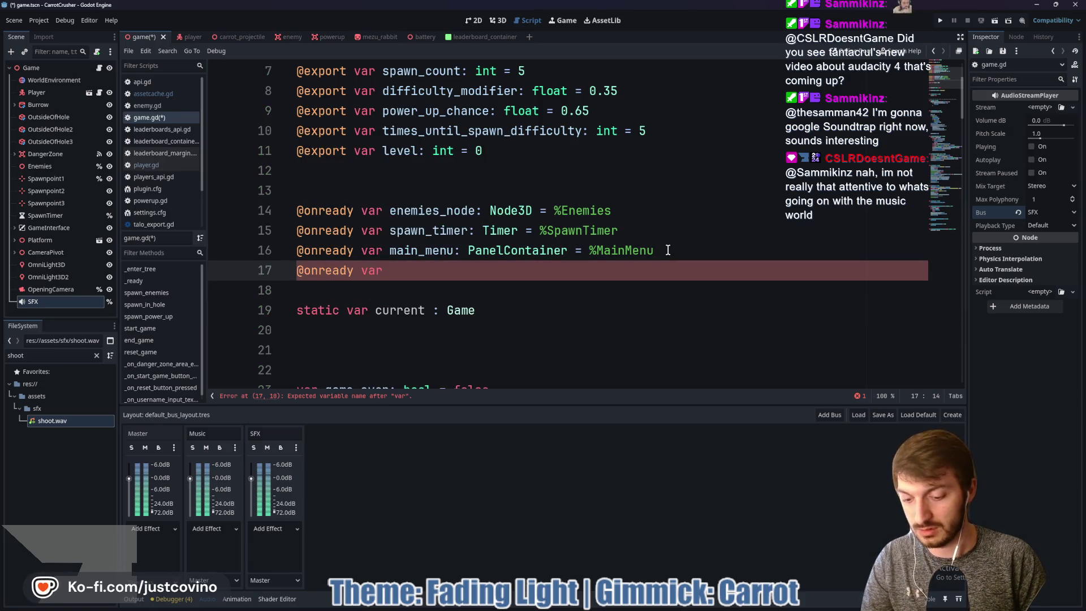
type(": Music")
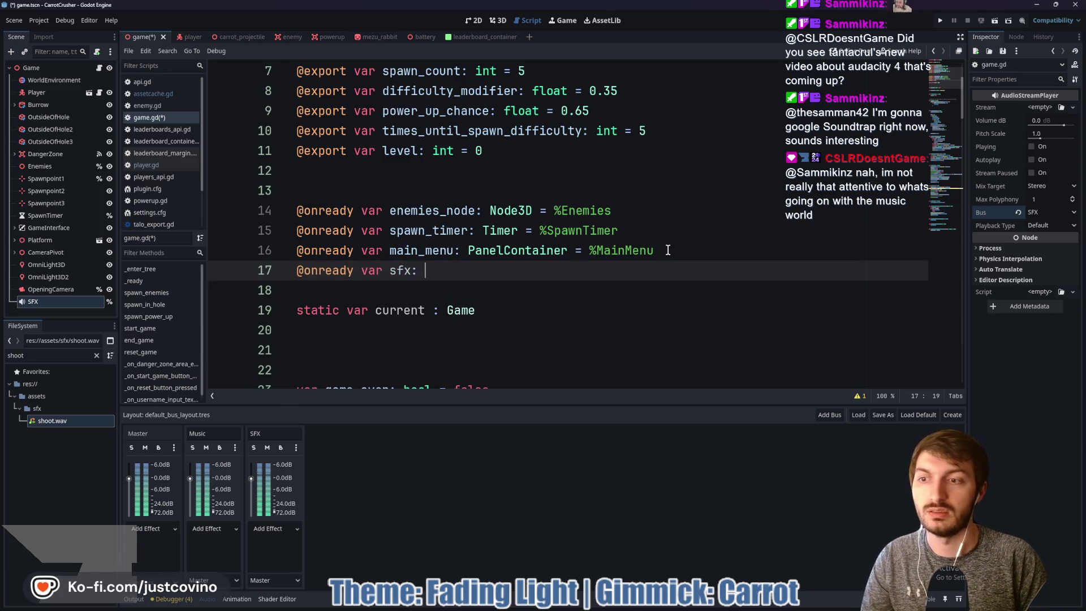
type("S")
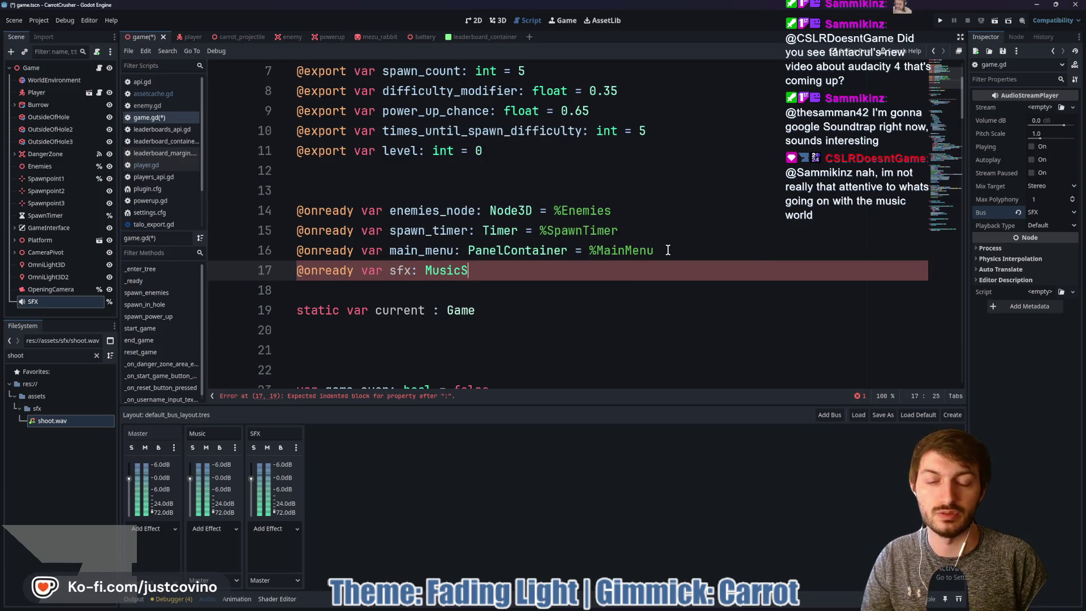
type("AudioStreamP")
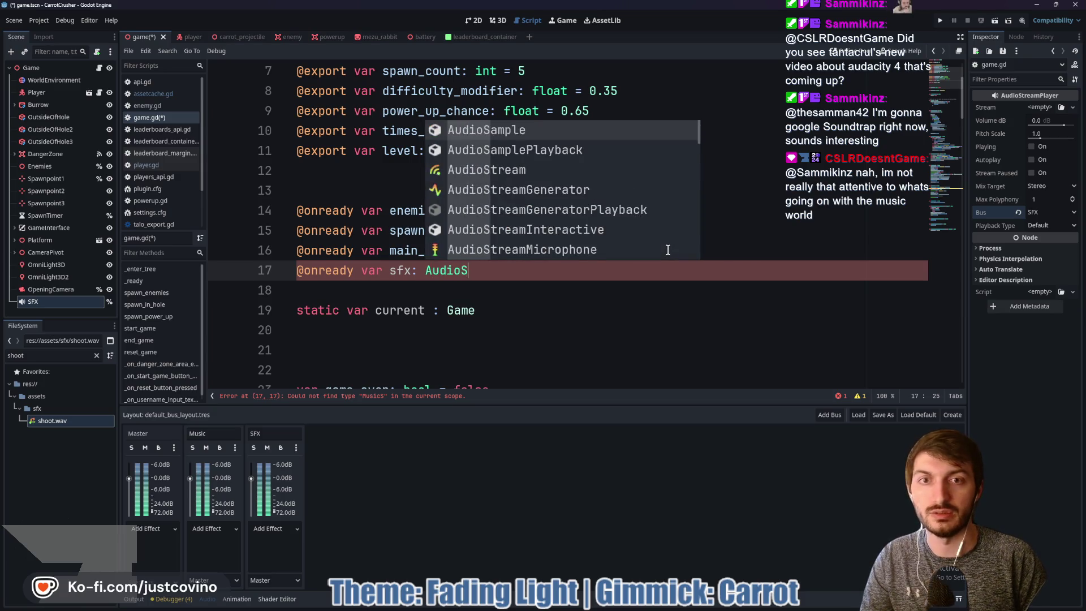
type("layer")
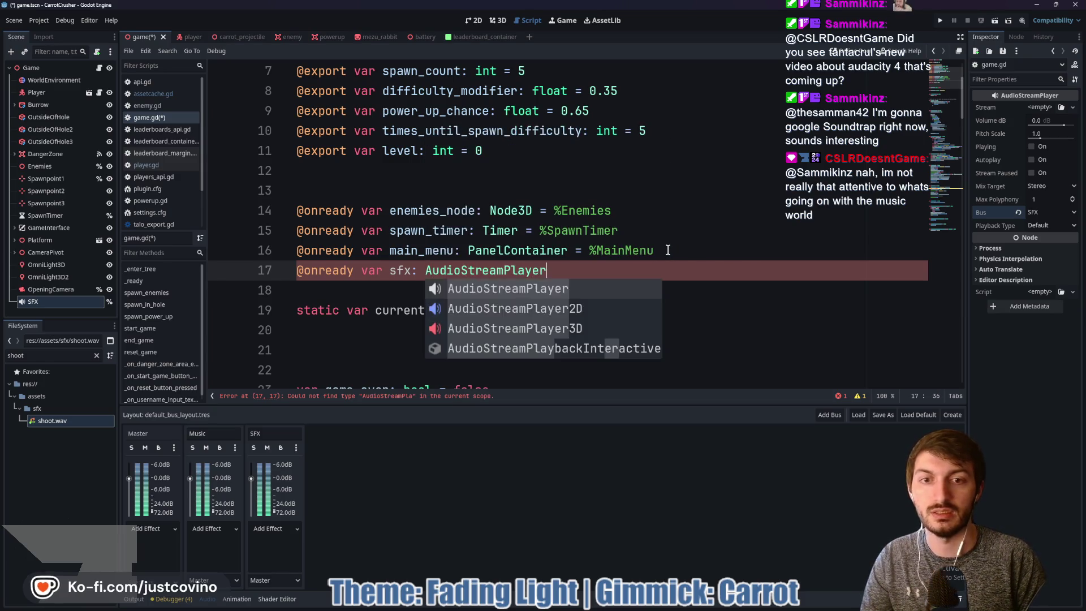
key("Return")
type("= %SF")
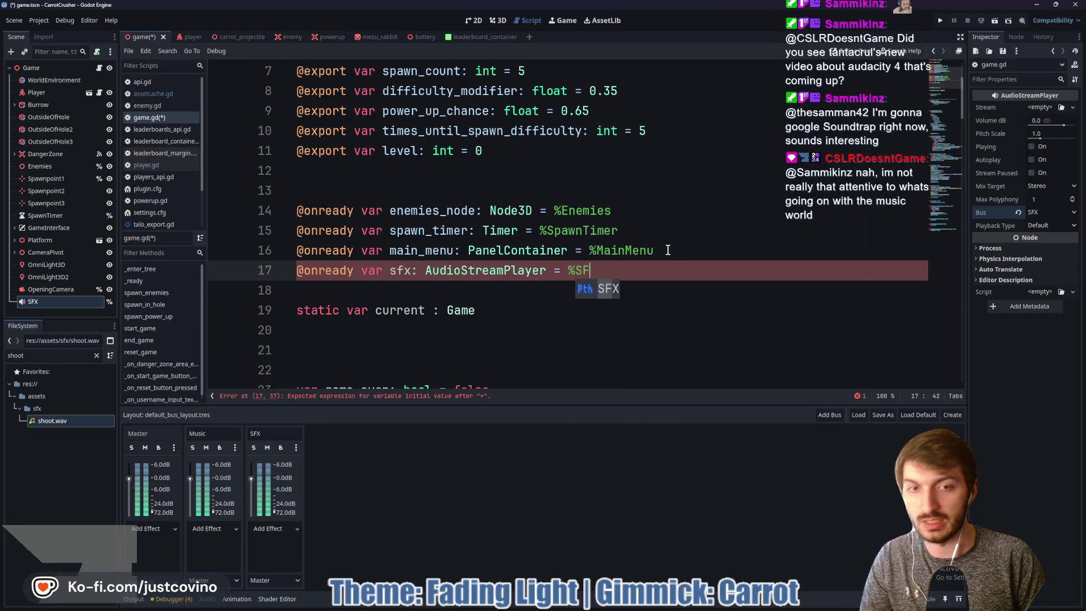
key("Return")
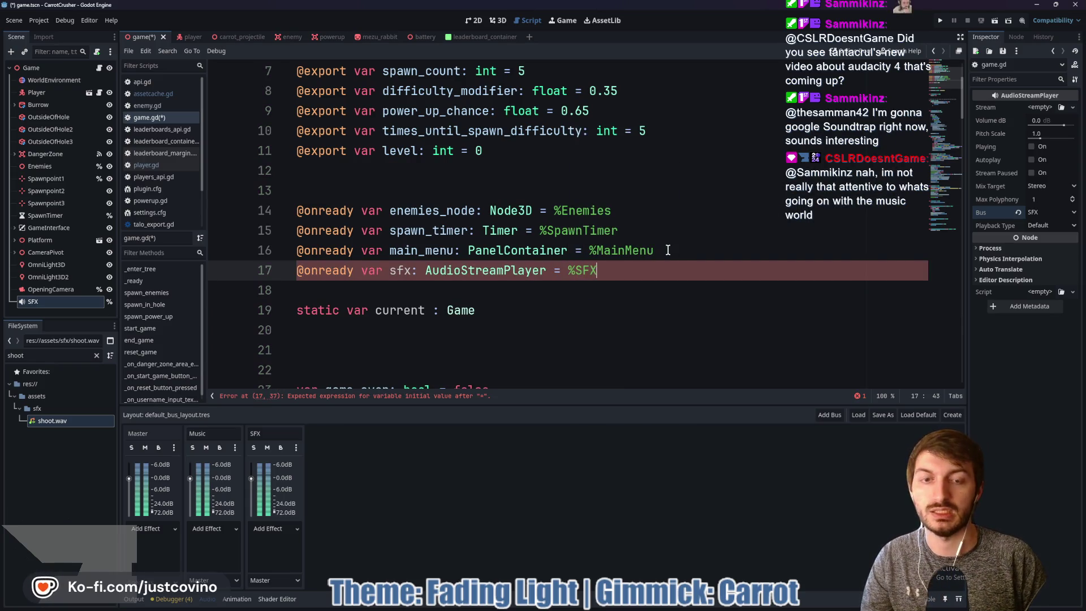
scroll(521, 292, "down", 3)
scroll(453, 256, "down", 5)
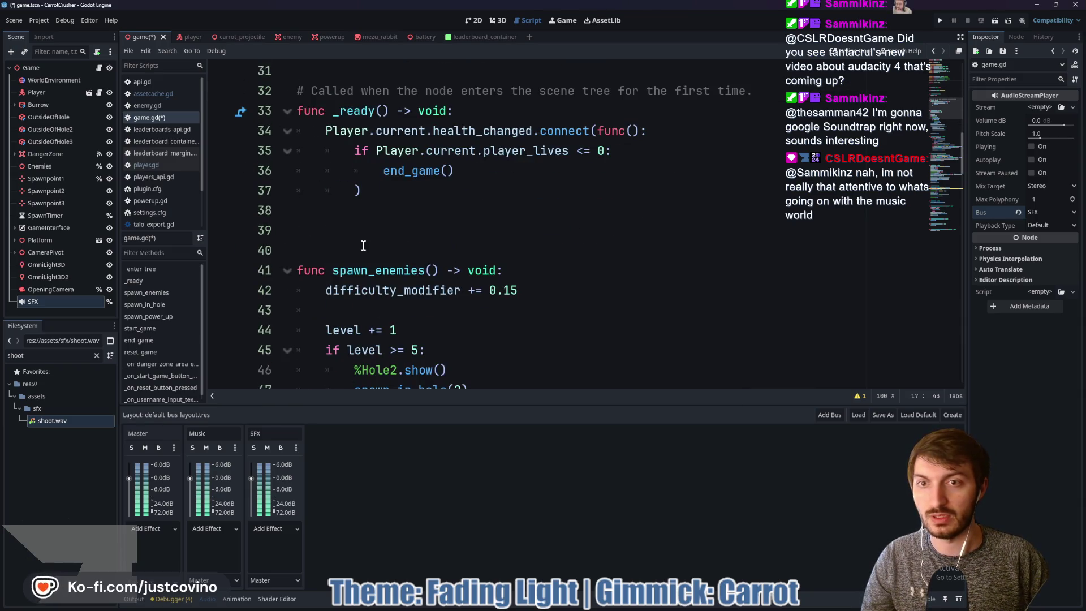
scroll(364, 249, "down", 20)
scroll(365, 258, "down", 10)
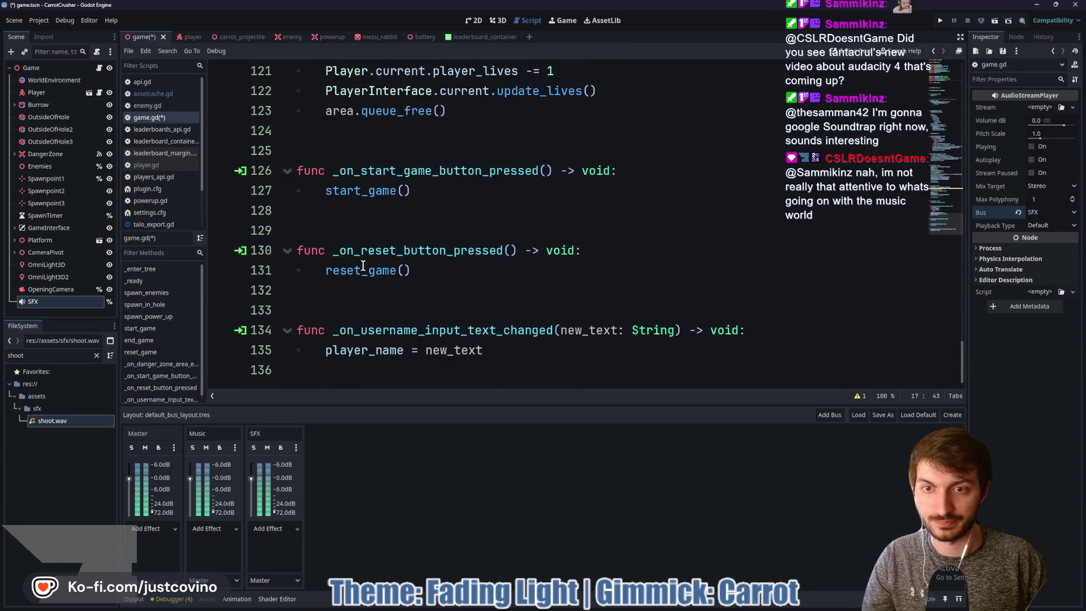
scroll(414, 257, "up", 2)
left_click(339, 259)
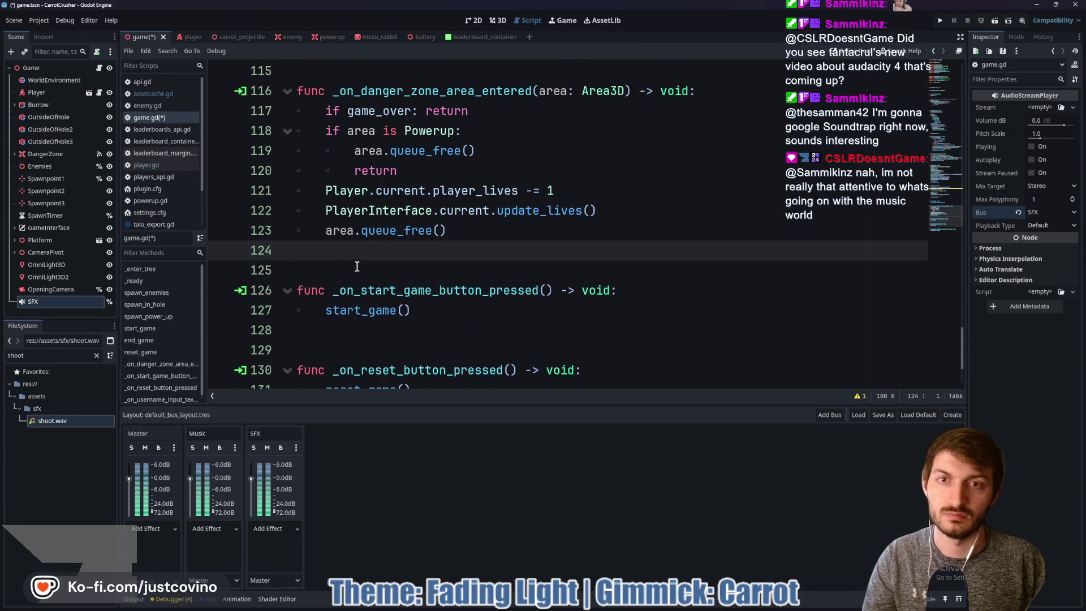
scroll(357, 267, "up", 3)
left_click(335, 238)
- Draft a play_sfx(path: PackedScene) -> void function above the danger zone handler that assigns sfx.stream
key("Return")
key("Return")
key("Return")
key("Up")
key("Up")
key("Up")
type("func play_s")
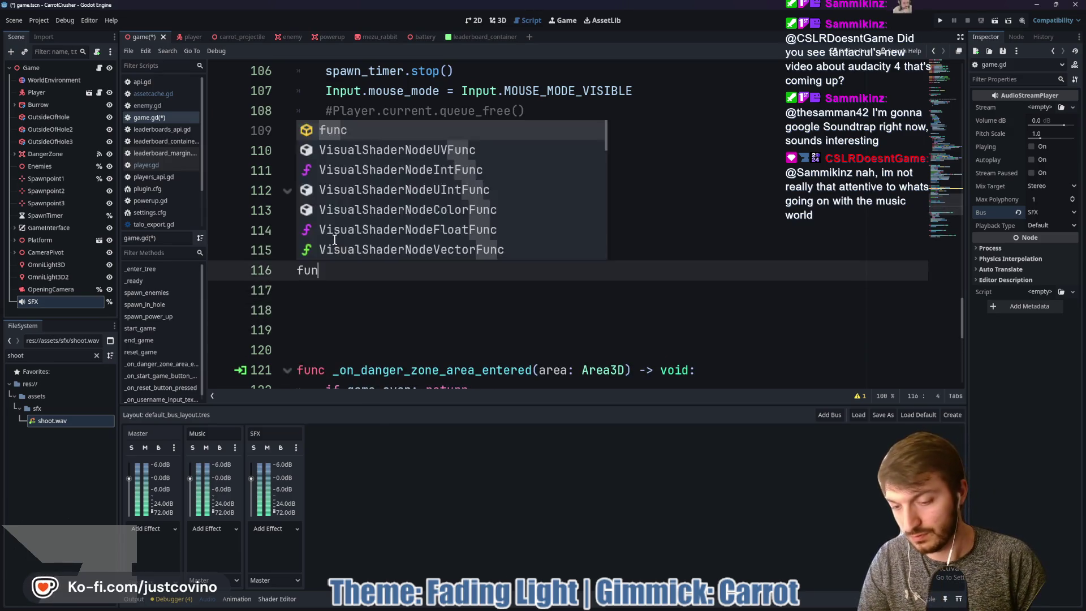
type("fx(path:")
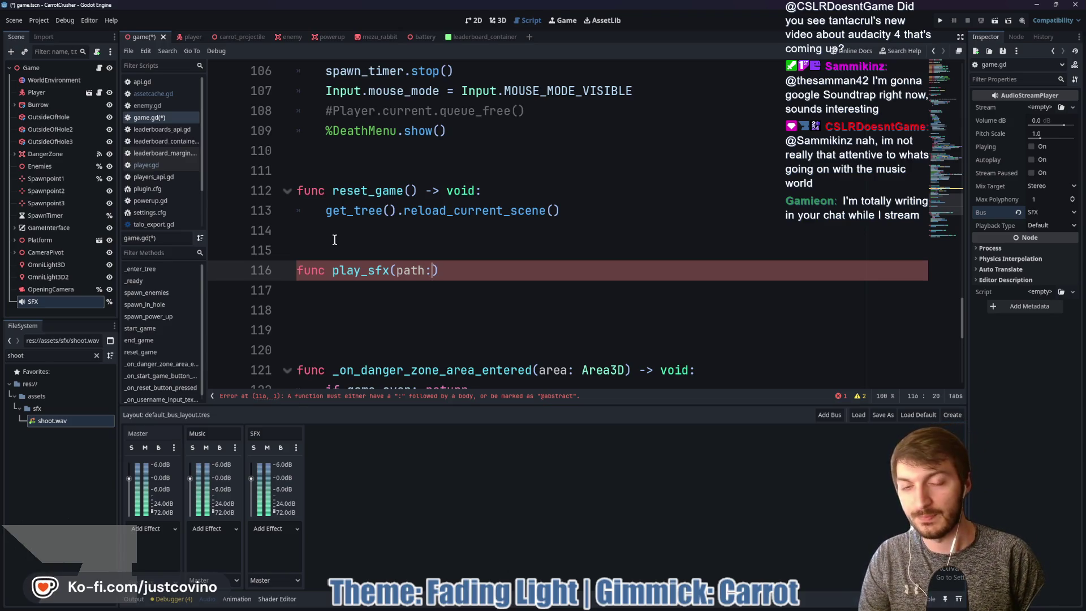
type("PackedSc")
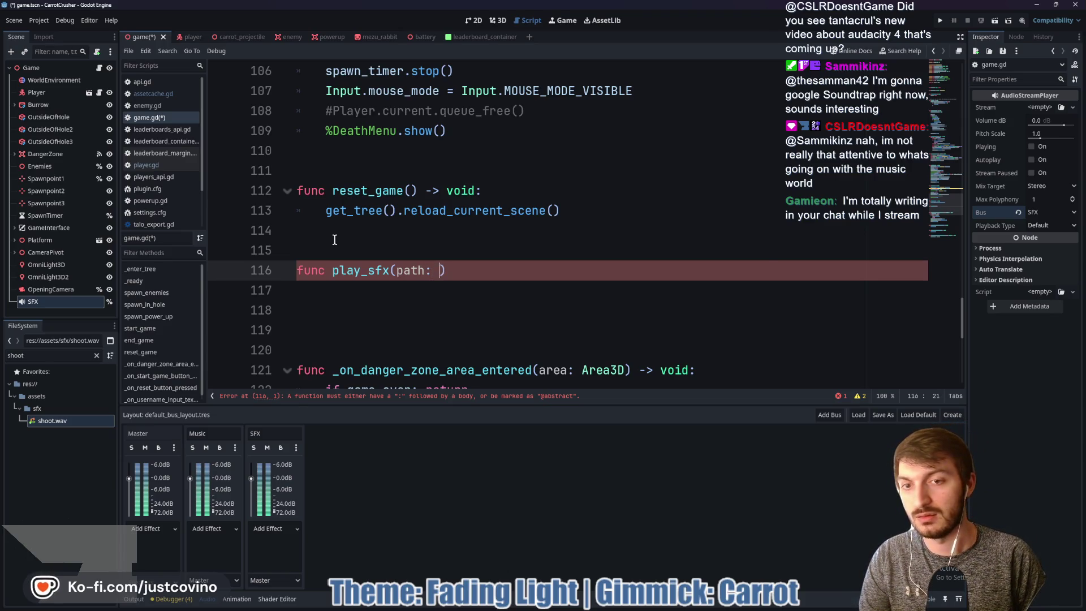
key("Return")
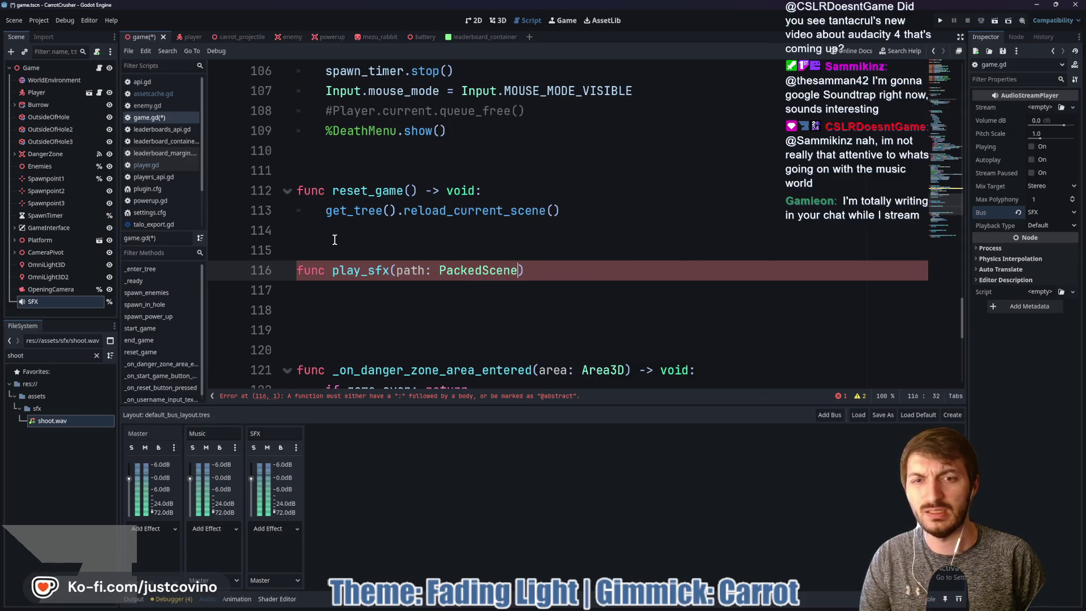
key("Up")
left_click(542, 273)
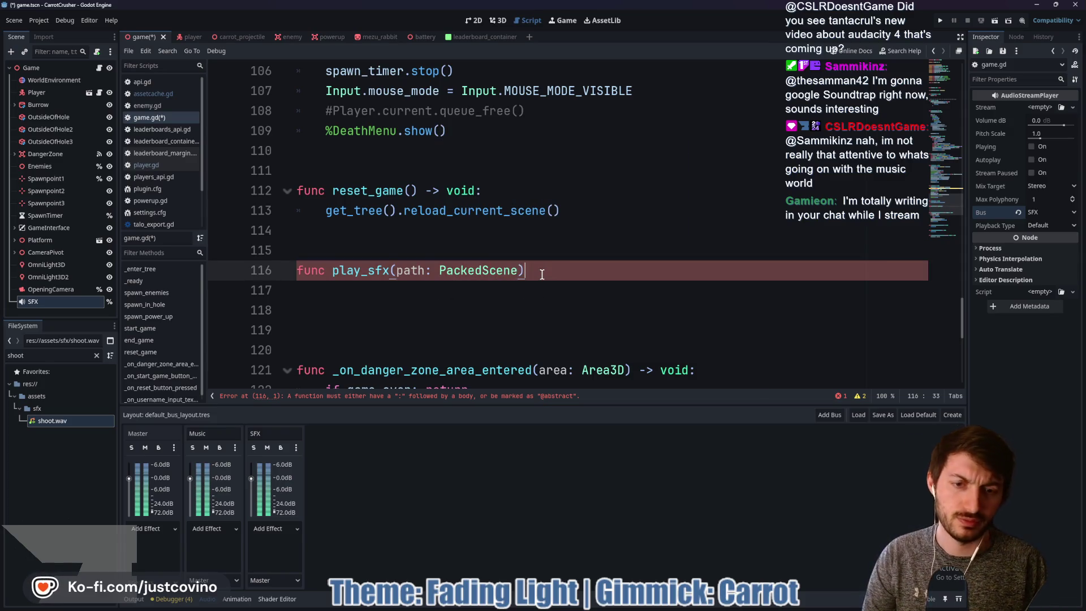
type("void:")
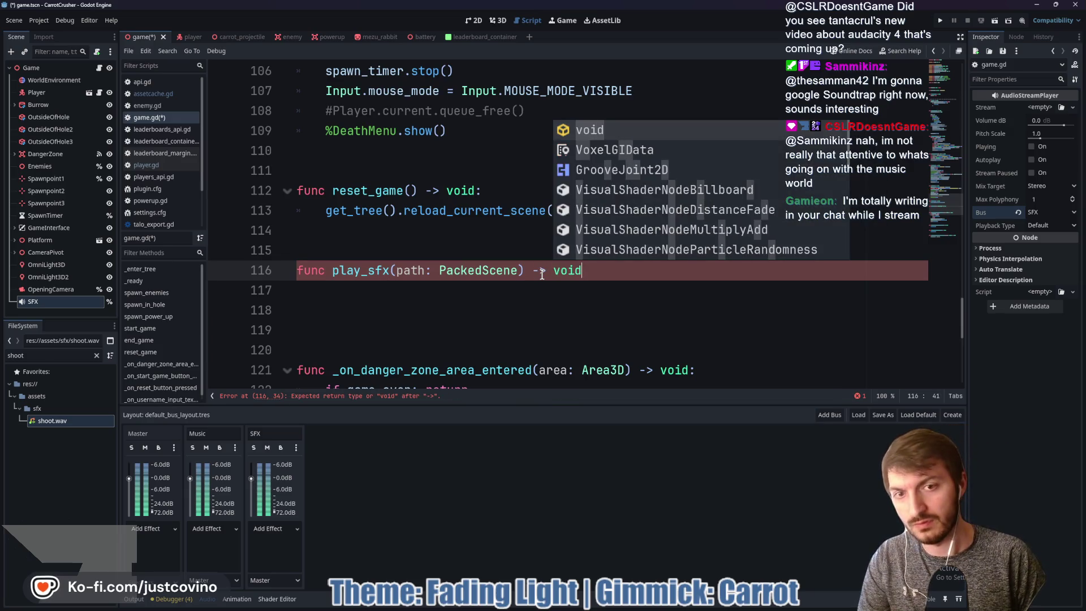
key("Return")
type("sfx.")
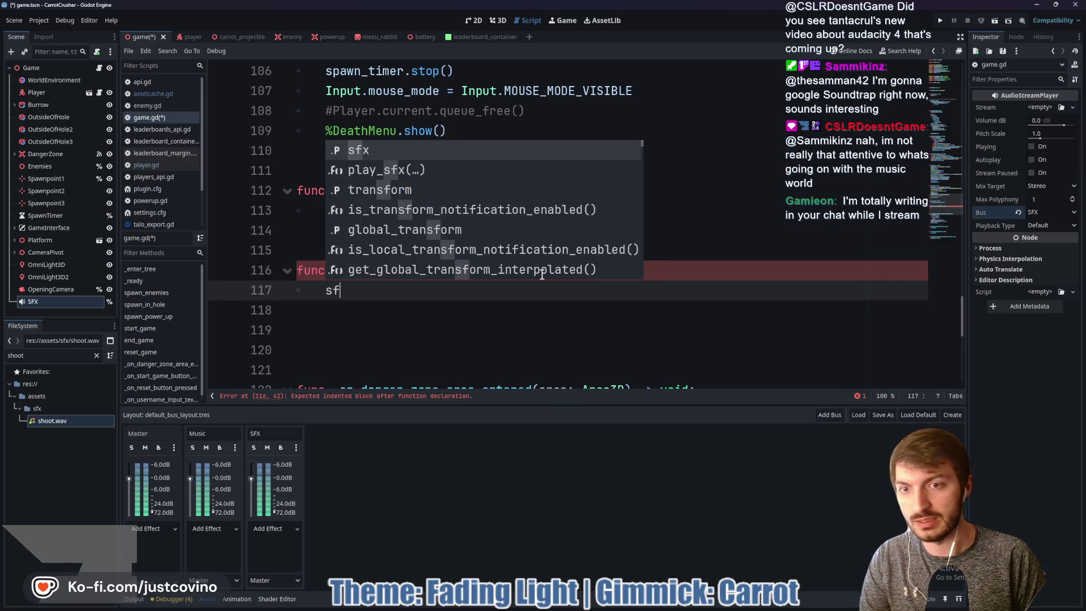
type("stream")
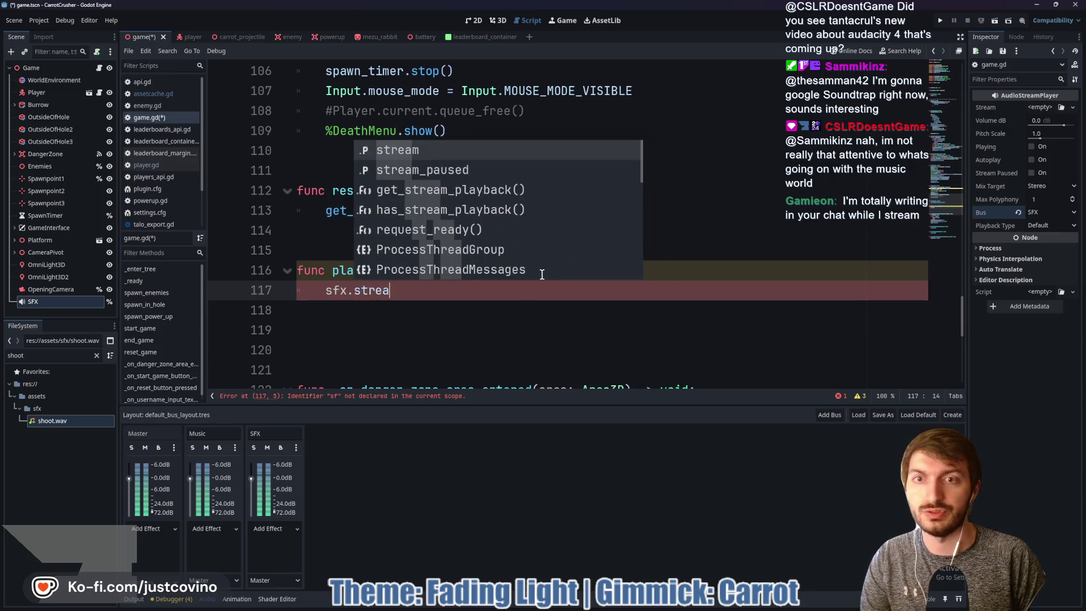
type(" = Asset")
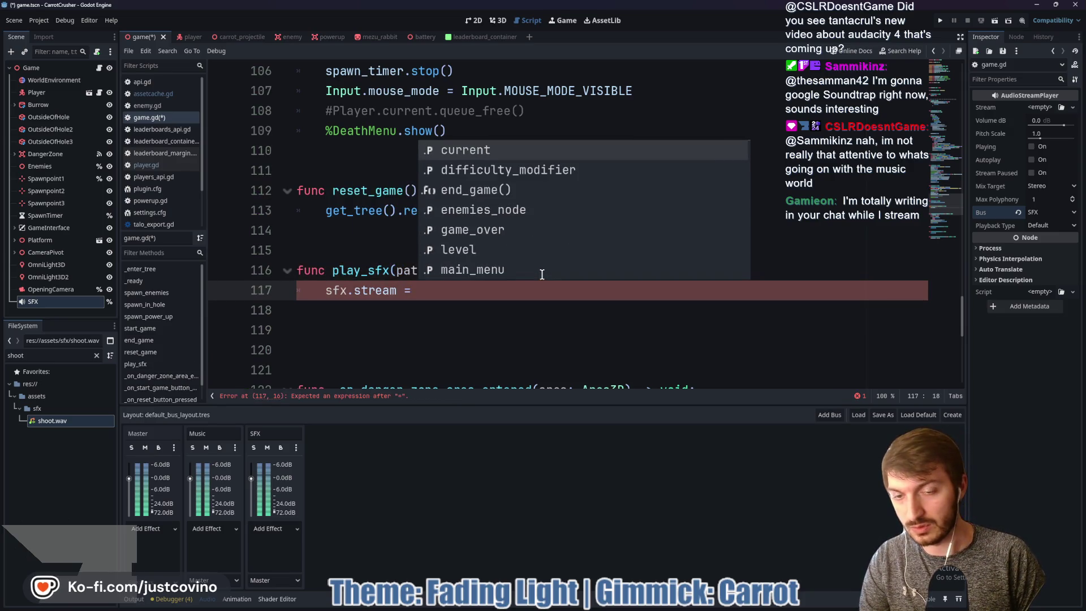
key("Return")
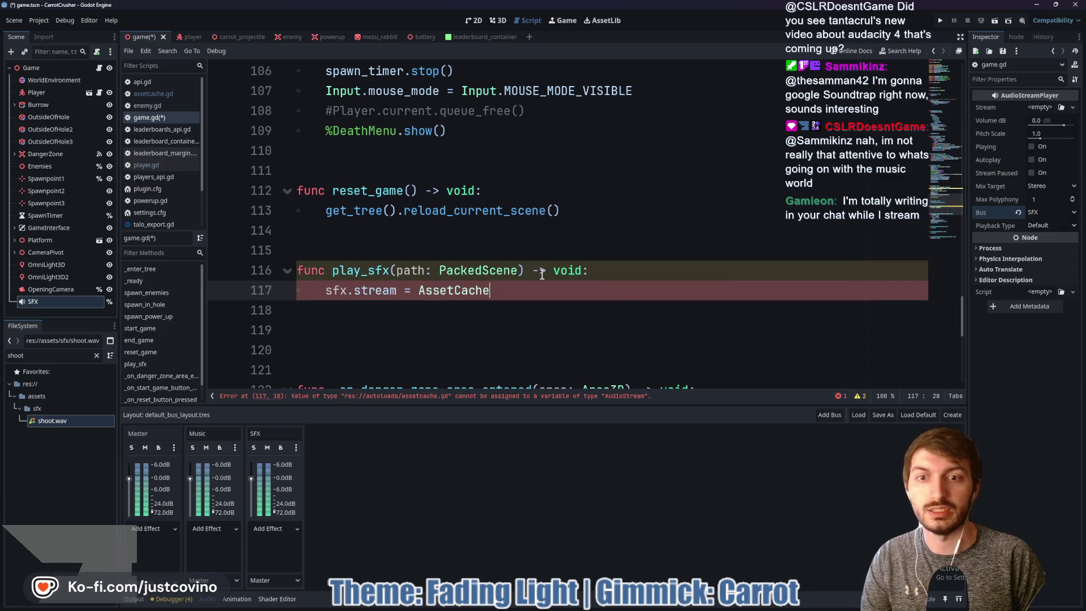
key("BackSpace")
key("BackSpace")
key("BackSpace")
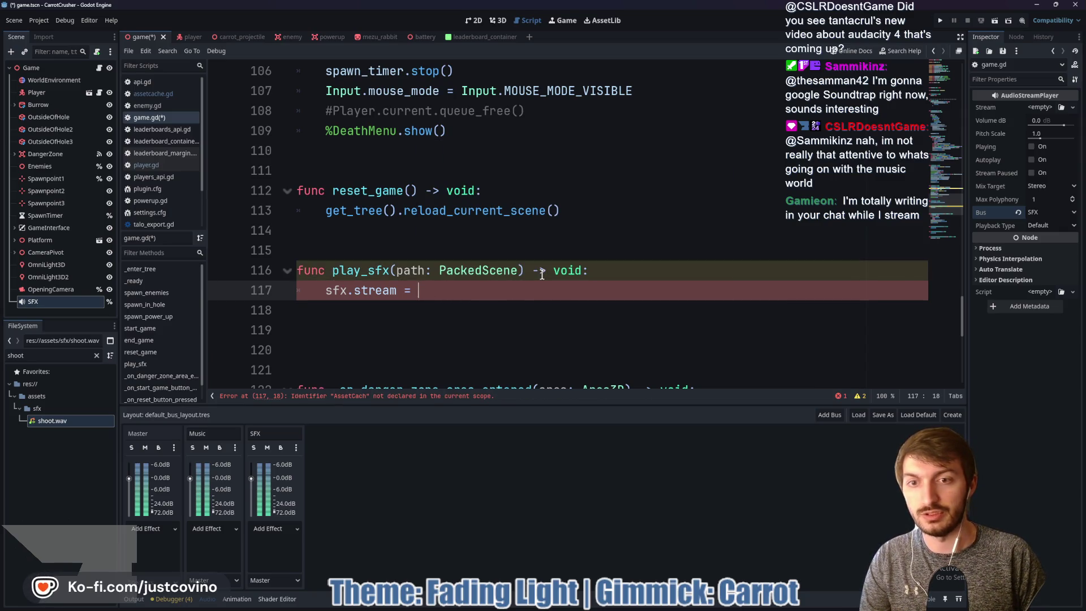
type("path.")
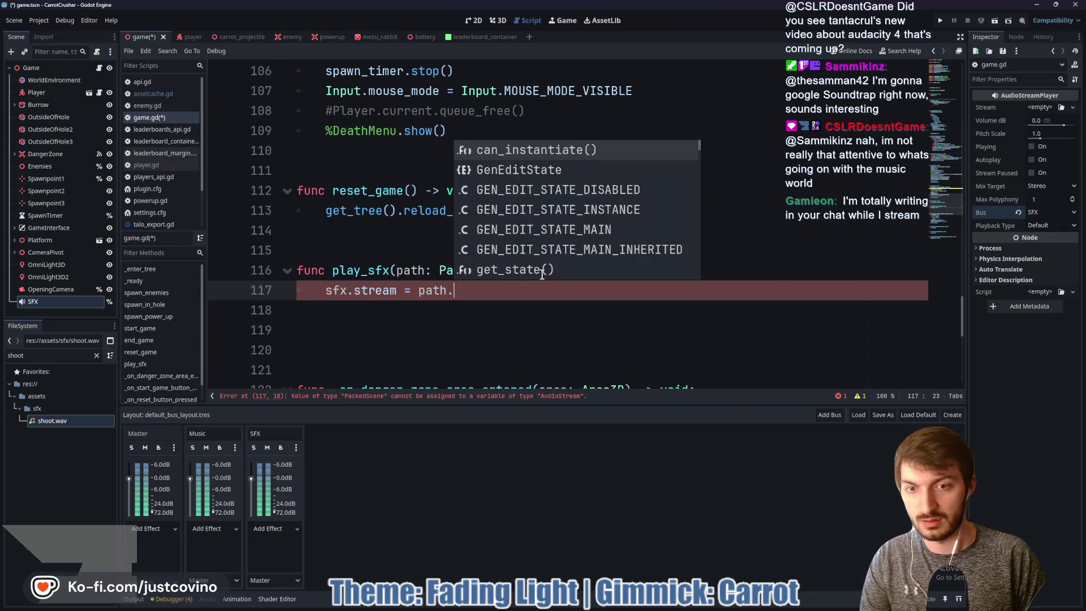
type("instan")
key("Return")
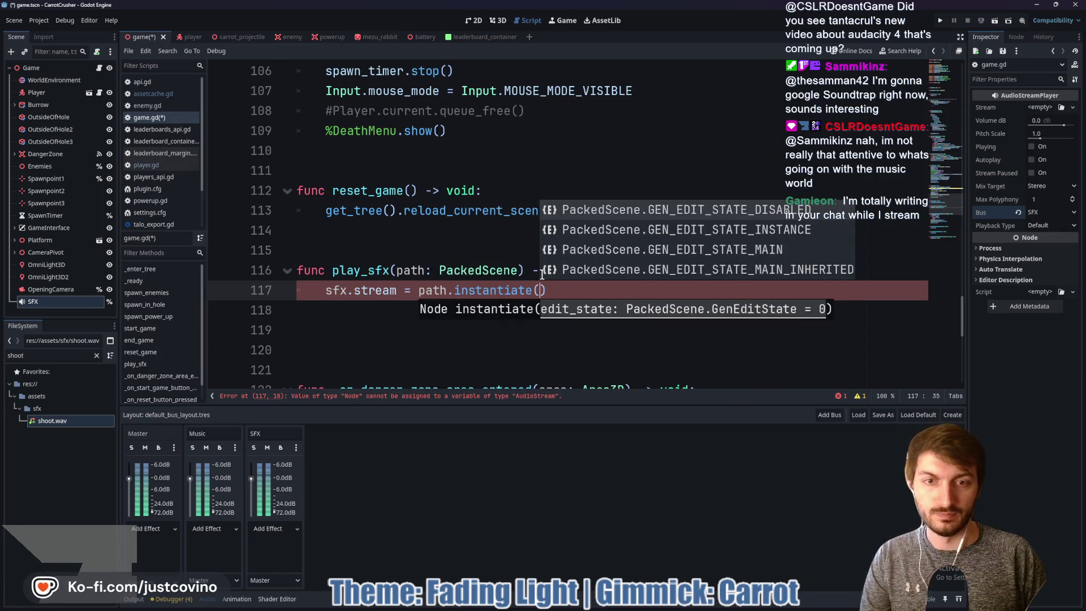
key("Right")
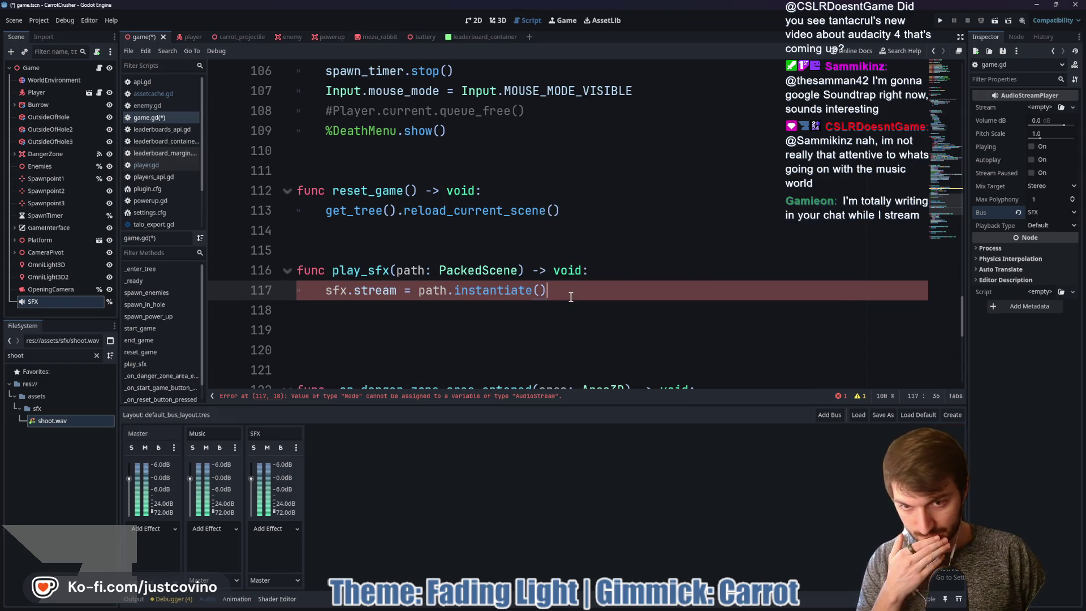
- Remove the path parameter and set sfx.stream = AssetCache.SHOOT instead
left_click_drag(519, 272, 397, 271)
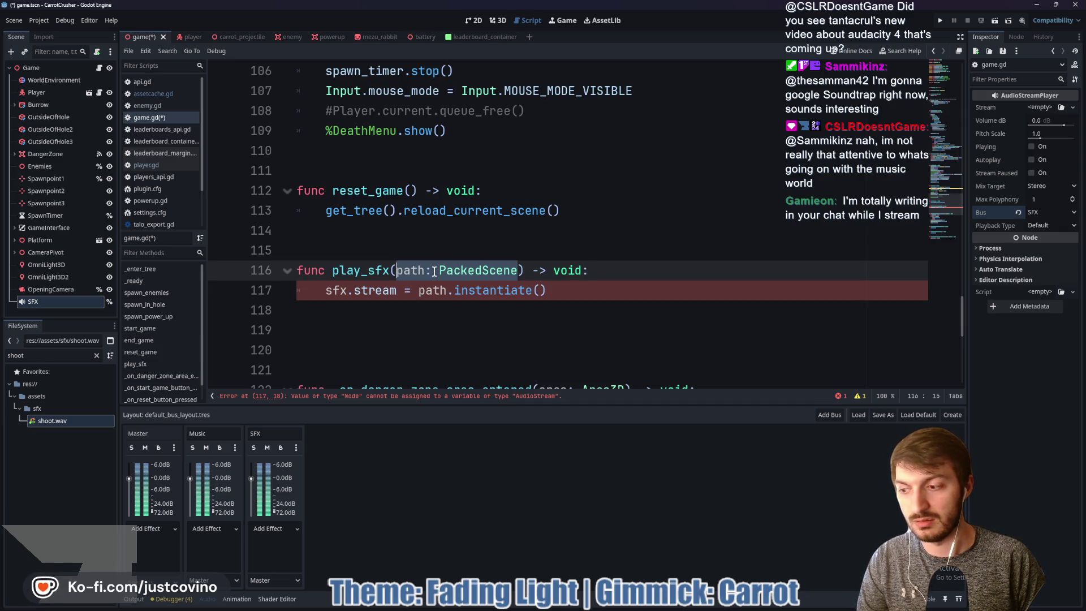
key("BackSpace")
left_click_drag(546, 291, 418, 290)
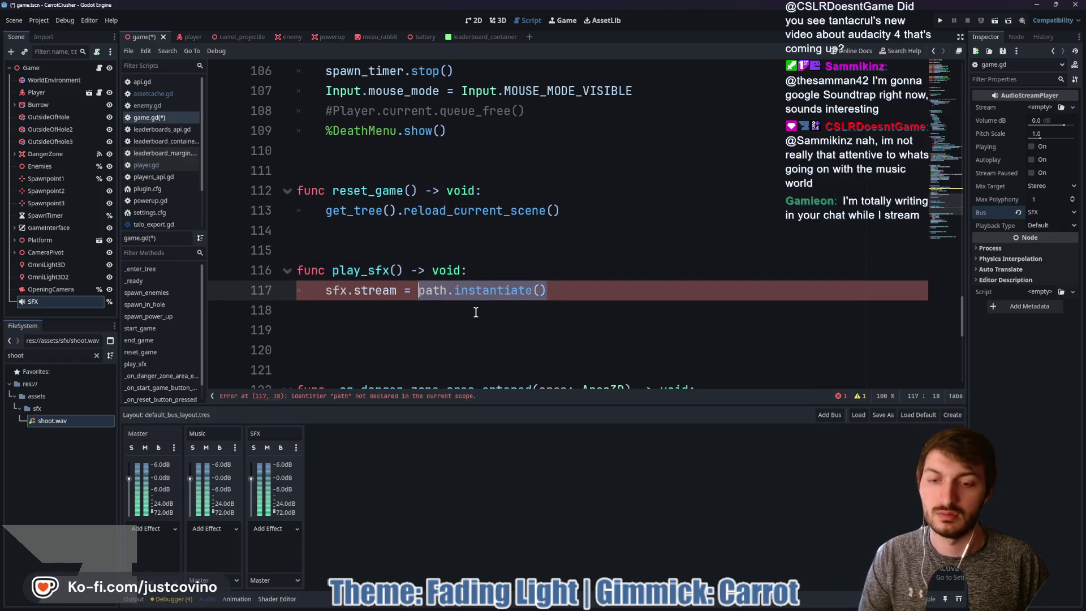
type("AssetCache.")
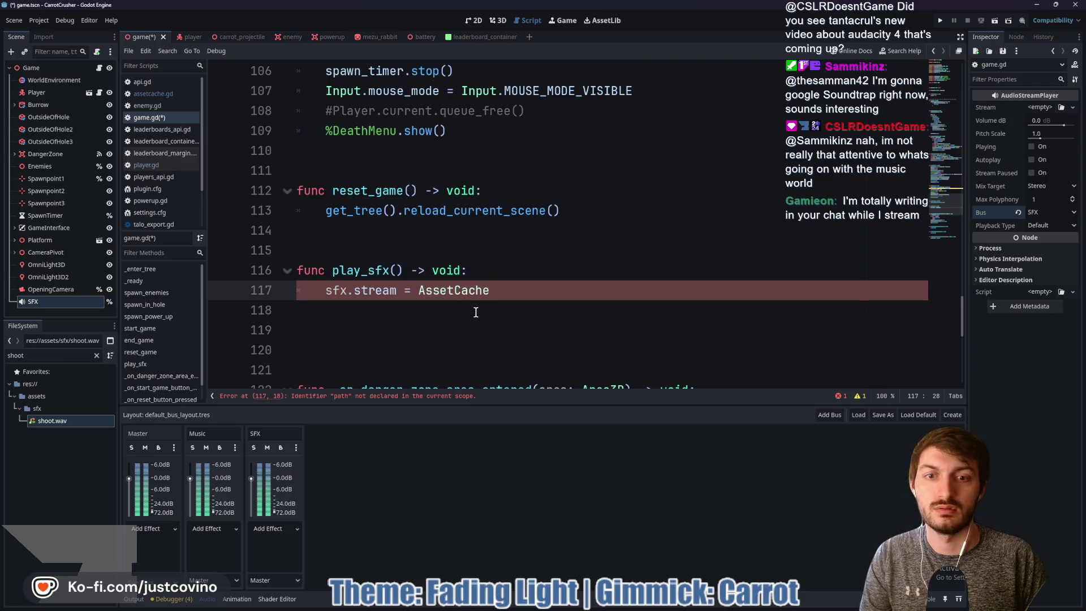
type("S")
key("Return")
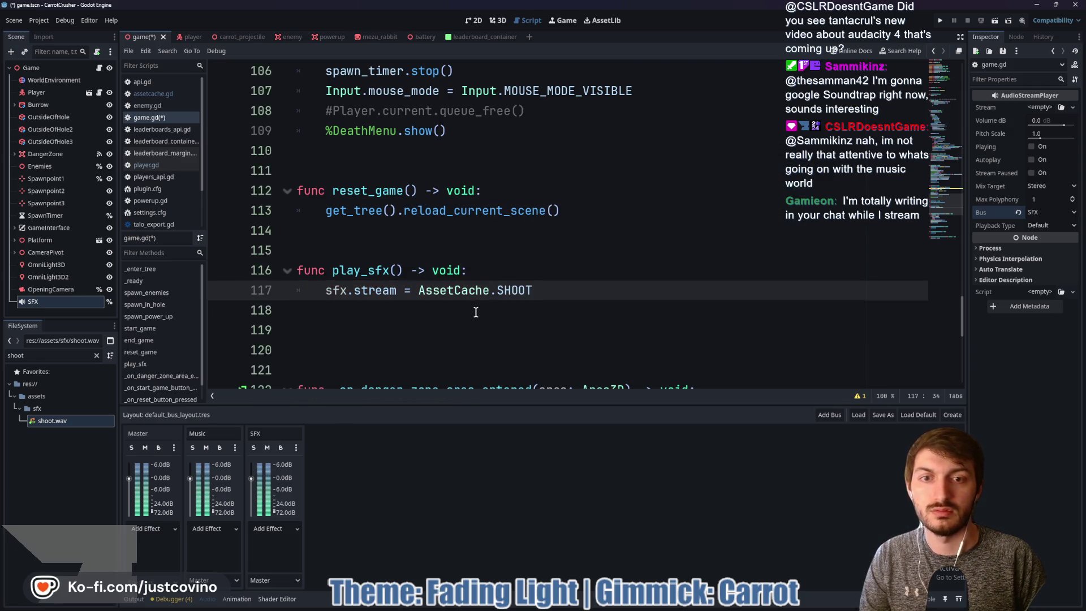
type(".insta")
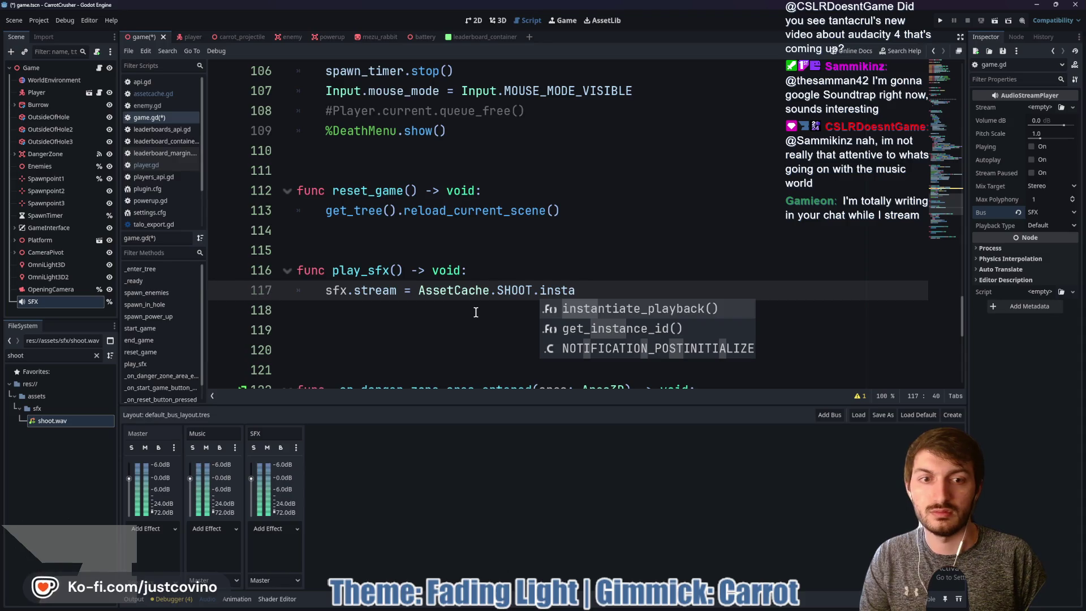
key("Return")
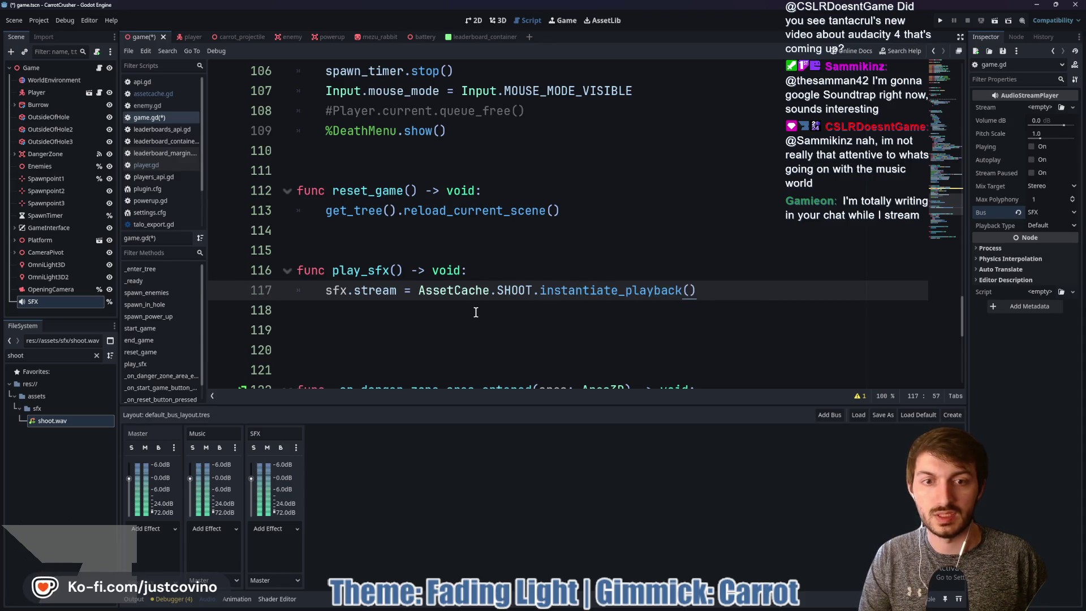
left_click_drag(727, 291, 534, 292)
key("BackSpace")
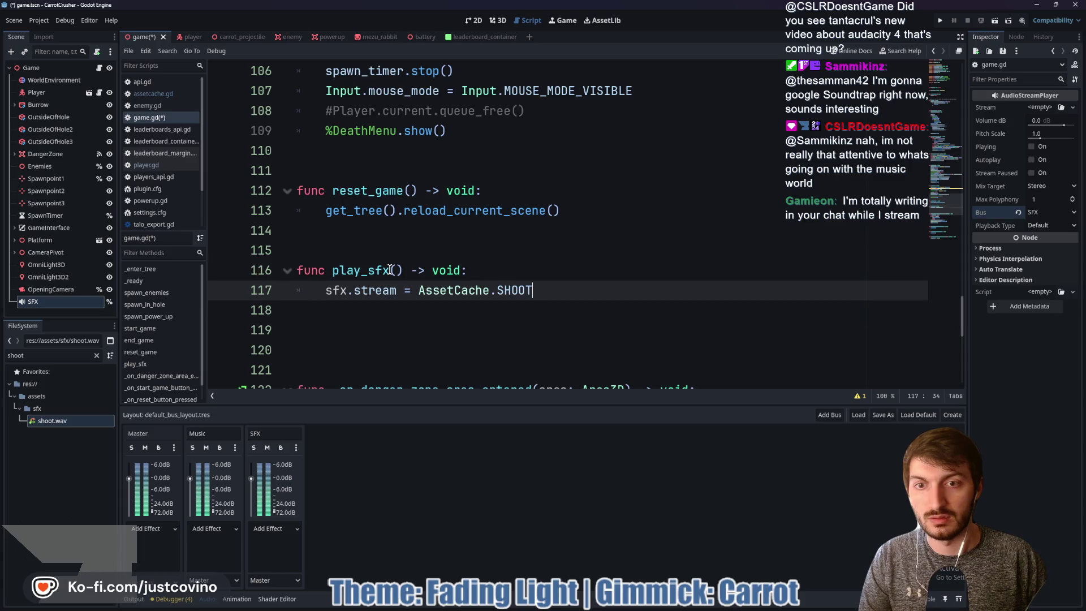
- Rename the function to play_shoot_sfx
left_click(371, 270)
key("ctrl+Delete")
type("shoot_SF")
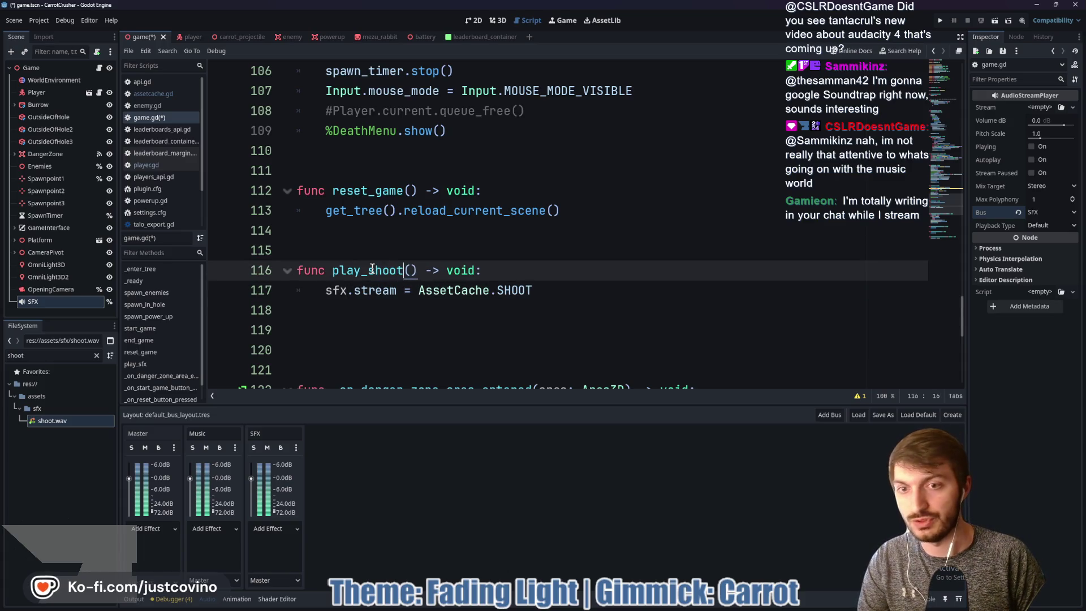
type("X")
key("BackSpace")
key("BackSpace")
key("BackSpace")
type("sfx")
- Add sfx.play() to the function body and save game.gd
left_click(552, 303)
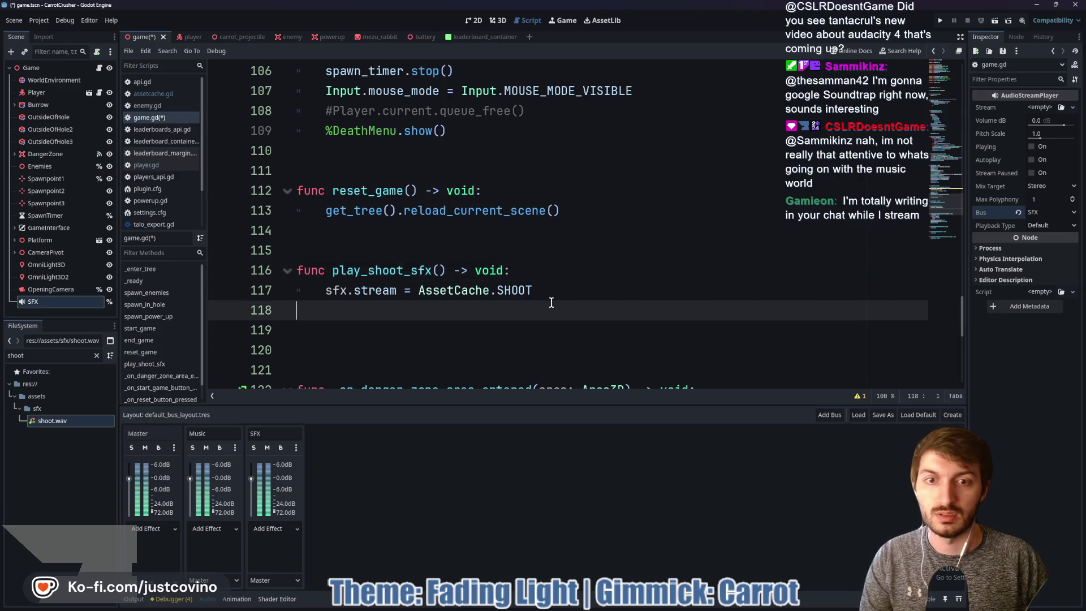
type("sfx.pla")
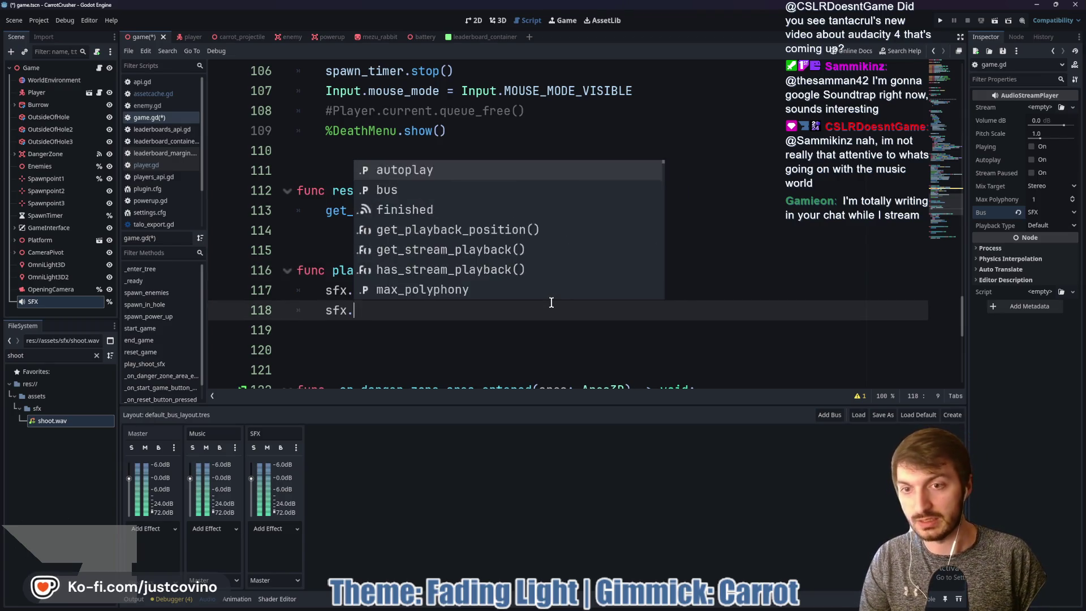
key("Return")
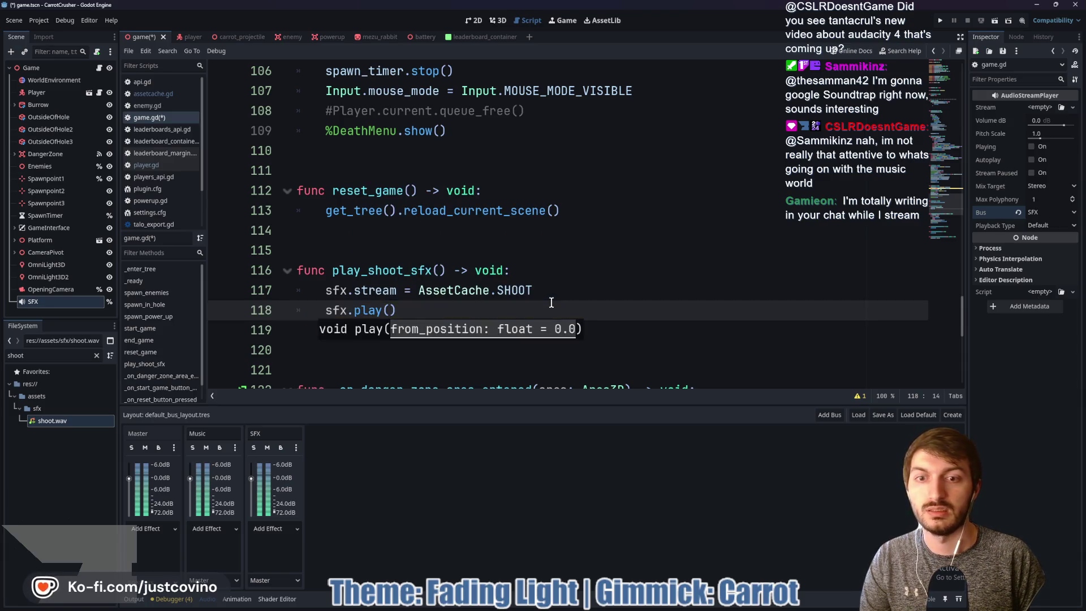
type(")")
key("ctrl+s")
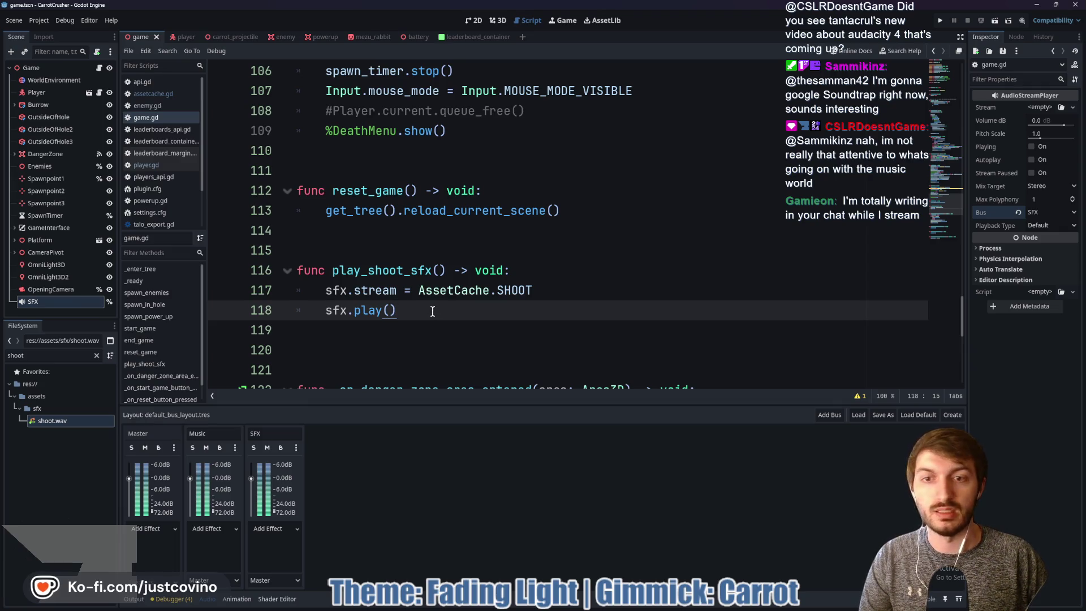
left_click(61, 302)
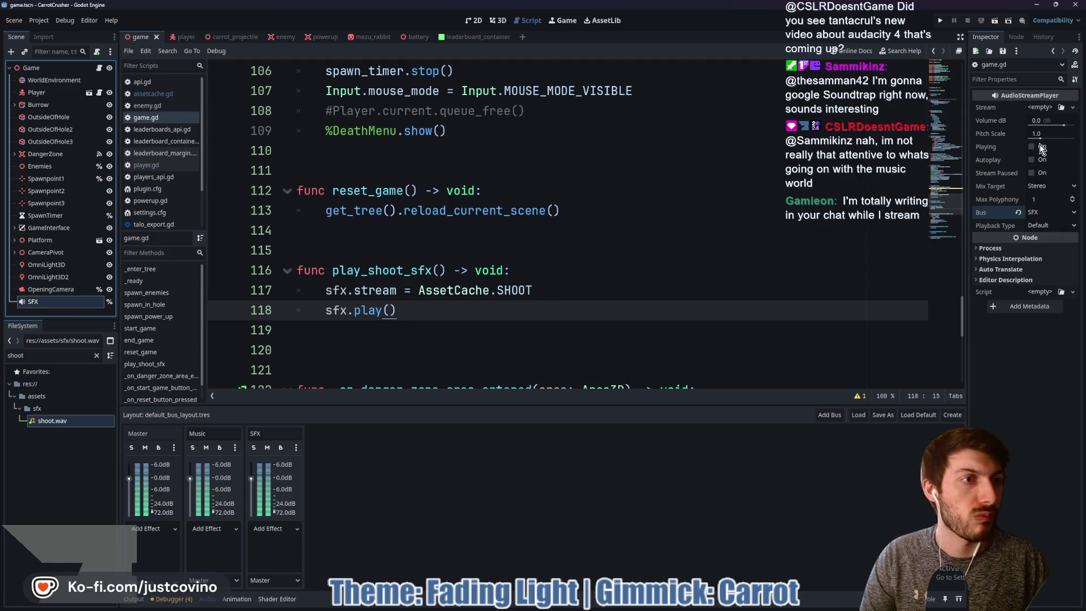
left_click(578, 284)
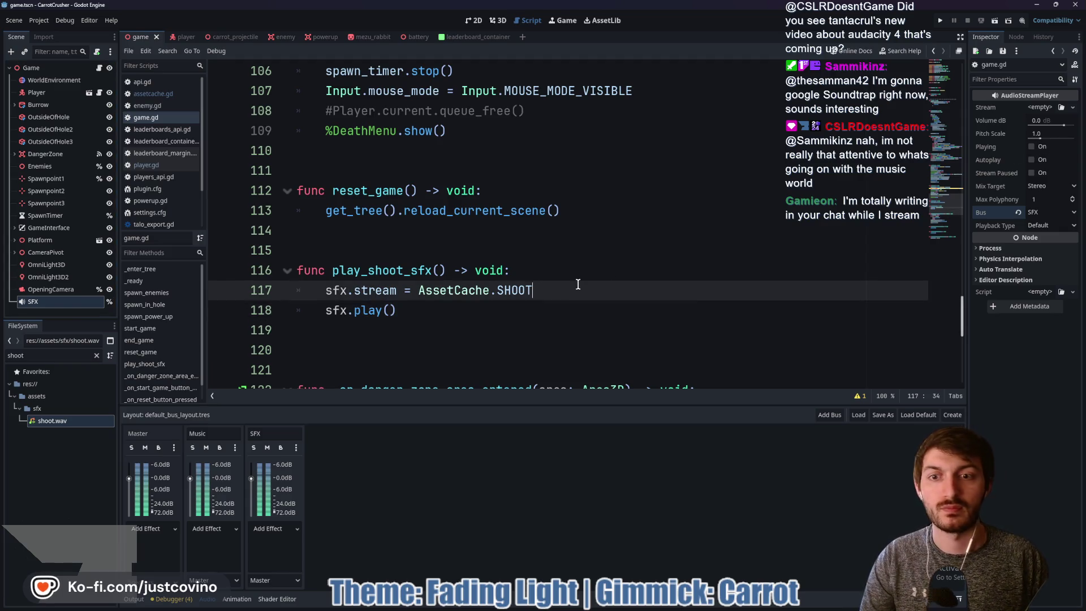
- Add sfx.pitch_scale = randf_range(0.7, 1.1) to play_shoot_sfx and save game.gd
key("Return")
type("sfx.")
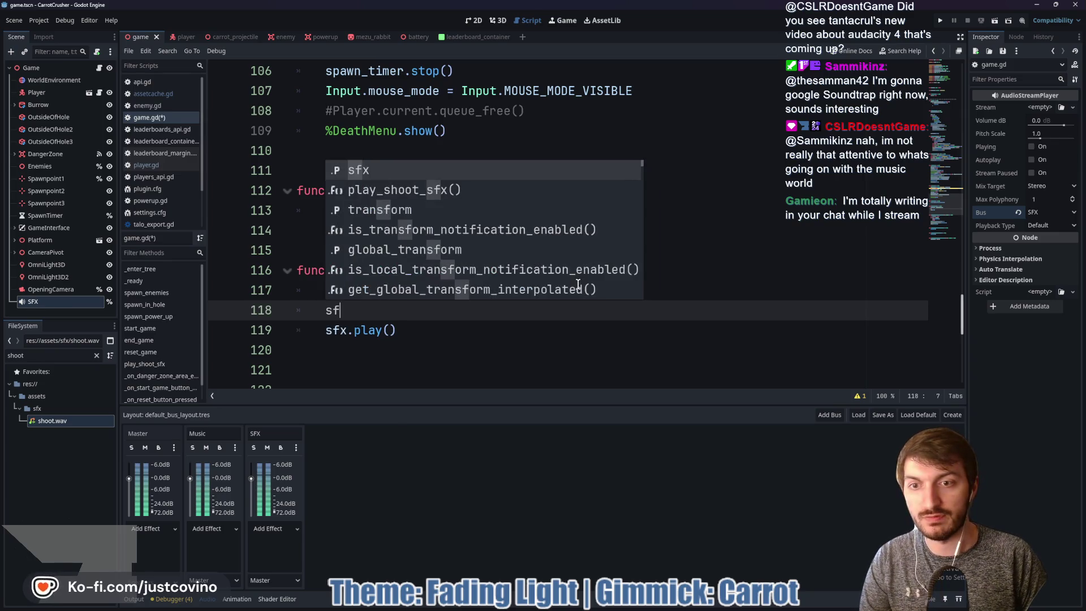
type("pi")
key("Return")
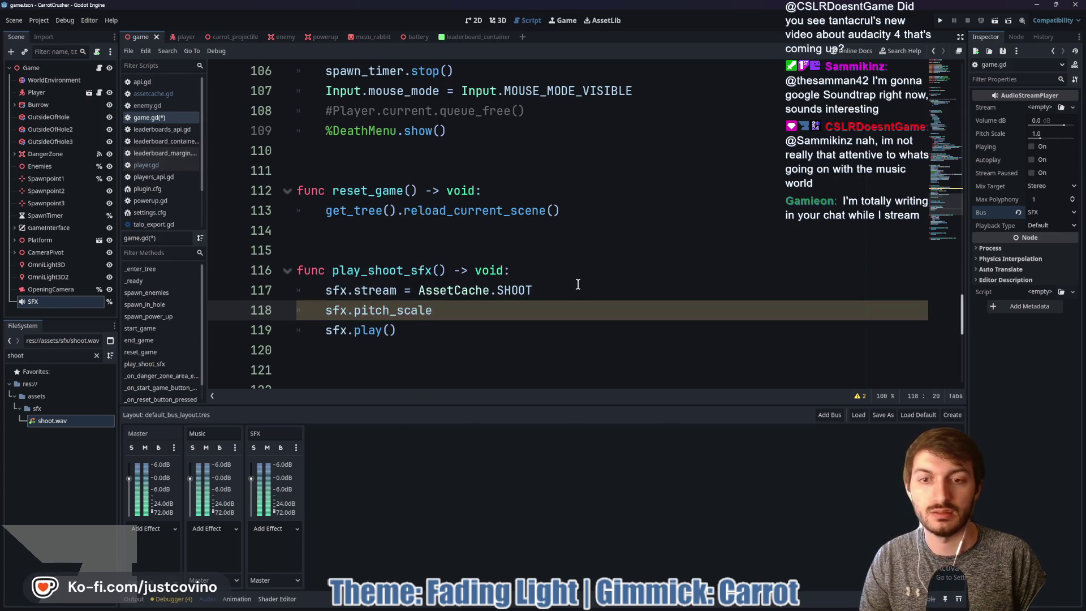
type("= rand")
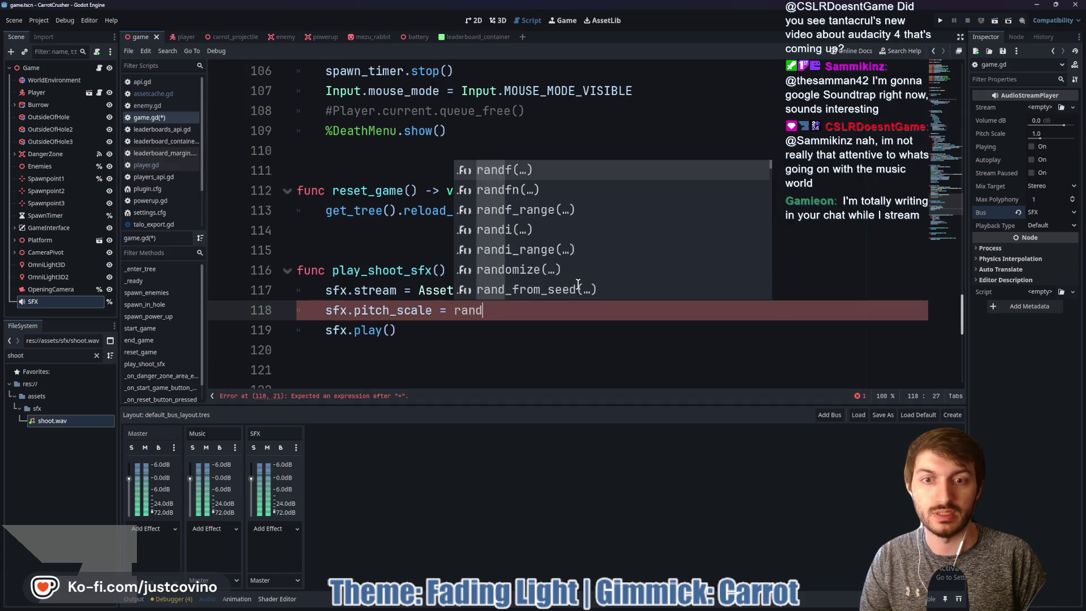
type("f")
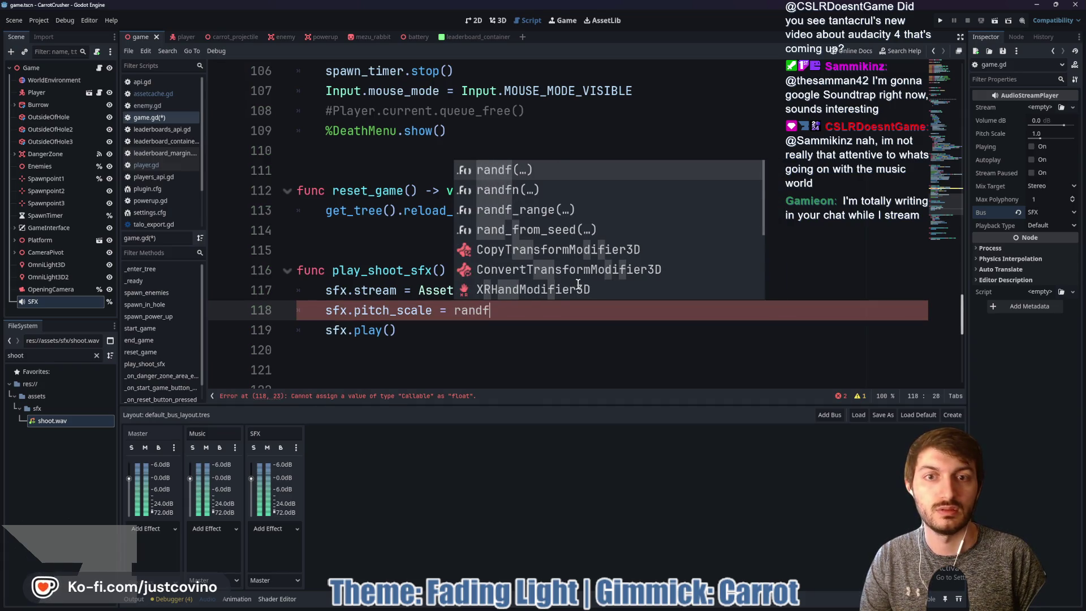
key("Down")
key("Down")
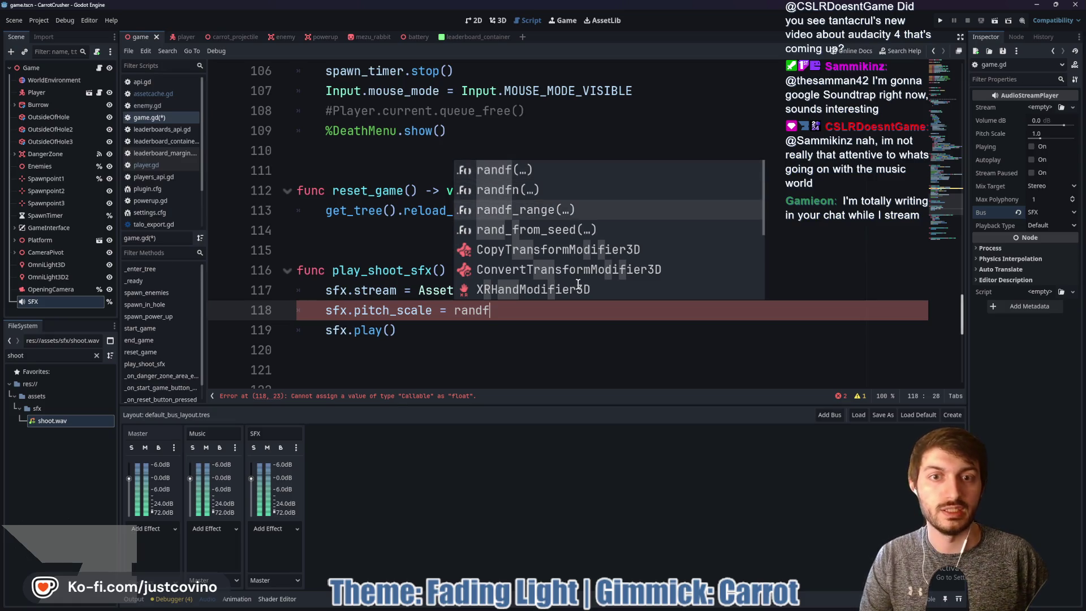
key("Return")
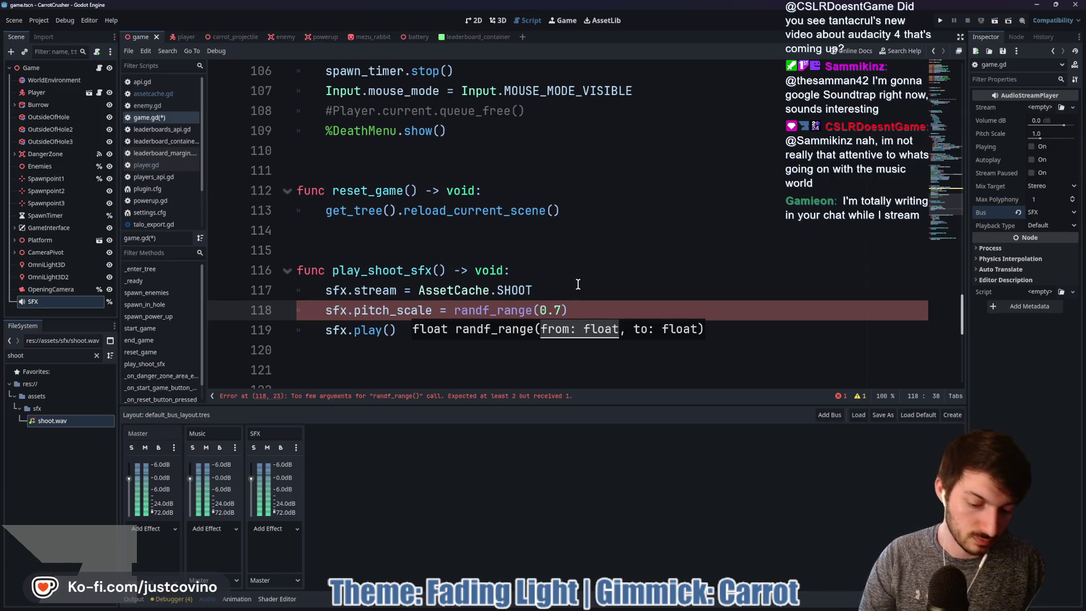
type(",1.1")
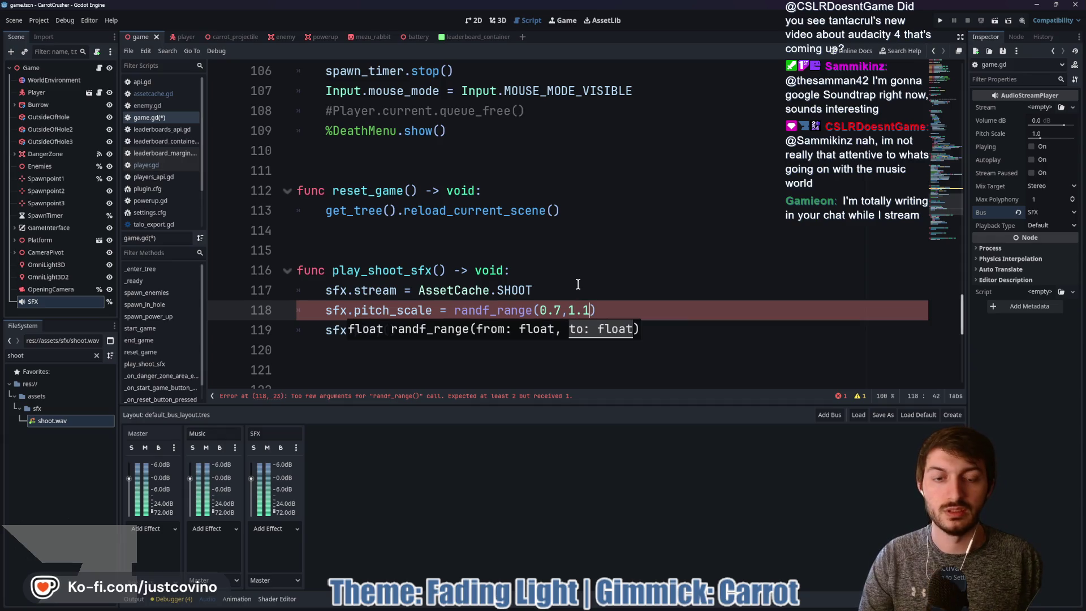
left_click(613, 304)
key("ctrl+s")
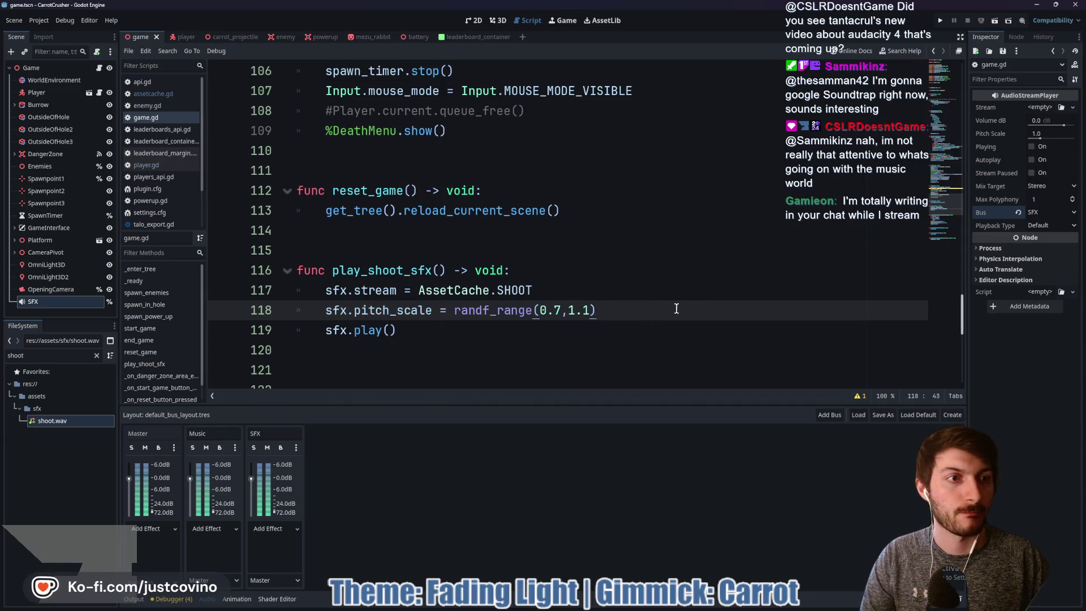
- Set the SFX player's Max Polyphony to 3 and save the game scene
left_click(1044, 198)
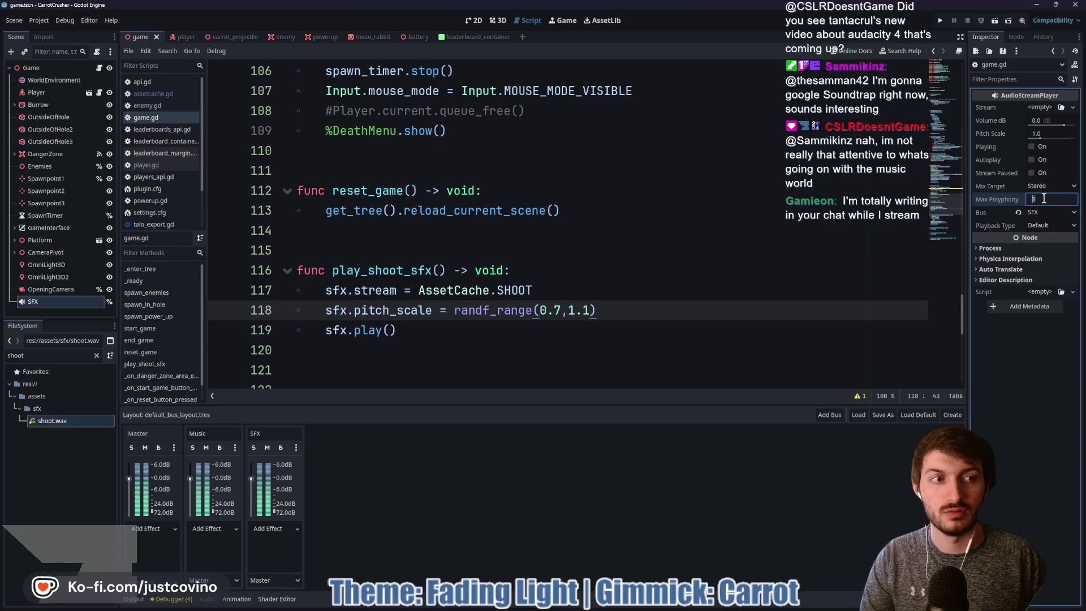
type("3")
key("Return")
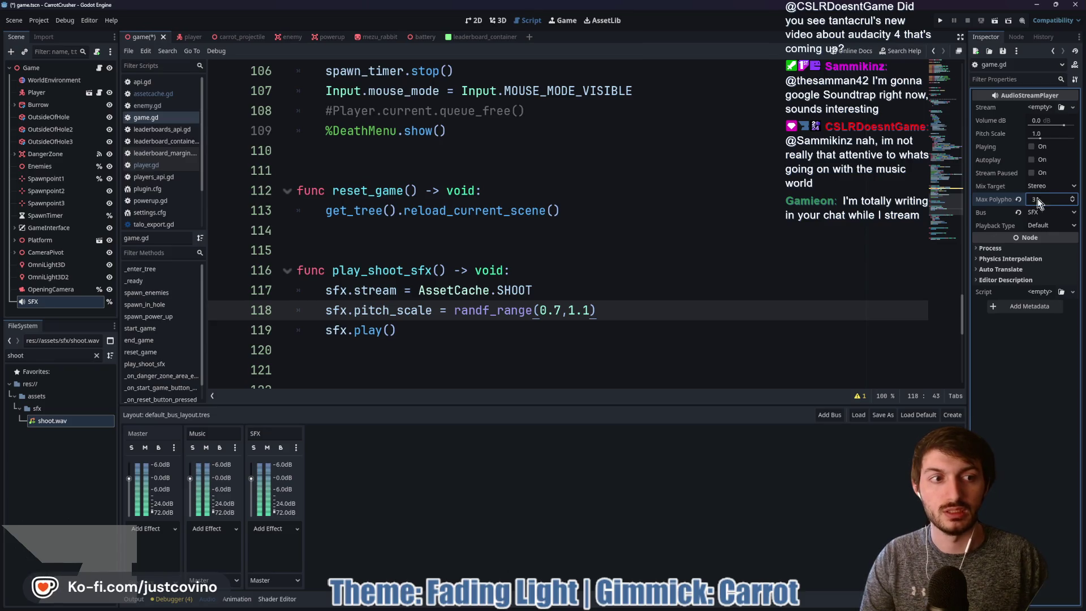
left_click(645, 322)
key("ctrl+s")
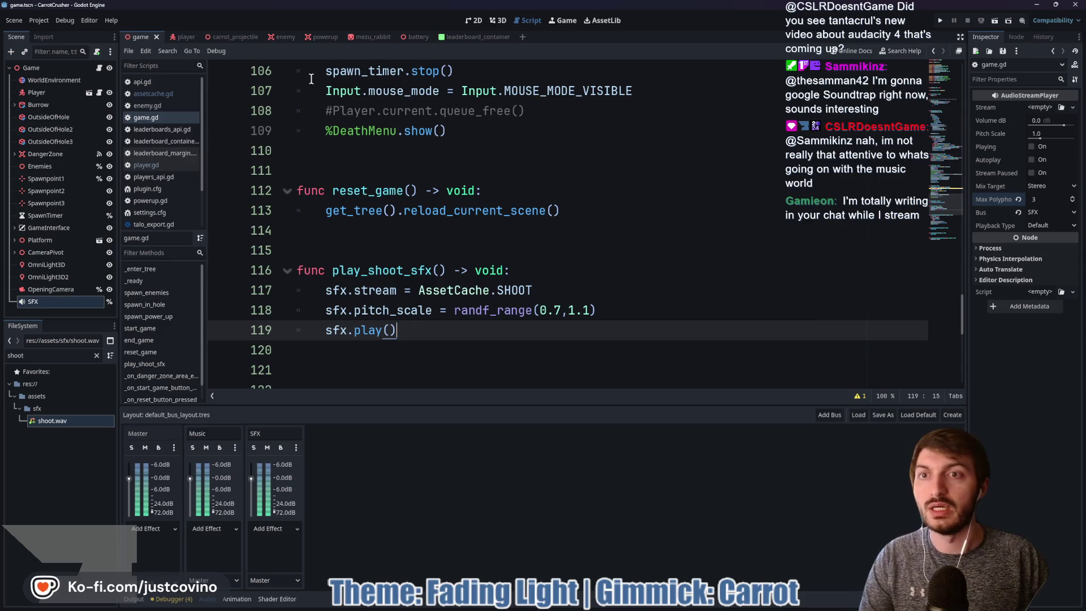
left_click(173, 38)
- Insert Game.current.play_shoot_sfx() at the top of player.gd's fire() and run the game with F5
scroll(492, 208, "down", 12)
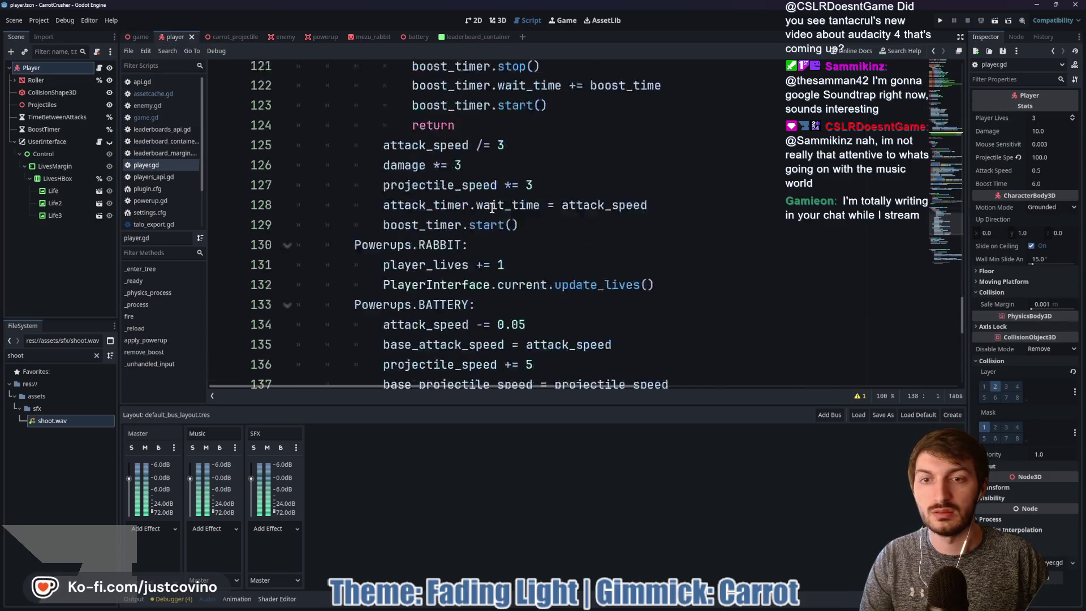
scroll(478, 221, "up", 11)
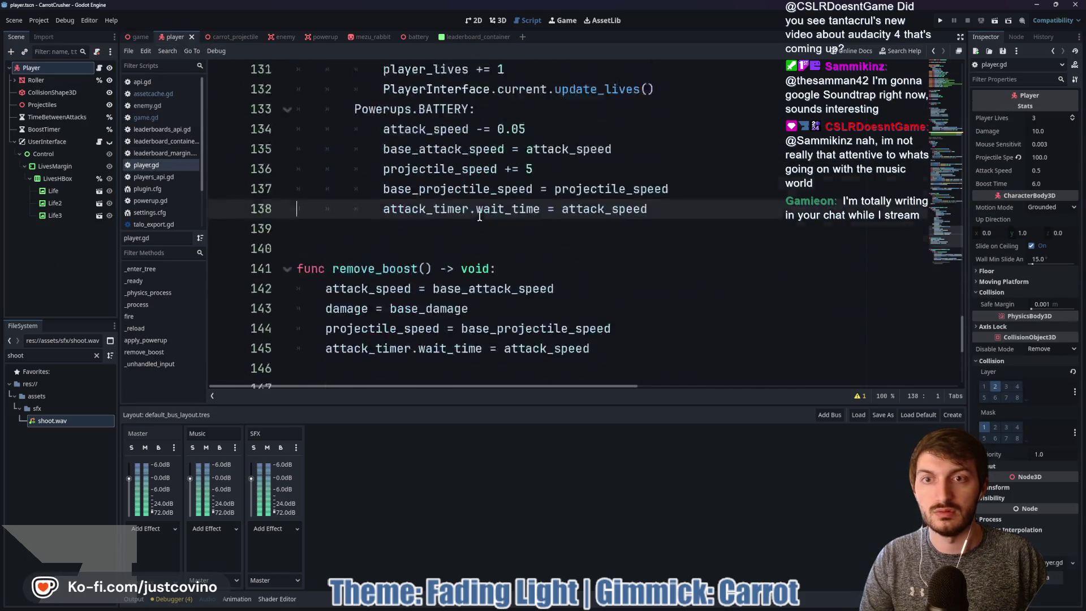
scroll(478, 218, "down", 2)
scroll(478, 217, "up", 6)
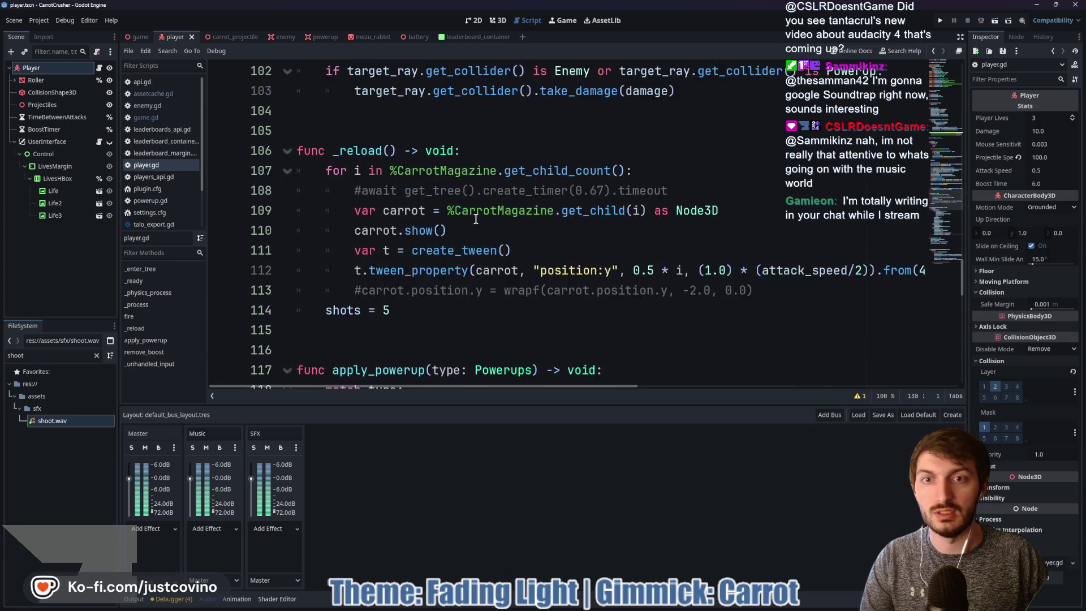
scroll(470, 229, "up", 15)
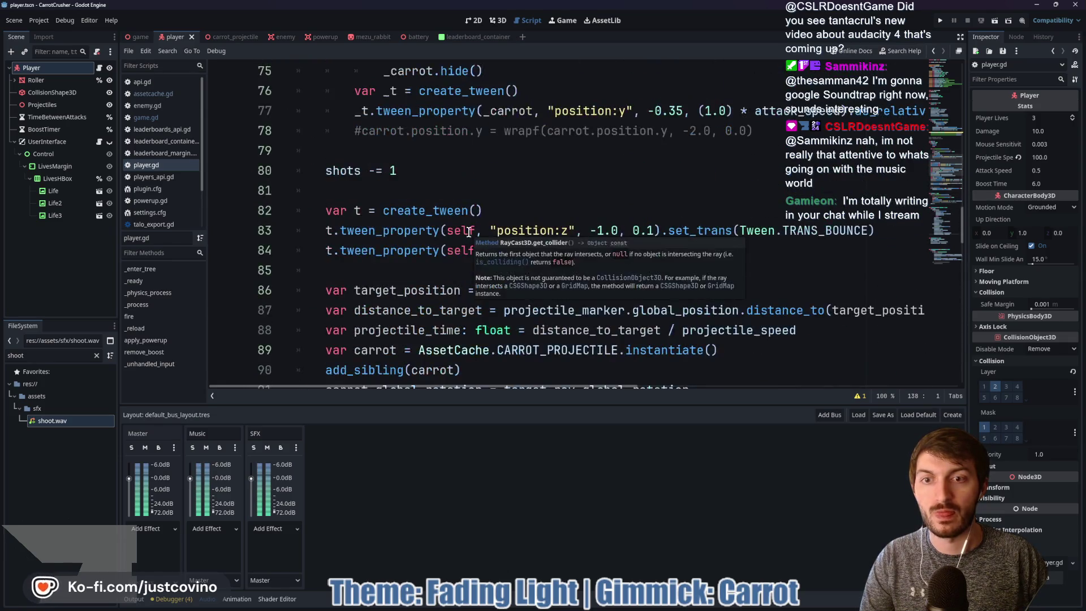
scroll(449, 244, "down", 1)
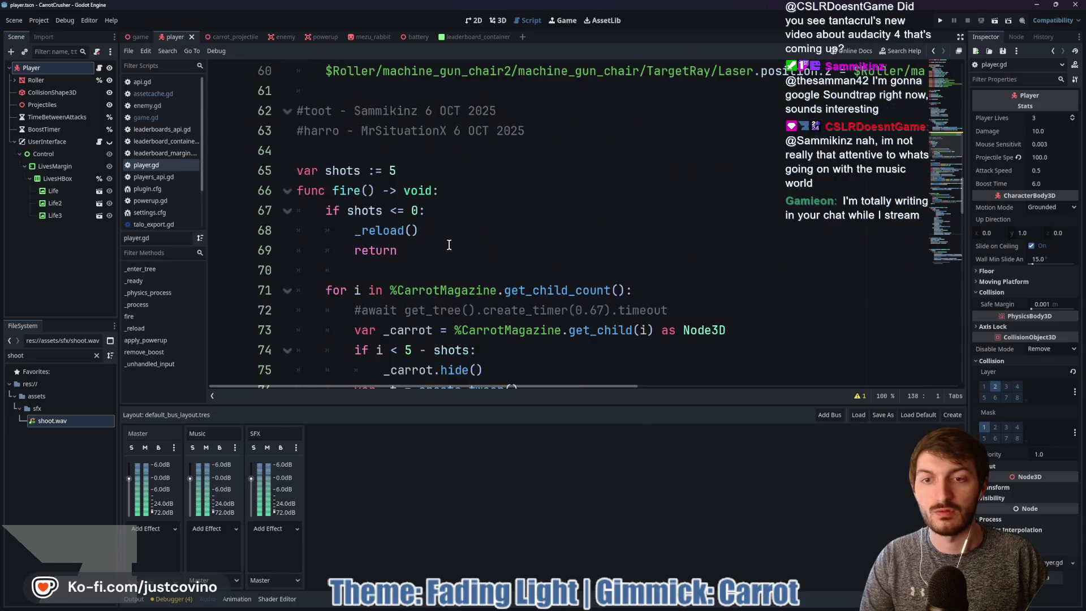
left_click(462, 193)
key("Return")
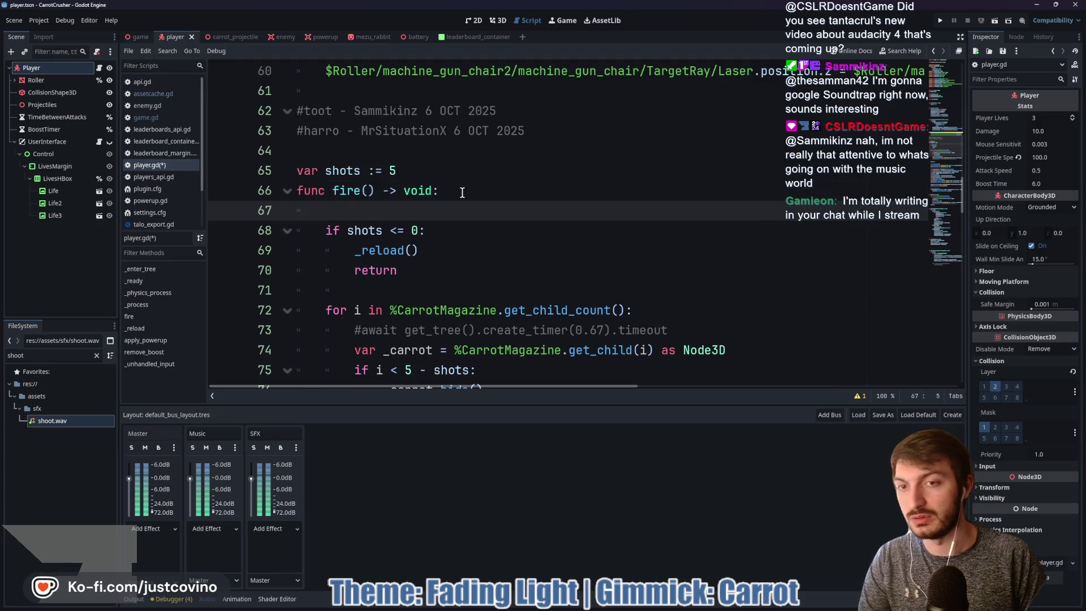
type("Game.current.")
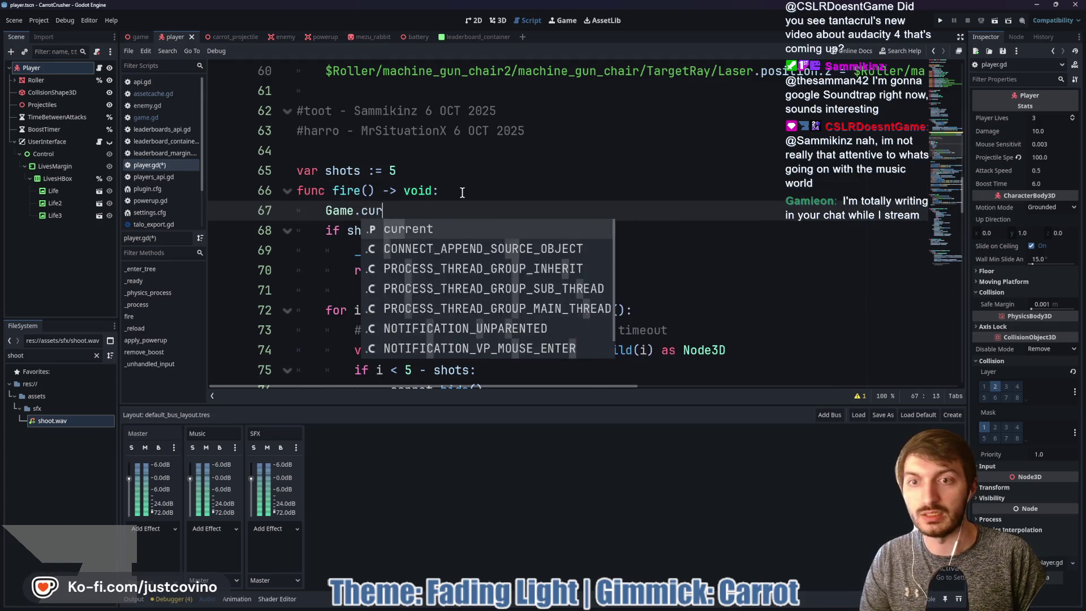
type("play")
key("Down")
key("Return")
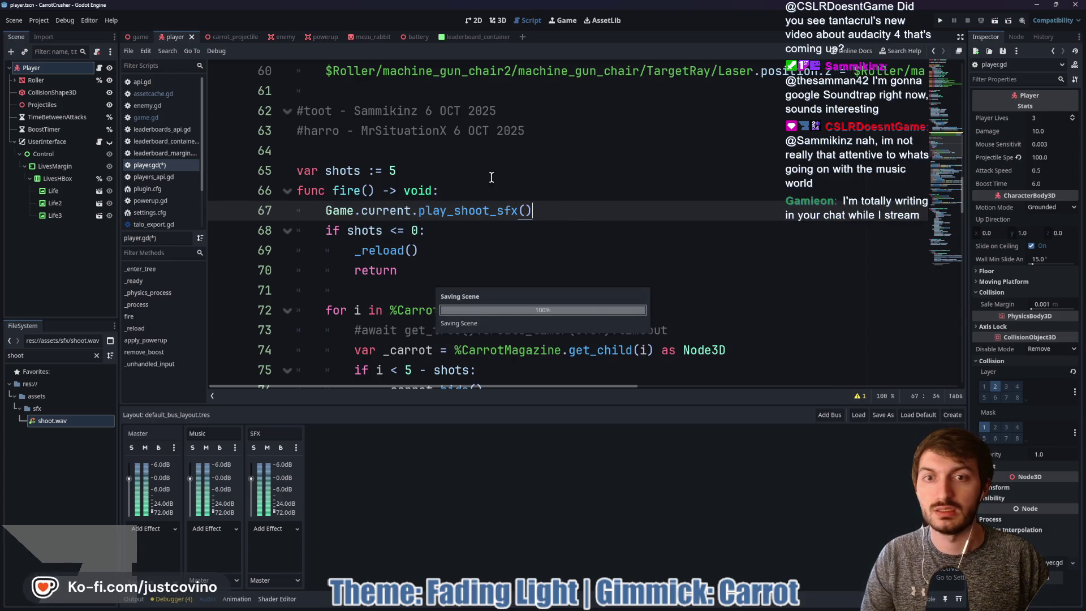
left_click(464, 211, "ctrl")
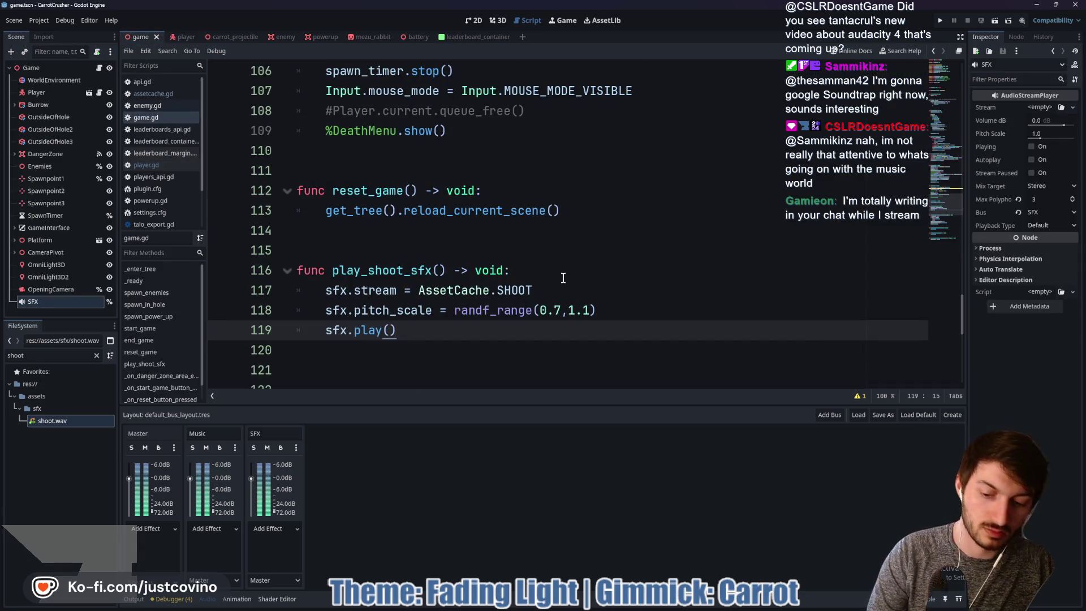
key("F5")
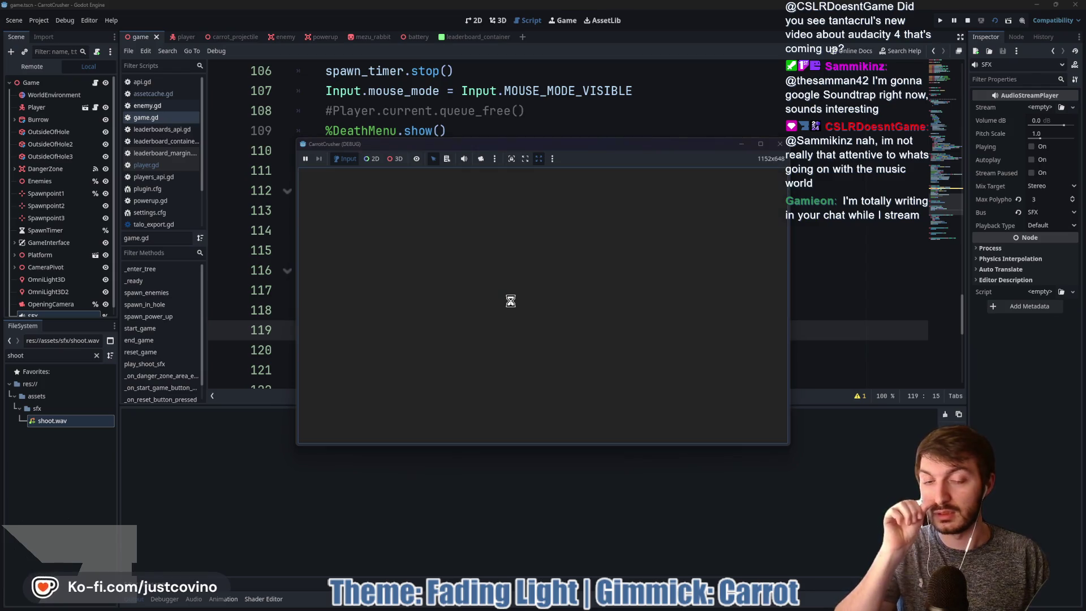
left_click(545, 324)
type("asd")
left_click(571, 306)
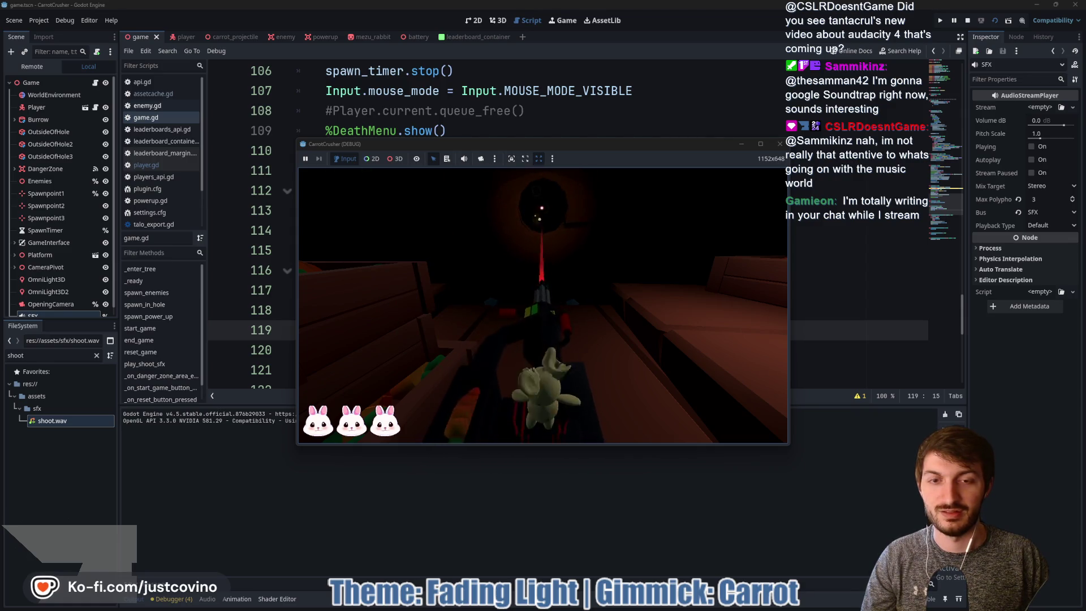
left_click(539, 193)
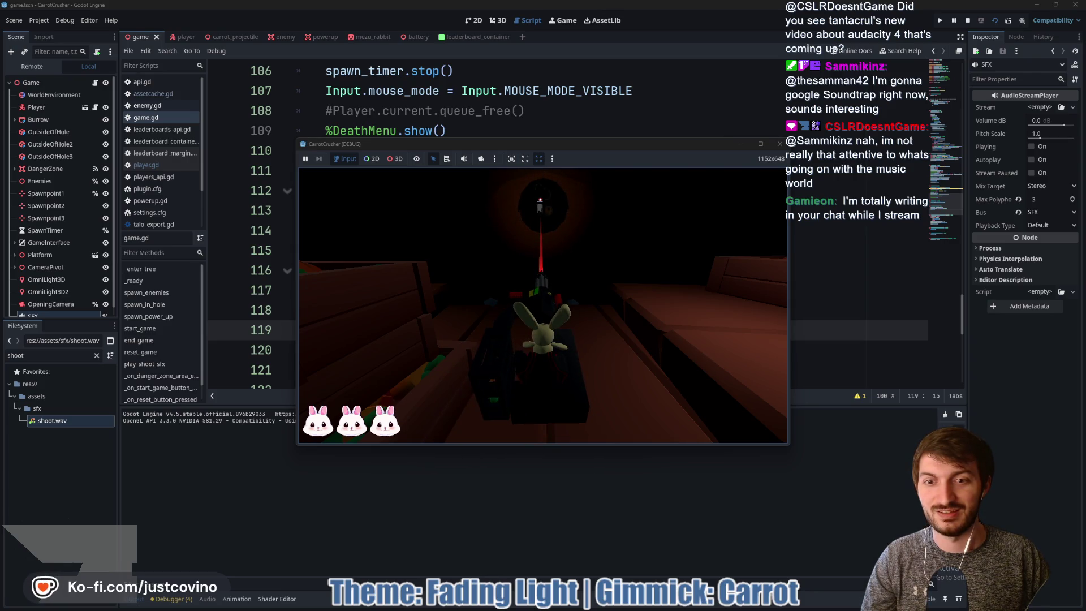
left_click(544, 200)
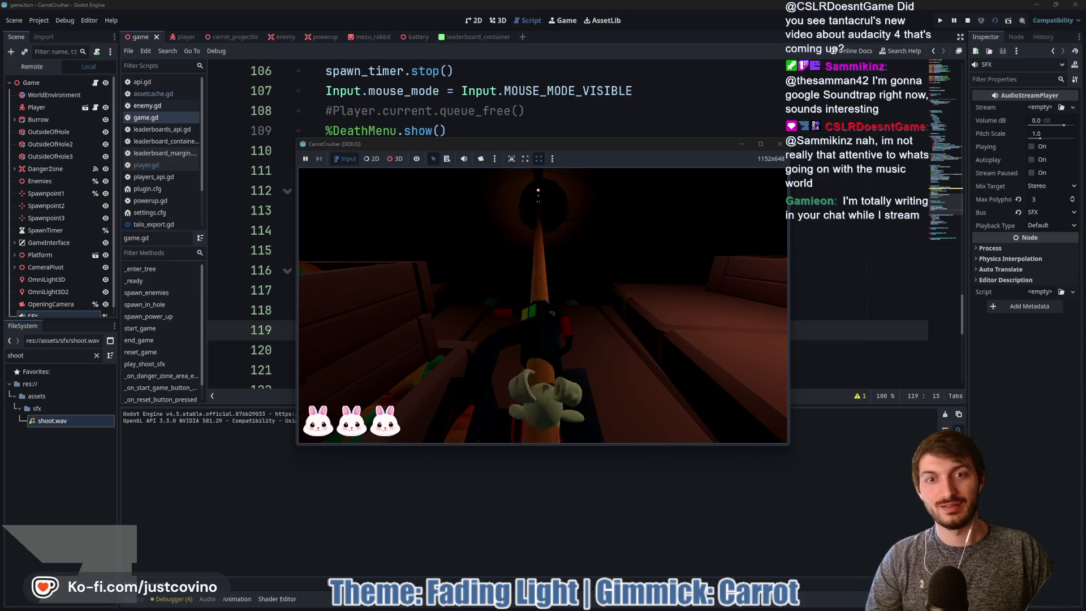
key("F8")
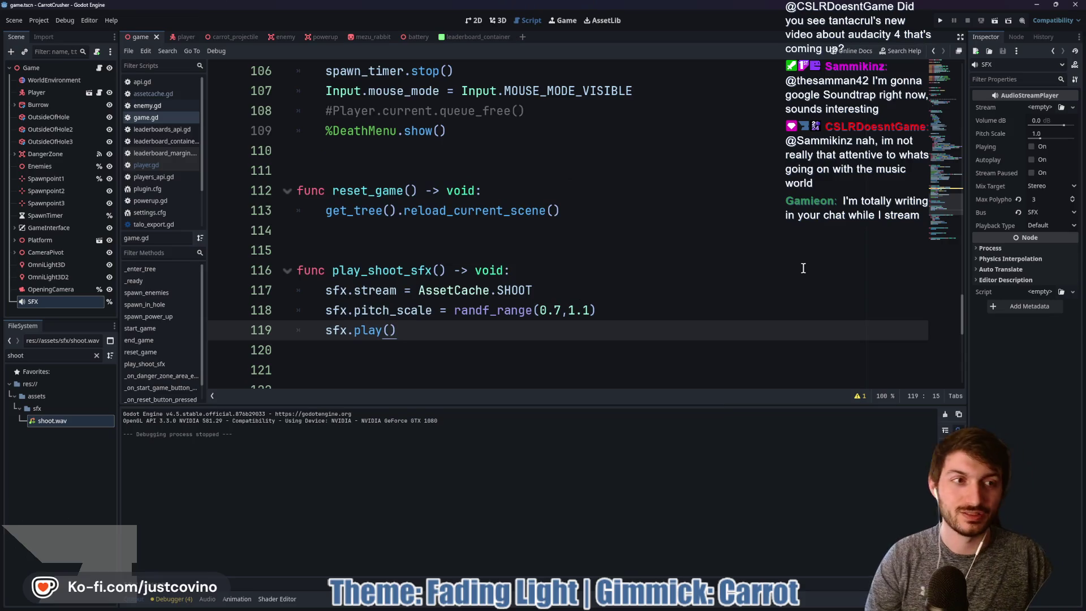
- Change the randf_range lower bound from 0.7 to 0.9, save game.gd, and rerun the game
left_click(562, 310)
key("BackSpace")
type("9")
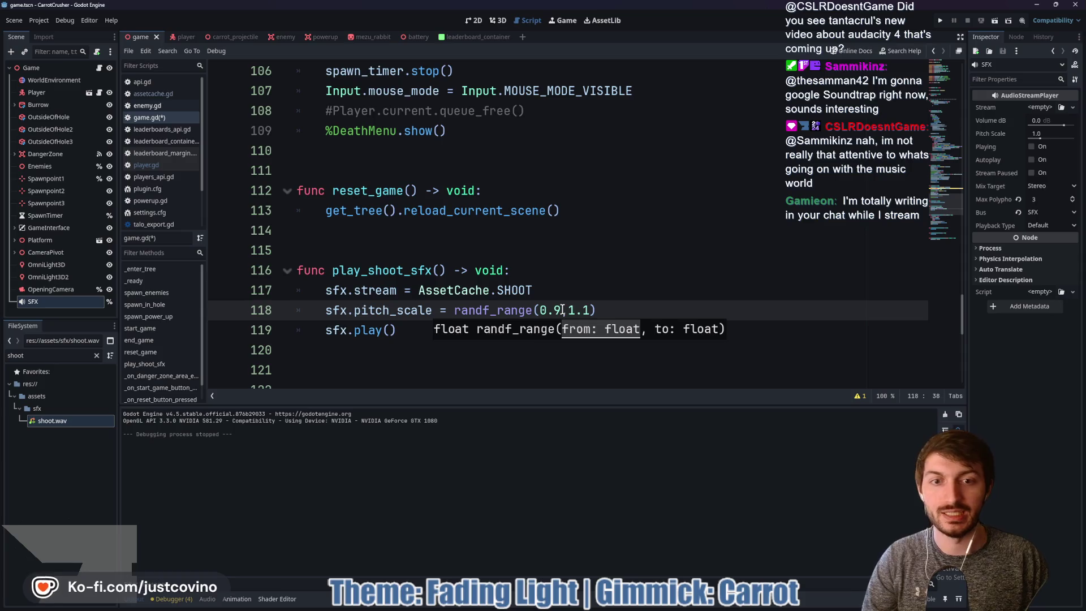
left_click(613, 309)
key("ctrl+s")
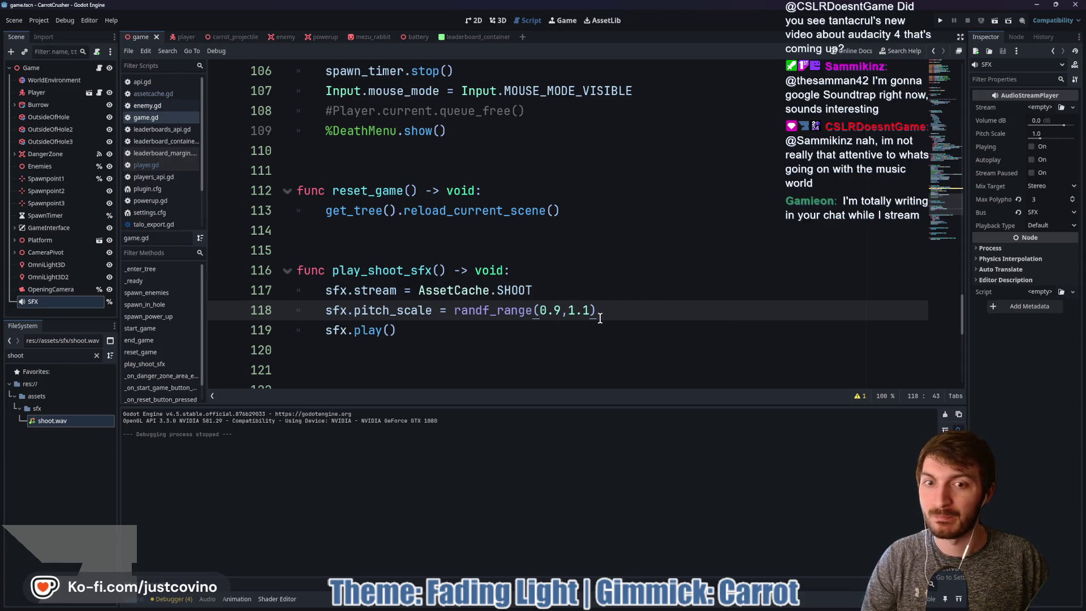
key("F5")
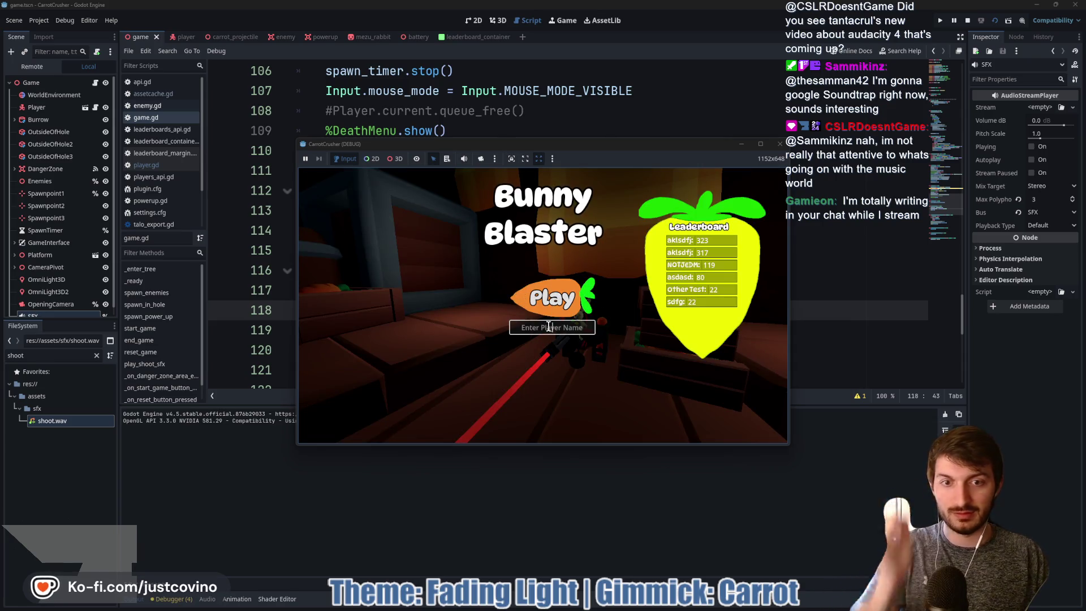
- Start a round from the Bunny Blaster menu, fire 16 carrots at the bunnies, then stop the game with F8
left_click(552, 309)
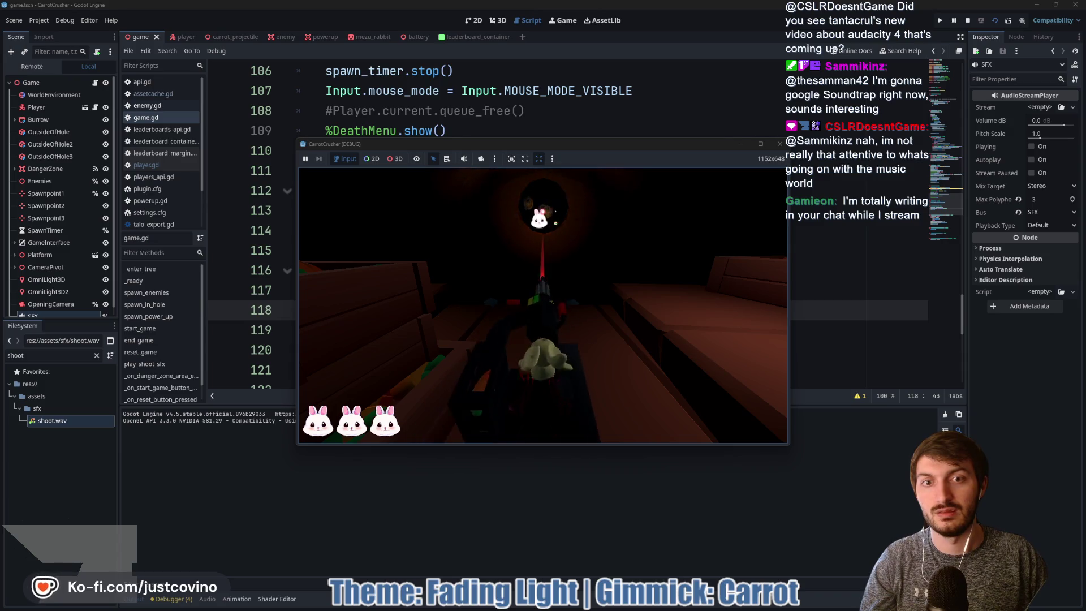
left_click(552, 229)
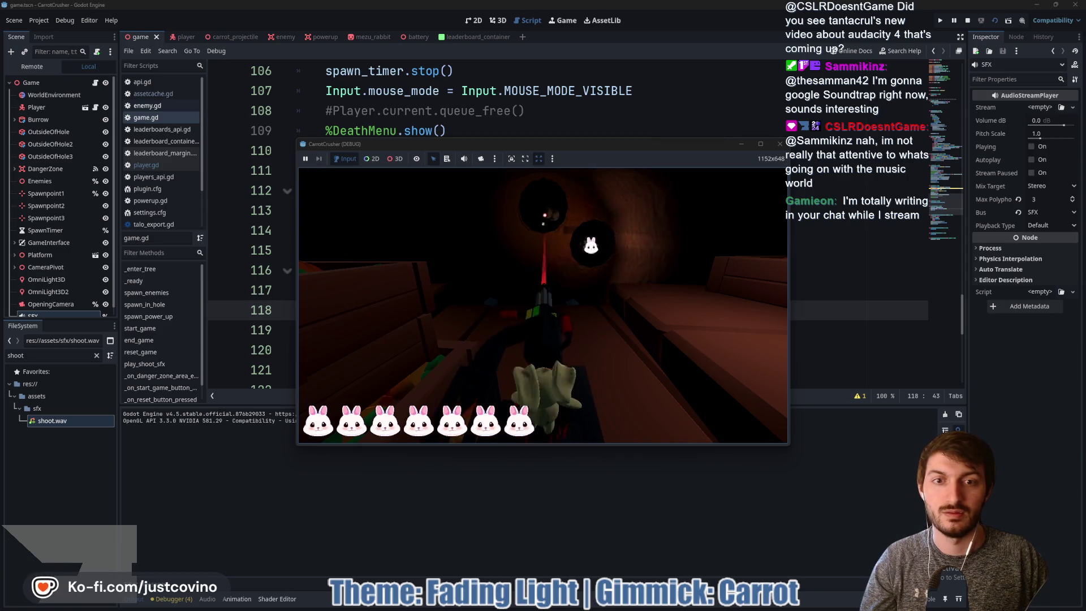
left_click(588, 244)
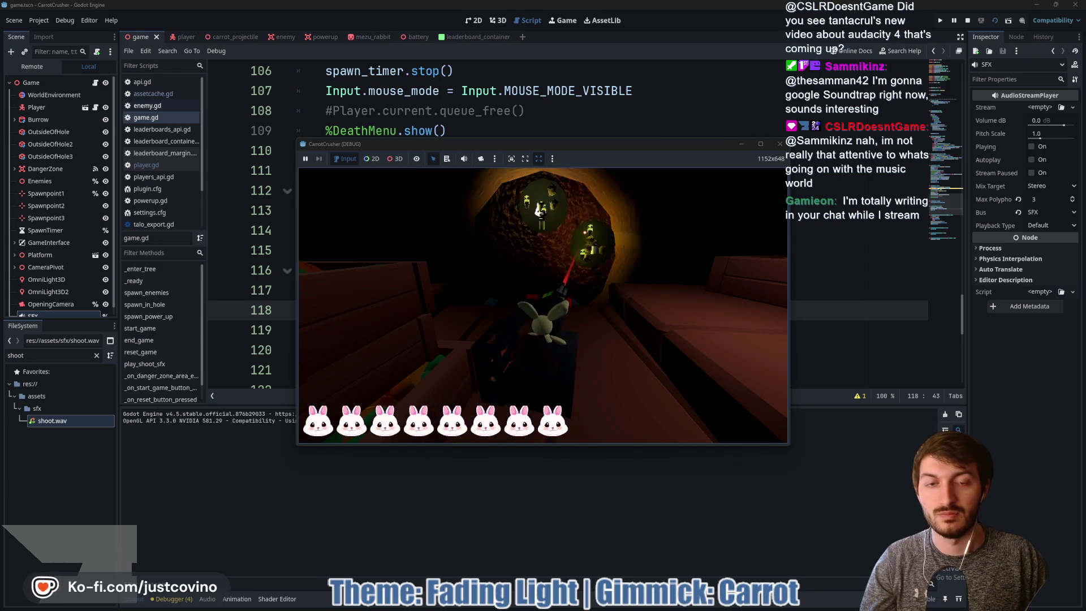
left_click(543, 220)
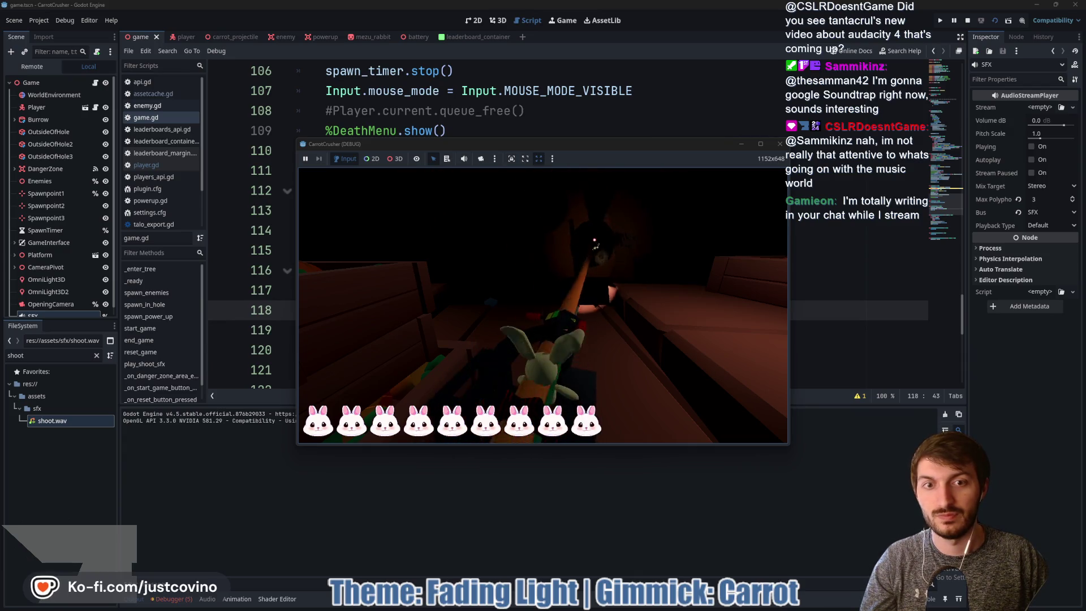
left_click(582, 249)
left_click(560, 232)
left_click(537, 215)
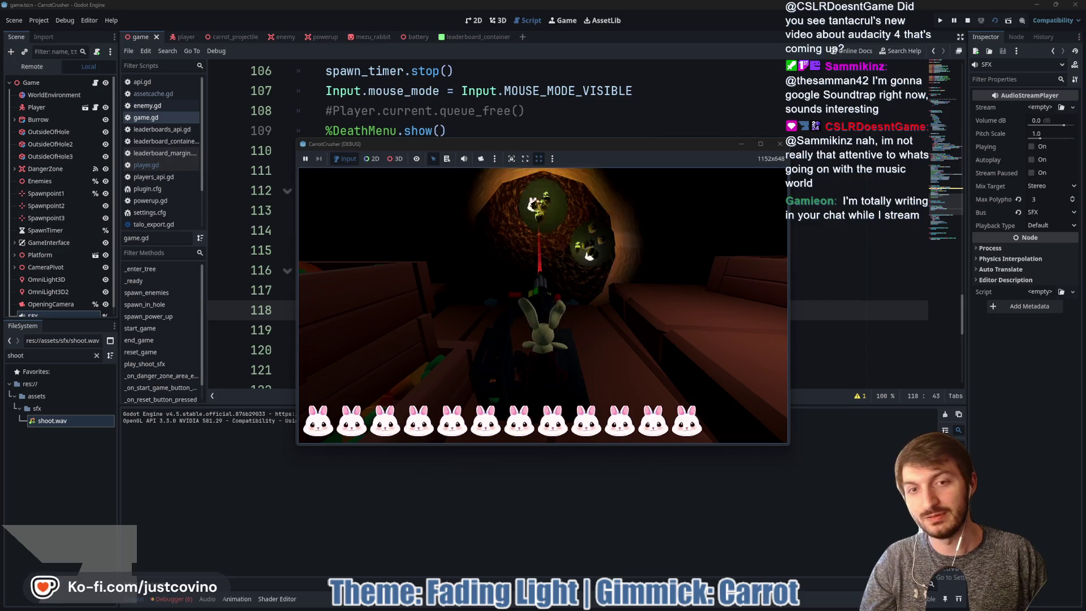
left_click(566, 232)
left_click(592, 252)
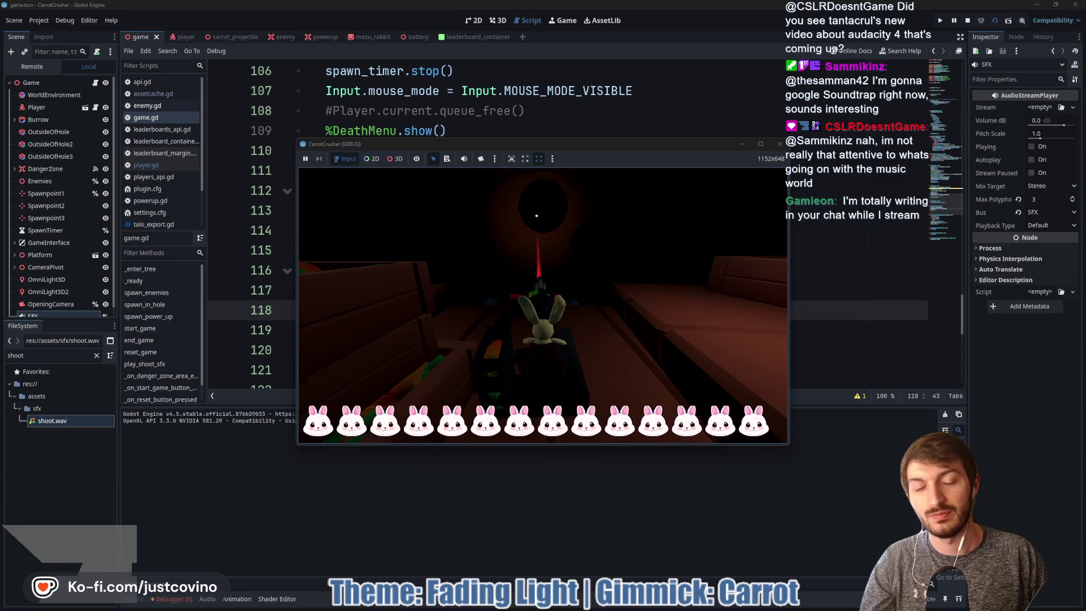
left_click(536, 216)
left_click(528, 208)
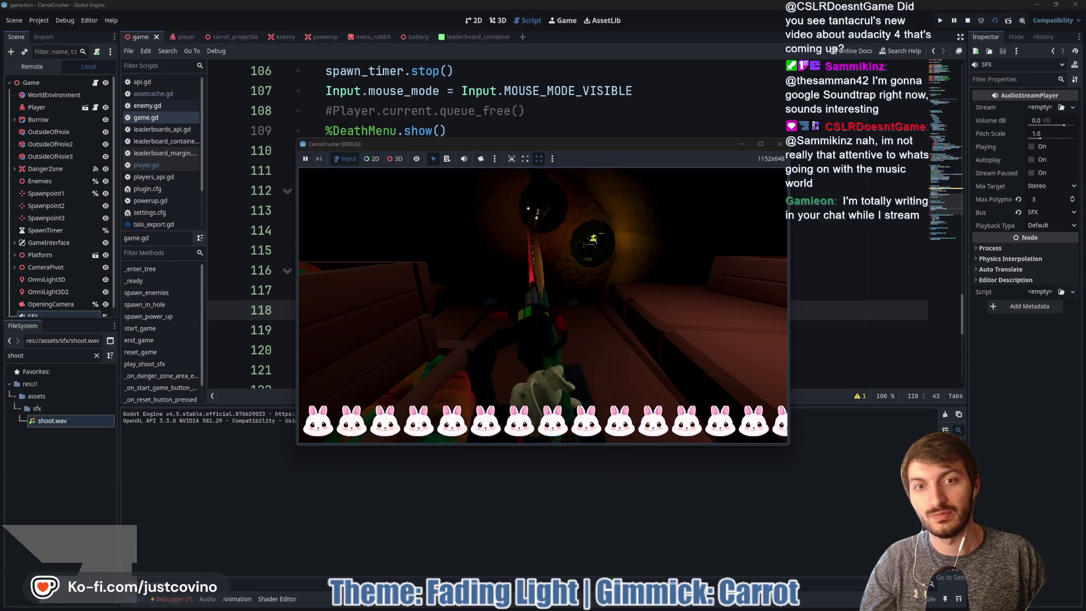
left_click(589, 253)
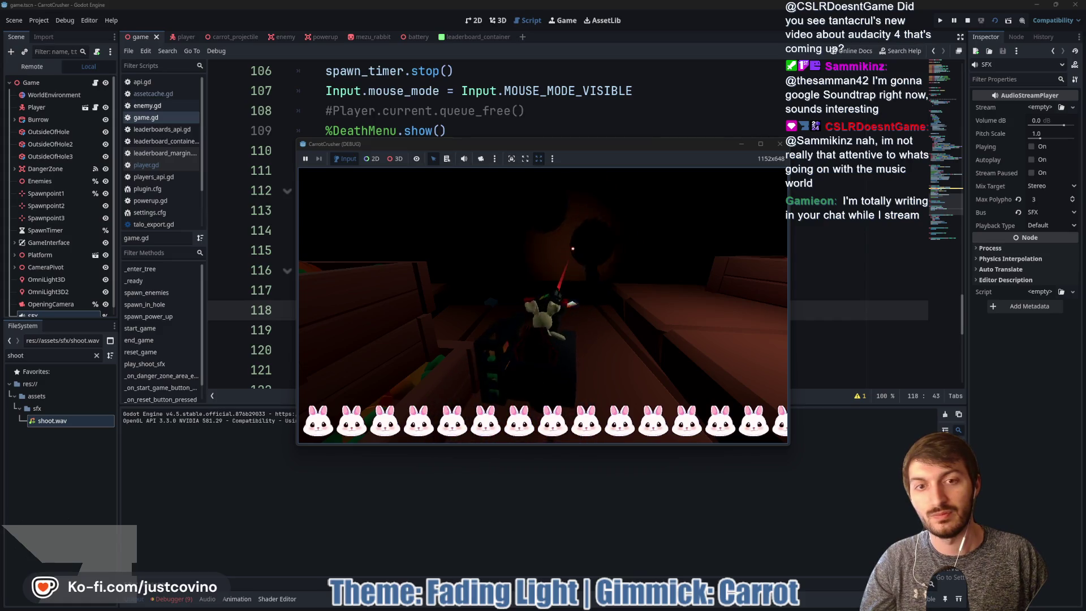
left_click(509, 236)
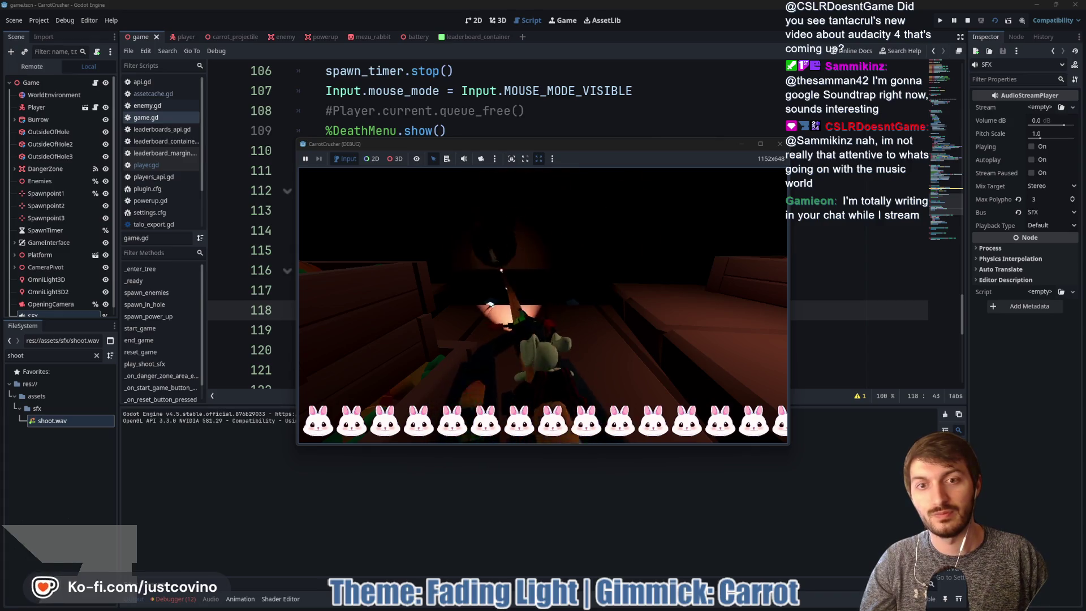
left_click(592, 256)
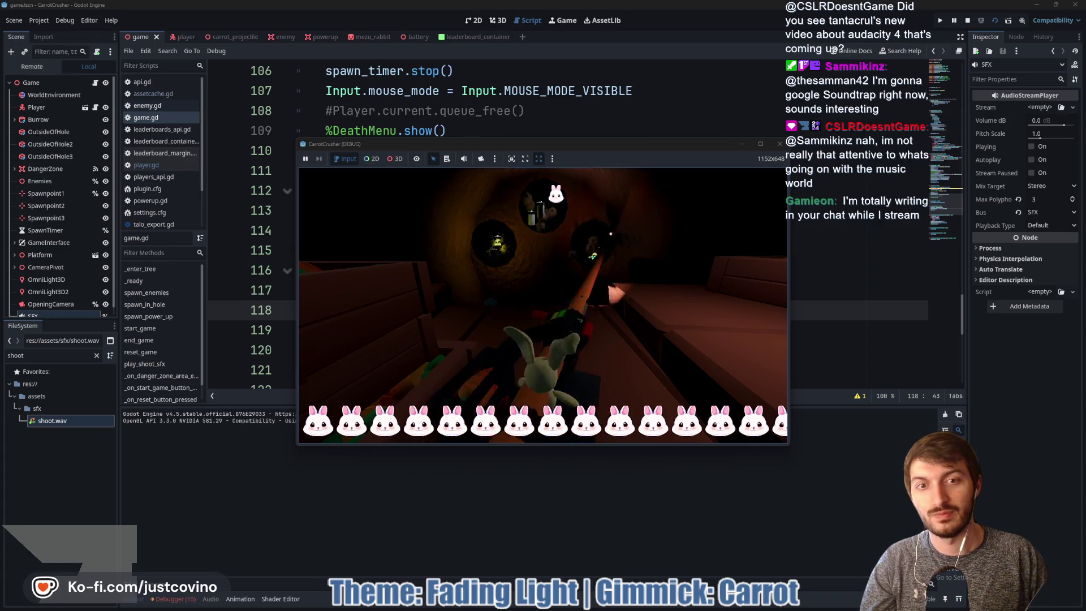
left_click(490, 305)
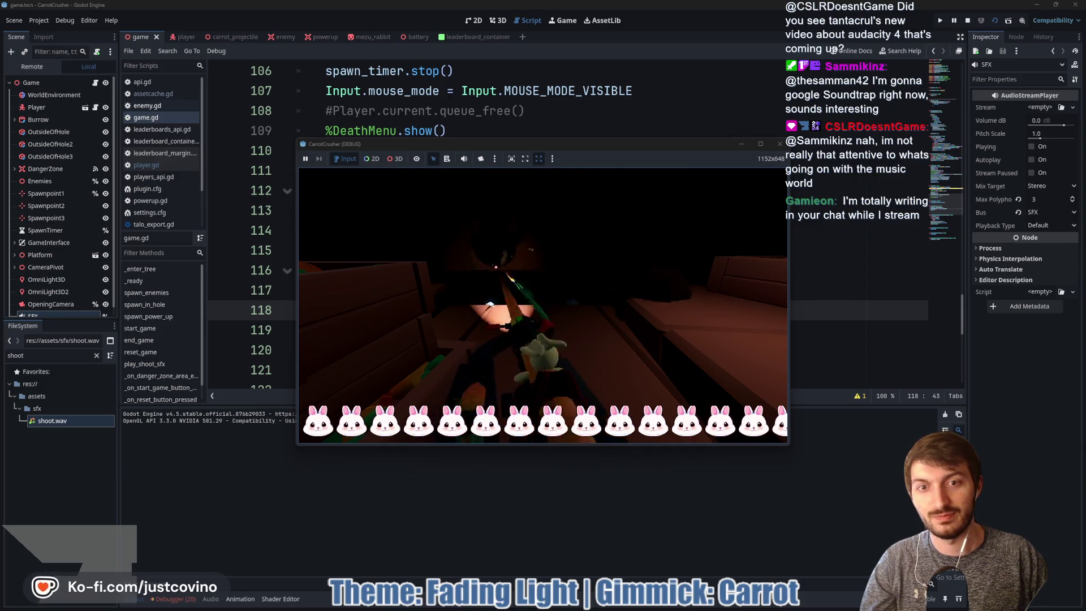
left_click(565, 237)
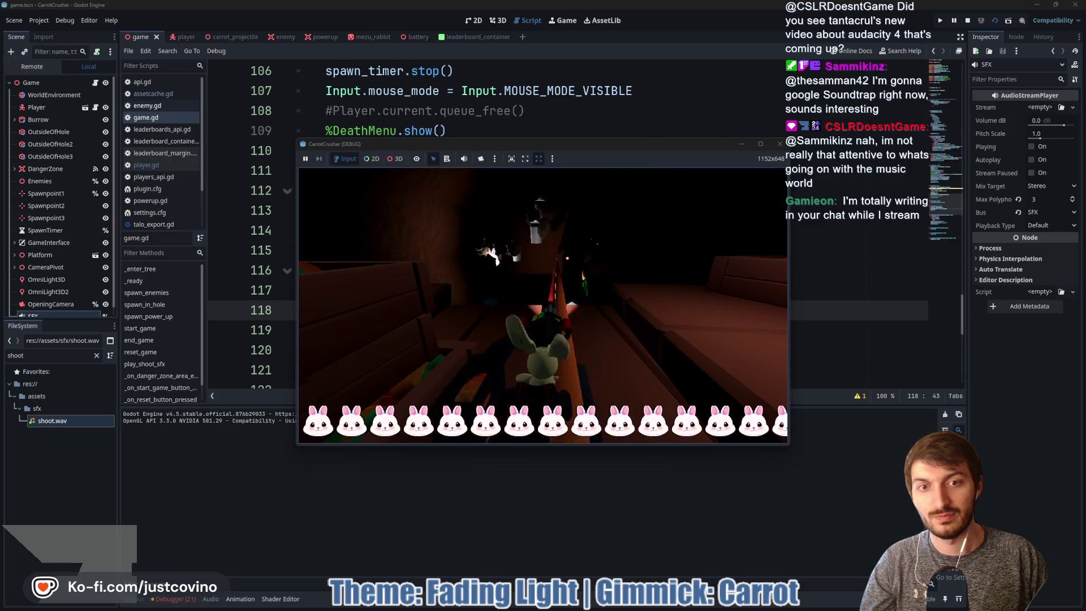
left_click(540, 225)
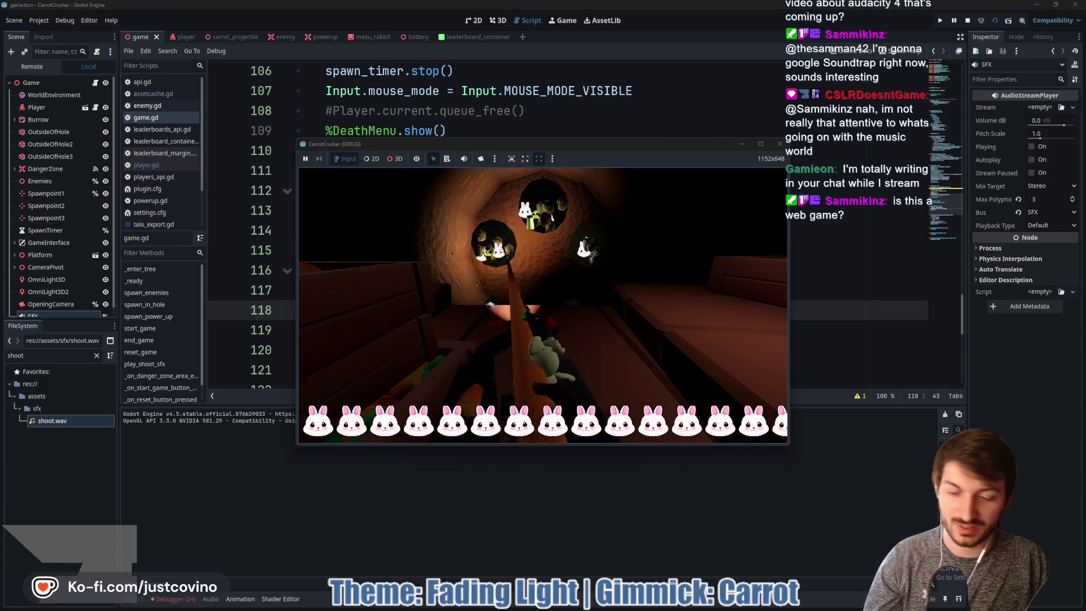
key("F8")
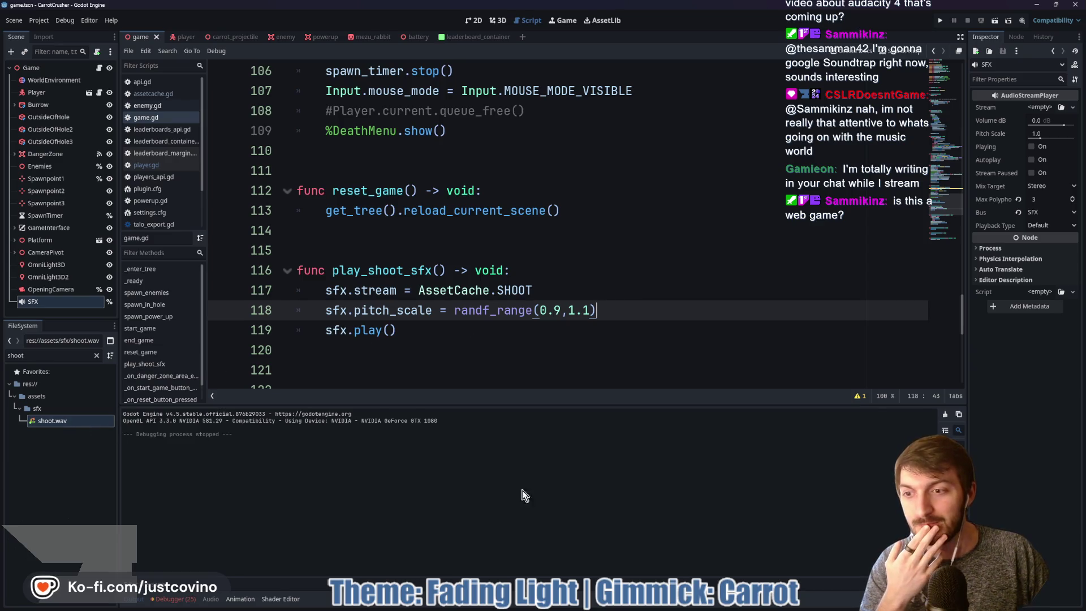
- Trim door close 9 to its loud hit by deleting the quiet lead-in and the tail after about 0.122 s
mouse_move(595, 609)
left_click(645, 607)
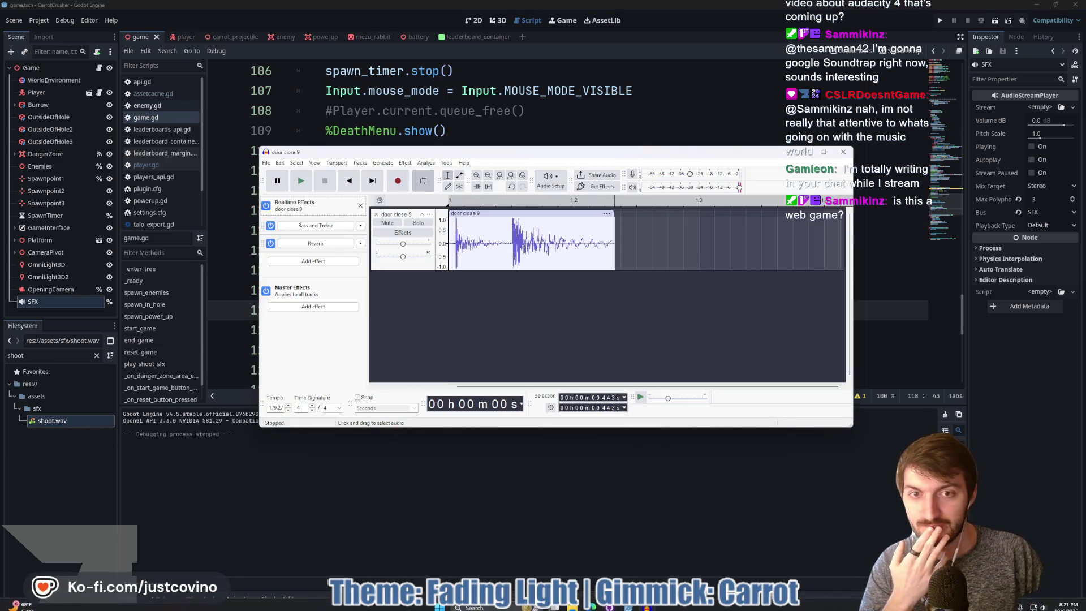
left_click(305, 187)
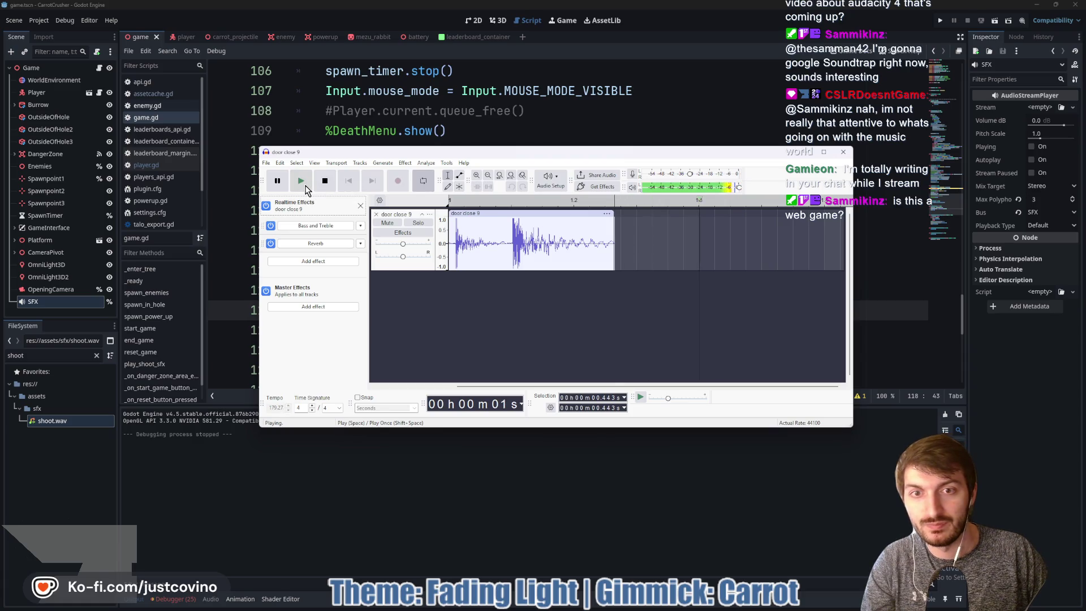
left_click(321, 189)
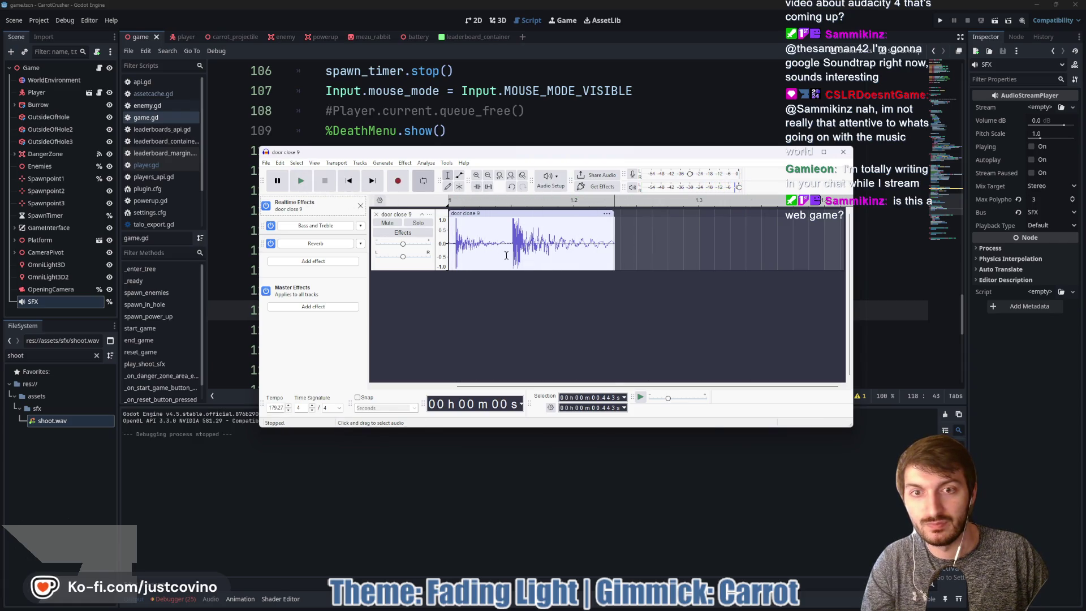
left_click_drag(512, 243, 446, 252)
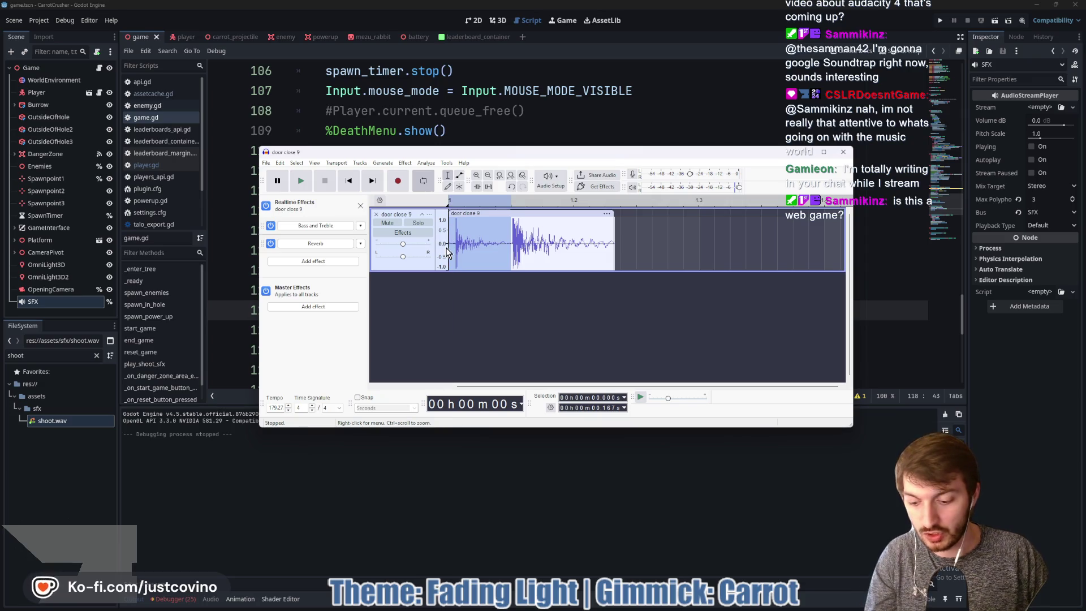
key("Delete")
left_click(300, 182)
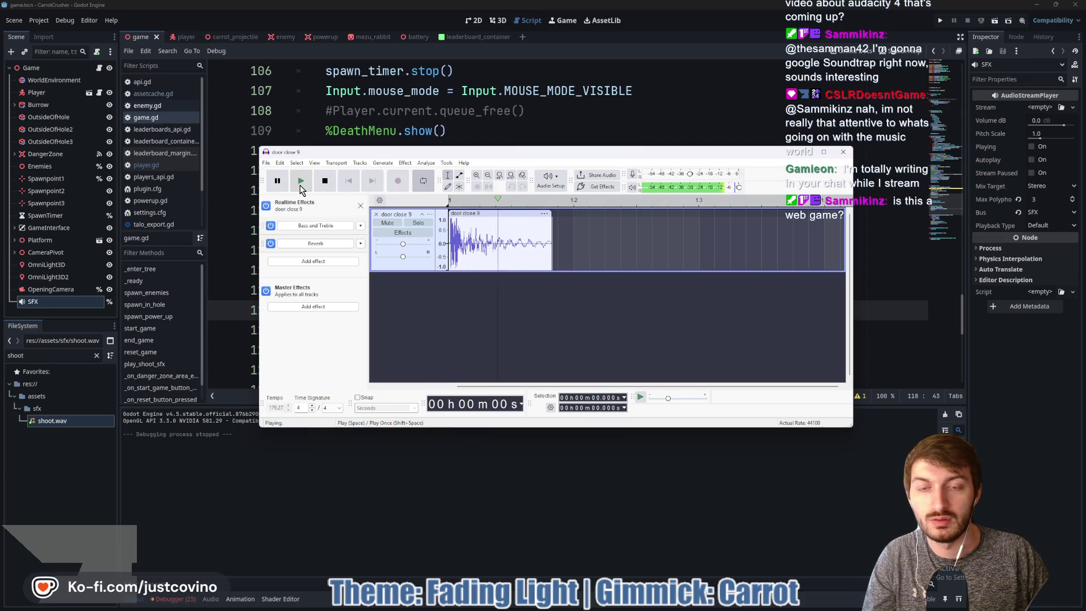
left_click(325, 182)
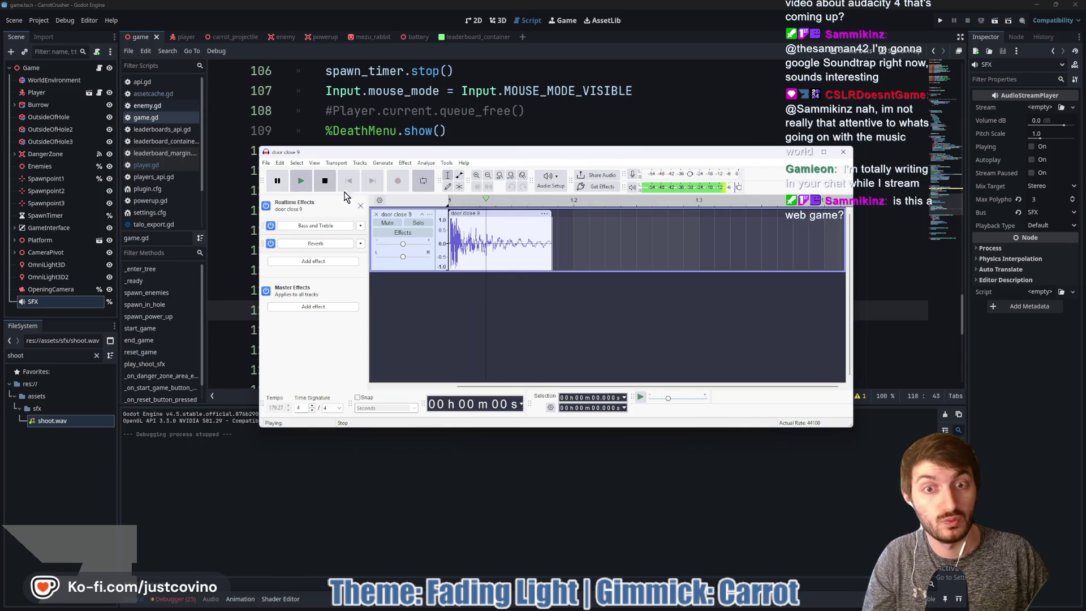
left_click_drag(494, 243, 585, 243)
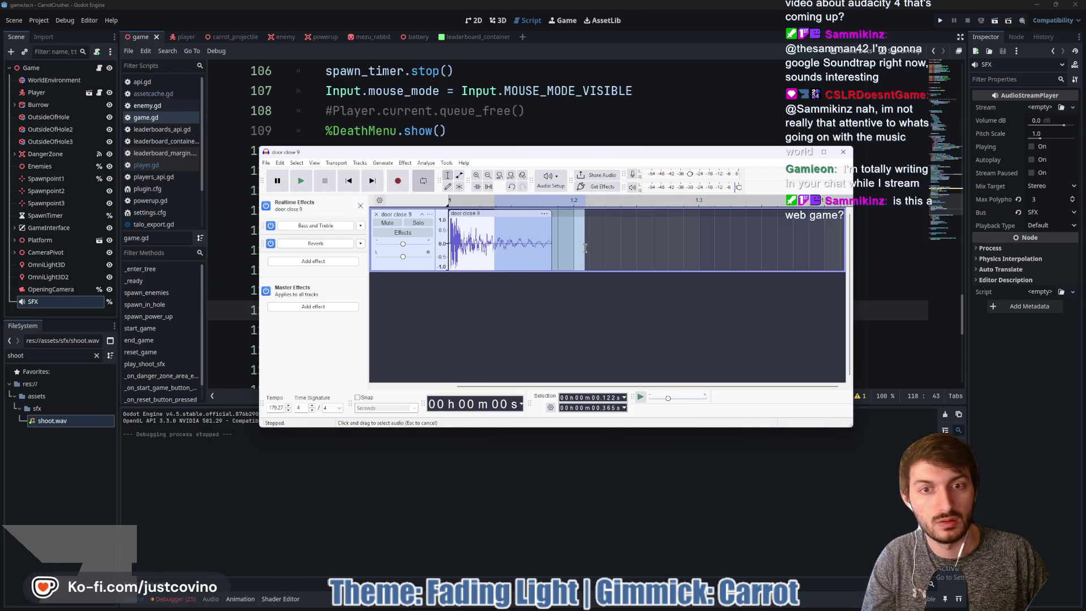
key("Delete")
left_click(301, 181)
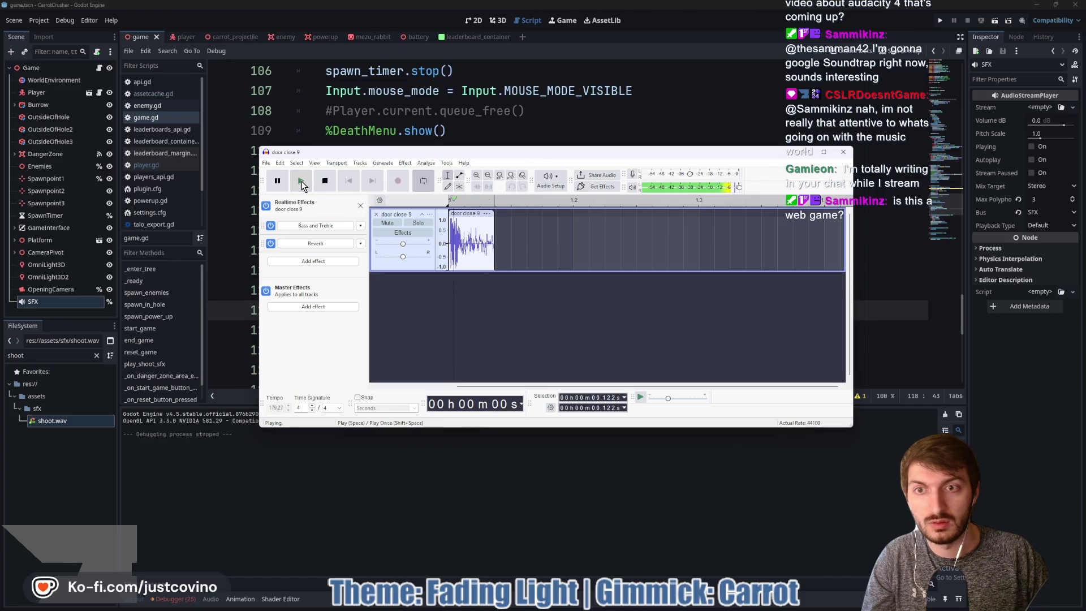
left_click(318, 188)
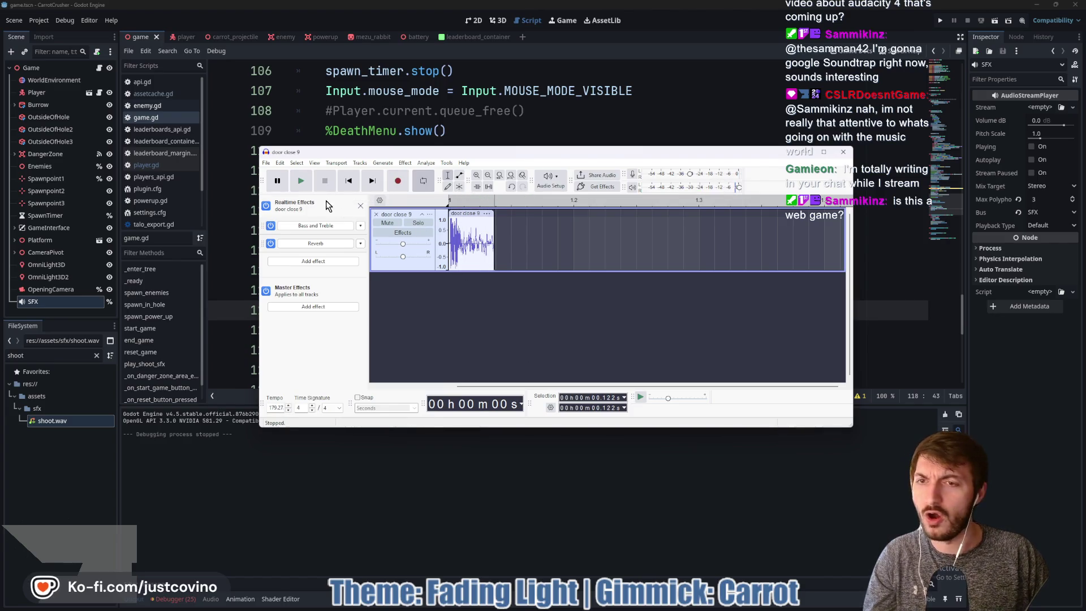
- Export the trimmed clip over shoot.wav in assets/sfx, accepting the mono mixdown warning
left_click(267, 163)
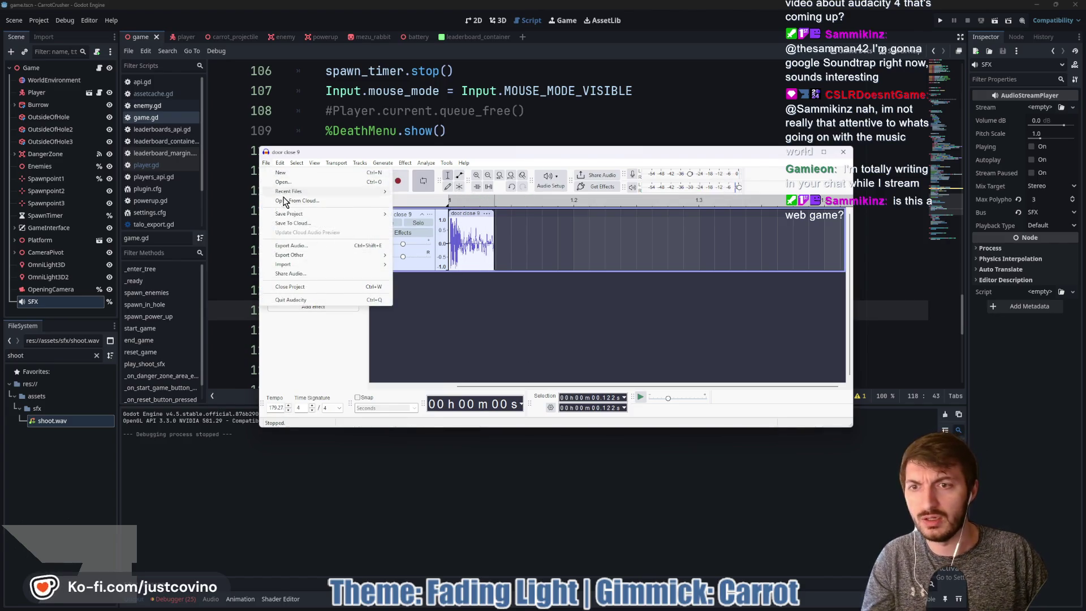
left_click(296, 245)
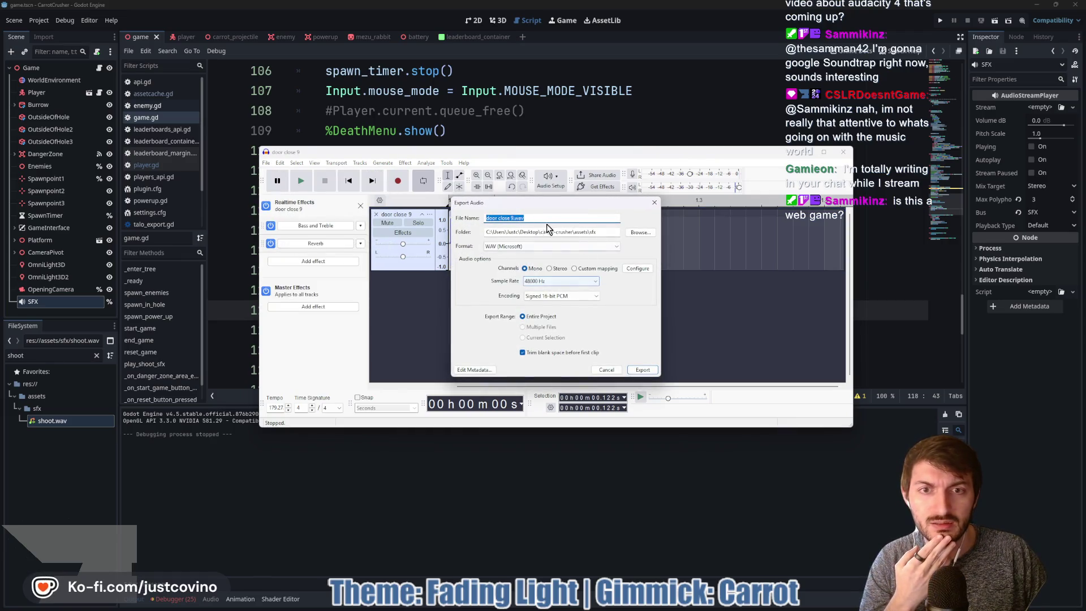
left_click(643, 236)
left_click(559, 276)
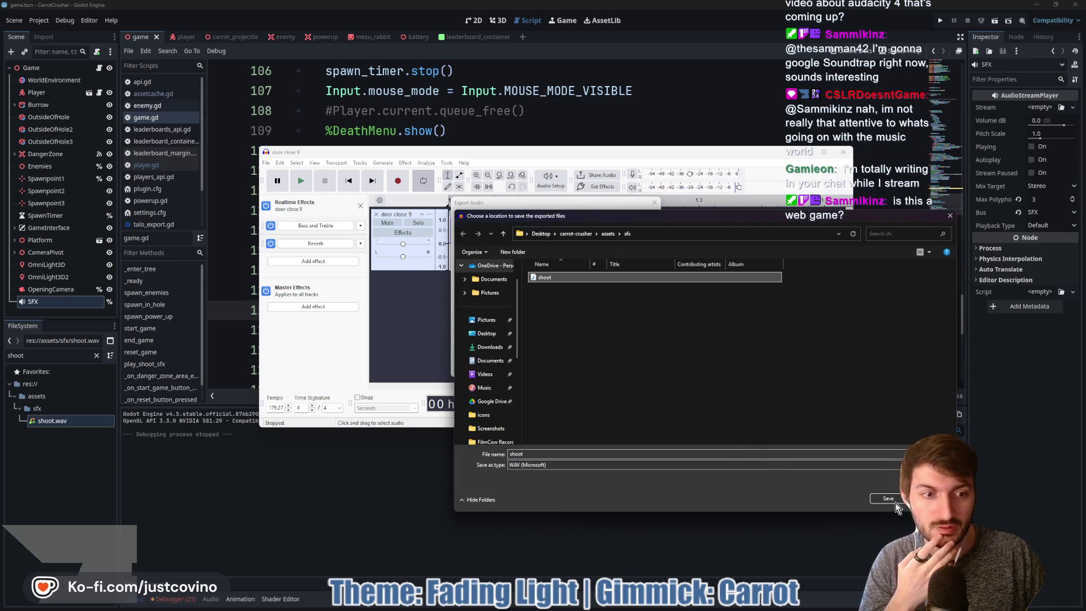
left_click(891, 500)
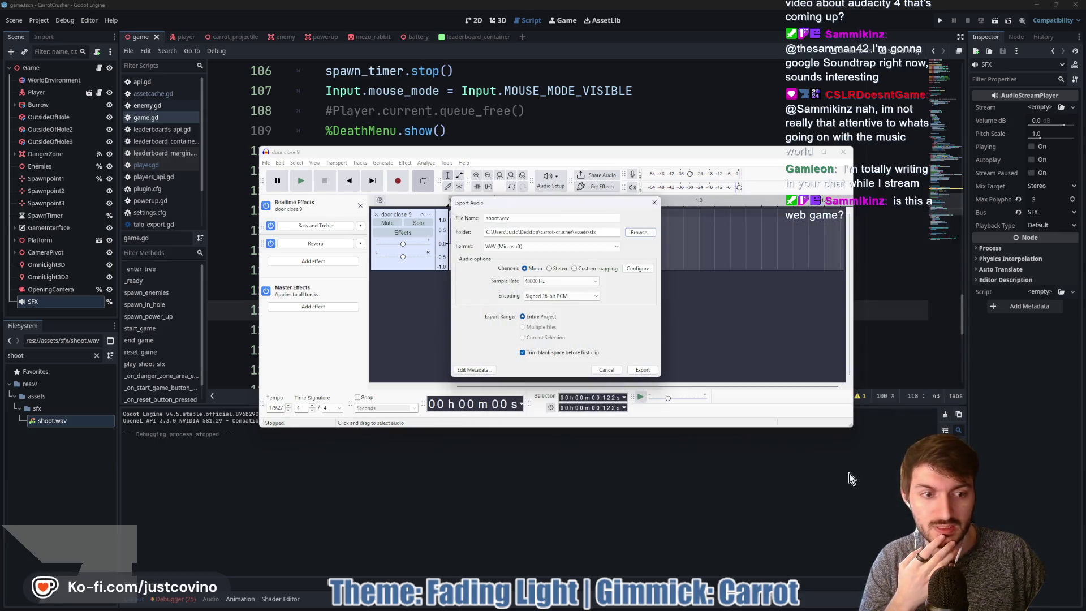
left_click(643, 370)
left_click(616, 292)
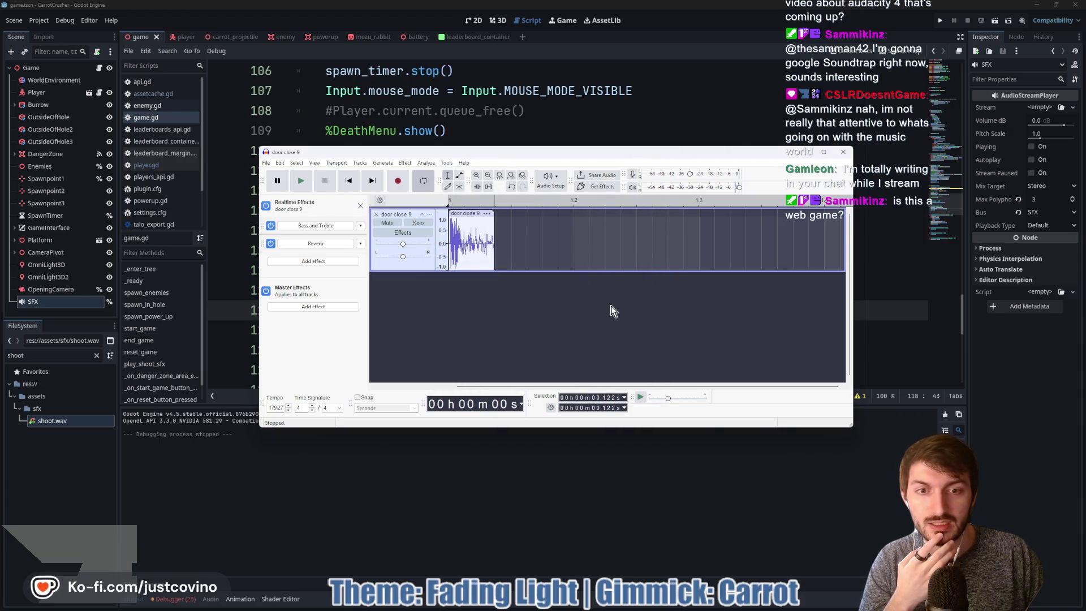
left_click(506, 484)
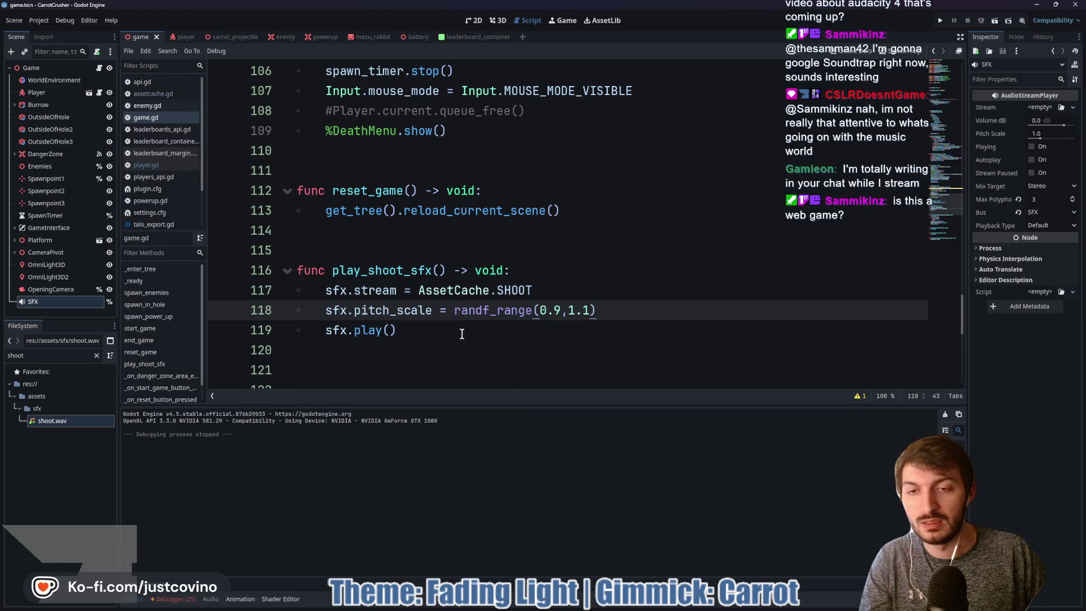
- Run the project and play a Bunny Blaster round until the game-over screen shows Score: 23
key("F5")
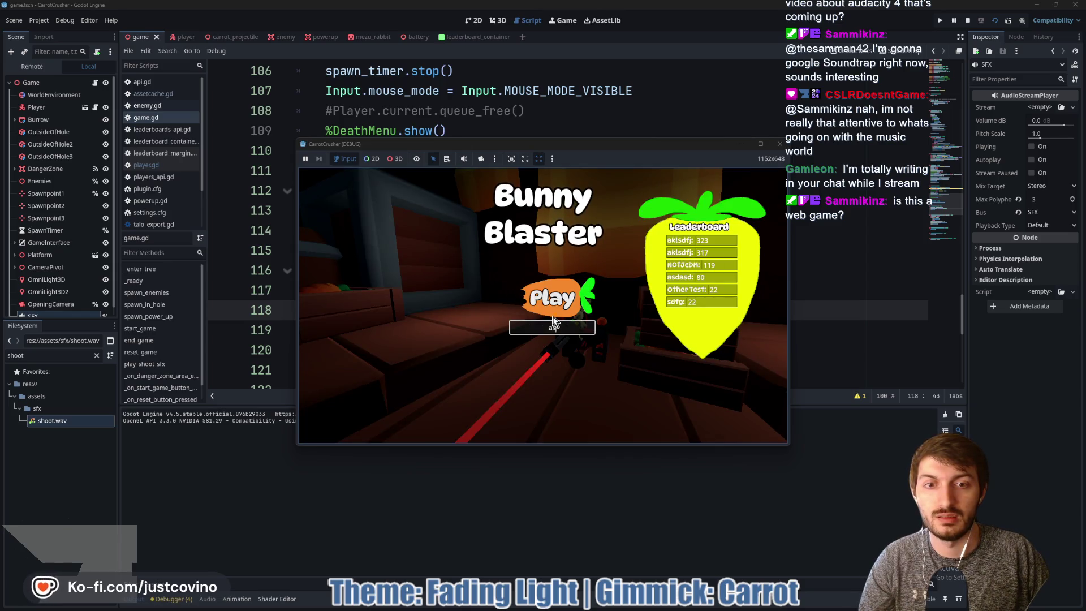
left_click(553, 316)
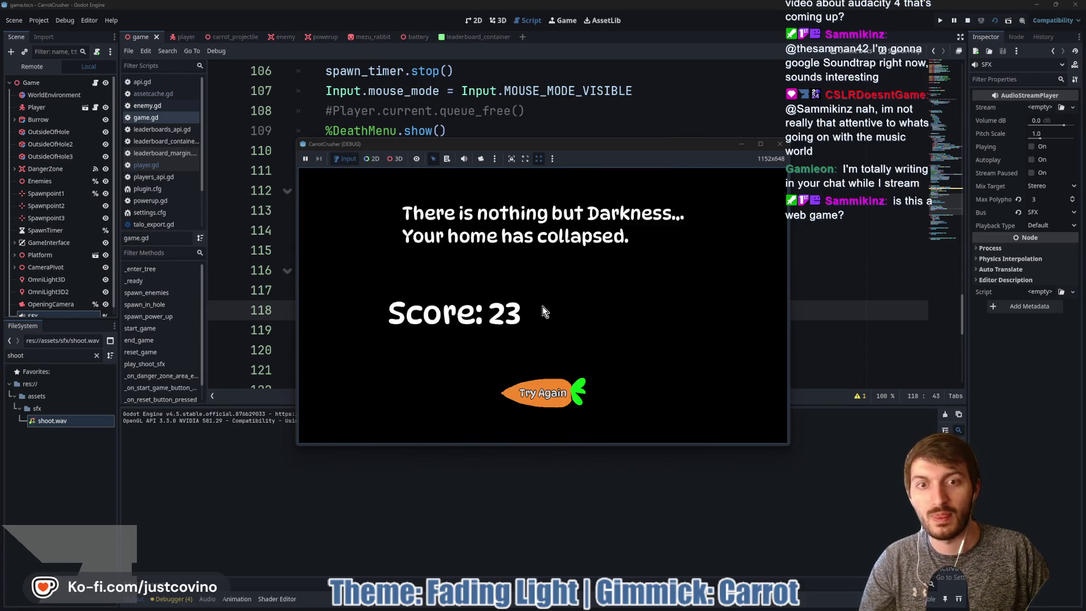
- Stop the game, save, and remove Game.current.play_shoot_sfx() from line 67 of player.gd
left_click(779, 144)
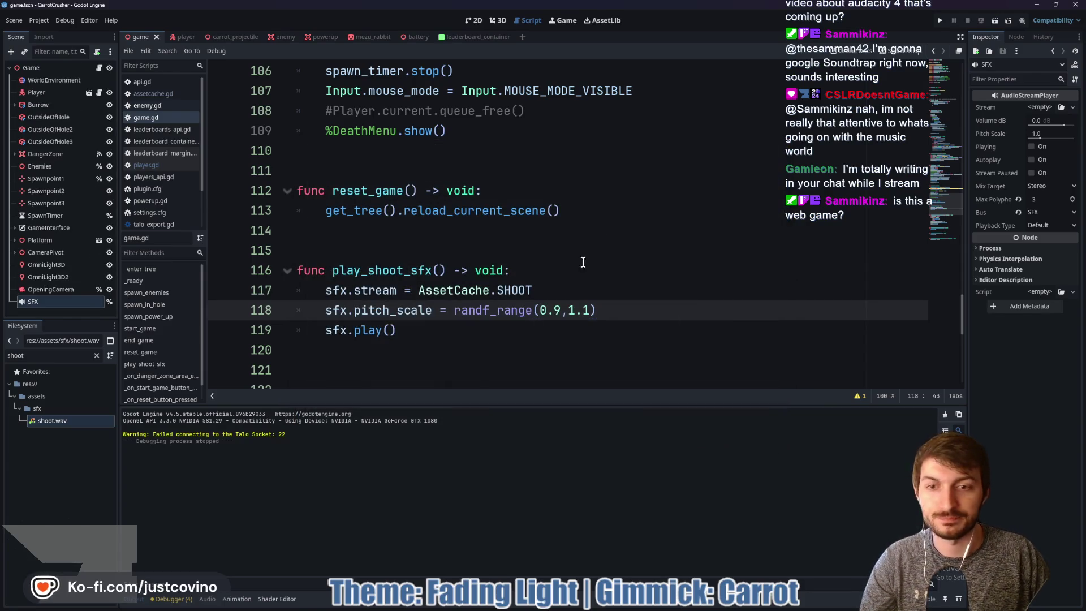
left_click(560, 291)
key("ctrl+s")
left_click(175, 36)
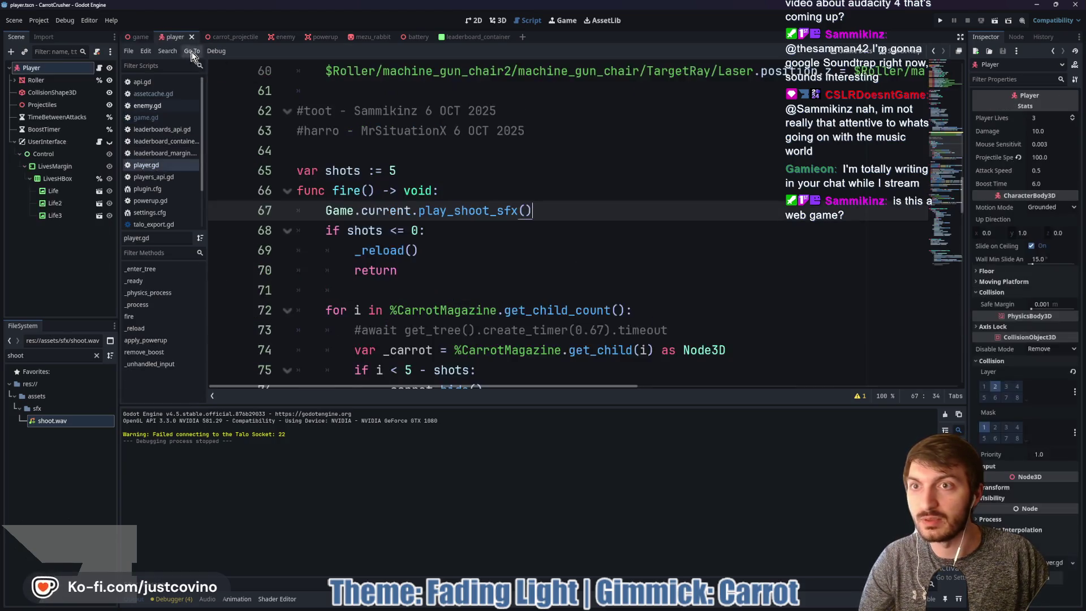
left_click_drag(550, 212, 323, 212)
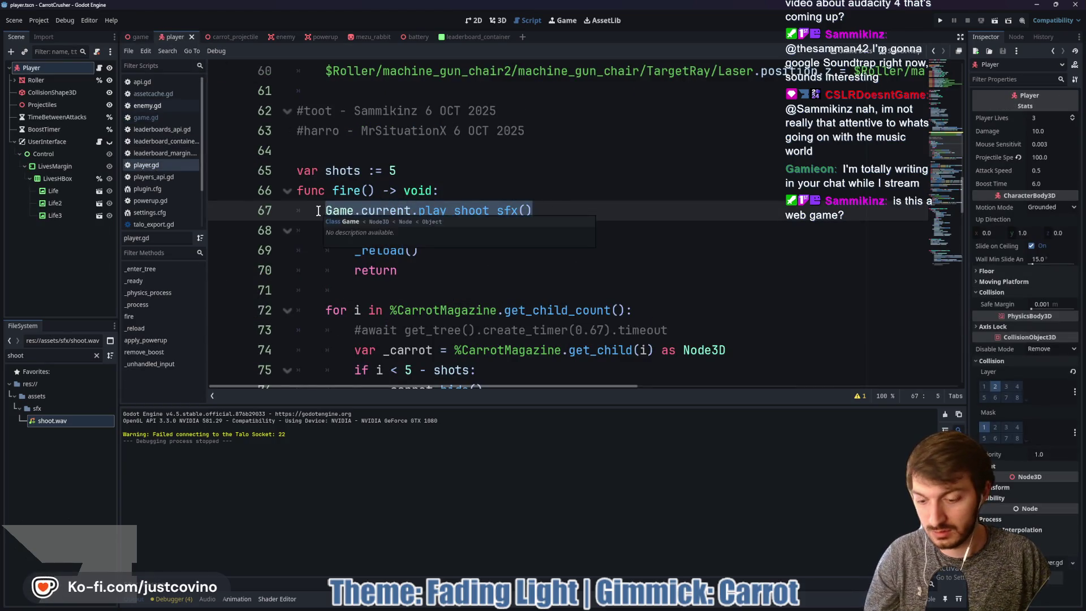
key("BackSpace")
key("BackSpace")
- Put the play_shoot_sfx call right after shots -= 1, save player.gd, and relaunch the game
scroll(331, 215, "down", 5)
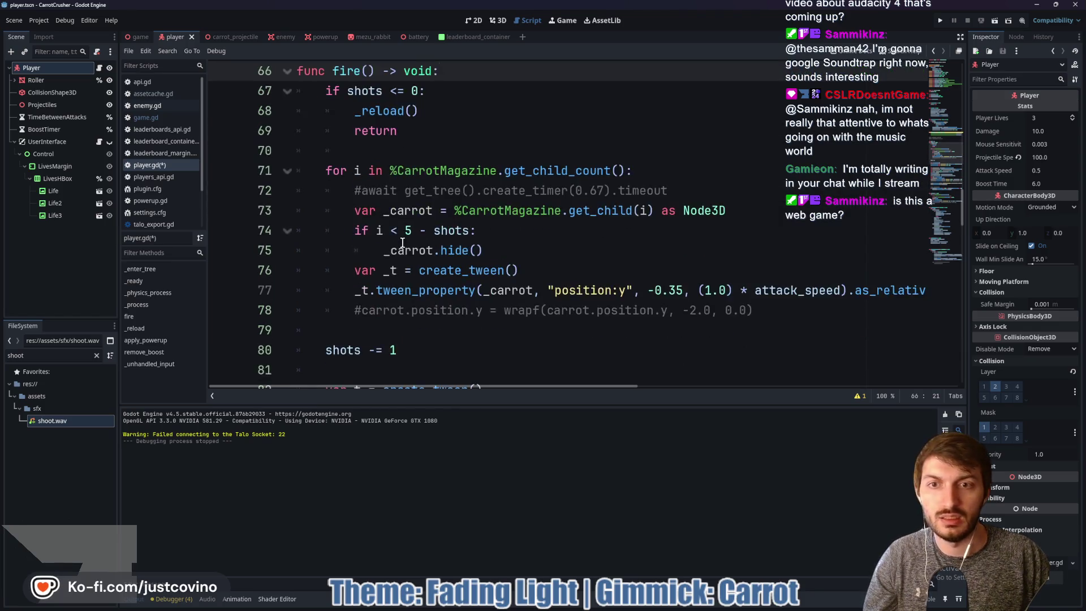
scroll(424, 248, "down", 6)
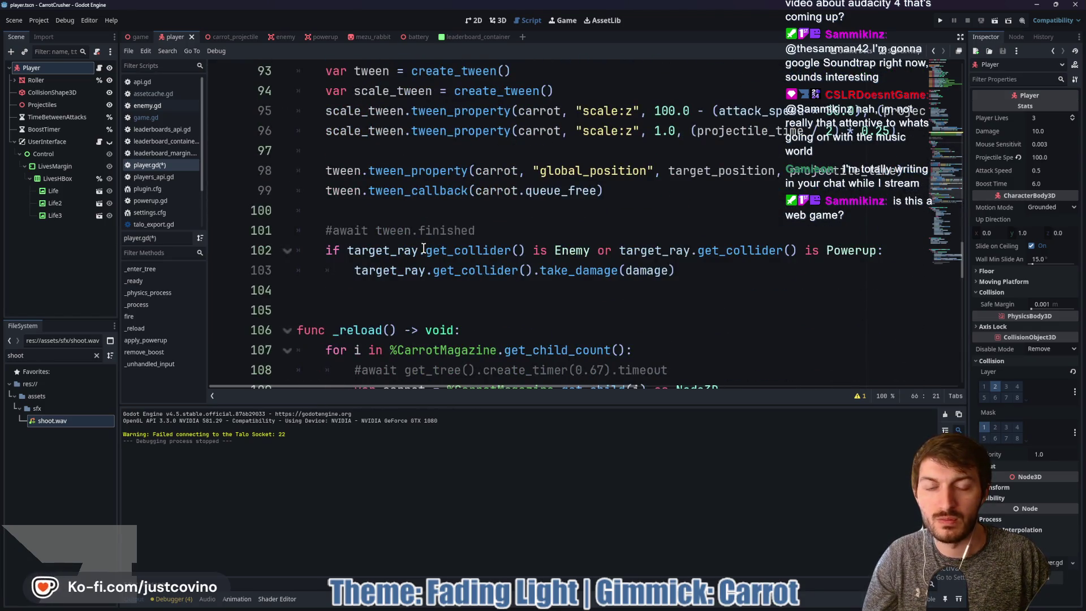
left_click(413, 219)
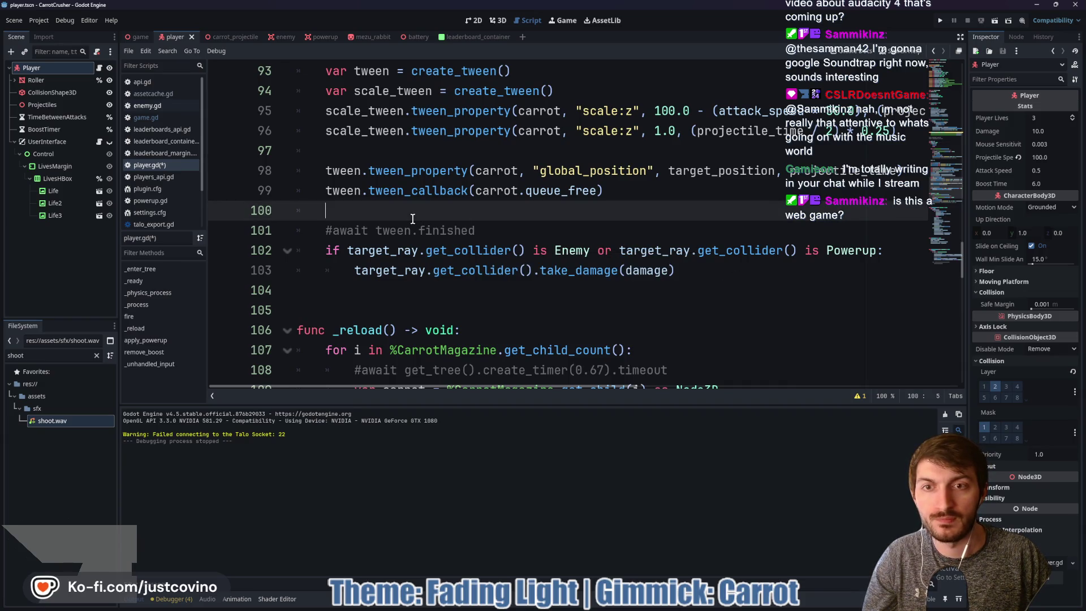
scroll(413, 221, "up", 7)
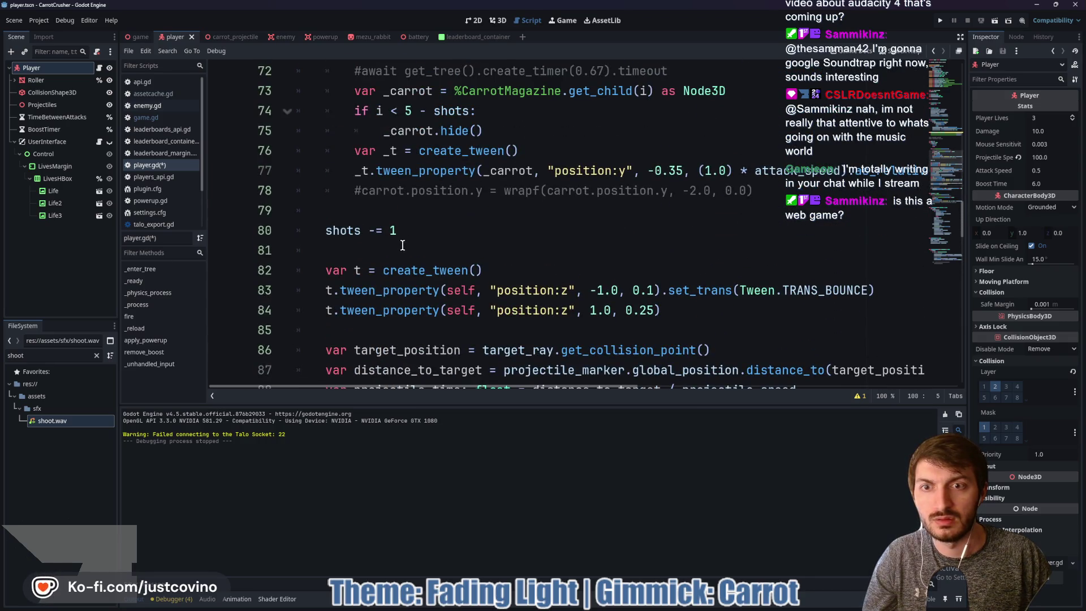
left_click(393, 251)
key("ctrl+s")
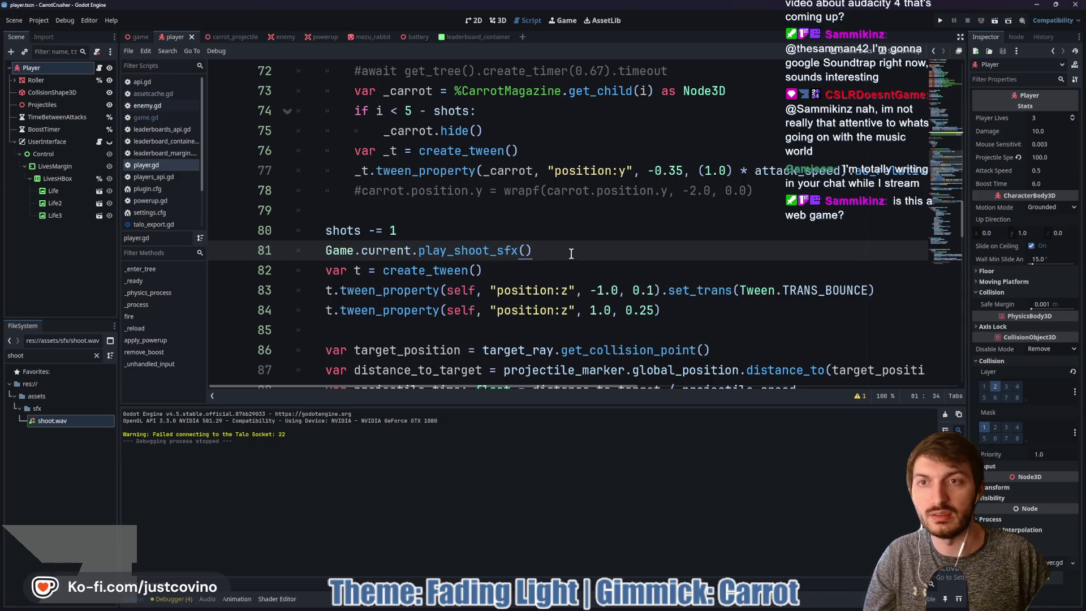
left_click(139, 37)
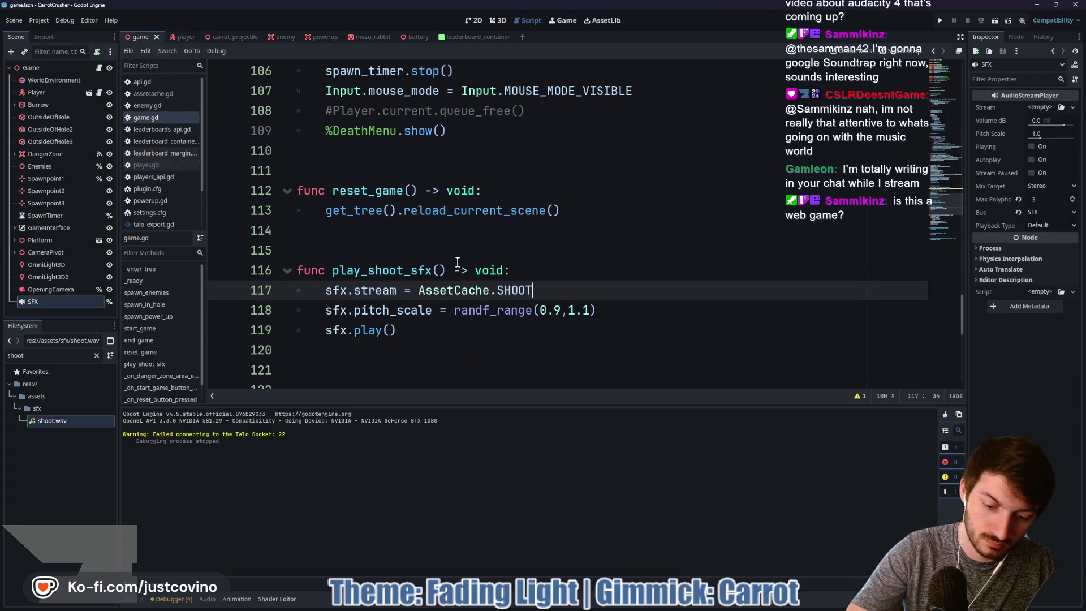
key("F5")
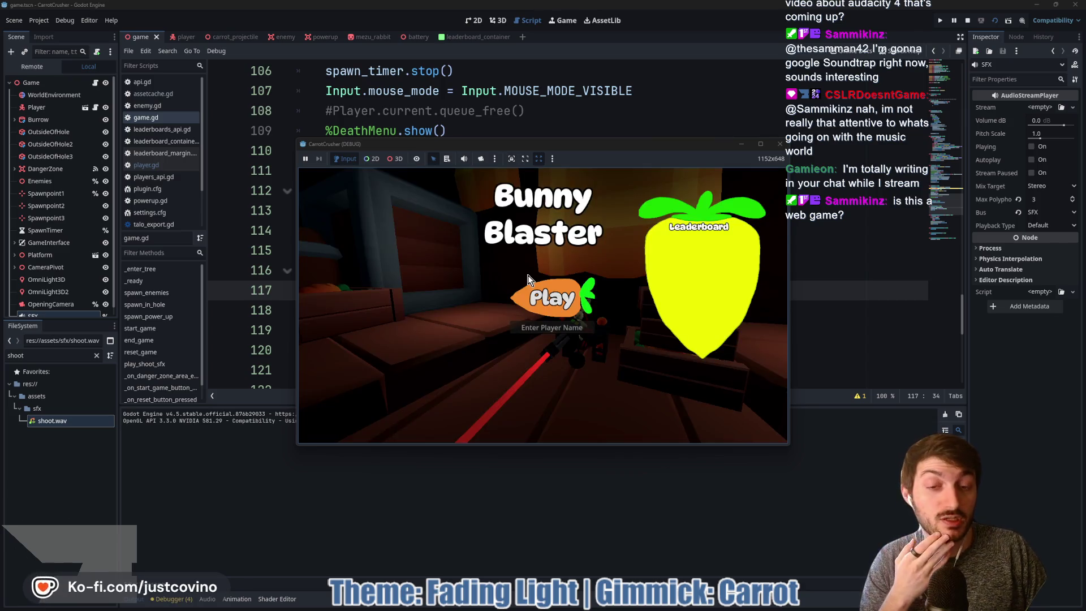
- Play Bunny Blaster from the main menu, firing carrots at bunnies, then stop the debug run with F8
left_click(549, 298)
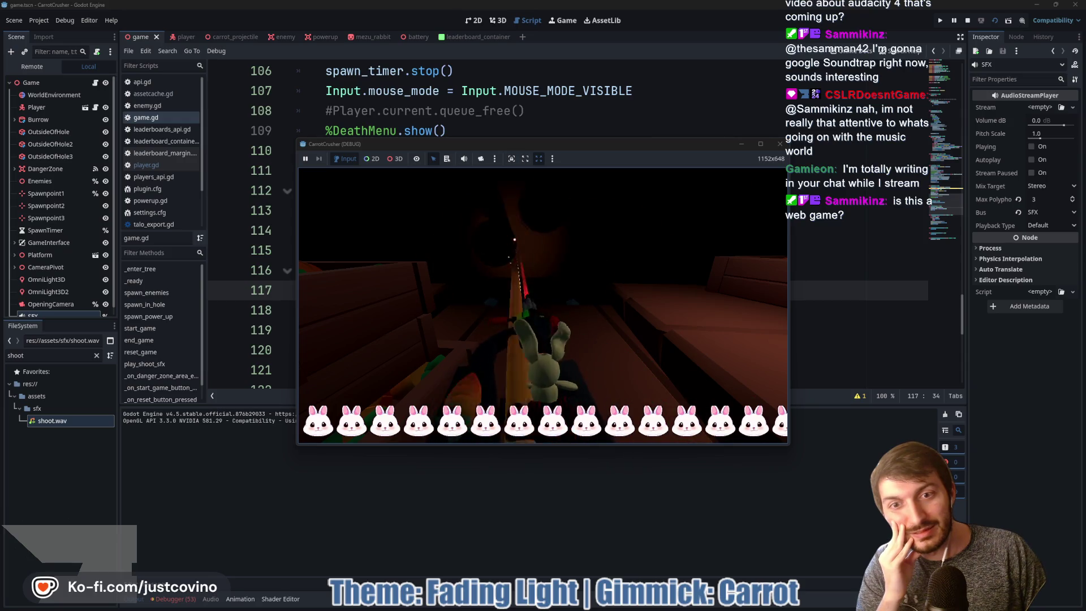
key("F8")
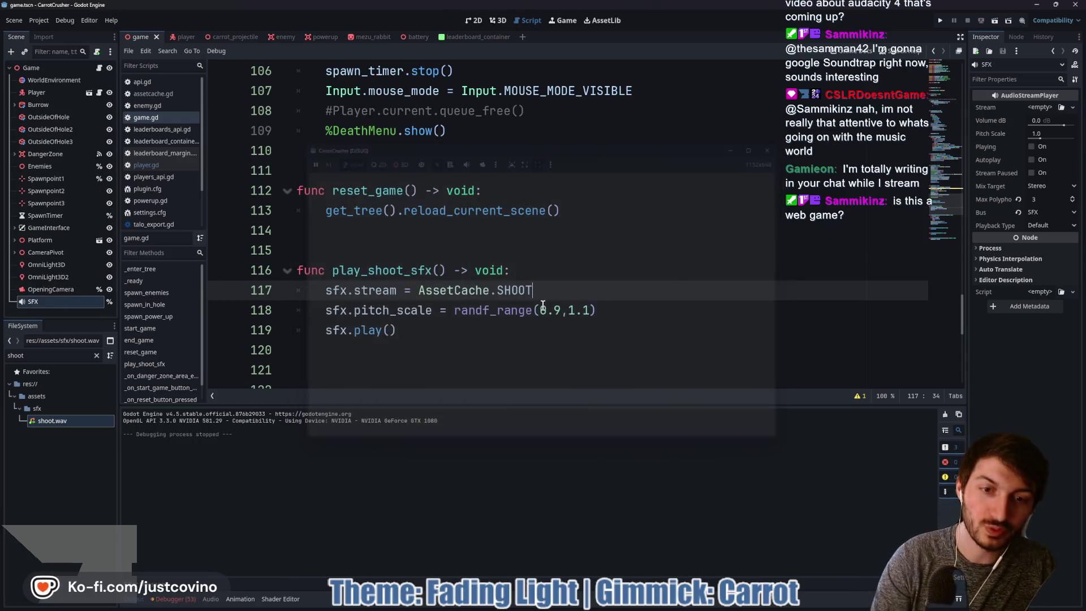
- Open the debugger Errors list and jump to the 'Time should be greater than zero' error at player.gd:138
left_click(484, 250)
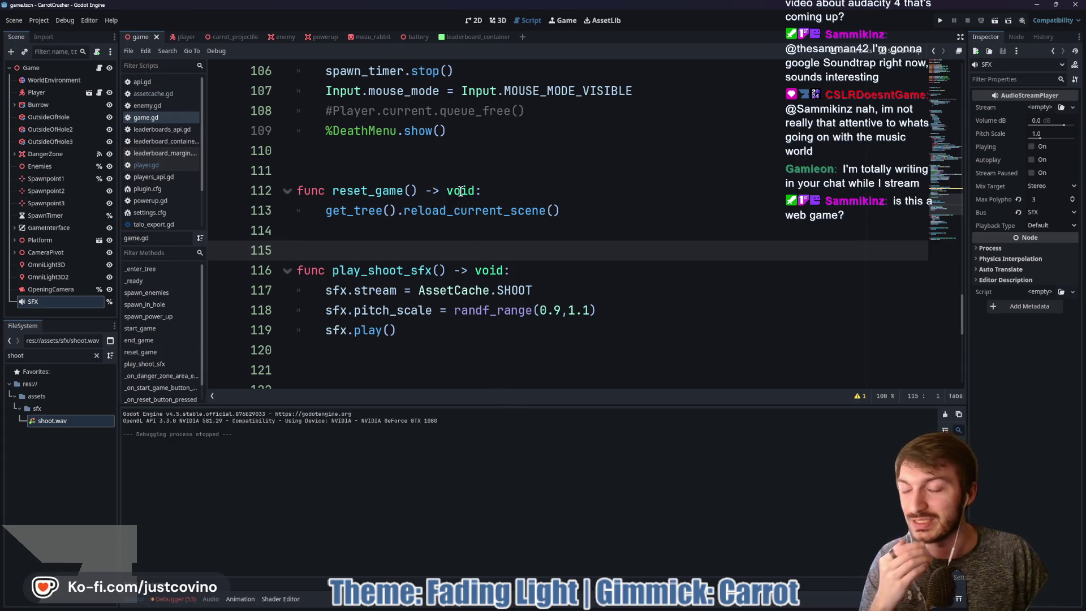
left_click(474, 21)
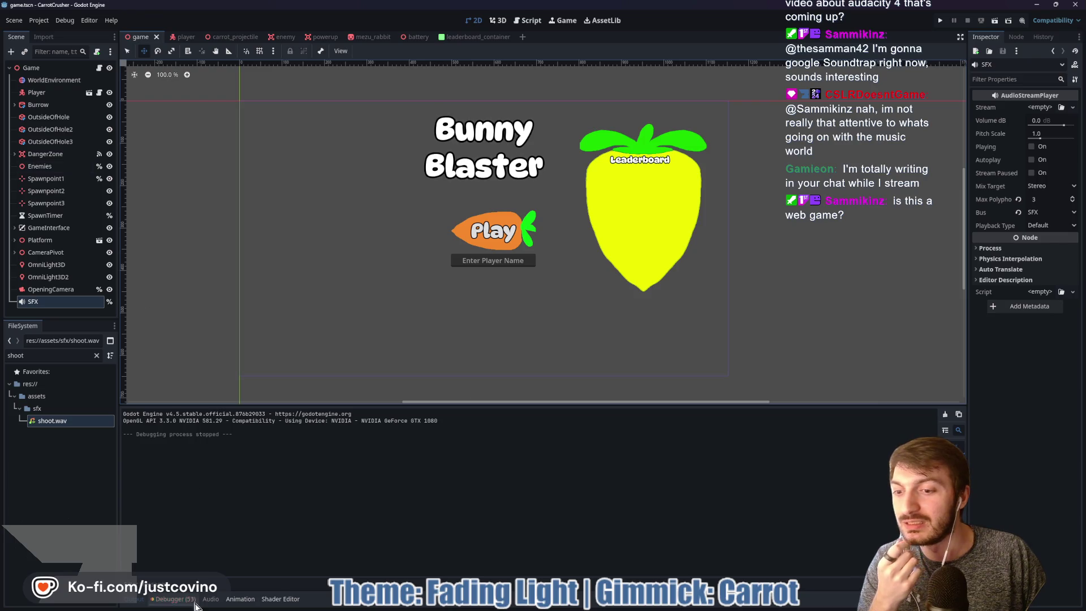
left_click(173, 599)
double_click(254, 522)
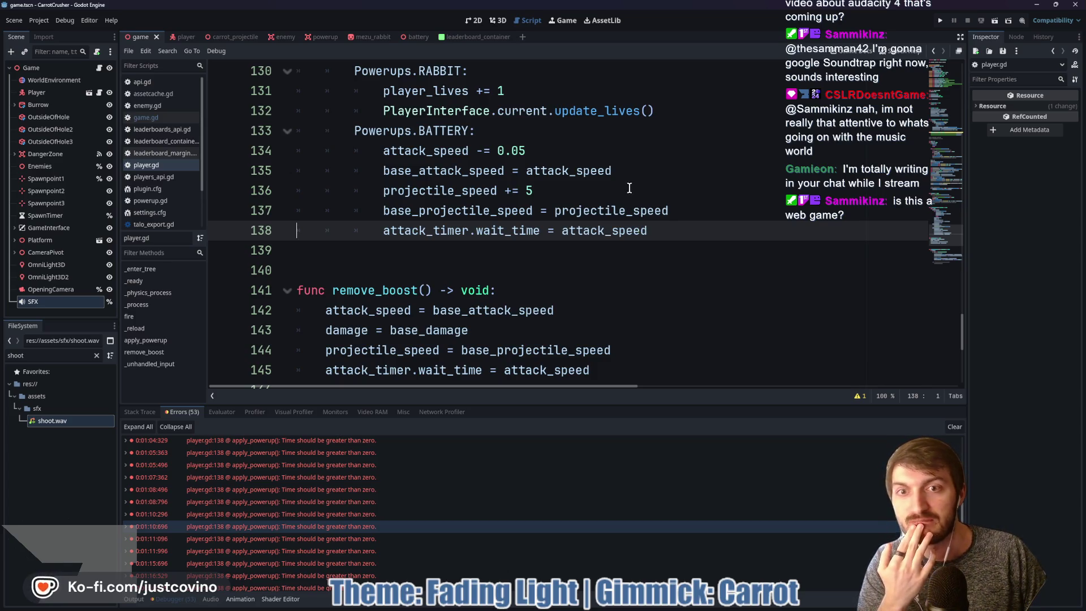
scroll(628, 187, "up", 1)
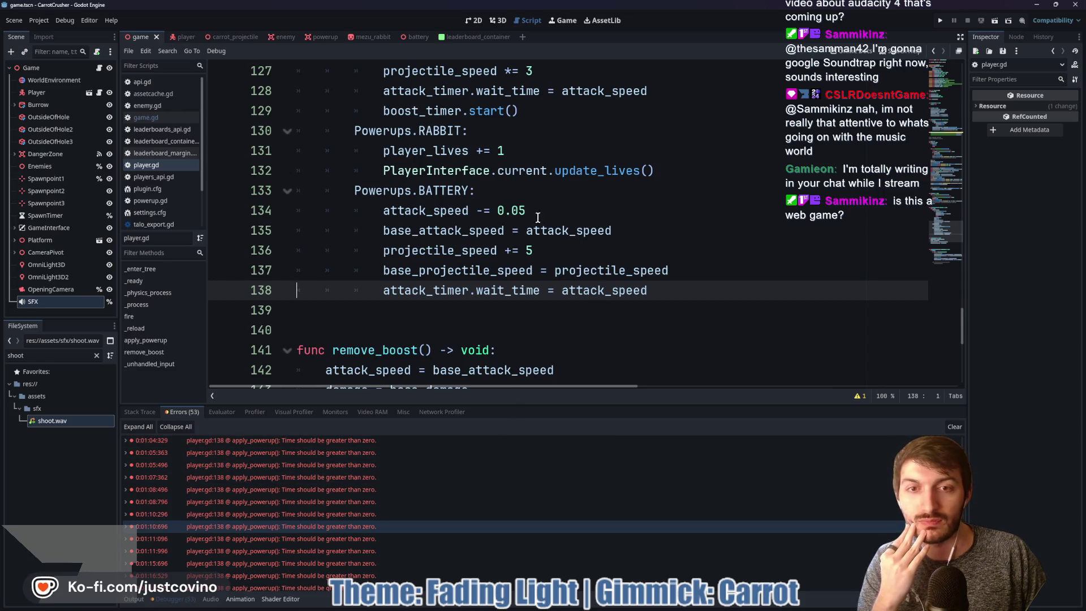
- Add attack_speed = clampf(attack_speed, .0001, 1.0) after the BATTERY attack_speed decrease and save
left_click(499, 210)
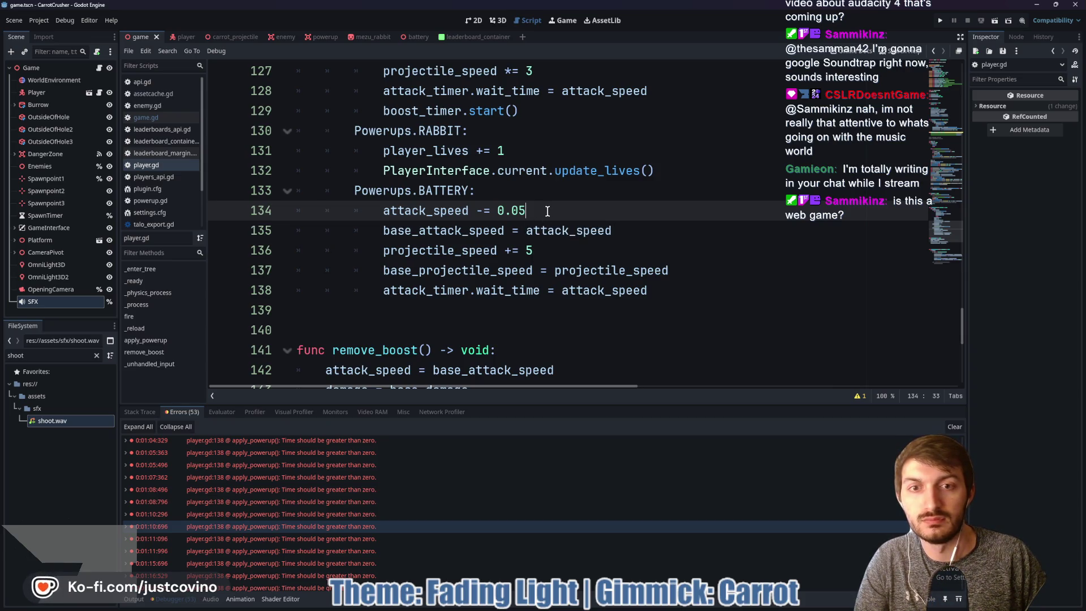
key("Return")
type("at")
key("Return")
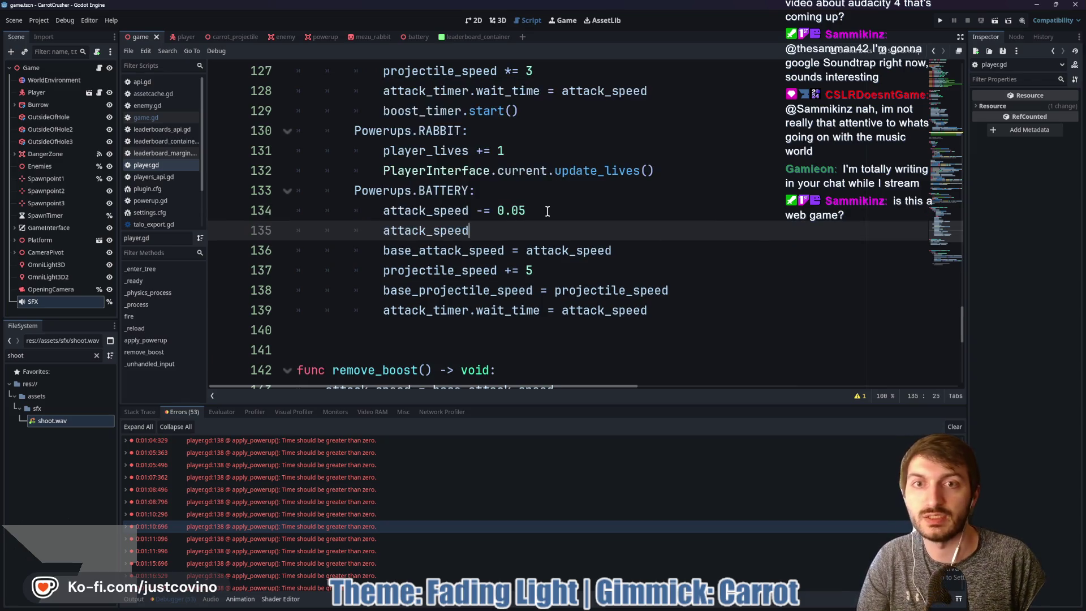
type("cla")
key("Return")
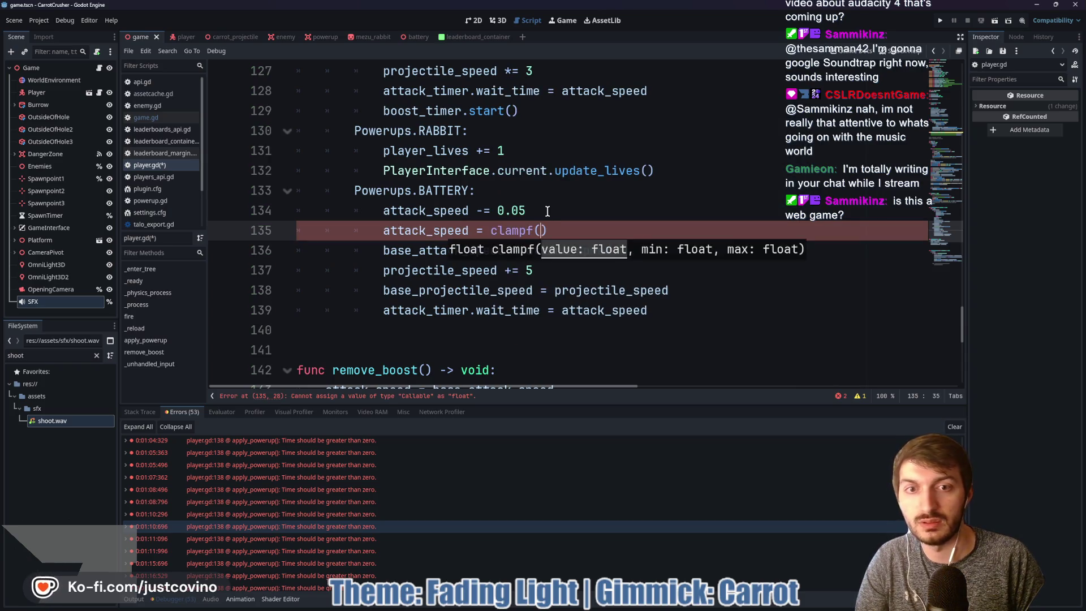
type("atts")
key("Return")
type(", ")
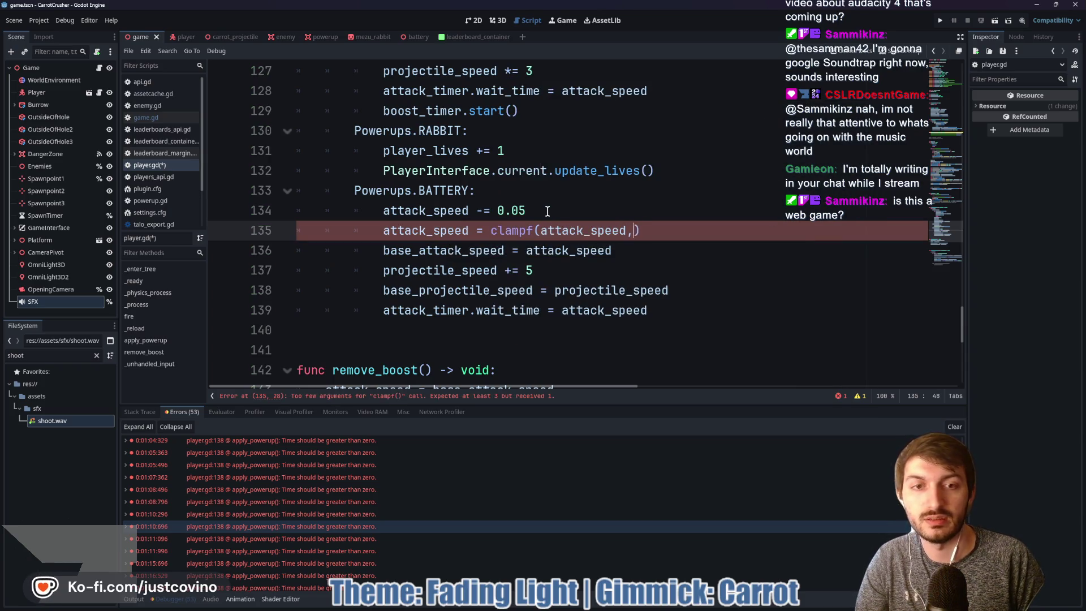
type("0001")
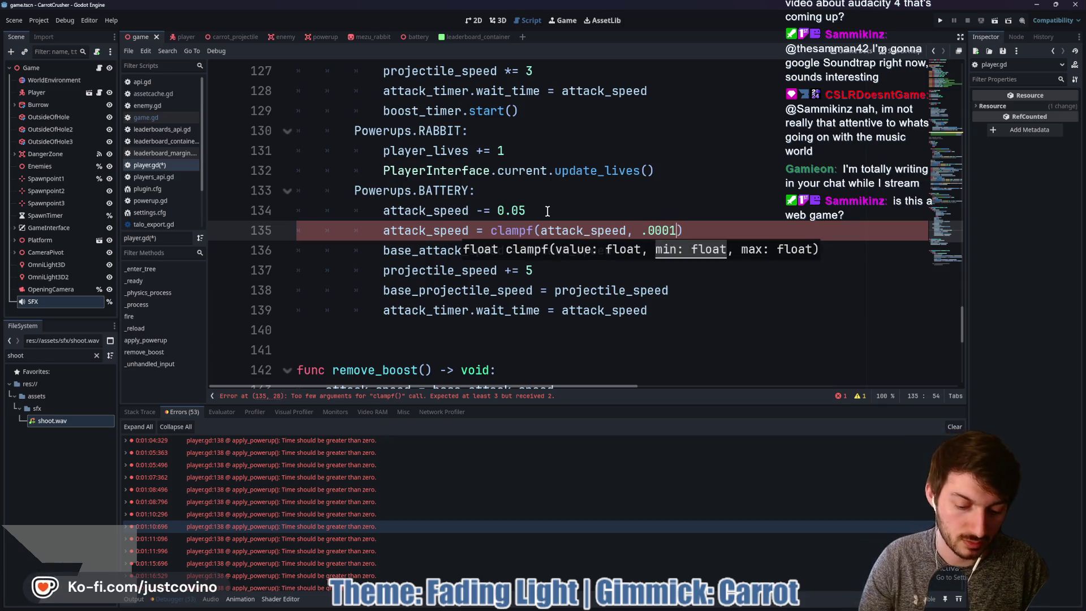
type(", ")
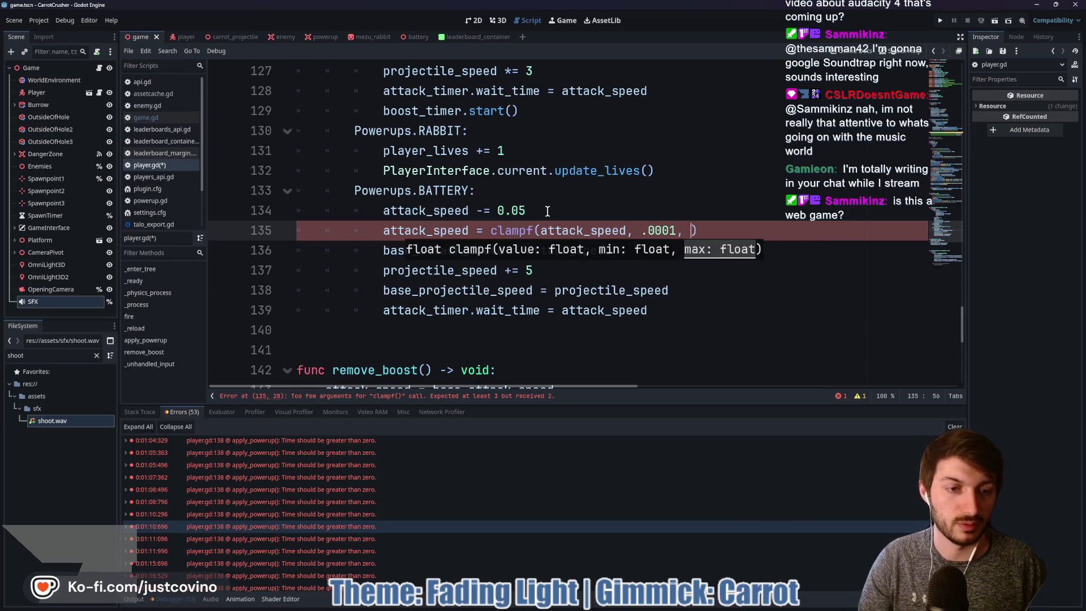
type("1")
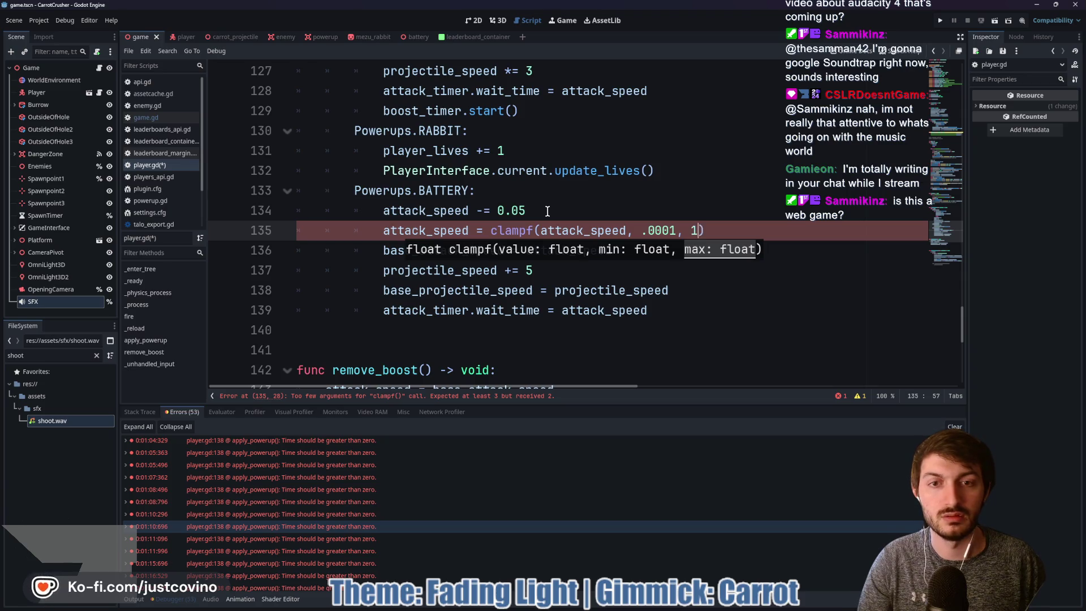
type(")")
key("ctrl+s")
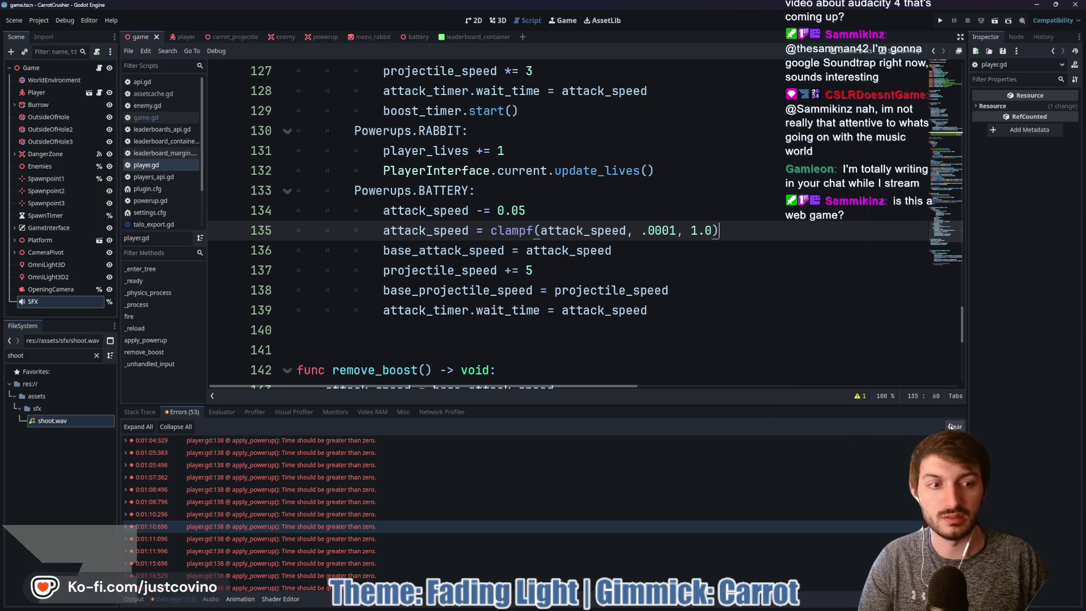
- Clear the old errors, copy the clamp line below attack_speed /= 3, and save player.gd
left_click(955, 426)
left_click(705, 232)
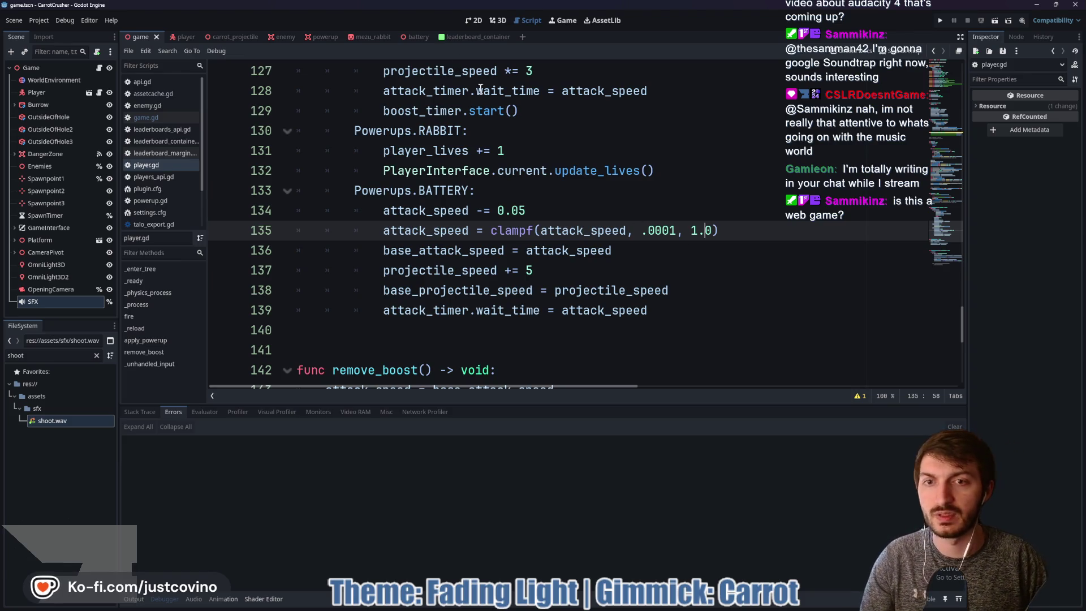
left_click_drag(718, 230, 379, 229)
key("ctrl+c")
scroll(526, 222, "up", 2)
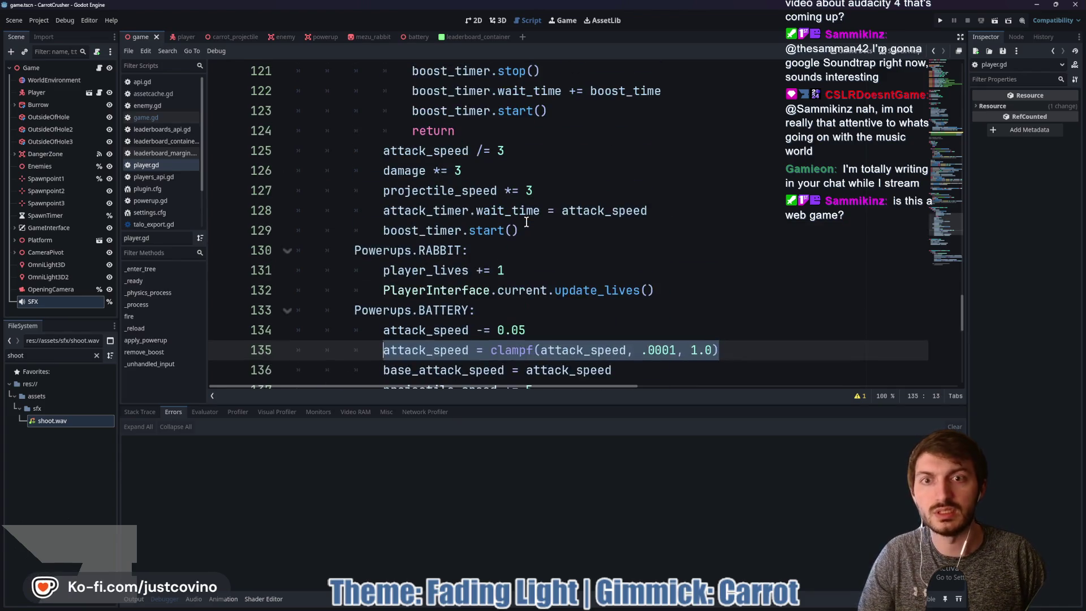
left_click(522, 153)
key("Return")
key("ctrl+v")
left_click(532, 151)
key("ctrl+s")
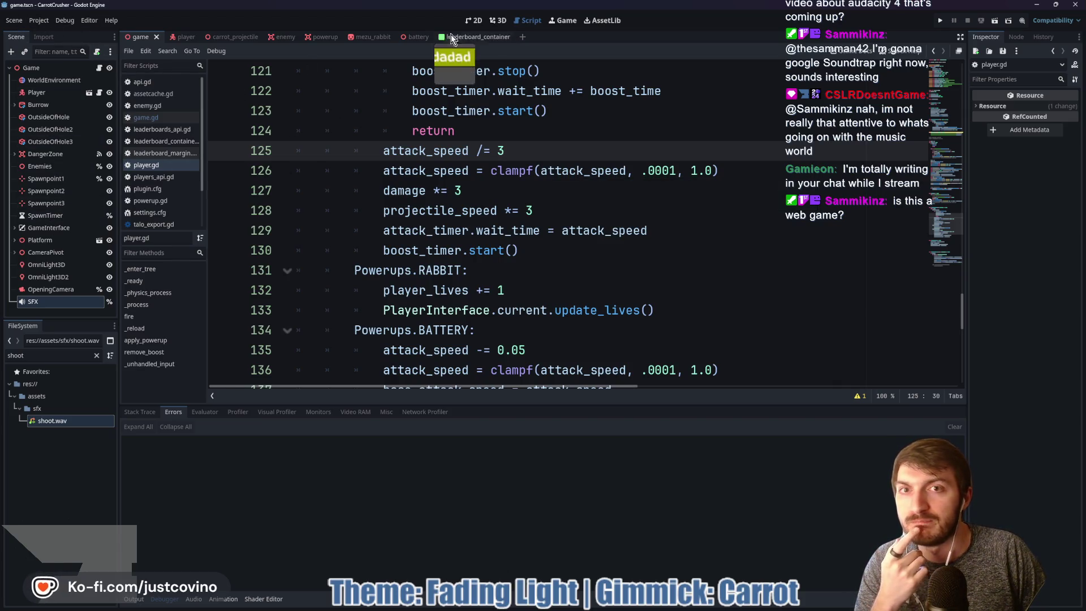
- In the 2D view, collapse the GameInterface menu branches and select the MainMenu node
left_click(473, 21)
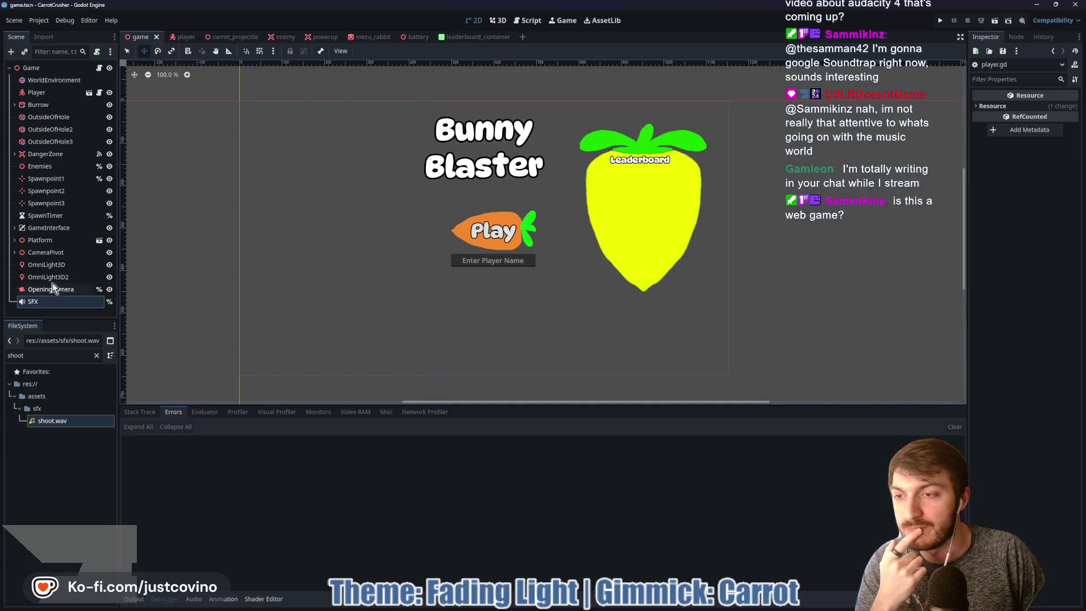
left_click(17, 228)
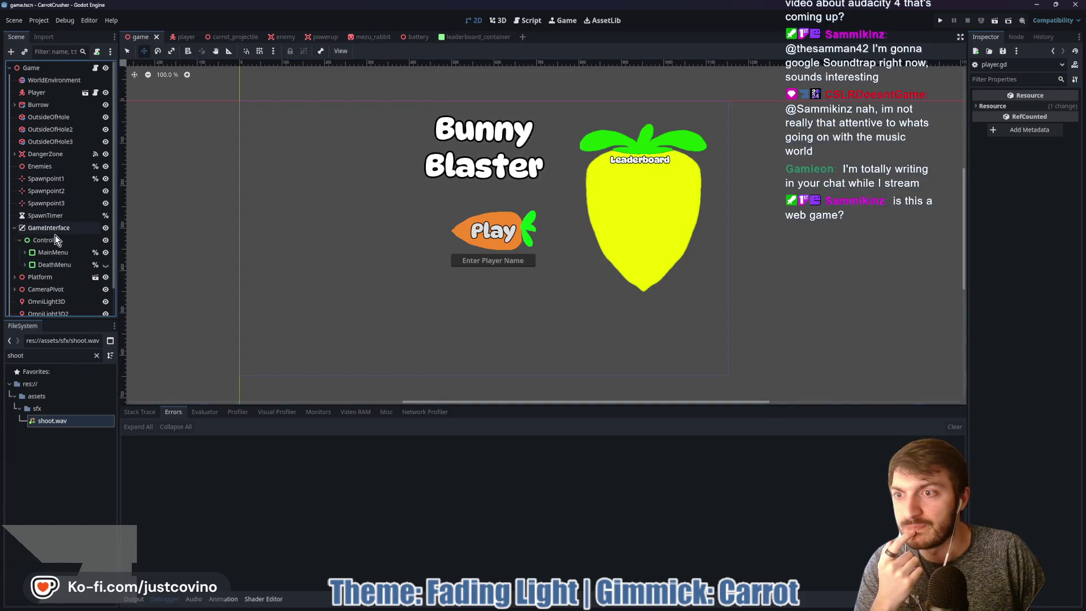
scroll(52, 256, "down", 3)
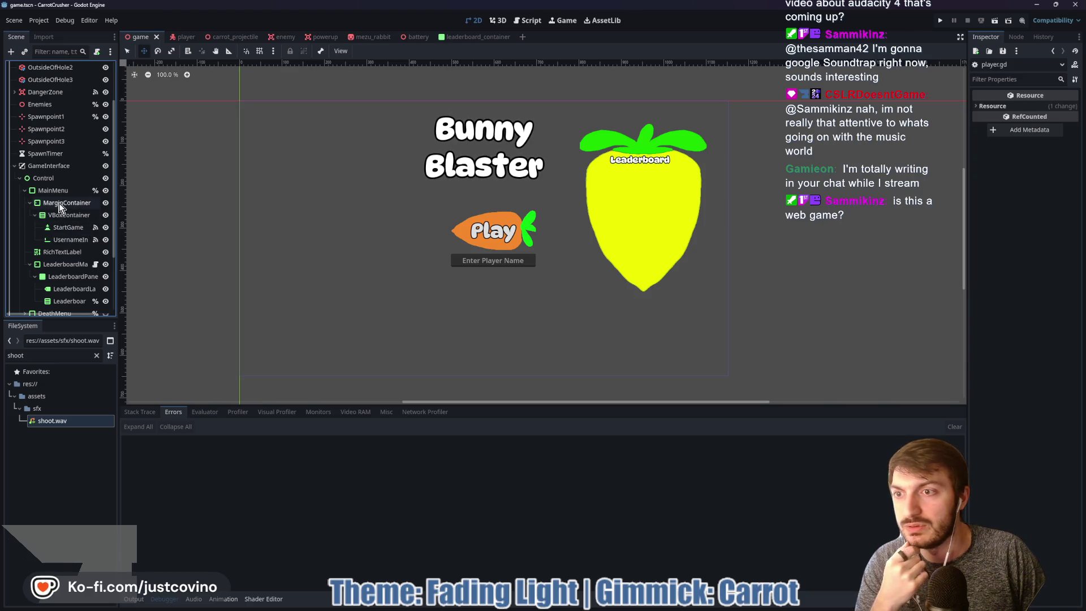
left_click(35, 215)
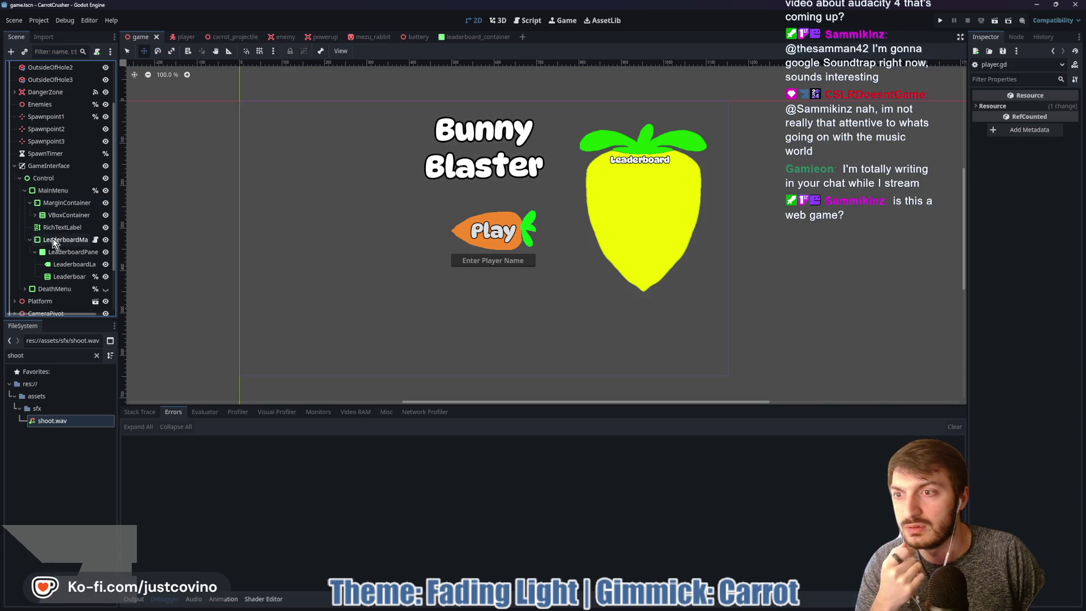
left_click(30, 239)
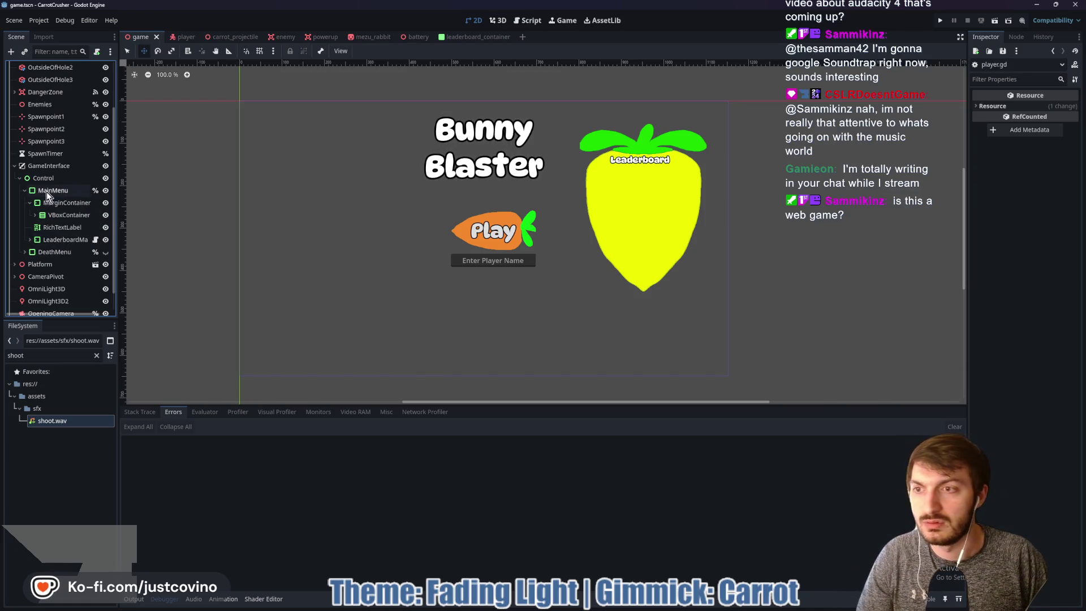
left_click(30, 203)
left_click(52, 191)
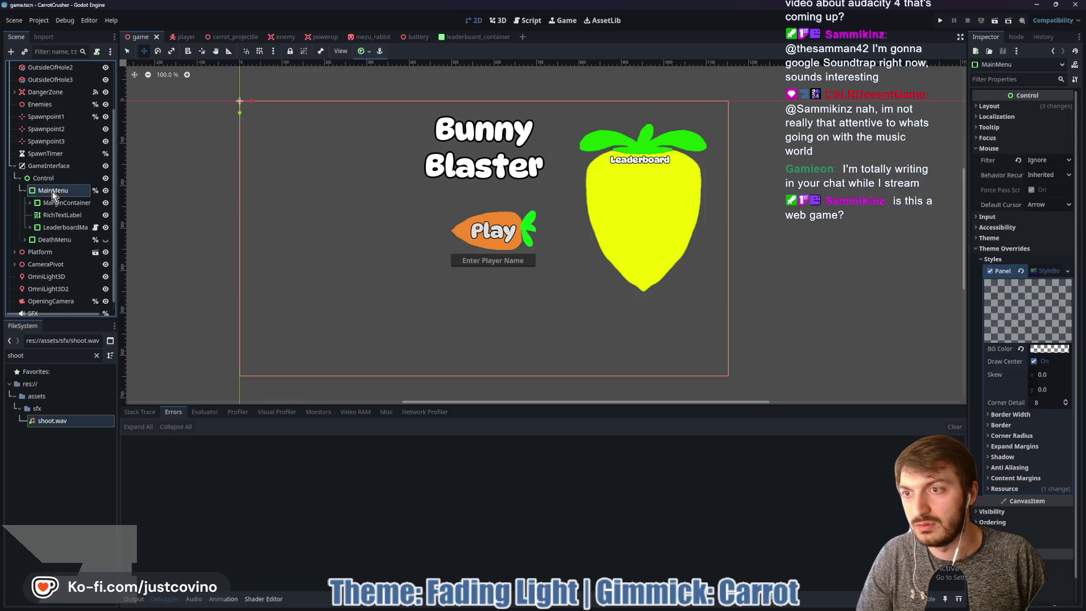
- Add a PanelContainer child under MainMenu and adjust its horizontal and vertical container alignment
key("ctrl+a")
type("audio")
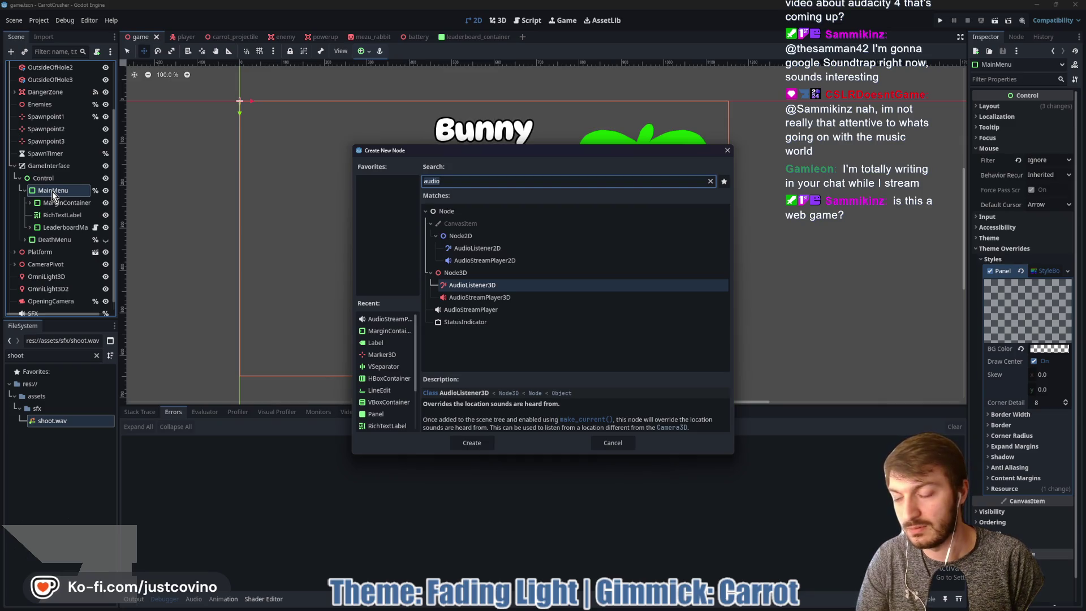
key("ctrl+a")
type("panelcontainer")
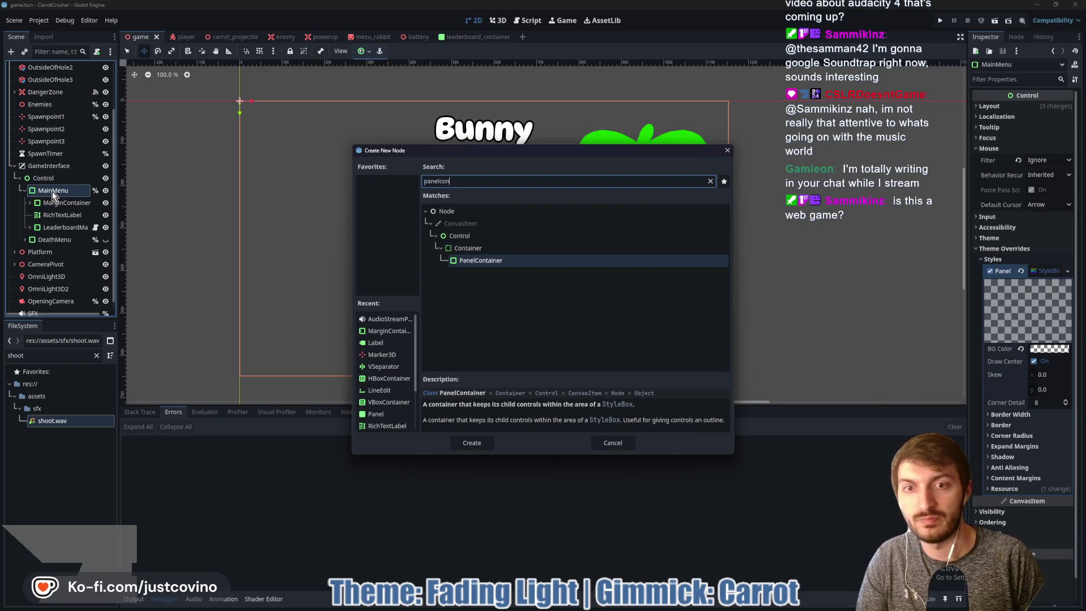
key("Return")
left_click(369, 52)
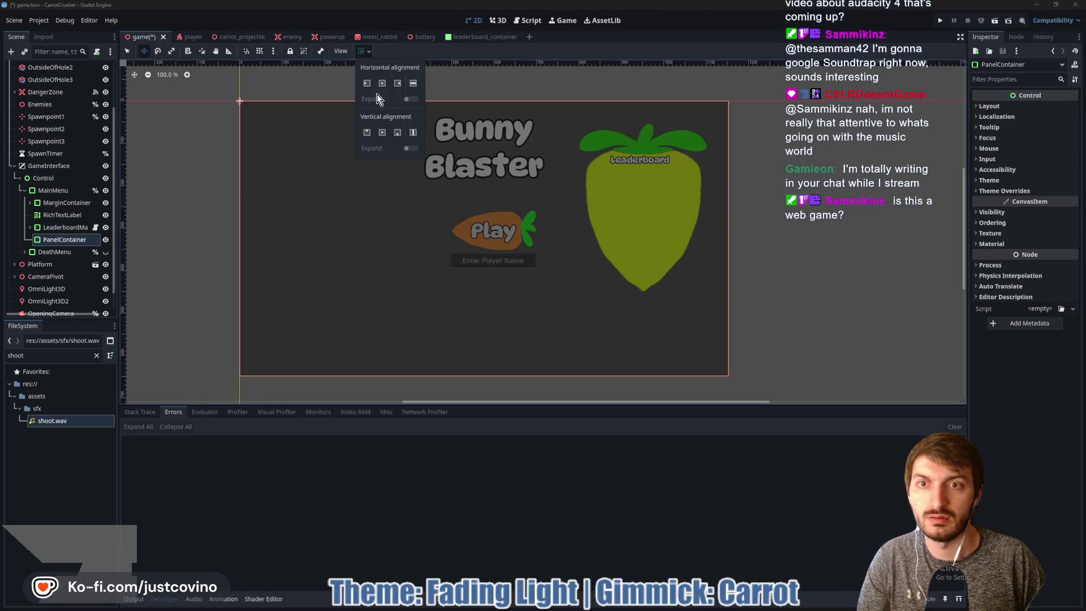
left_click(382, 133)
left_click(367, 83)
left_click(362, 51)
- Set the PanelContainer's custom minimum size to 300 × 200 px
left_click(989, 106)
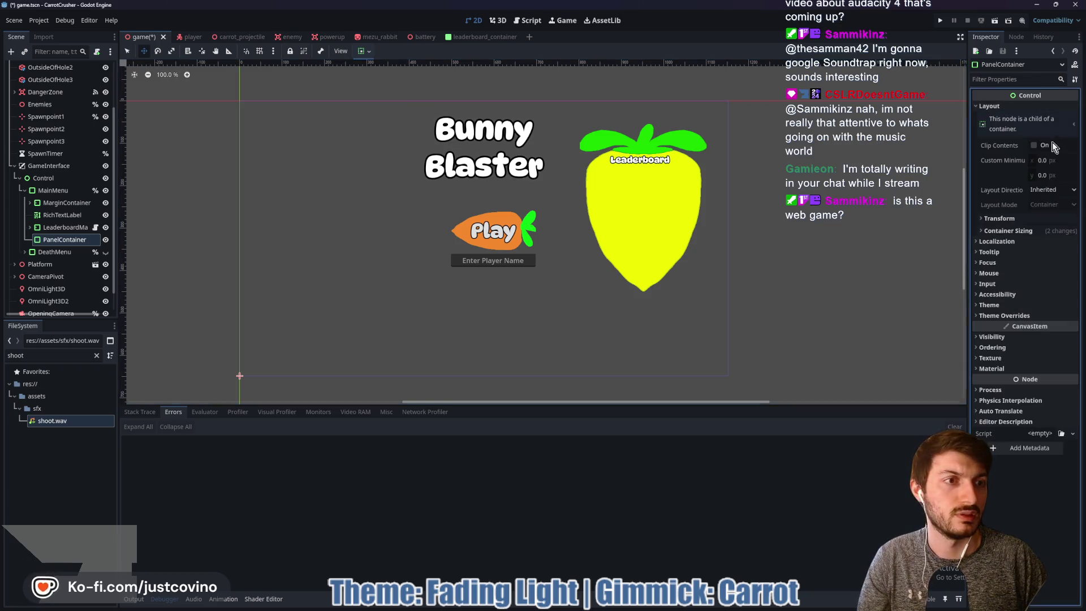
type("200")
key("Tab")
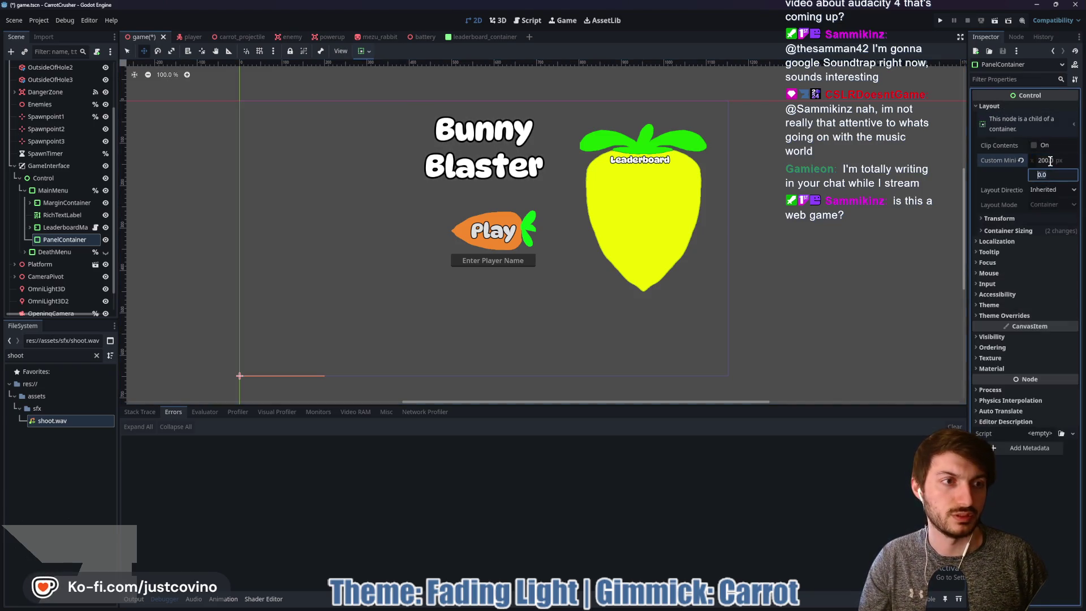
type("200")
key("Return")
left_click(1049, 161)
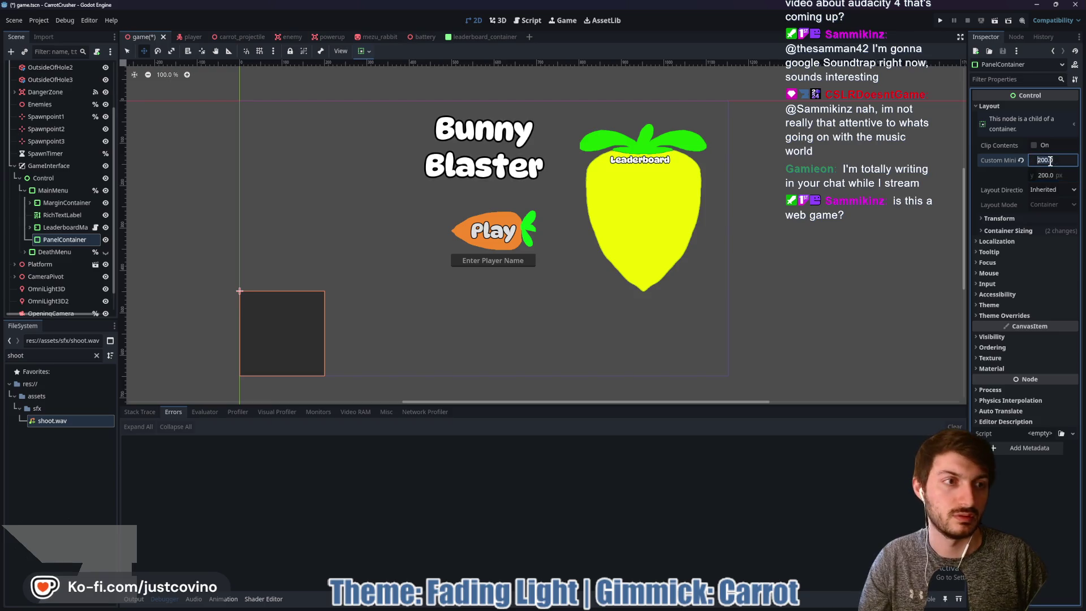
type("300")
key("Return")
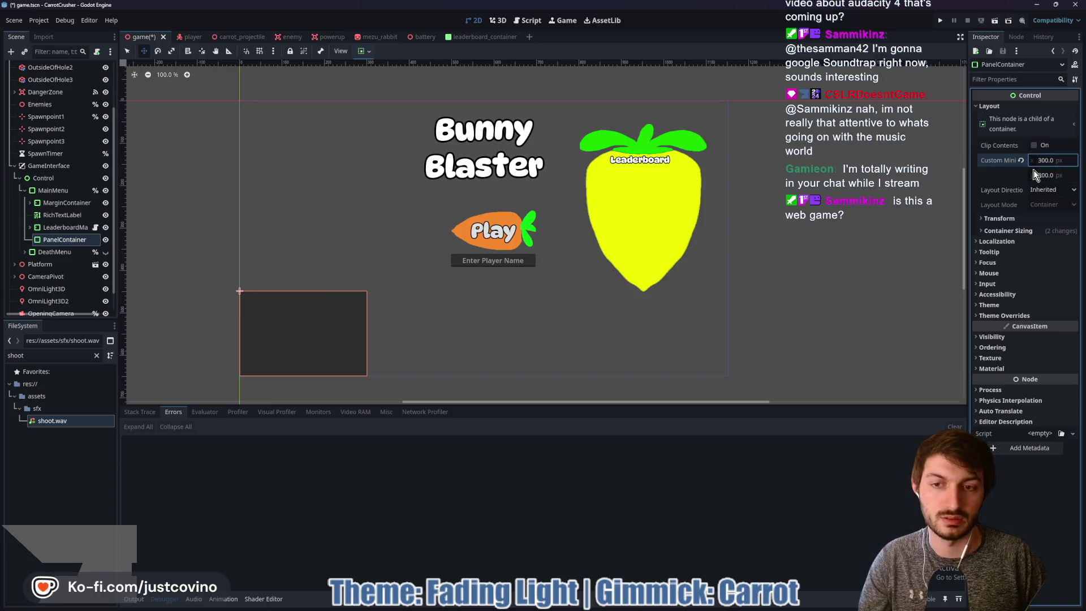
left_click(306, 325)
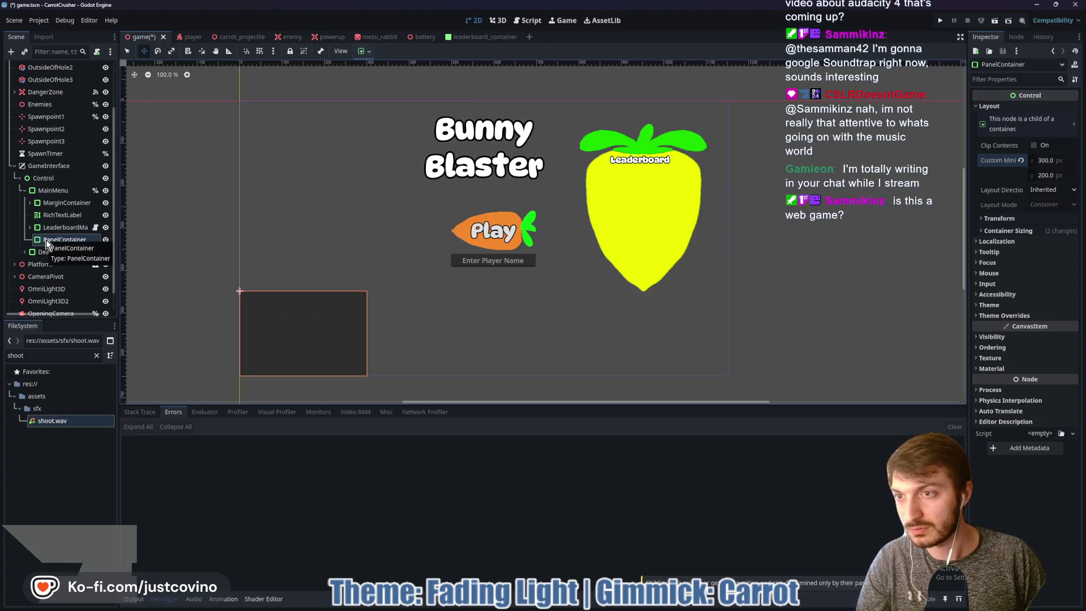
left_click(48, 191)
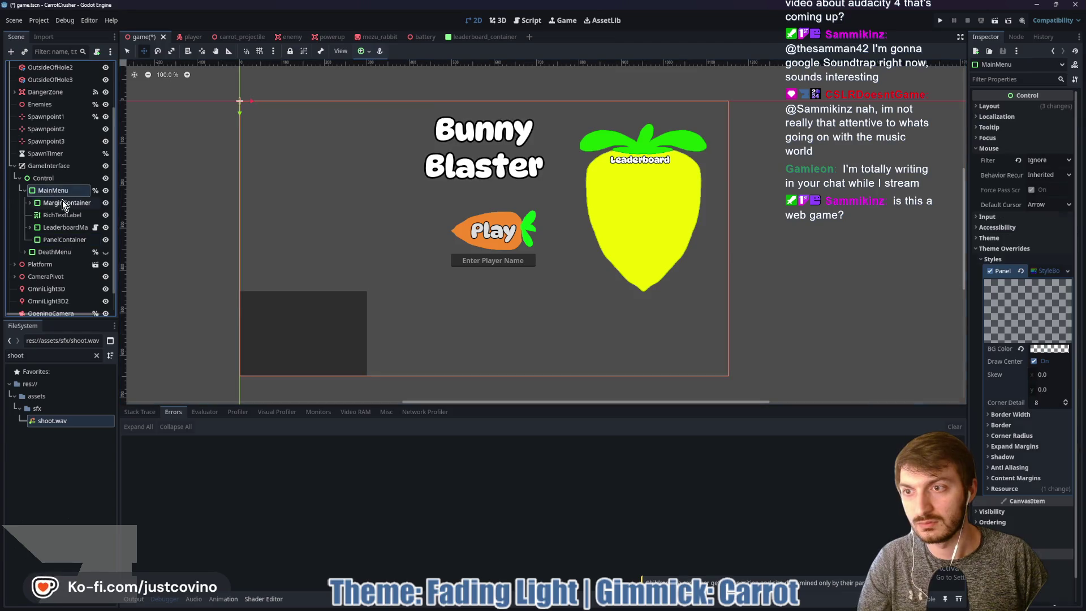
- Add a MarginContainer under MainMenu named SoundsMargin and move the PanelContainer into it
key("ctrl+a")
type("margin")
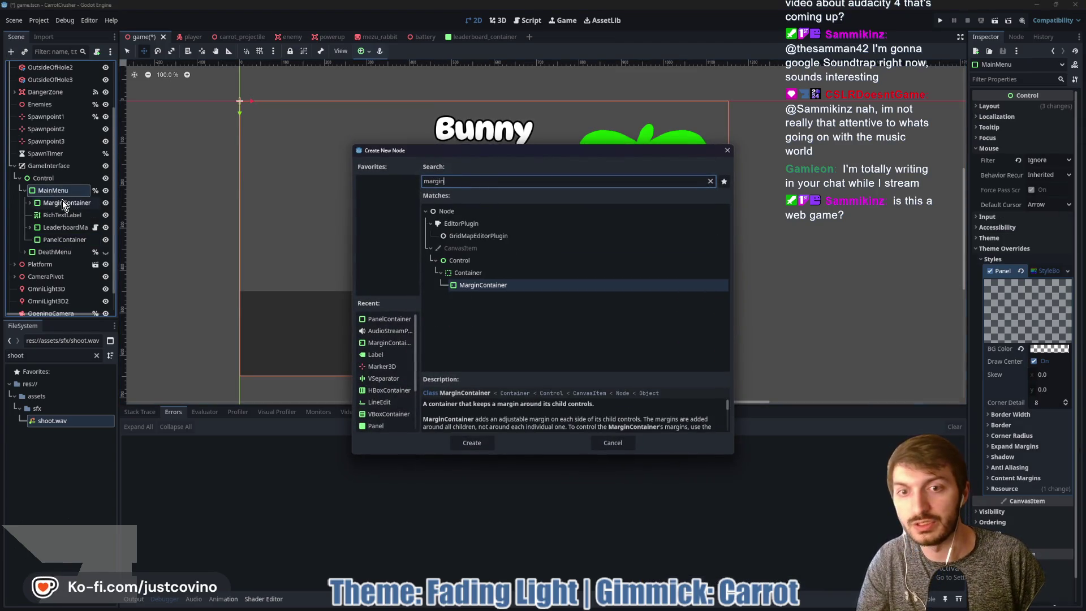
key("Return")
double_click(76, 252)
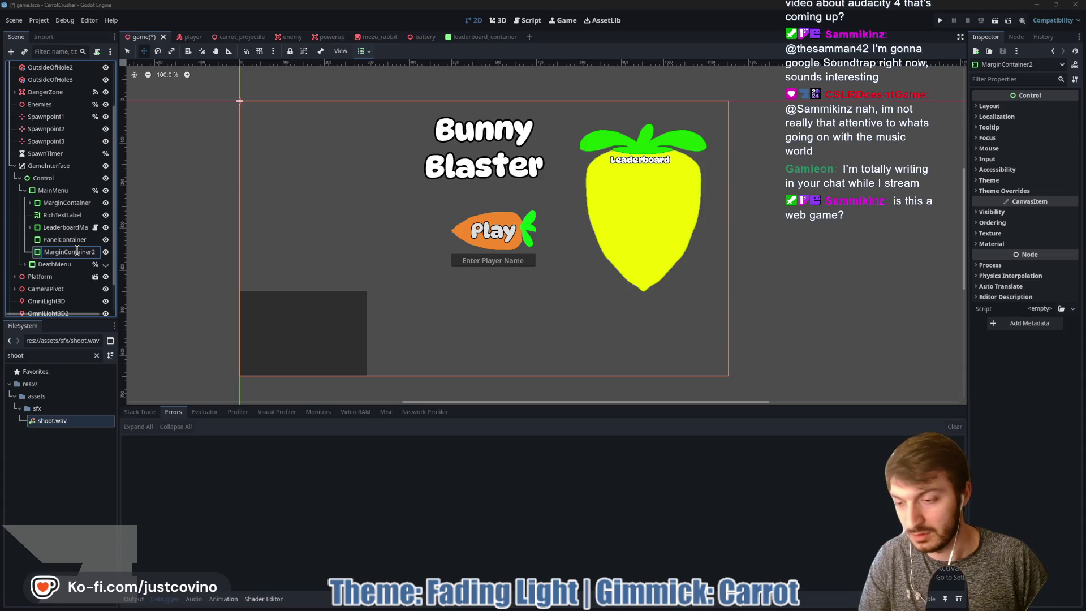
type("SoundsMargin")
key("Return")
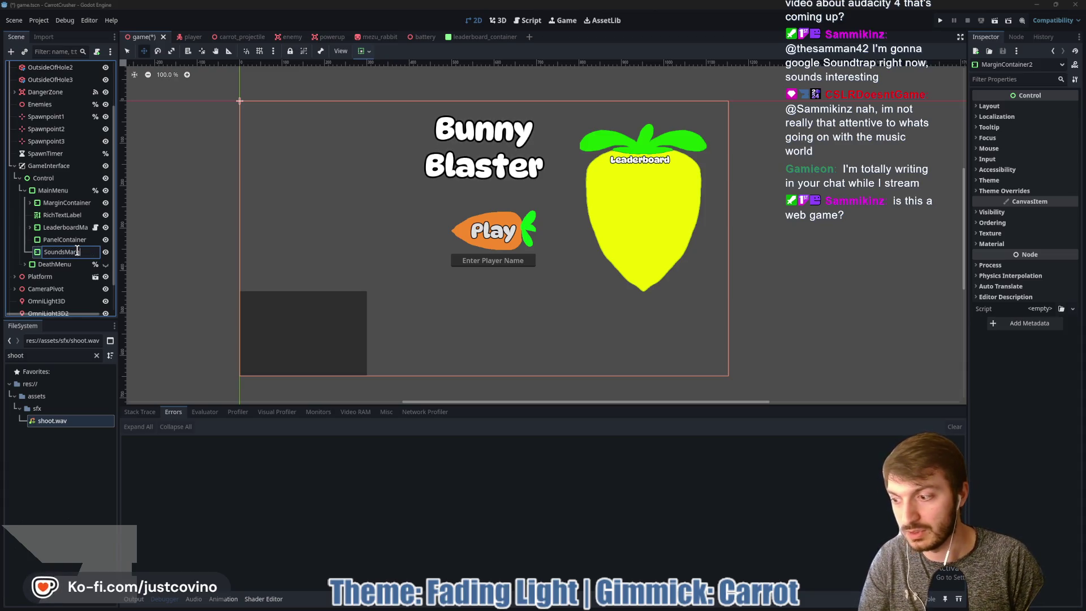
left_click_drag(57, 240, 59, 256)
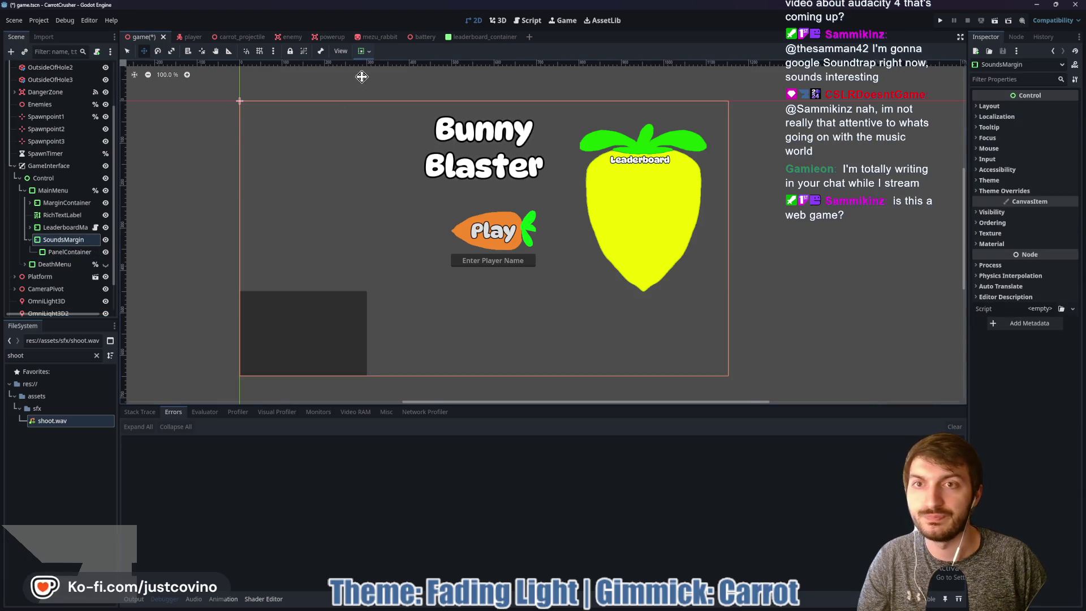
- Anchor SoundsMargin bottom-left and give it a 300 × 300 minimum size
left_click(363, 51)
left_click(398, 133)
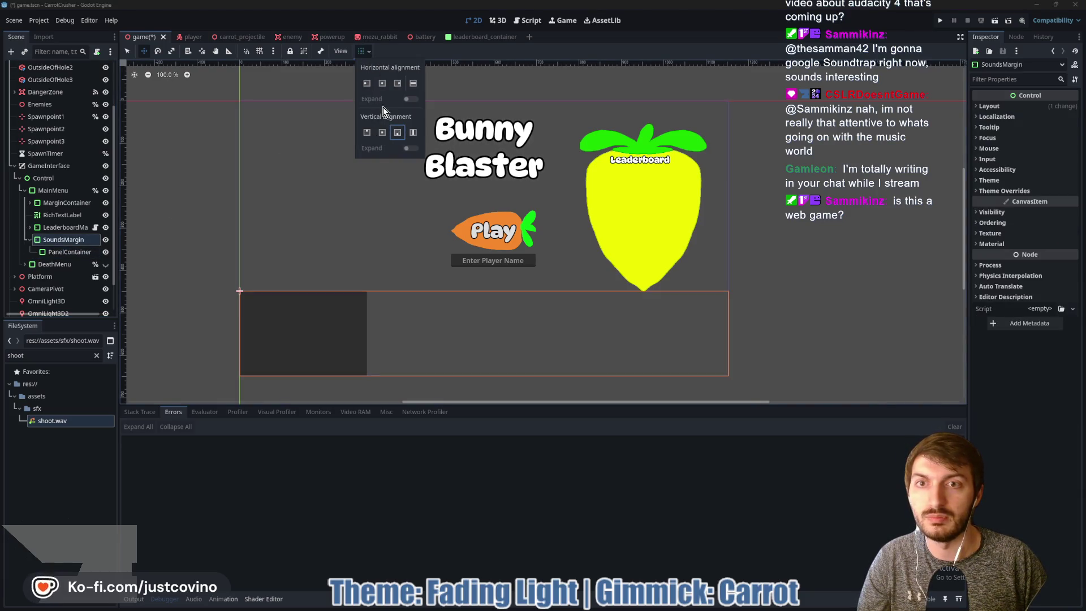
left_click(366, 83)
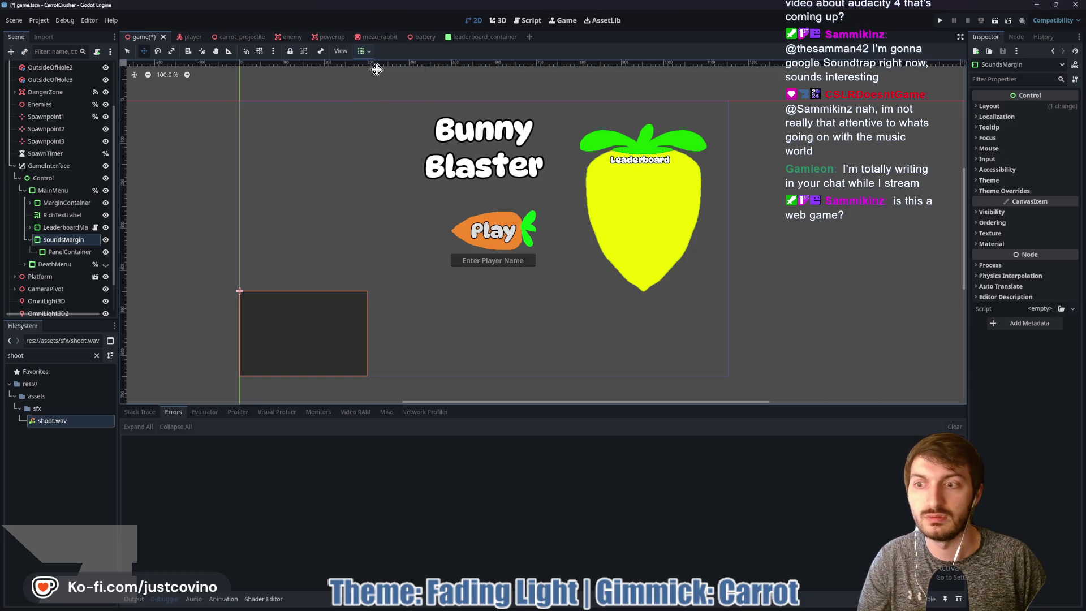
left_click(989, 106)
left_click(1052, 162)
type("300")
key("Tab")
type("300")
key("Return")
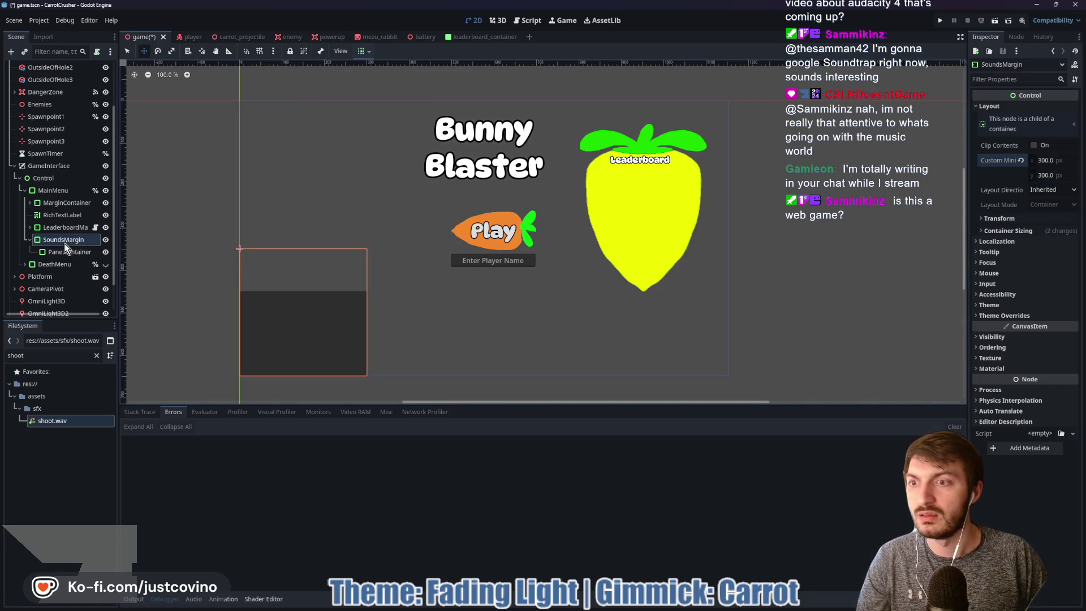
- Set all of SoundsMargin's margin theme overrides to 10
left_click(1004, 315)
left_click(1009, 326)
left_click(1043, 337)
type("10")
key("Tab")
type("10")
key("Tab")
type("10")
key("Tab")
type("10")
key("Return")
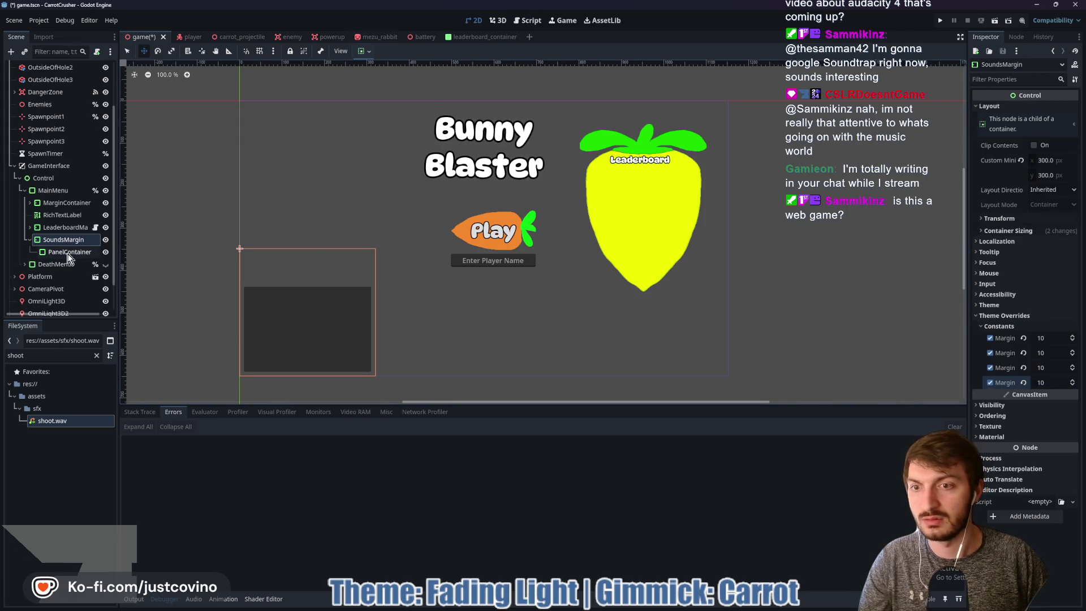
- Center the PanelContainer vertically inside SoundsMargin and show its theme overrides
left_click(68, 252)
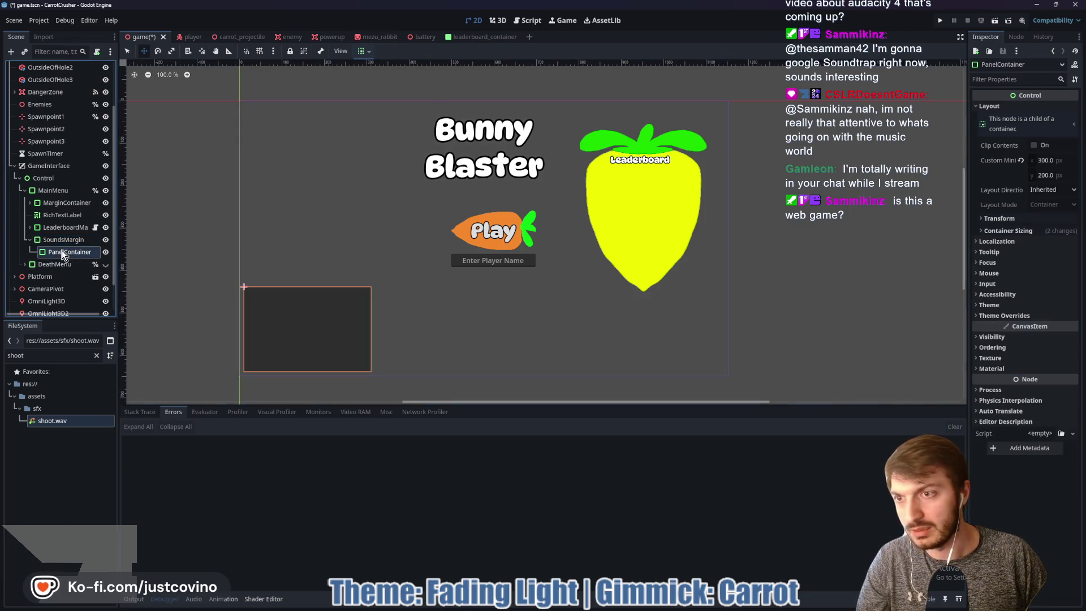
left_click(364, 51)
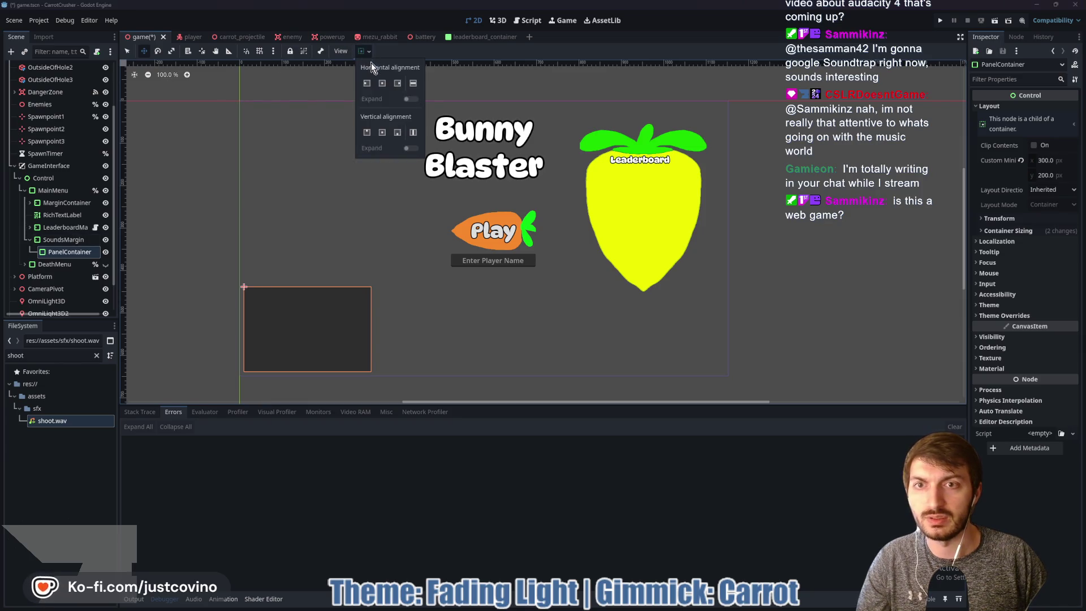
left_click(382, 131)
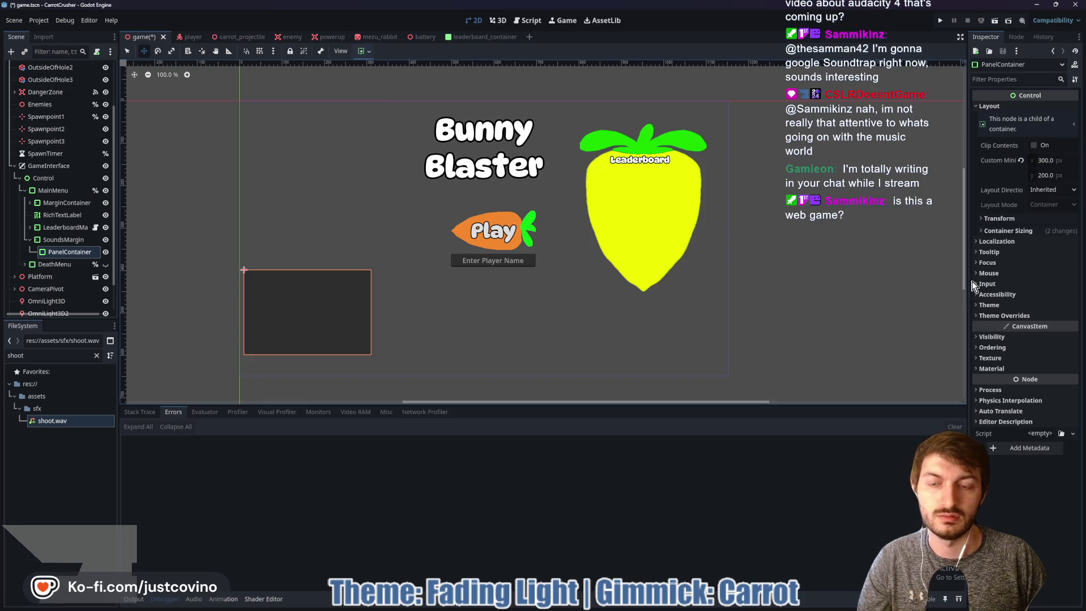
left_click(1016, 317)
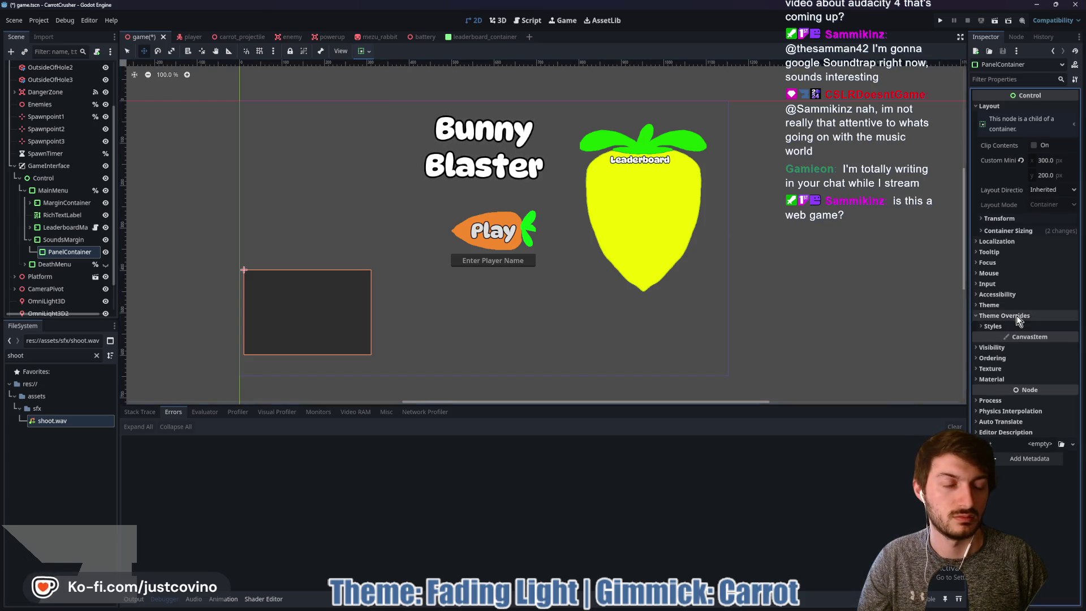
- Try a texture-based style for the Panel style override, then remove it
left_click(1005, 327)
left_click(1040, 338)
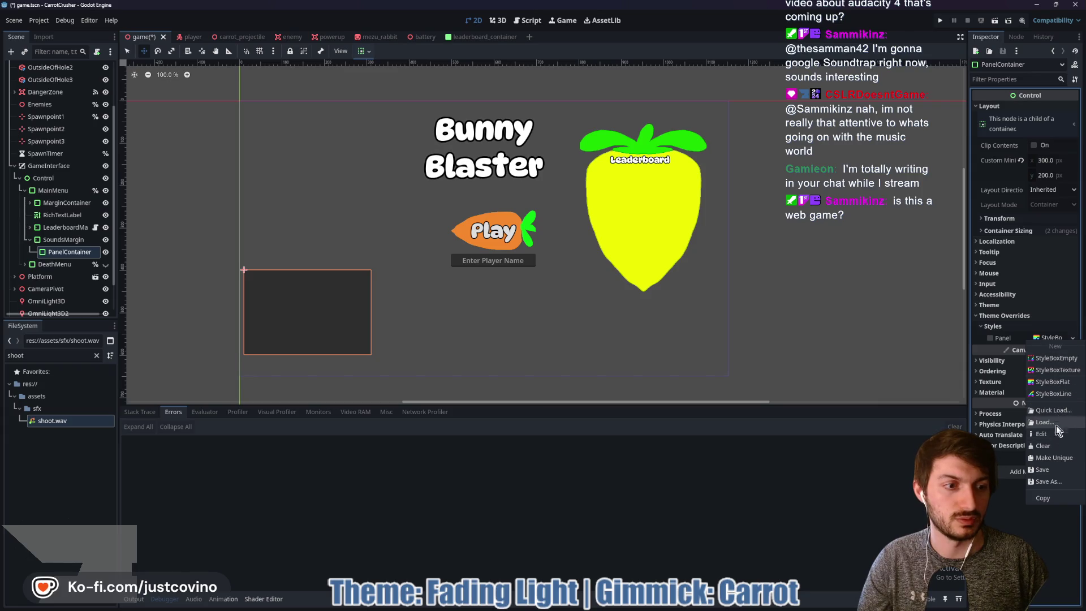
left_click(1057, 426)
left_click(701, 163)
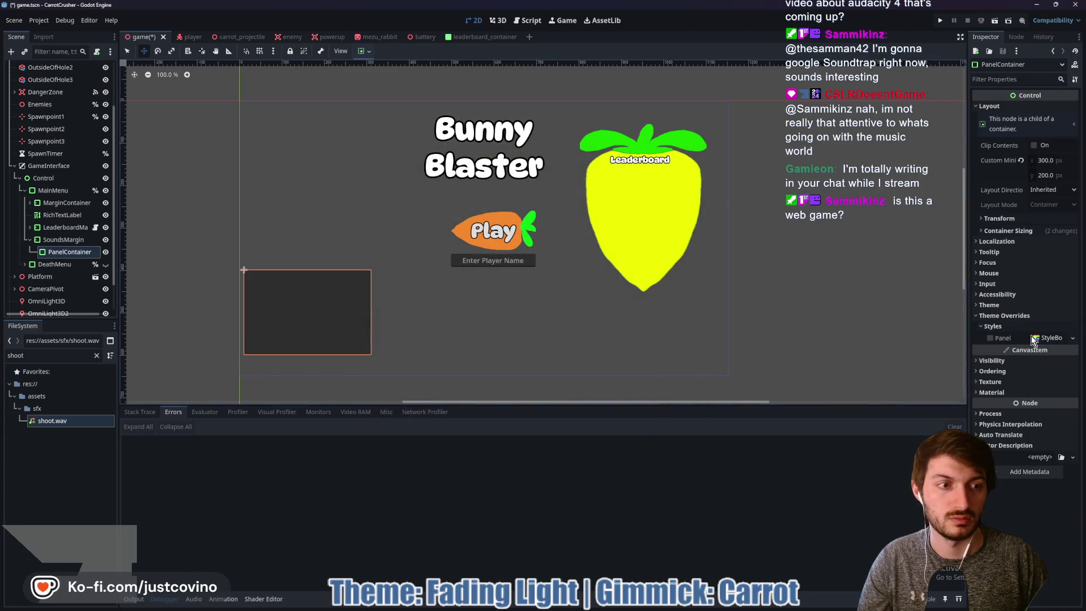
left_click(1045, 337)
left_click(1048, 338)
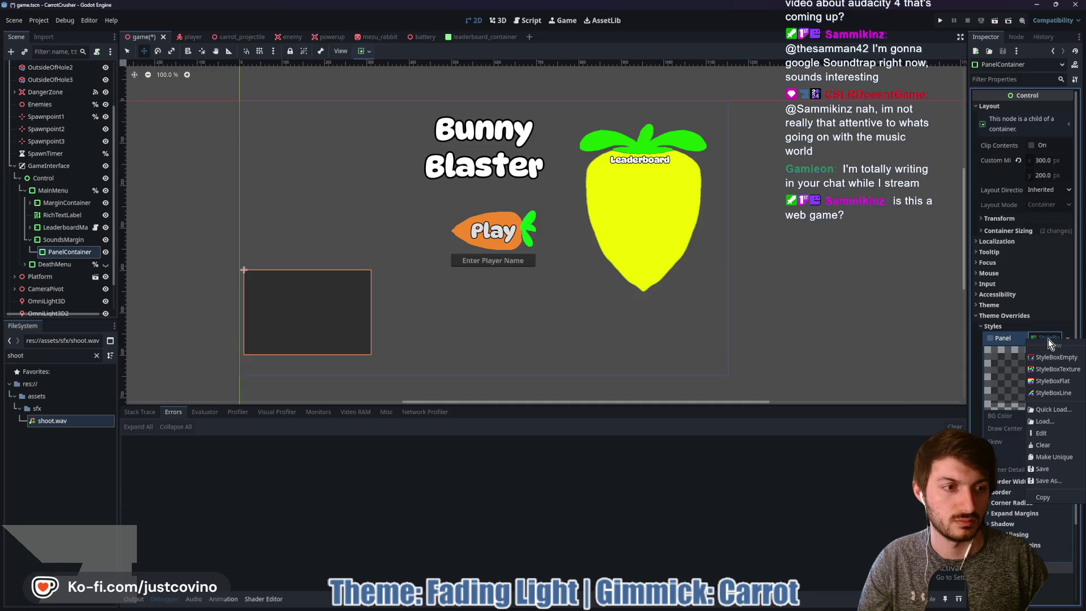
left_click(1048, 362)
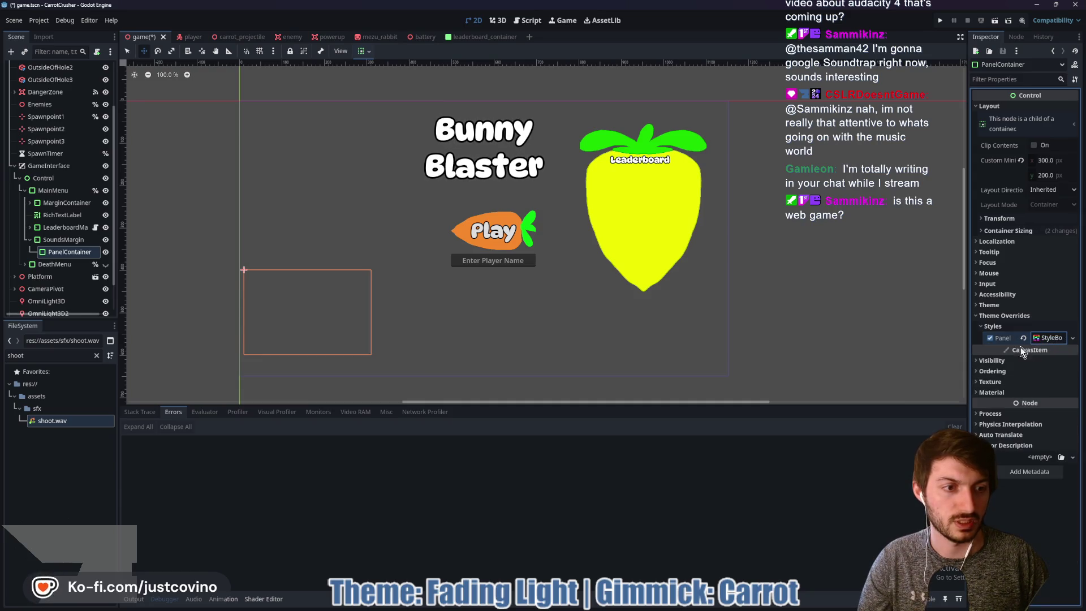
left_click(1046, 338)
left_click(1036, 416)
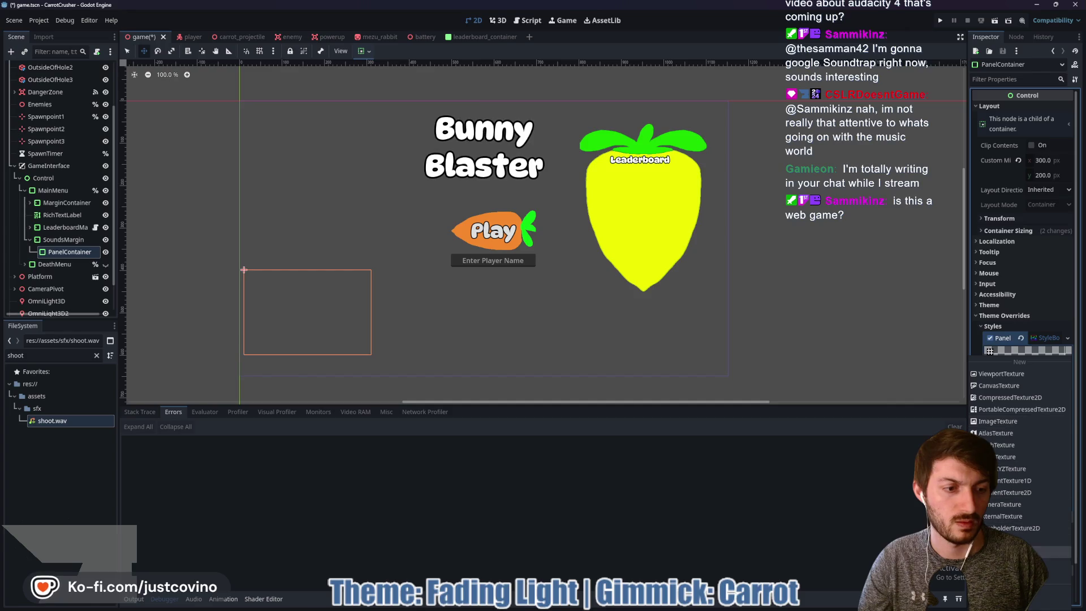
left_click(1021, 436)
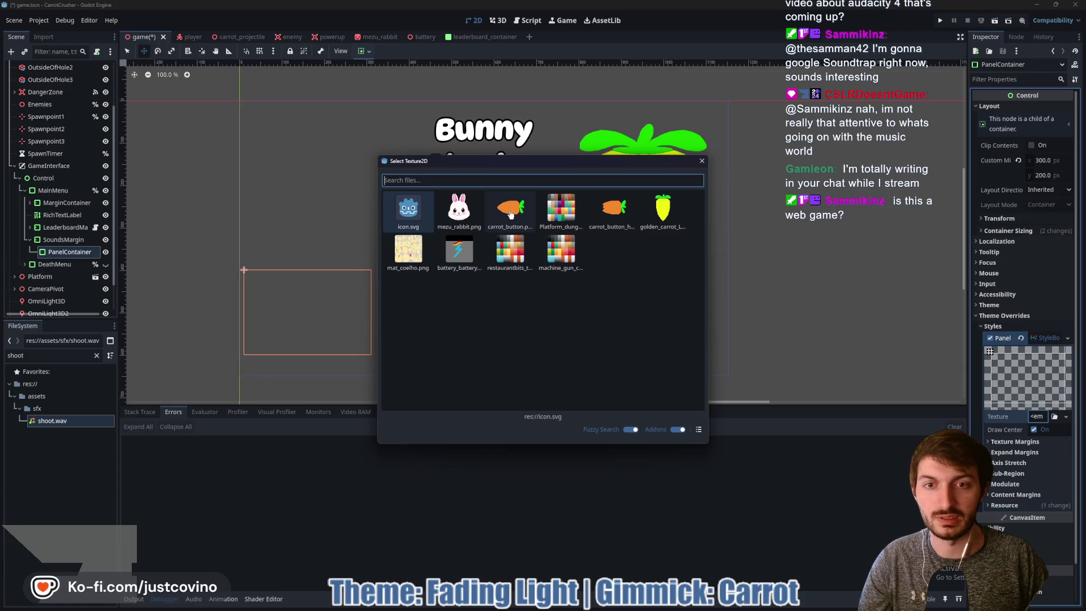
left_click(702, 161)
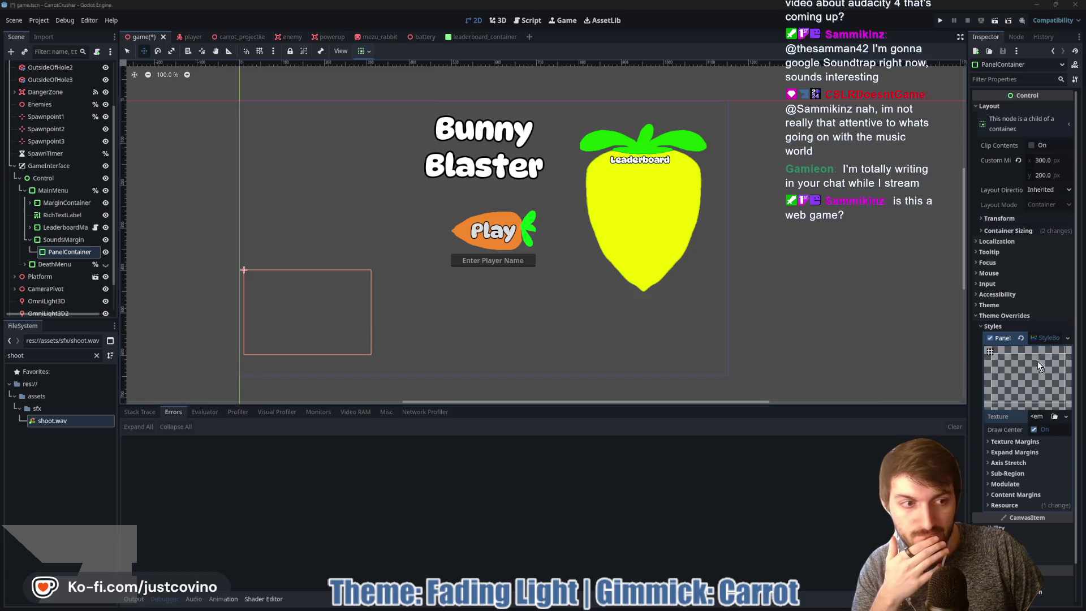
left_click(1021, 338)
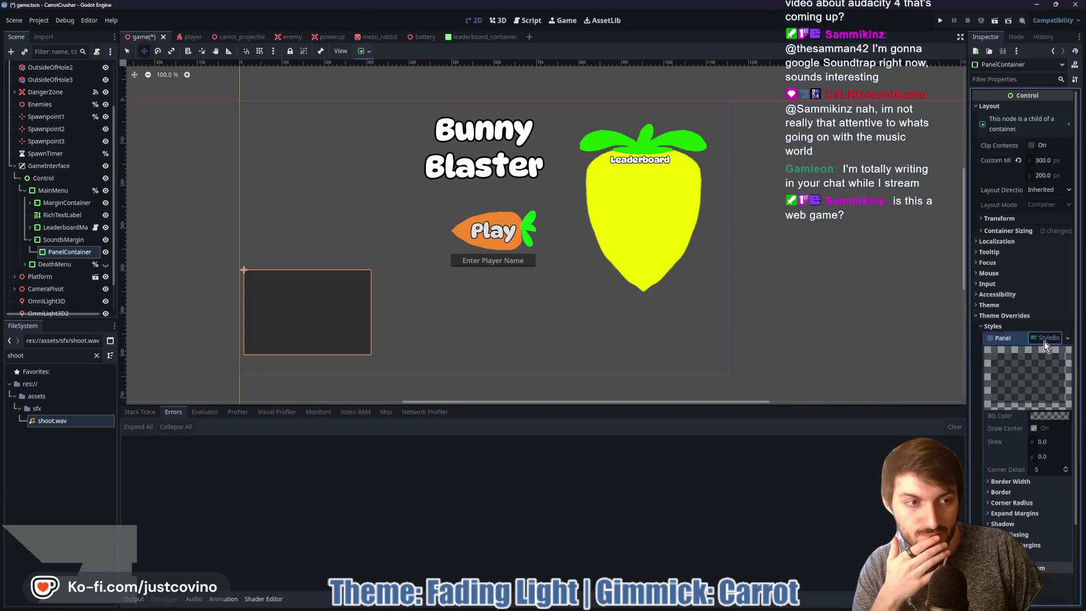
- Give the panel a new StyleBoxFlat with background colour 5d5d5d
left_click(1044, 341)
left_click(1048, 345)
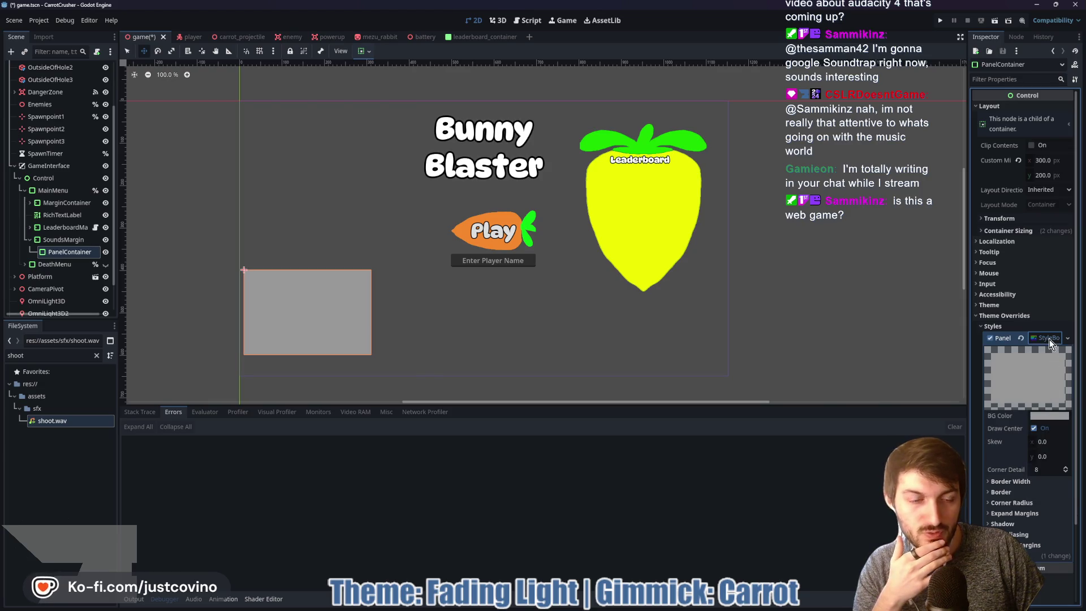
left_click(1050, 415)
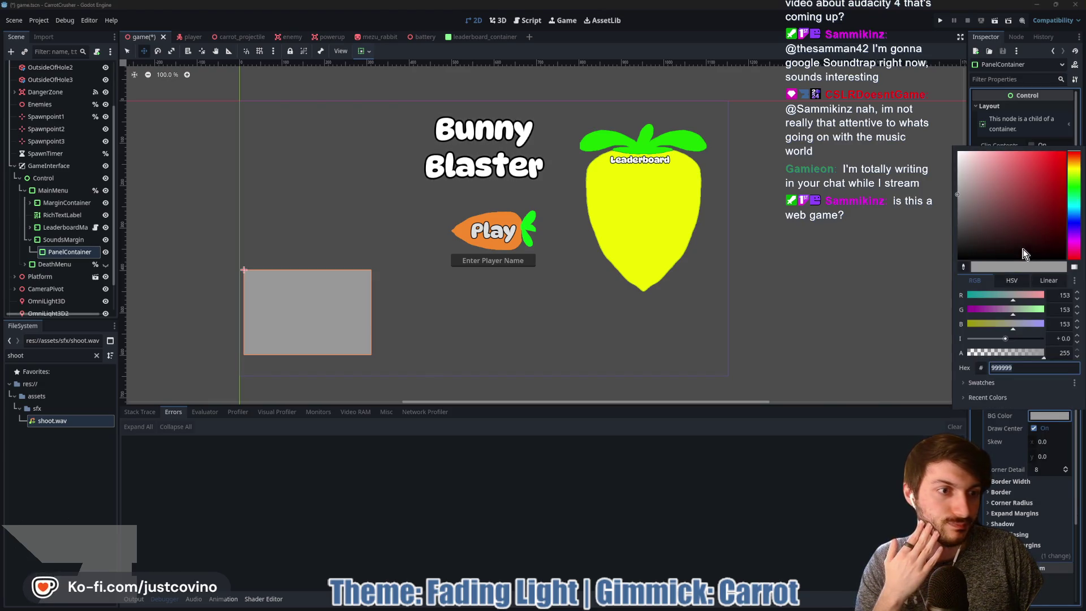
left_click_drag(961, 200, 957, 220)
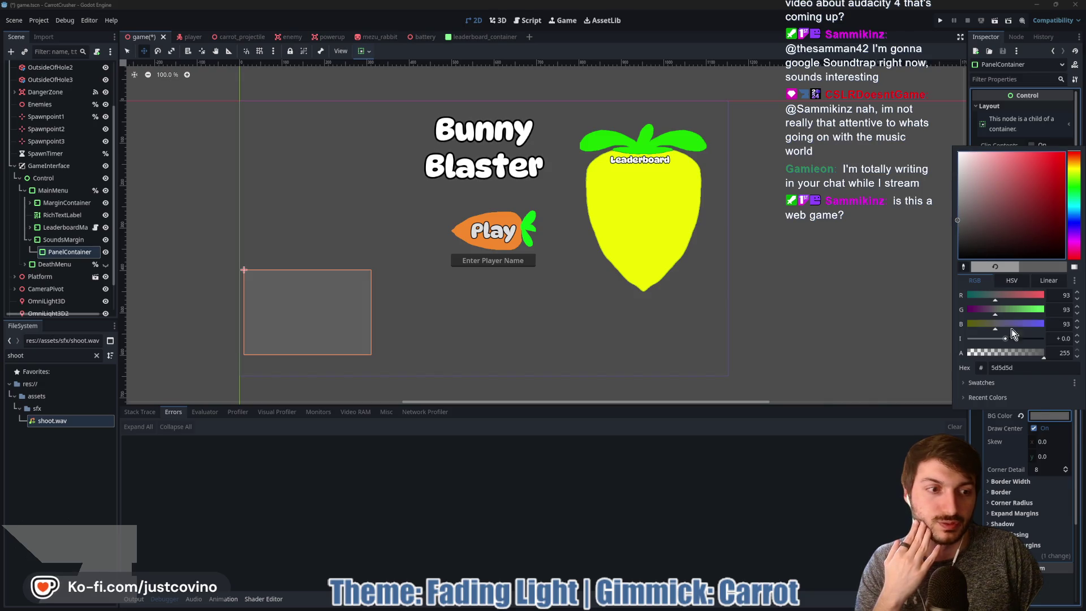
left_click(1037, 417)
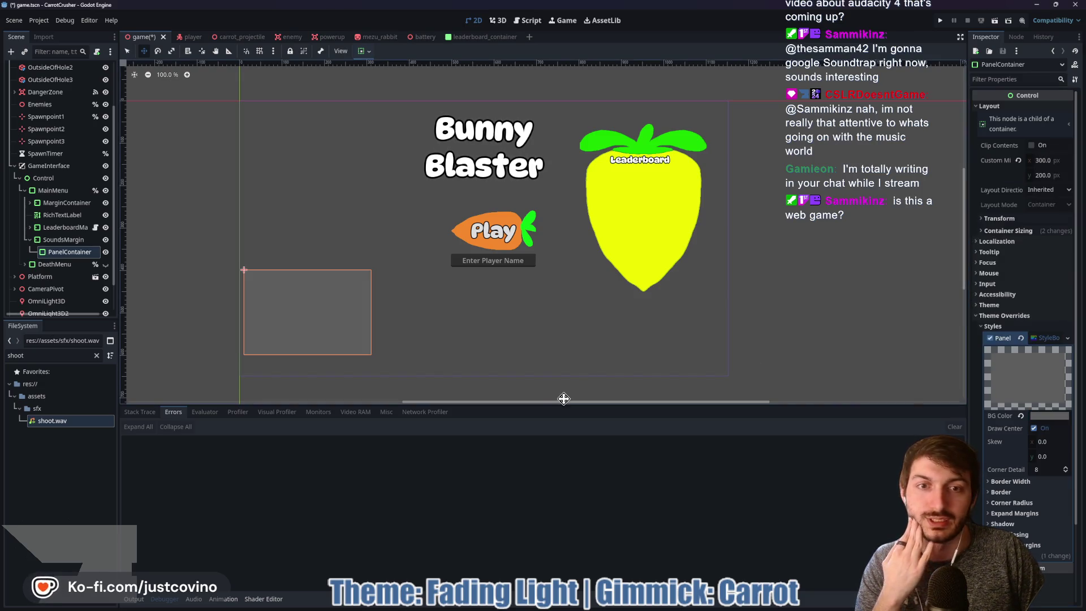